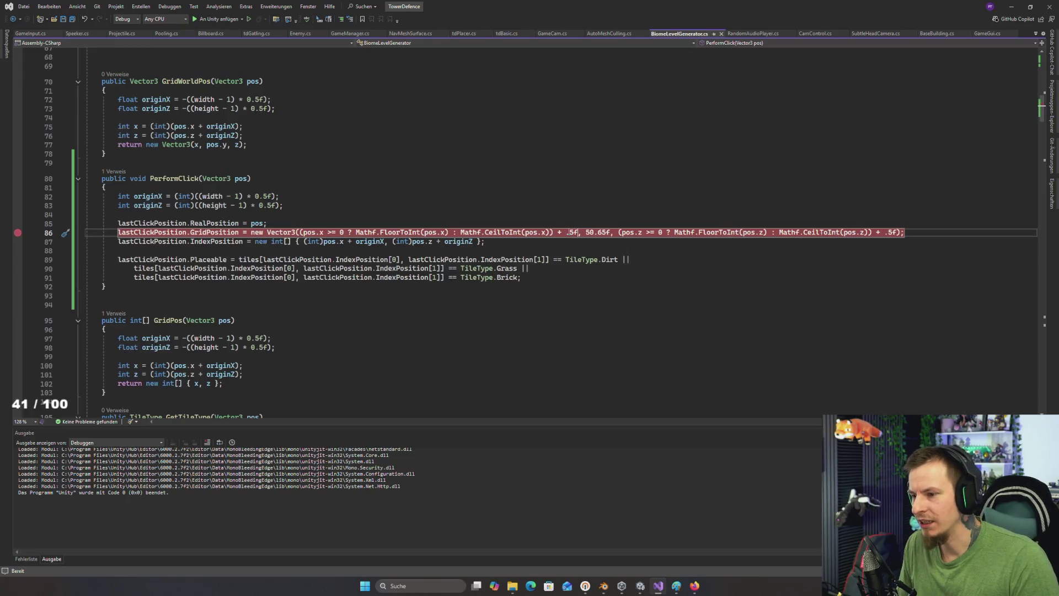
Step: Remove the trailing + .5f and the extra bracket after new Vector3( on line 86
{"action": "key", "text": "BackSpace"}
{"action": "key", "text": "BackSpace"}
{"action": "key", "text": "BackSpace"}
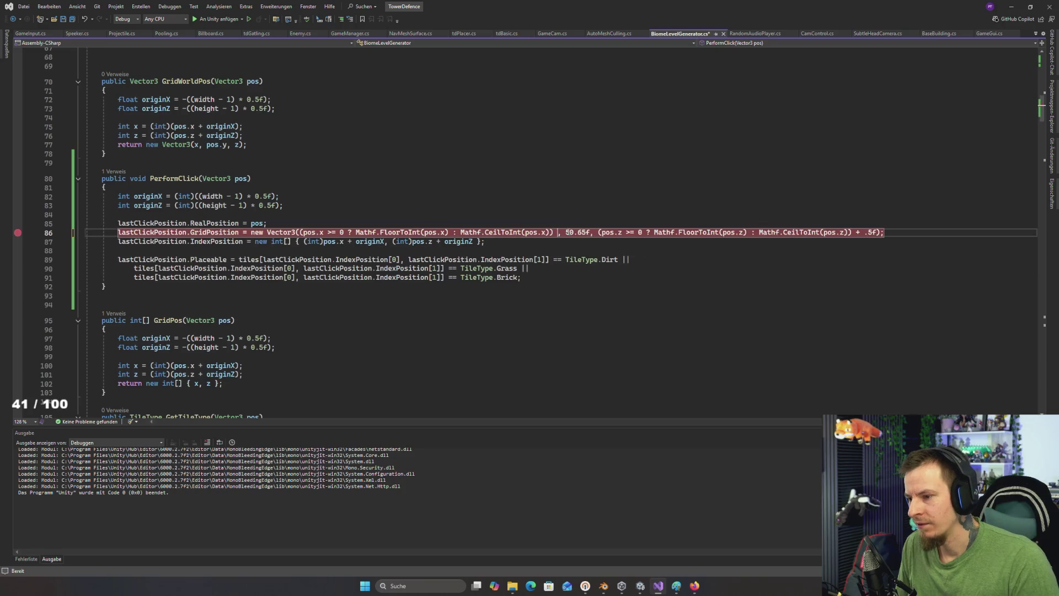
{"action": "key", "text": "BackSpace"}
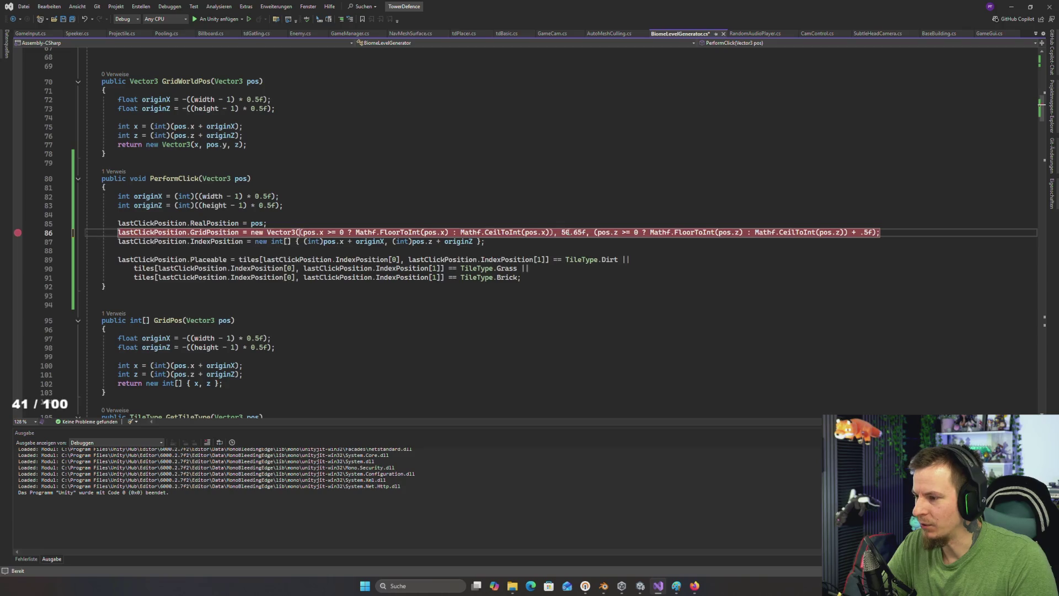
{"action": "left_click", "coordinate": [300, 232]}
{"action": "key", "text": "BackSpace"}
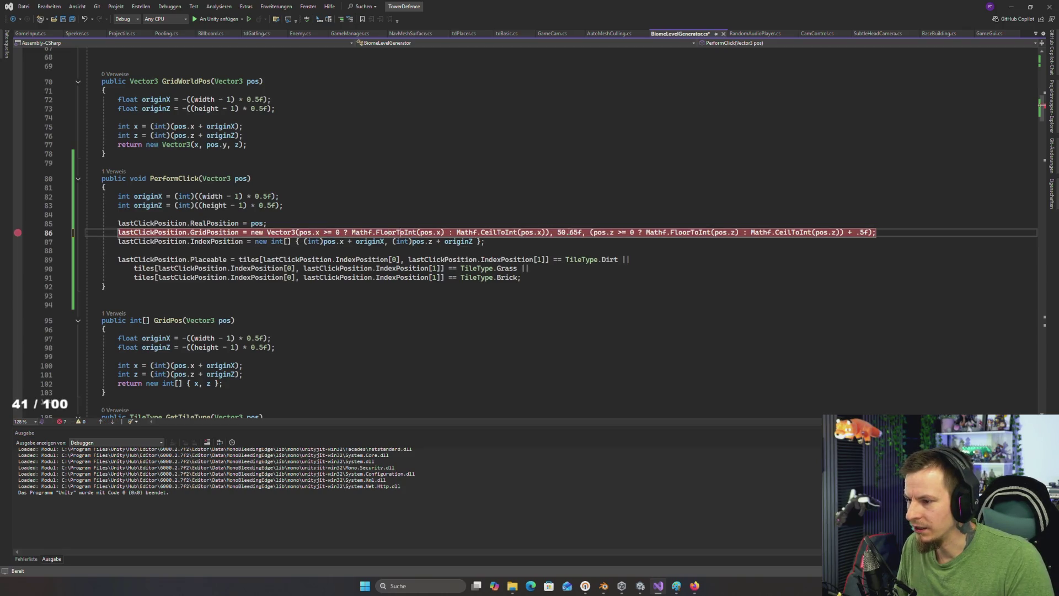
Step: Add + .5f after FloorToInt(pos.x) and -.5f after CeilToInt(pos.x), saving the script
{"action": "left_click", "coordinate": [443, 232]}
{"action": "type", "text": "+ "}
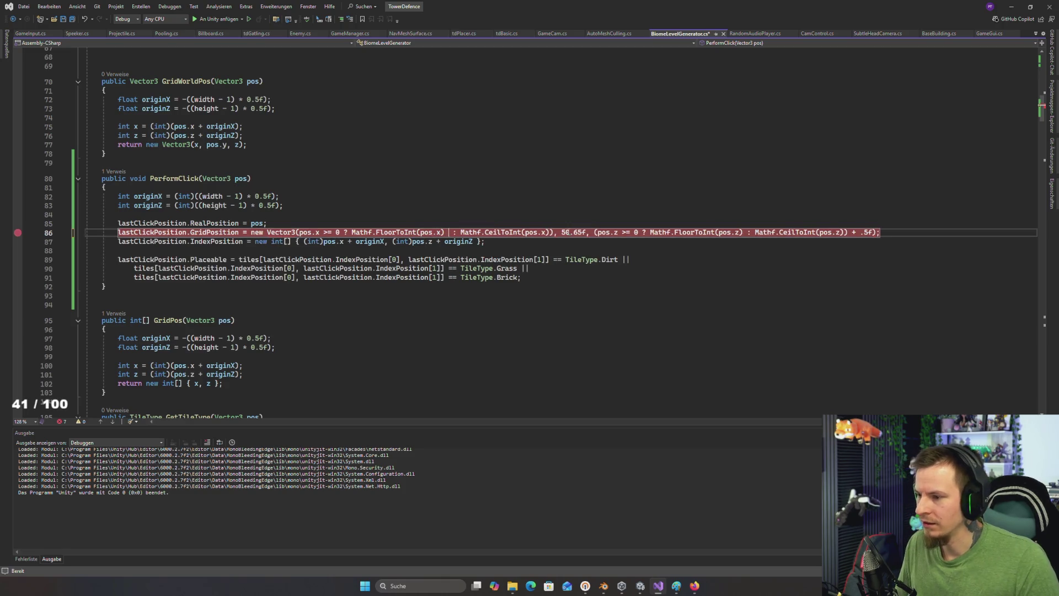
{"action": "type", "text": ".5f"}
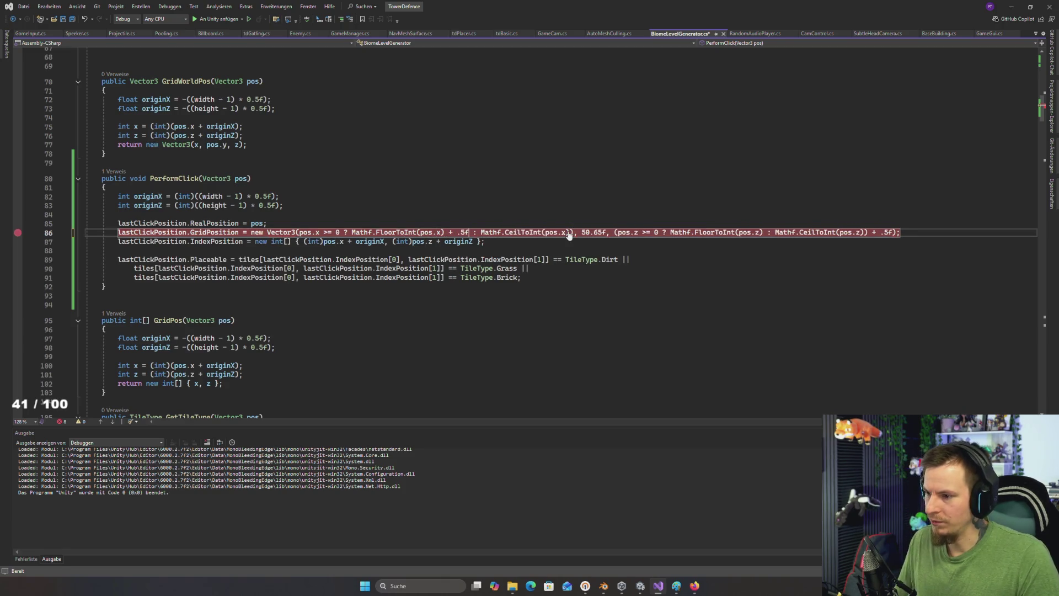
{"action": "key", "text": "ctrl+s"}
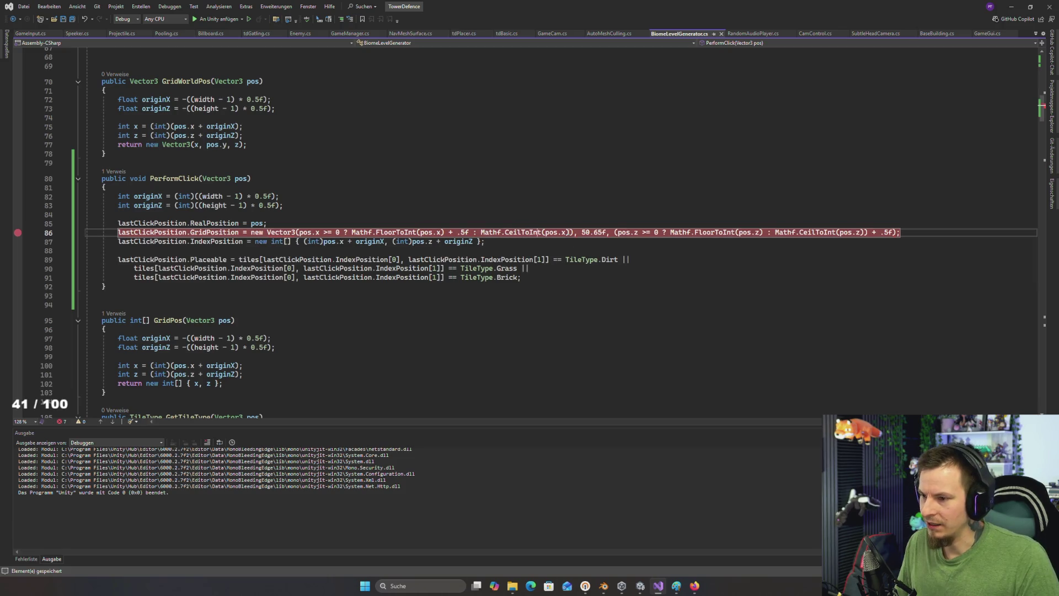
{"action": "left_click", "coordinate": [569, 233]}
{"action": "type", "text": "-"}
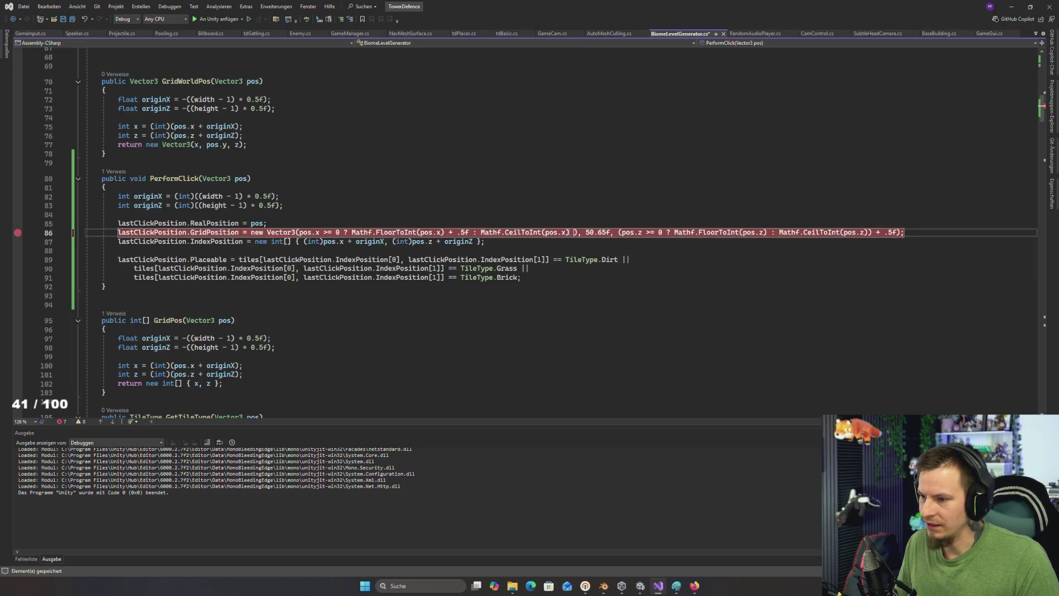
{"action": "type", "text": ".5f"}
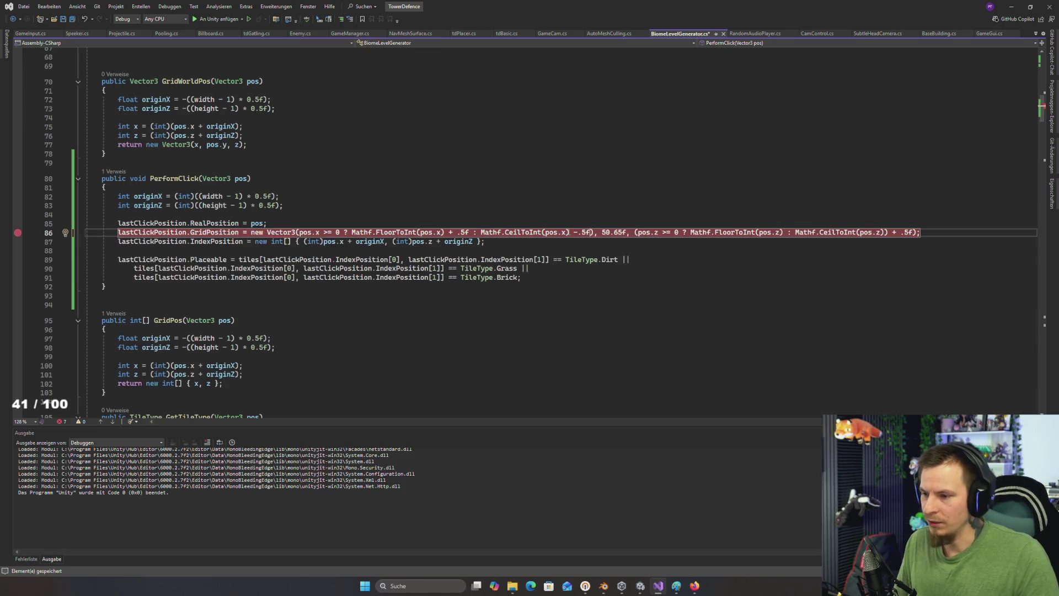
{"action": "left_click", "coordinate": [935, 234]}
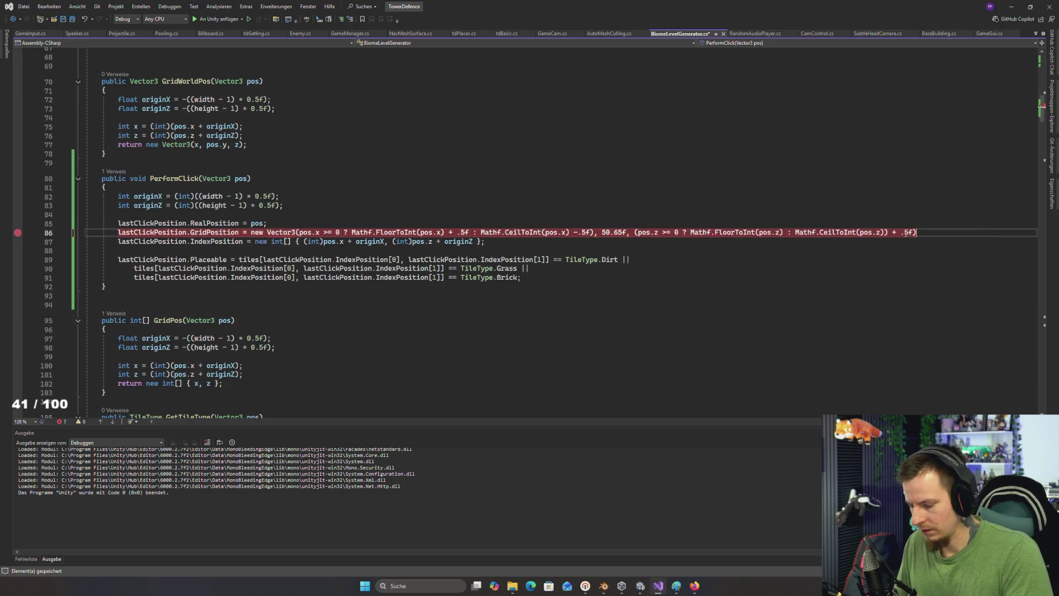
{"action": "type", "text": ";"}
{"action": "left_click", "coordinate": [866, 251]}
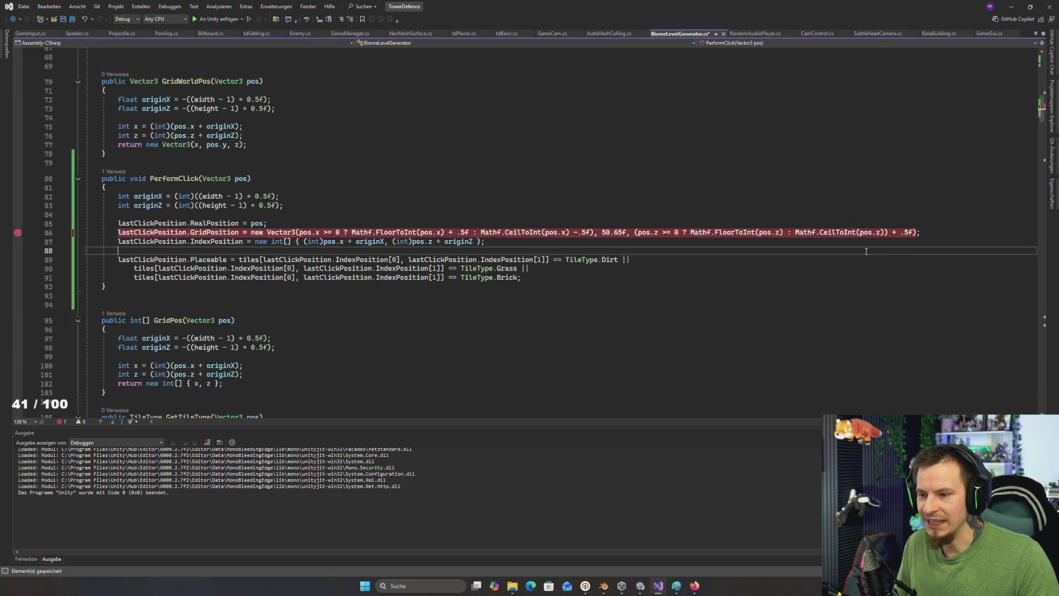
Step: Save the script and check the error reported on line 89 against the GridPosition line
{"action": "key", "text": "ctrl+s"}
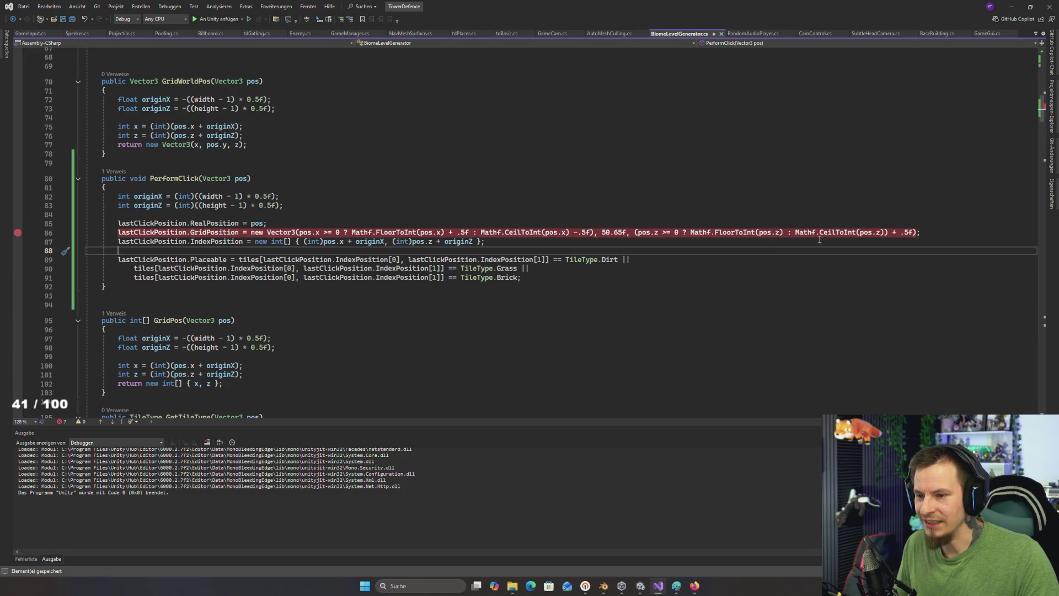
{"action": "left_click", "coordinate": [639, 233]}
{"action": "left_click", "coordinate": [113, 260]}
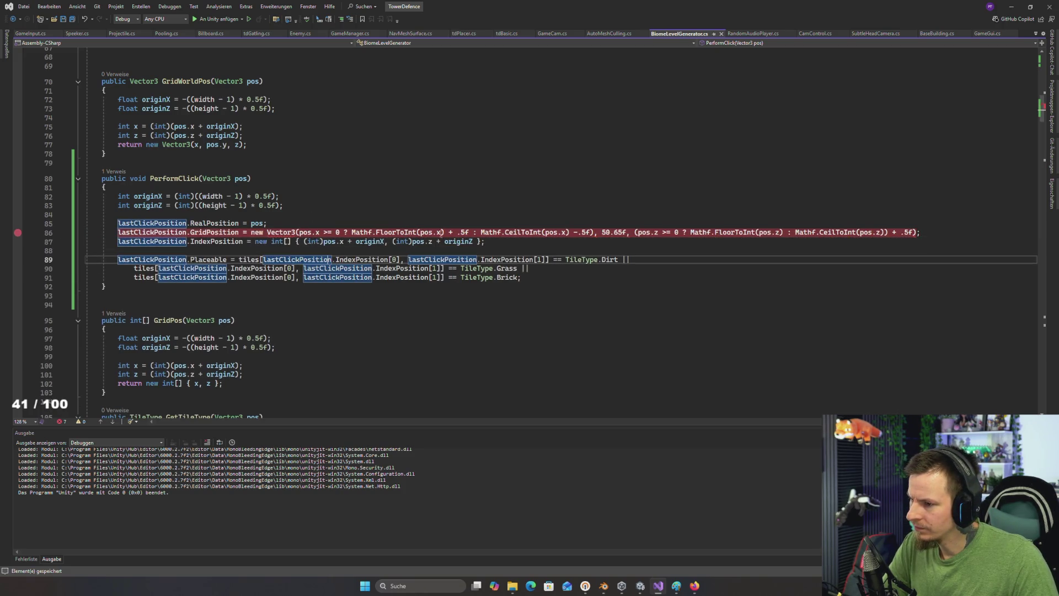
{"action": "left_click", "coordinate": [309, 241]}
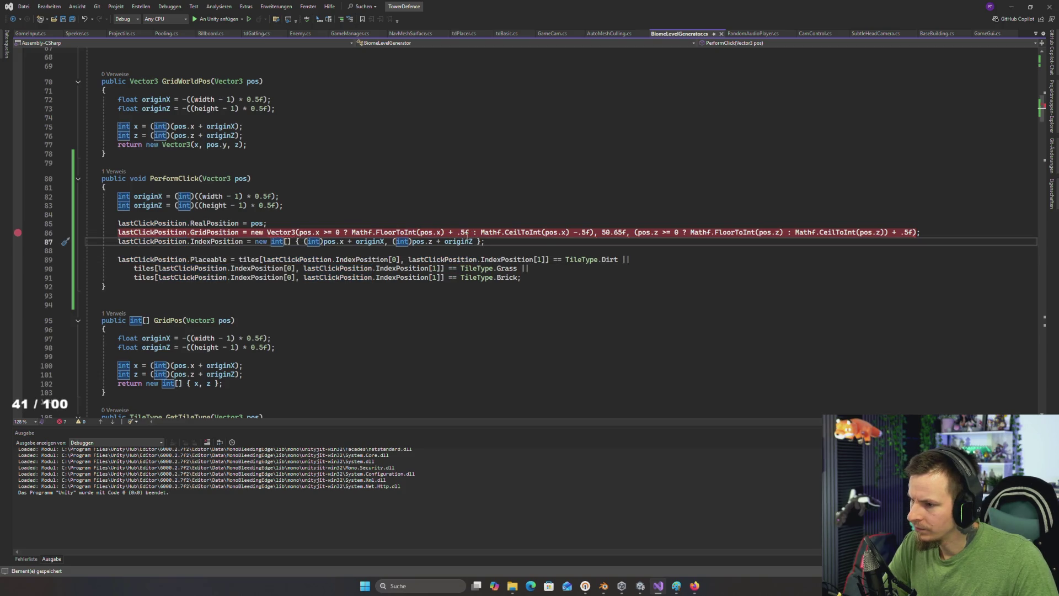
{"action": "triple_click", "coordinate": [298, 232]}
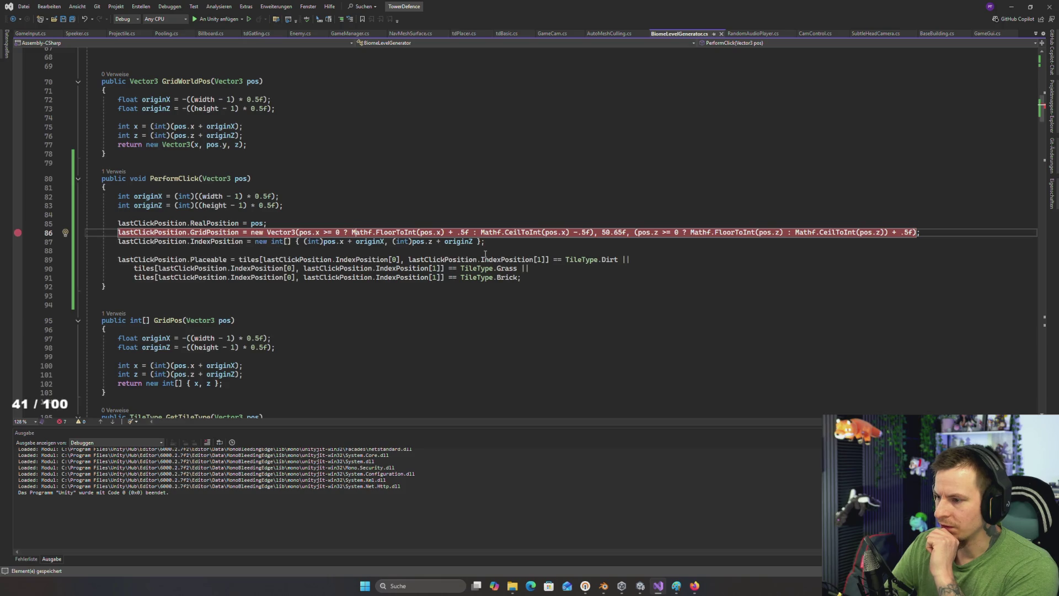
Step: Delete the stray ')' after -.5f and the '(' before pos.z >= 0 on line 86
{"action": "key", "text": "Right"}
{"action": "key", "text": "Right"}
{"action": "key", "text": "Right"}
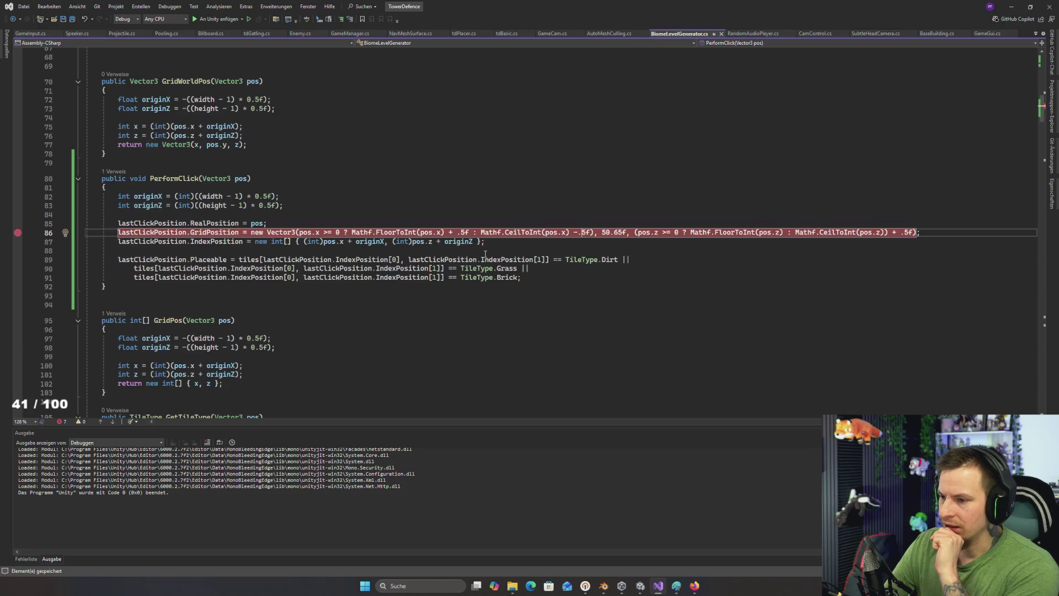
{"action": "key", "text": "Right"}
{"action": "key", "text": "Right"}
{"action": "key", "text": "Right"}
{"action": "key", "text": "Delete"}
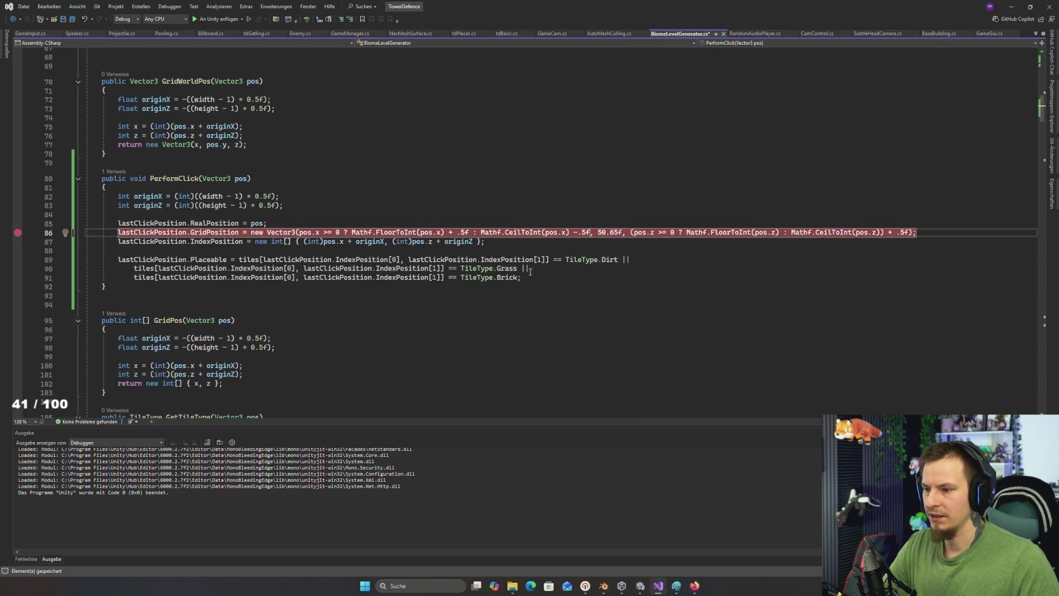
{"action": "left_click", "coordinate": [630, 250]}
{"action": "left_click", "coordinate": [637, 234]}
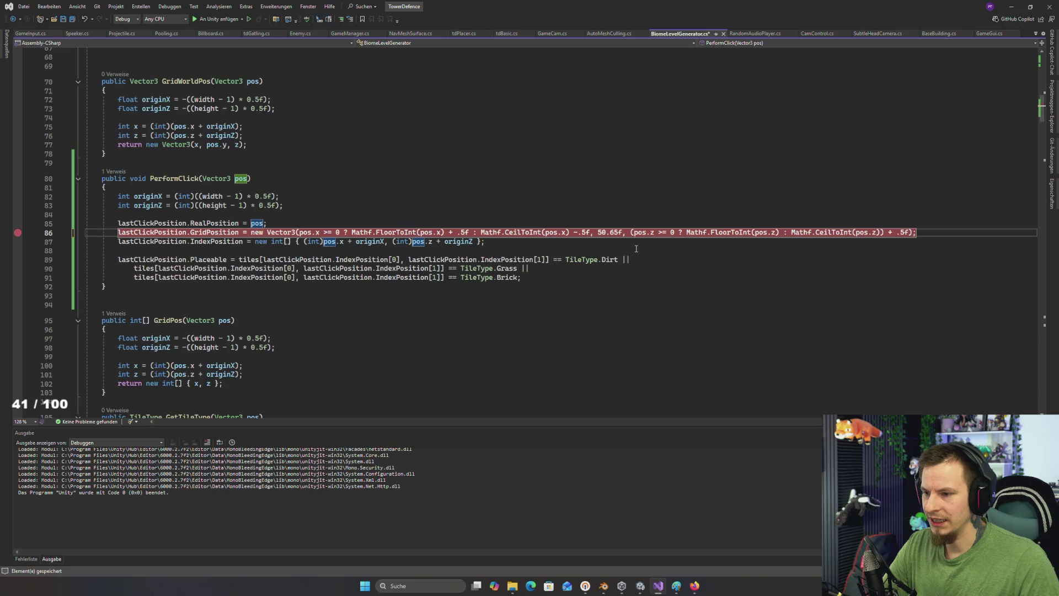
{"action": "key", "text": "BackSpace"}
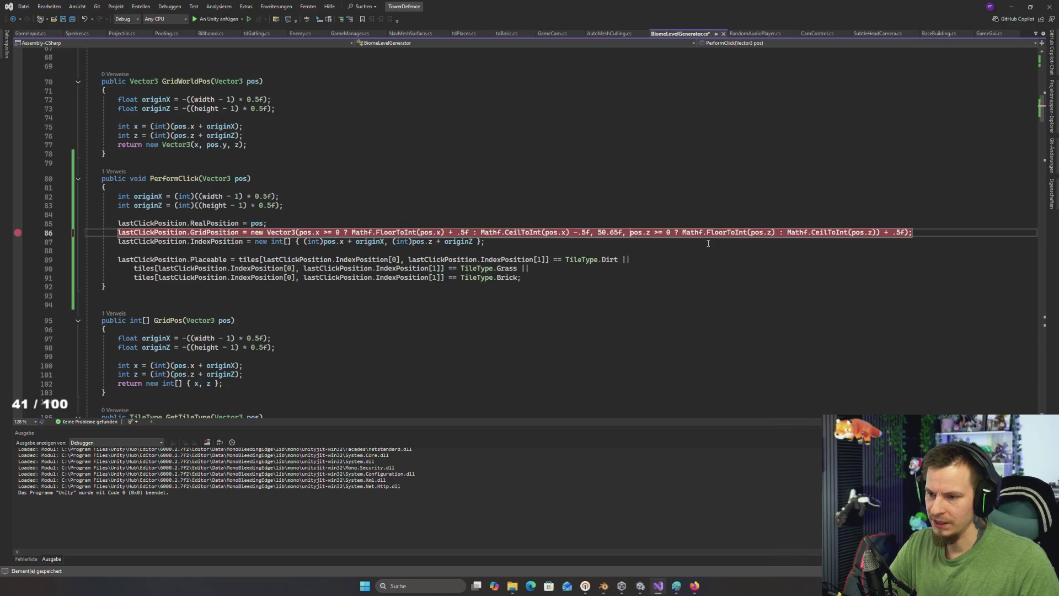
{"action": "left_click", "coordinate": [877, 234]}
{"action": "key", "text": "BackSpace"}
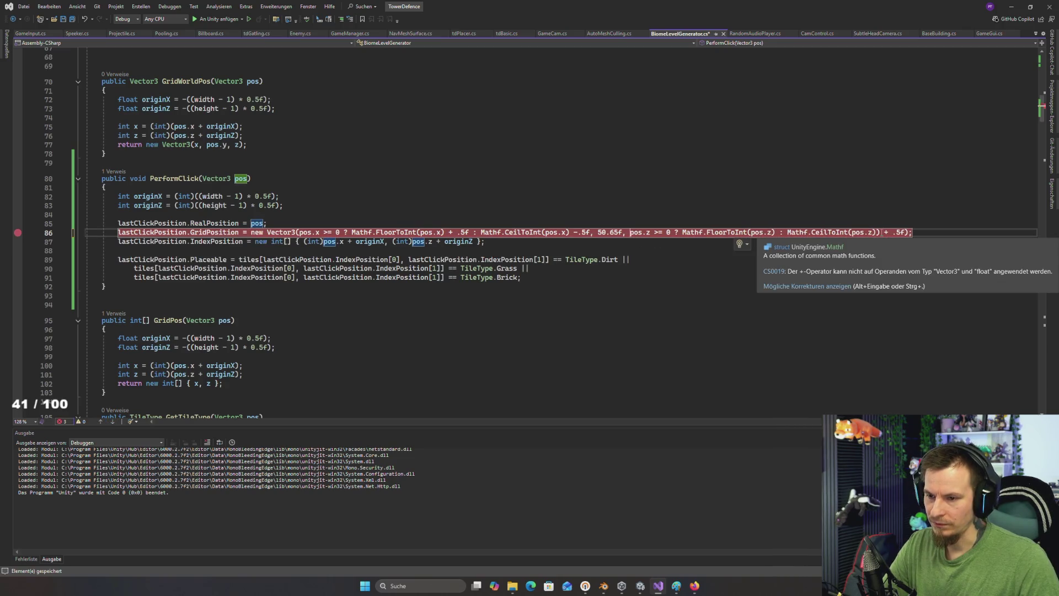
Step: Remove the extra bracket after CeilToInt(pos.z) and add +.5f / -.5f offsets to the z part
{"action": "key", "text": "BackSpace"}
{"action": "key", "text": "Down"}
{"action": "key", "text": "Down"}
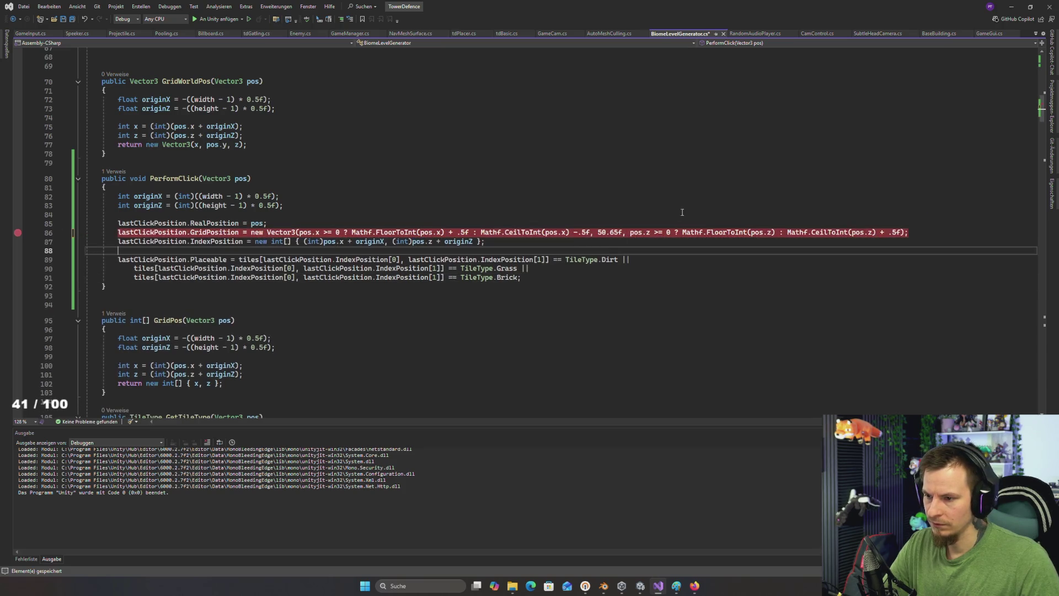
{"action": "left_click", "coordinate": [780, 232]}
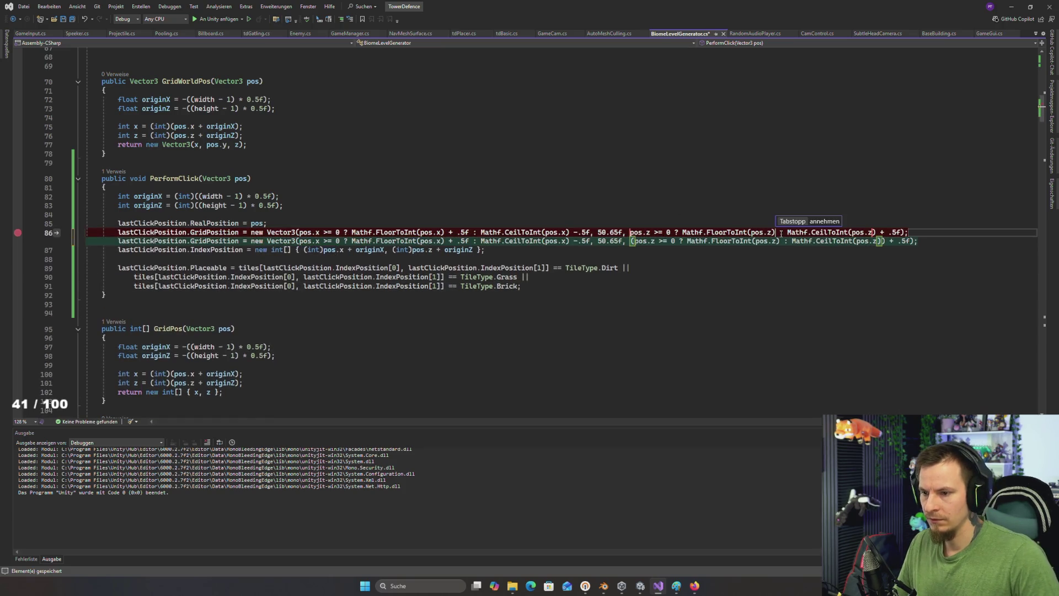
{"action": "type", "text": "+"}
{"action": "key", "text": "Escape"}
{"action": "type", "text": ".5f"}
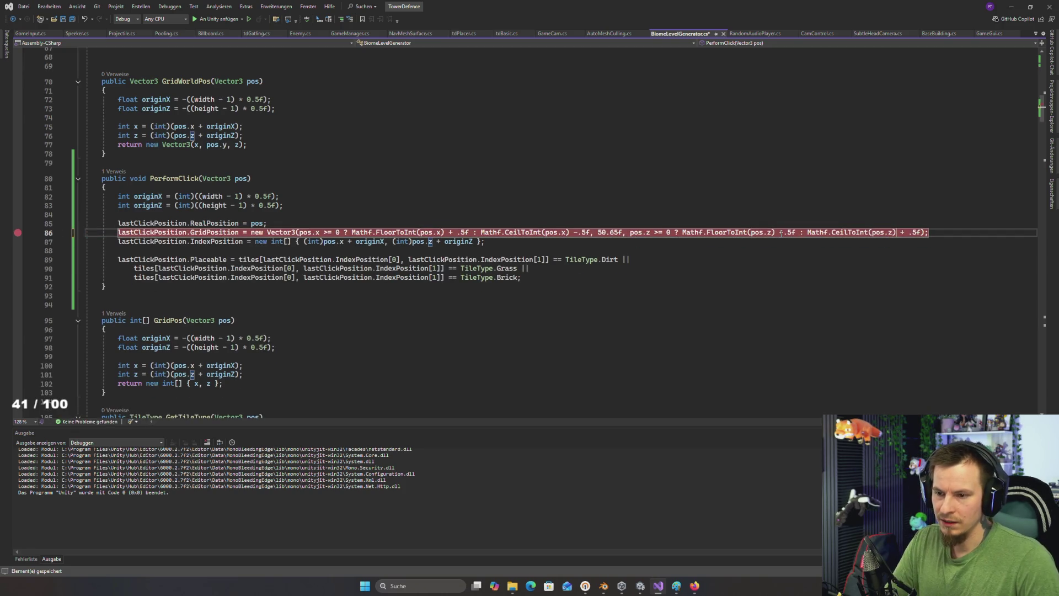
{"action": "key", "text": "Right"}
{"action": "key", "text": "BackSpace"}
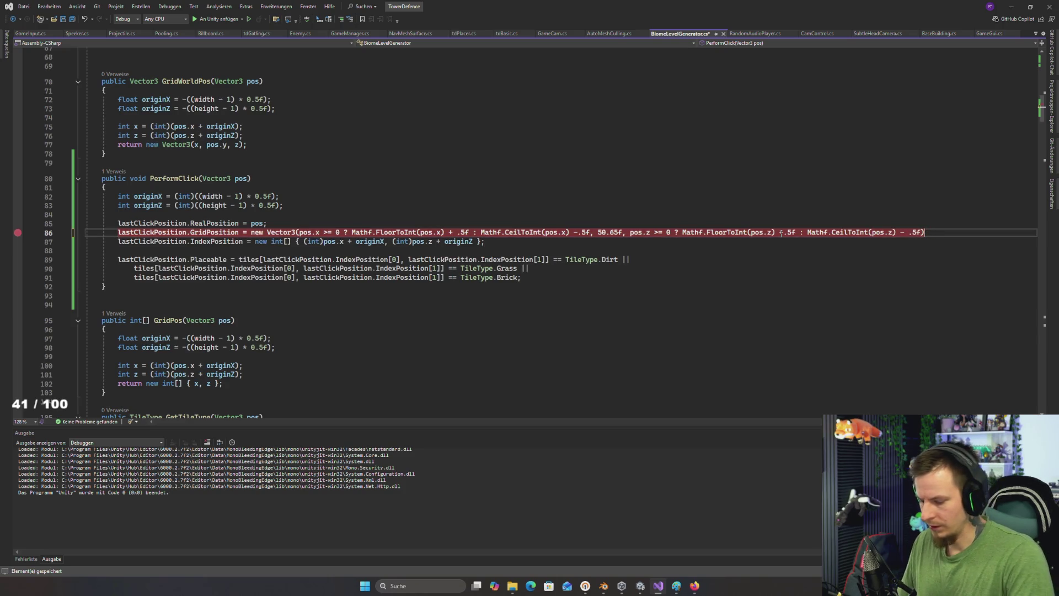
{"action": "key", "text": "ctrl+z"}
Step: Switch from Visual Studio over to the Unity editor
{"action": "key", "text": "alt+Tab"}
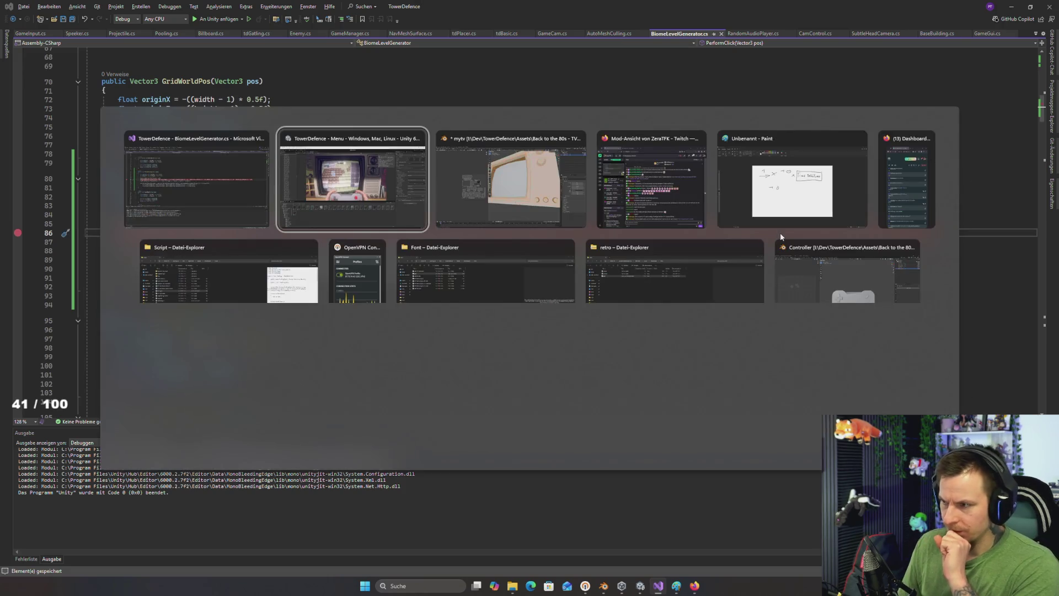
{"action": "key", "text": "Escape"}
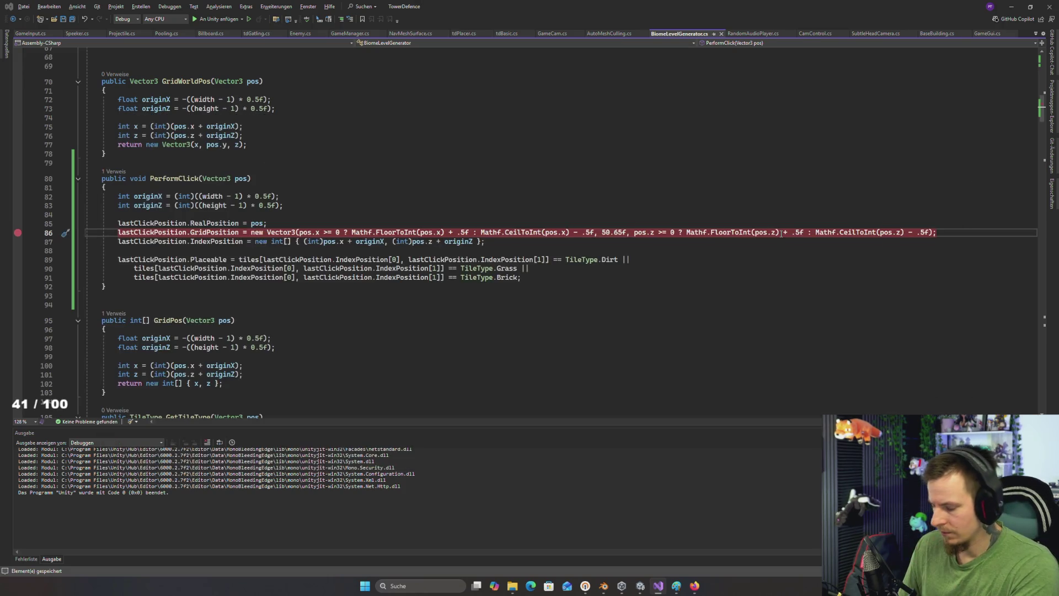
{"action": "key", "text": "alt+Tab"}
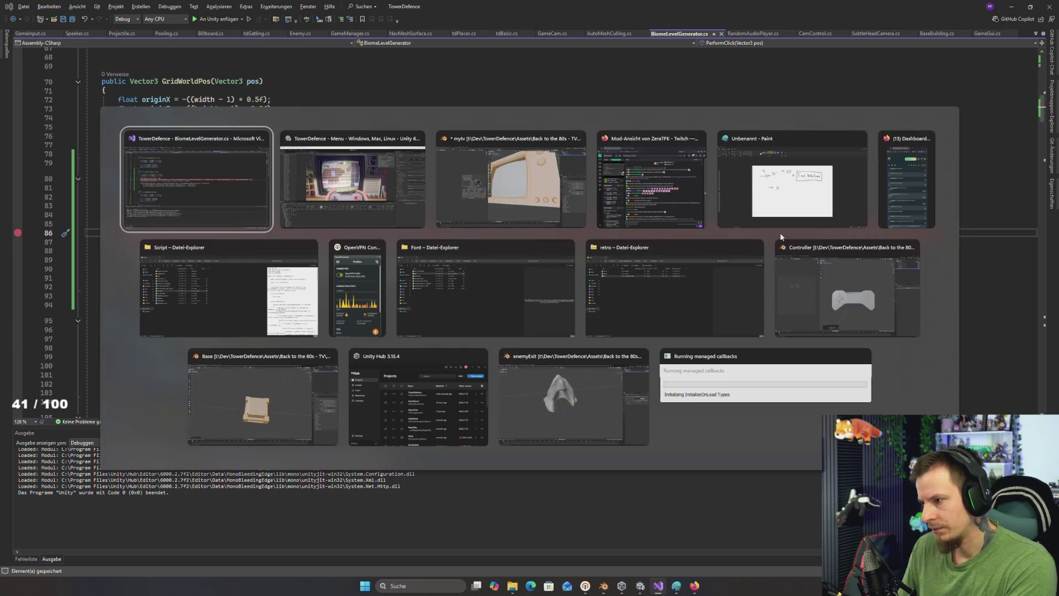
{"action": "key", "text": "Escape"}
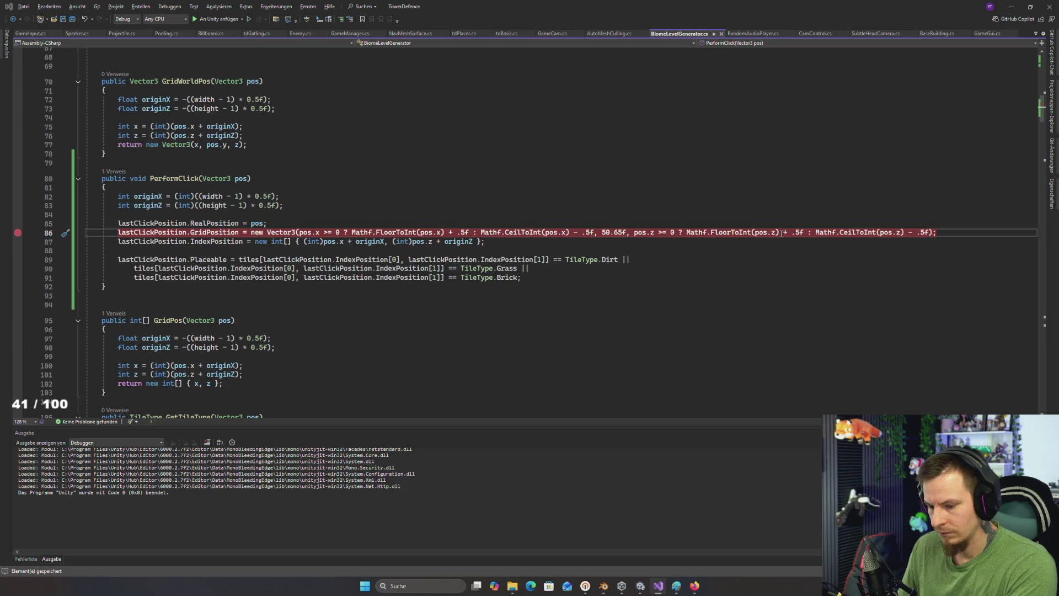
{"action": "key", "text": "alt+Tab"}
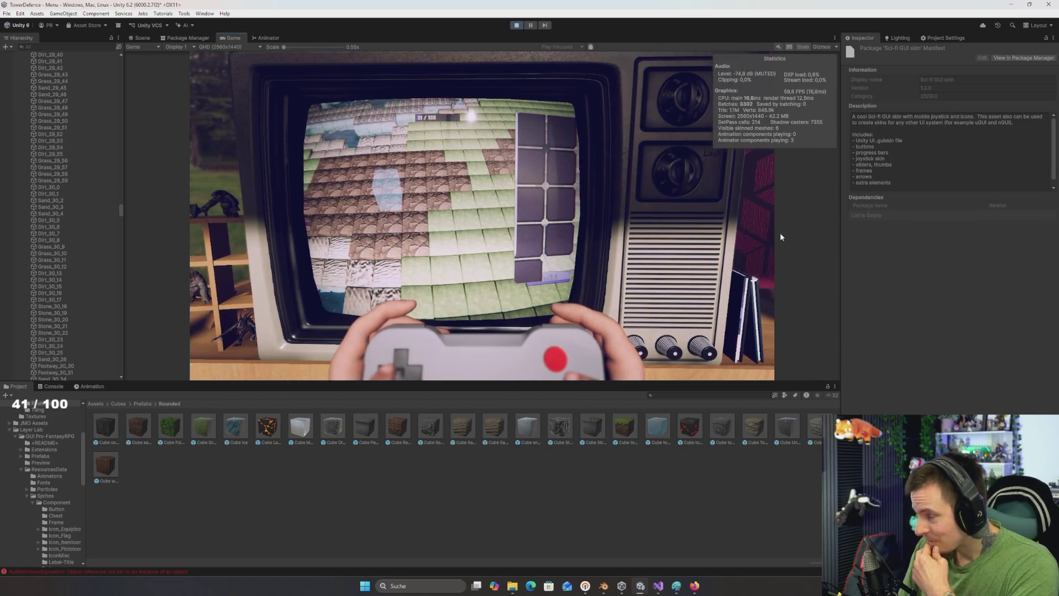
Step: Click a tile in the running game, then stop and restart play mode
{"action": "left_click", "coordinate": [780, 237]}
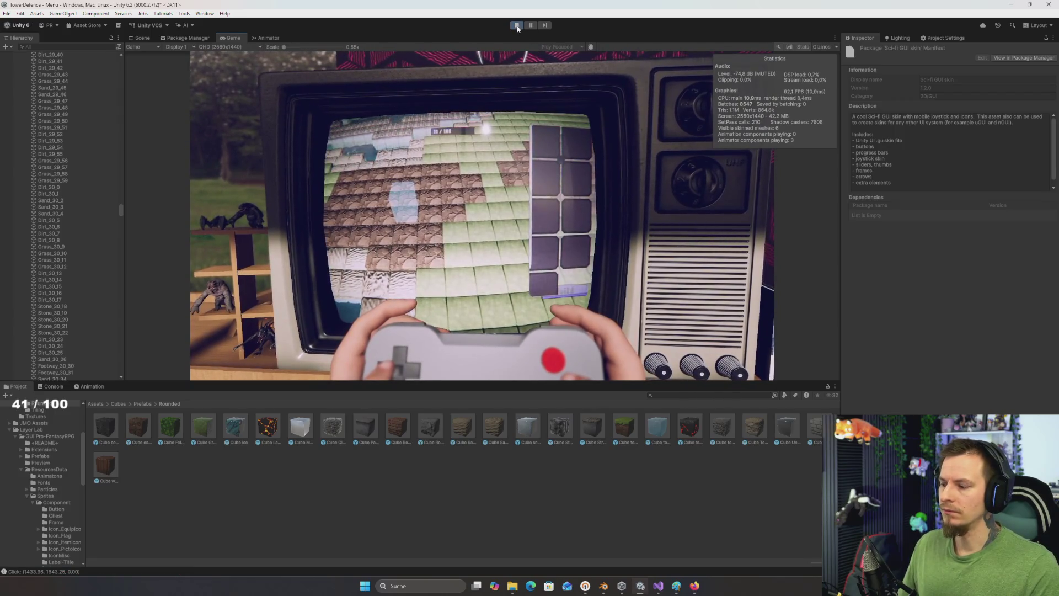
{"action": "left_click", "coordinate": [517, 26]}
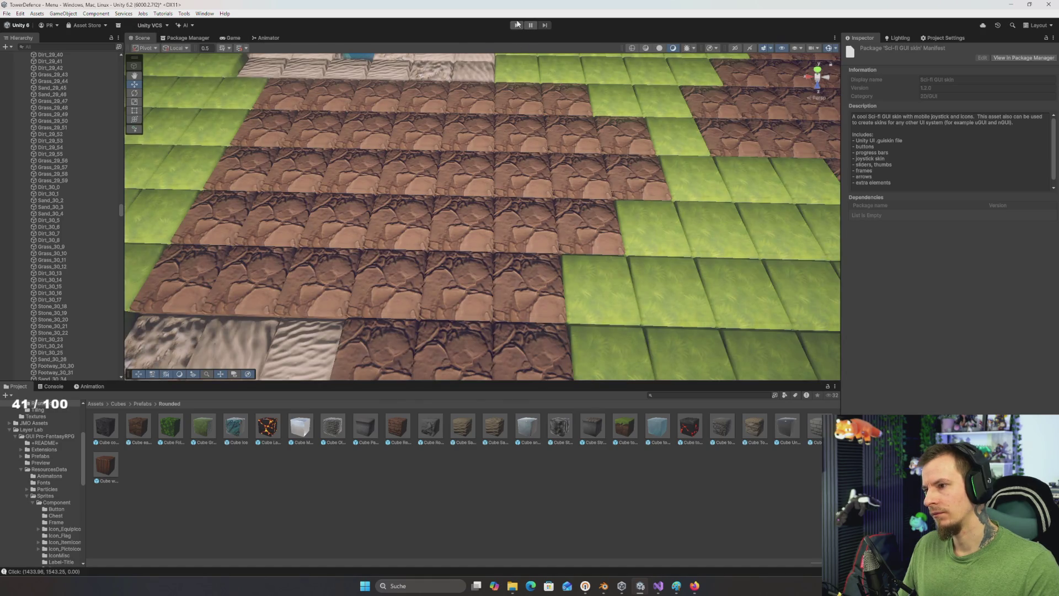
{"action": "left_click", "coordinate": [518, 25]}
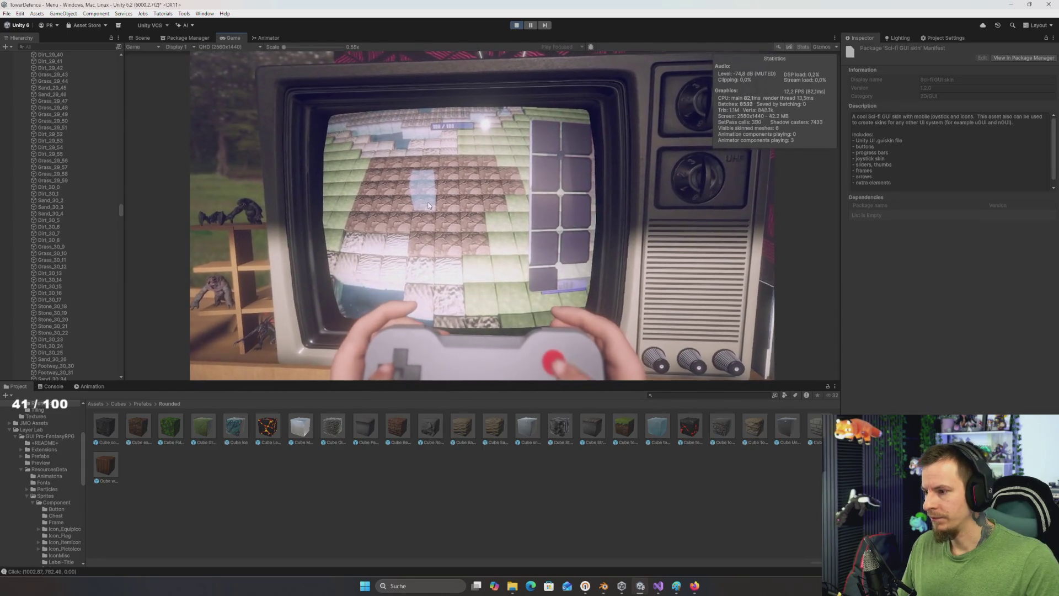
Step: Click tiles across grass, stone and water areas to test click detection and highlighting
{"action": "left_click", "coordinate": [501, 207]}
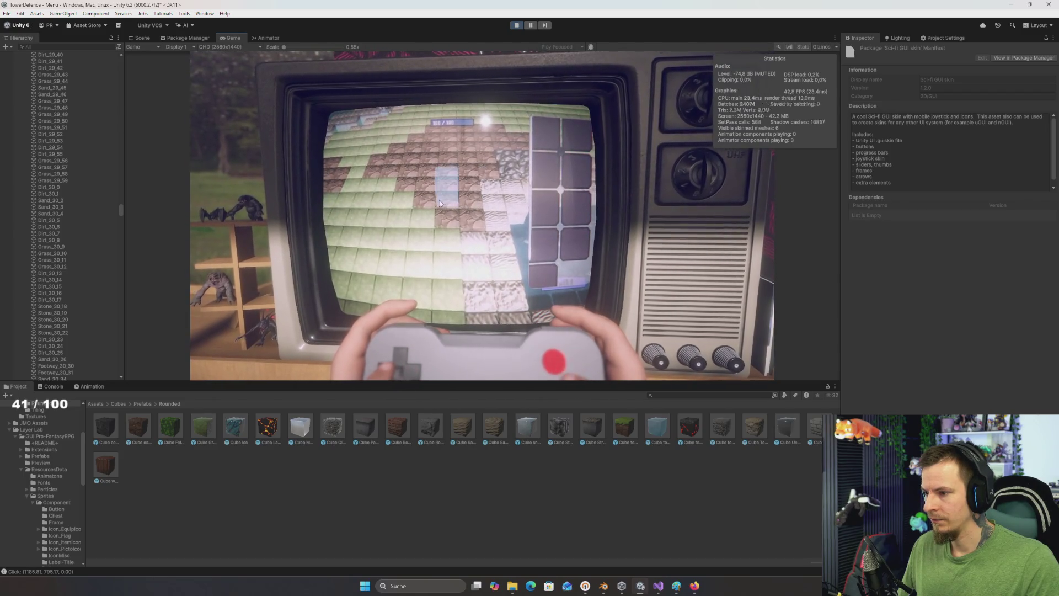
{"action": "left_click", "coordinate": [411, 200]}
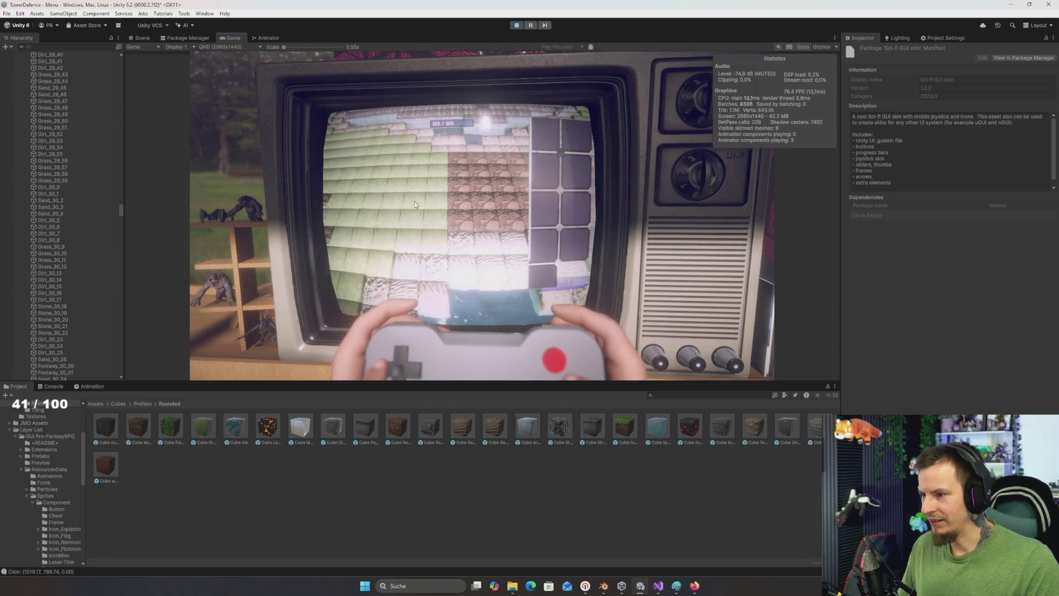
{"action": "left_click", "coordinate": [399, 200]}
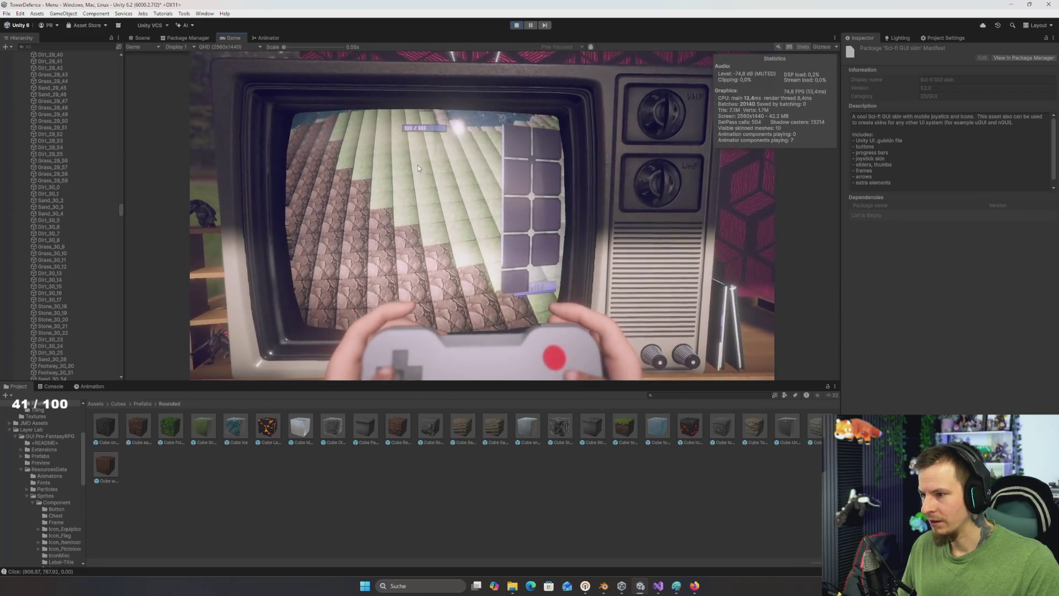
{"action": "left_click", "coordinate": [418, 164]}
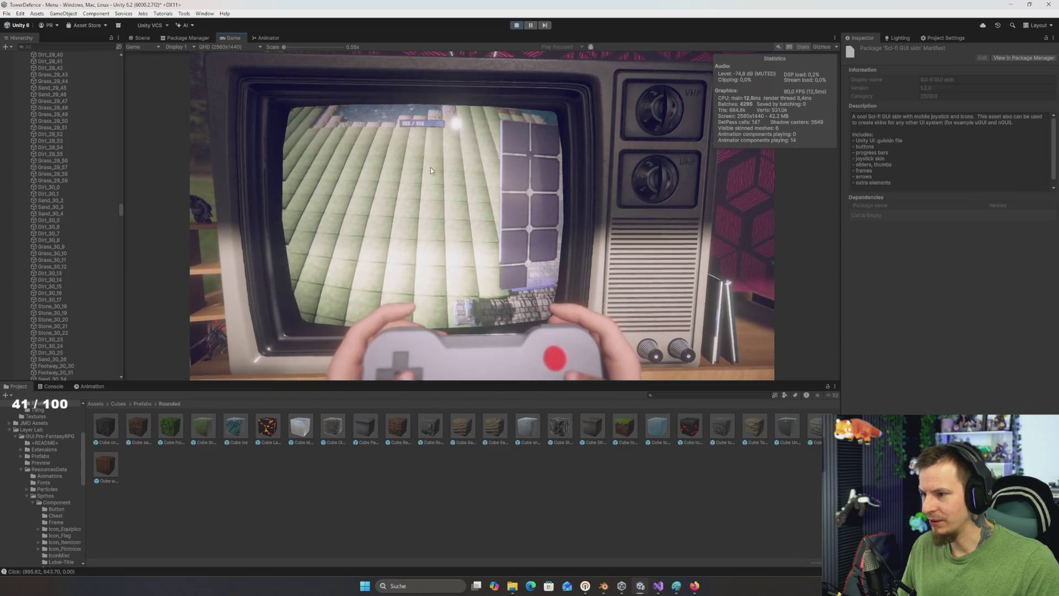
{"action": "left_click", "coordinate": [462, 172]}
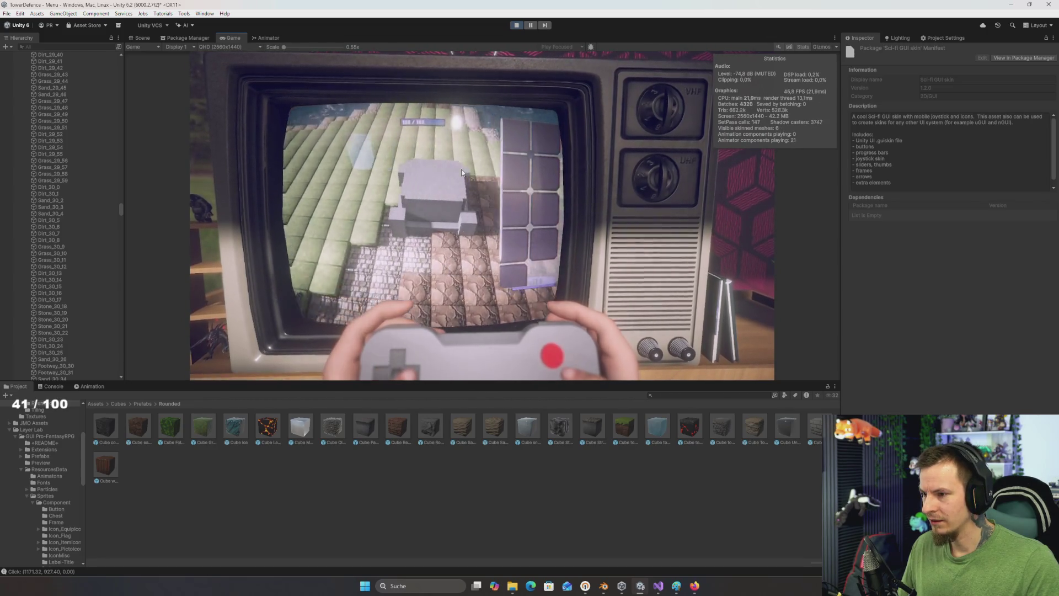
{"action": "left_click", "coordinate": [461, 176]}
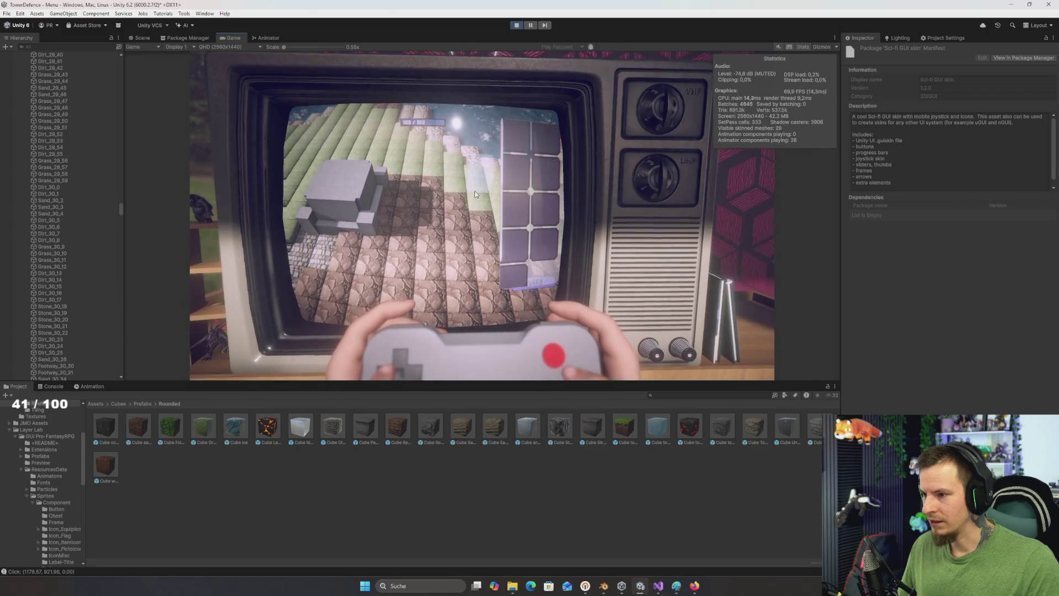
{"action": "left_click", "coordinate": [433, 214]}
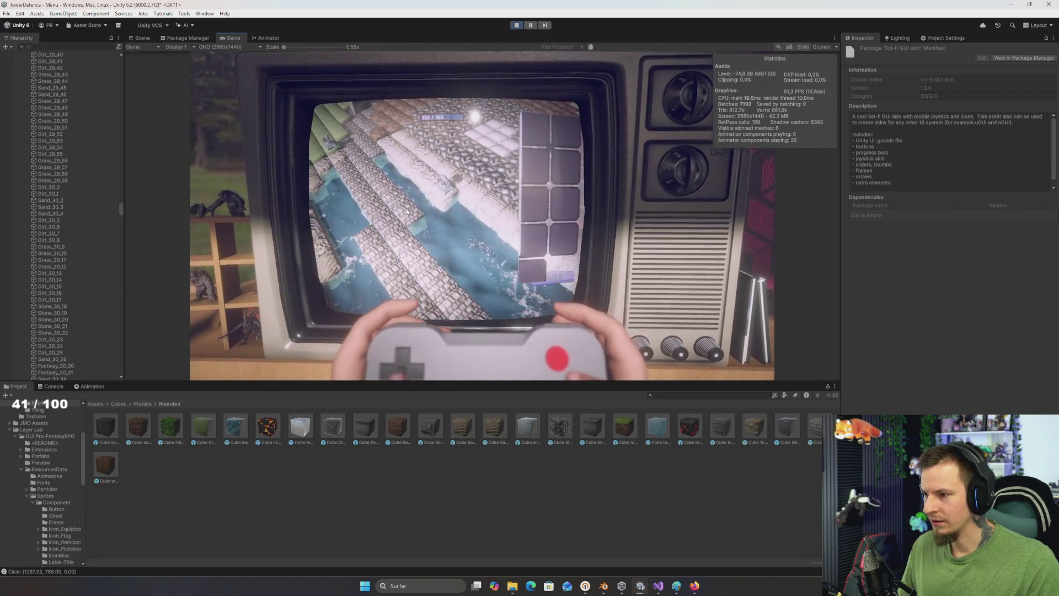
{"action": "left_click", "coordinate": [402, 210]}
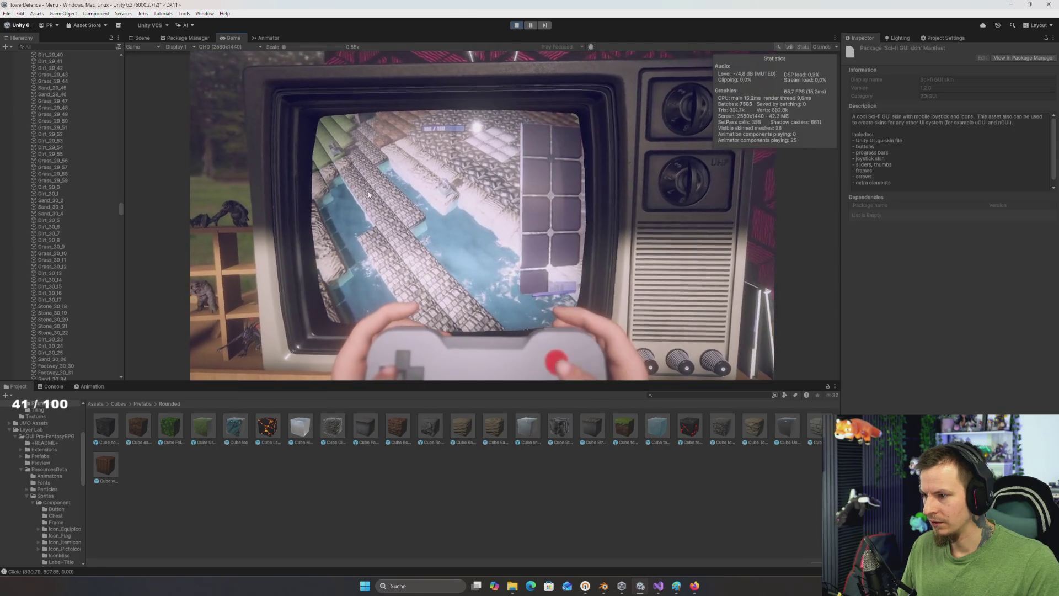
{"action": "left_click", "coordinate": [412, 205]}
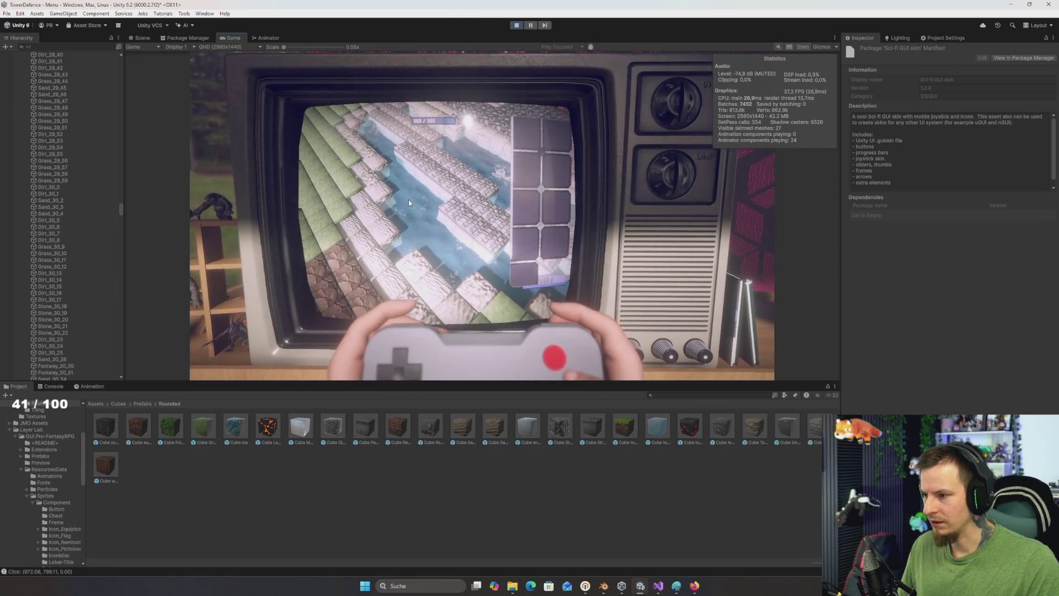
{"action": "left_click", "coordinate": [447, 216]}
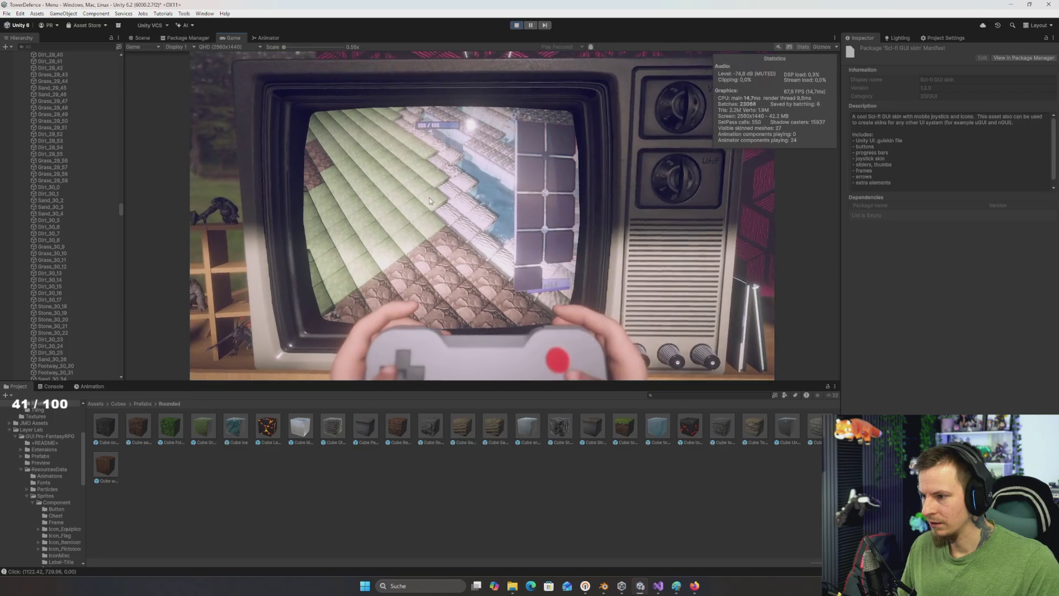
{"action": "left_click", "coordinate": [430, 197]}
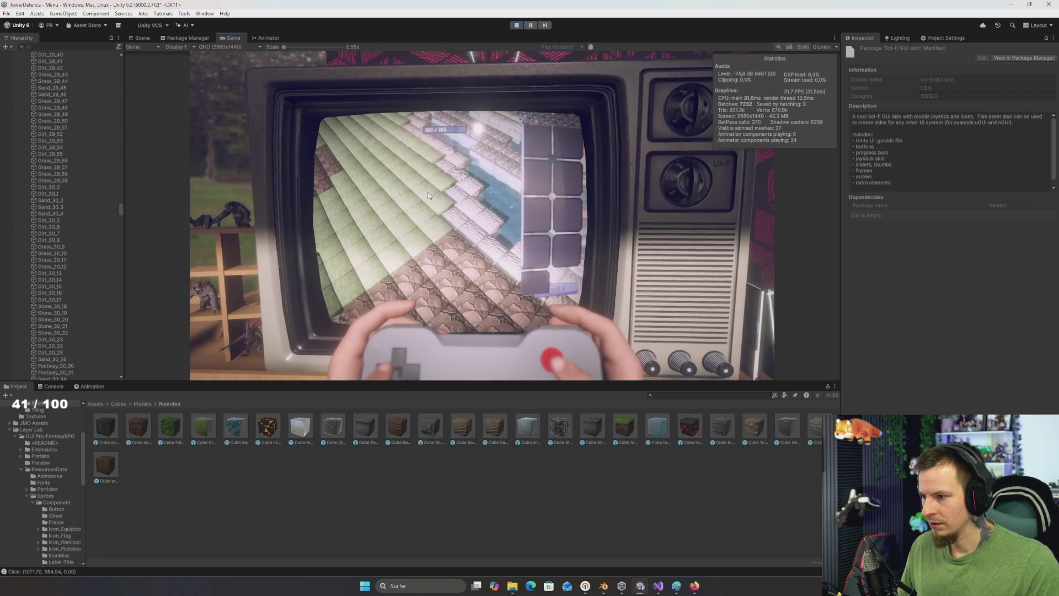
{"action": "left_click", "coordinate": [427, 207]}
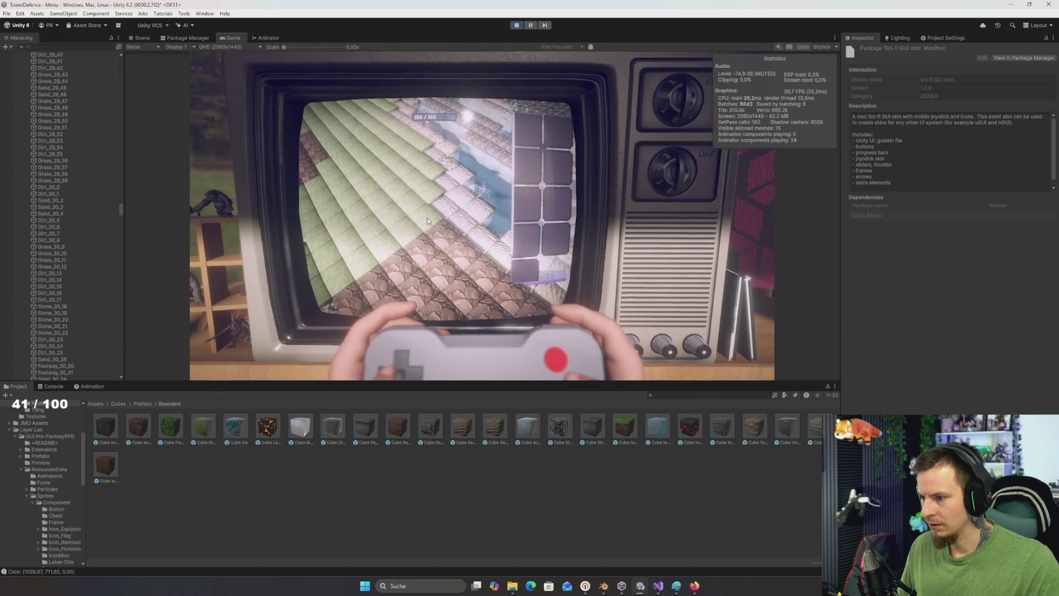
{"action": "left_click", "coordinate": [413, 231]}
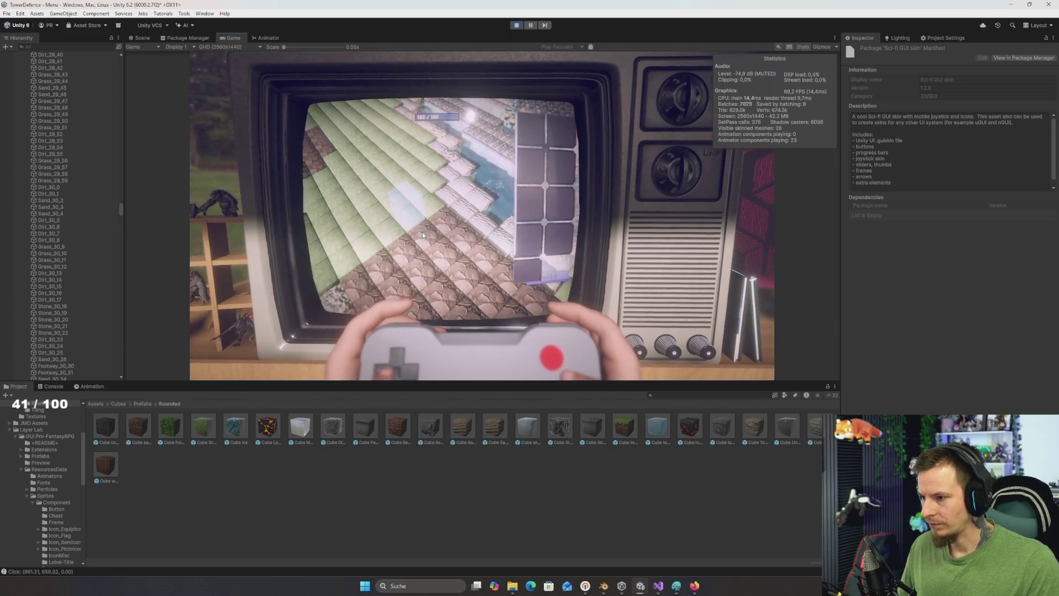
{"action": "left_click", "coordinate": [421, 234]}
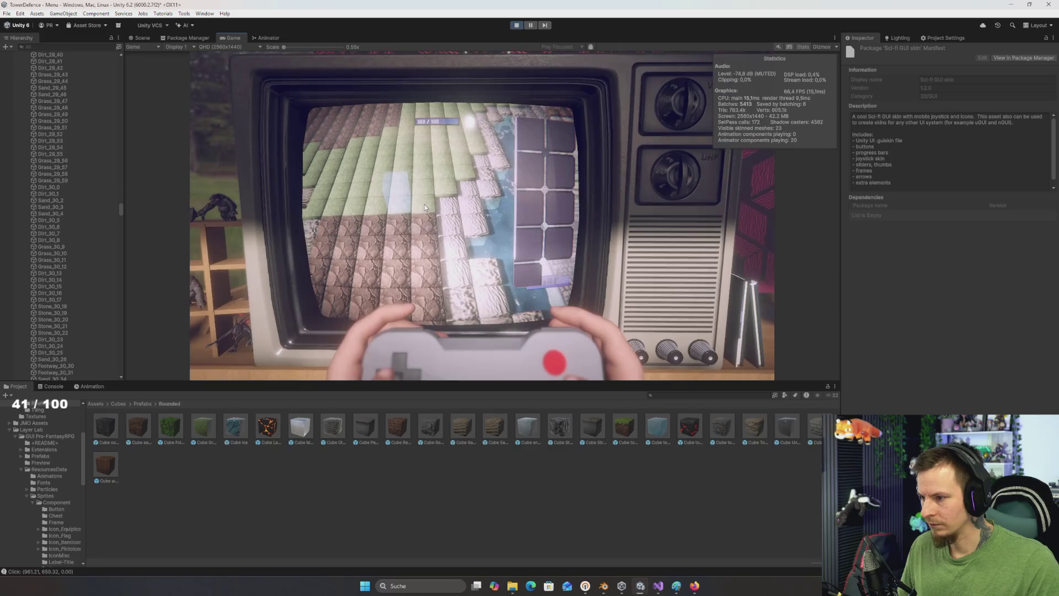
{"action": "left_click", "coordinate": [425, 205]}
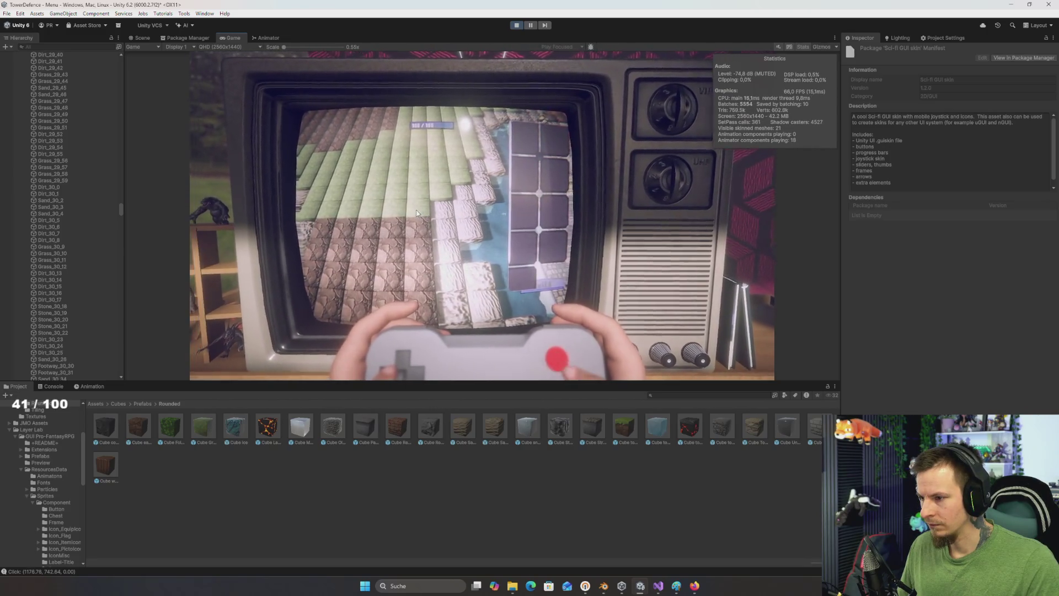
{"action": "left_click", "coordinate": [402, 212]}
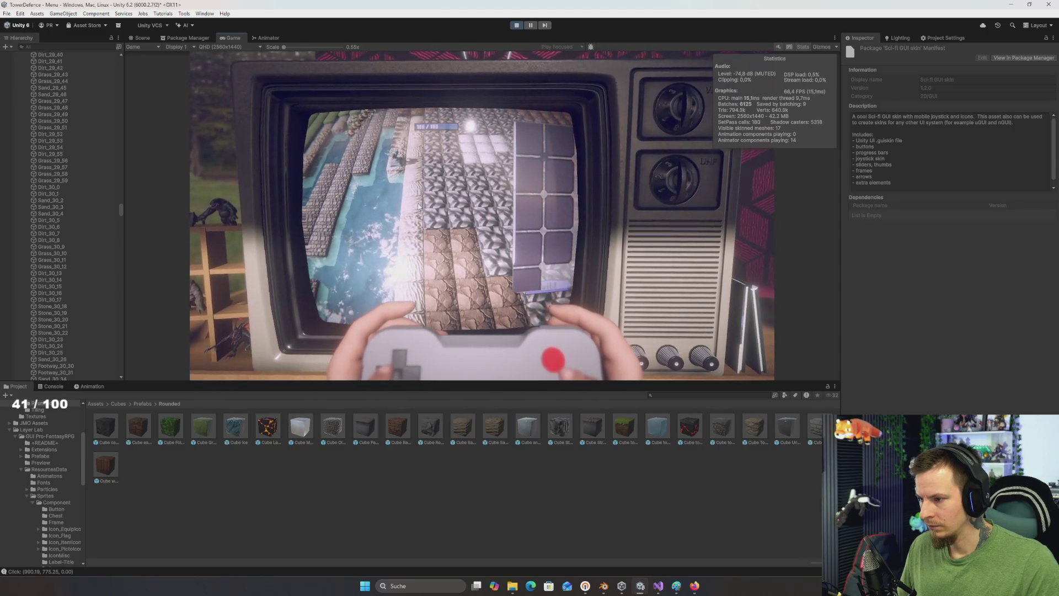
{"action": "left_click", "coordinate": [443, 241]}
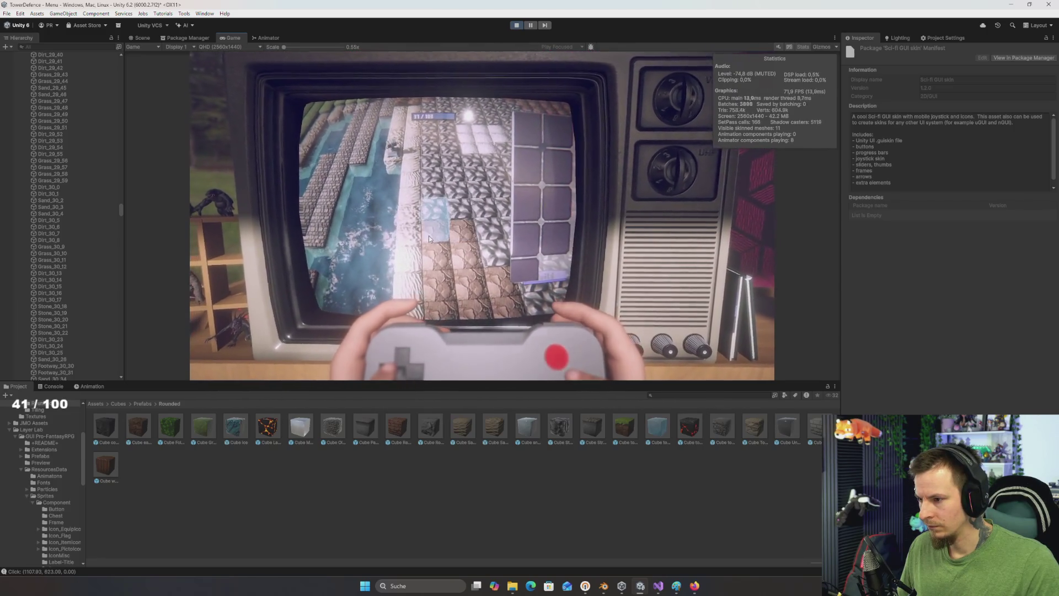
{"action": "left_click", "coordinate": [482, 233]}
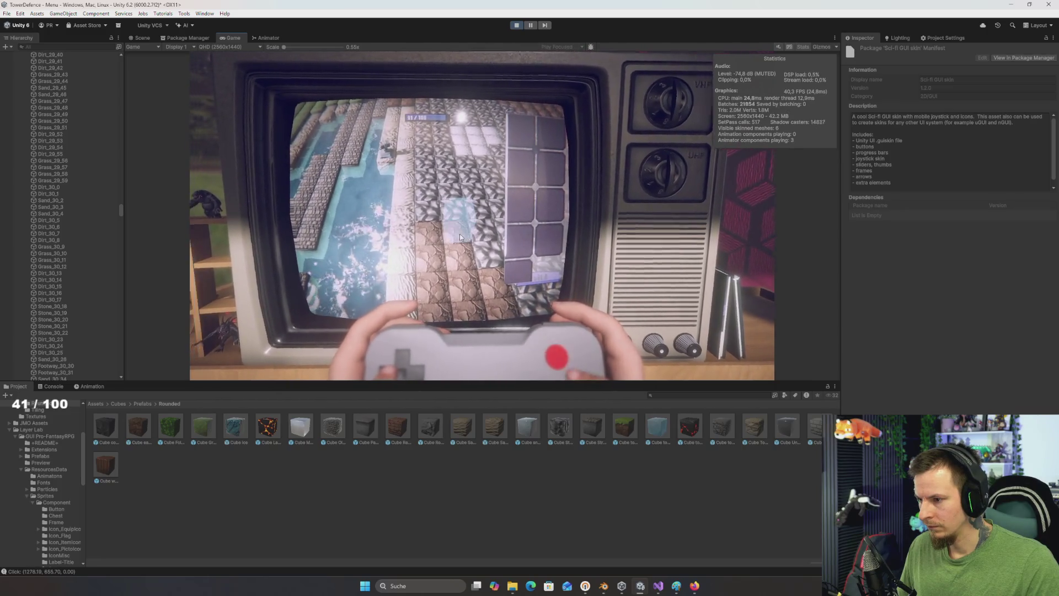
{"action": "left_click", "coordinate": [422, 237]}
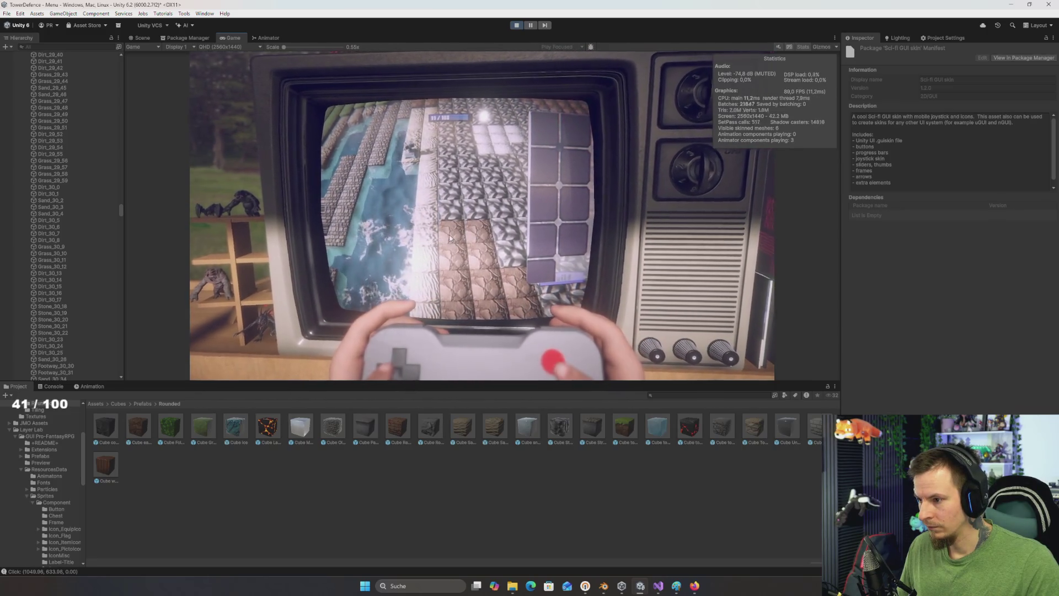
{"action": "left_click", "coordinate": [430, 236]}
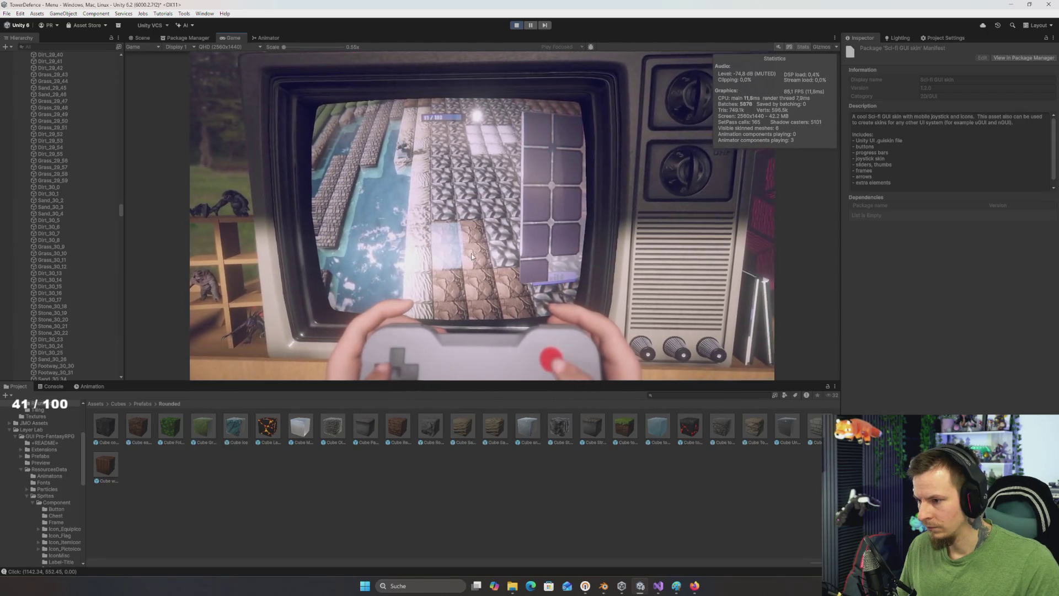
{"action": "left_click", "coordinate": [495, 256]}
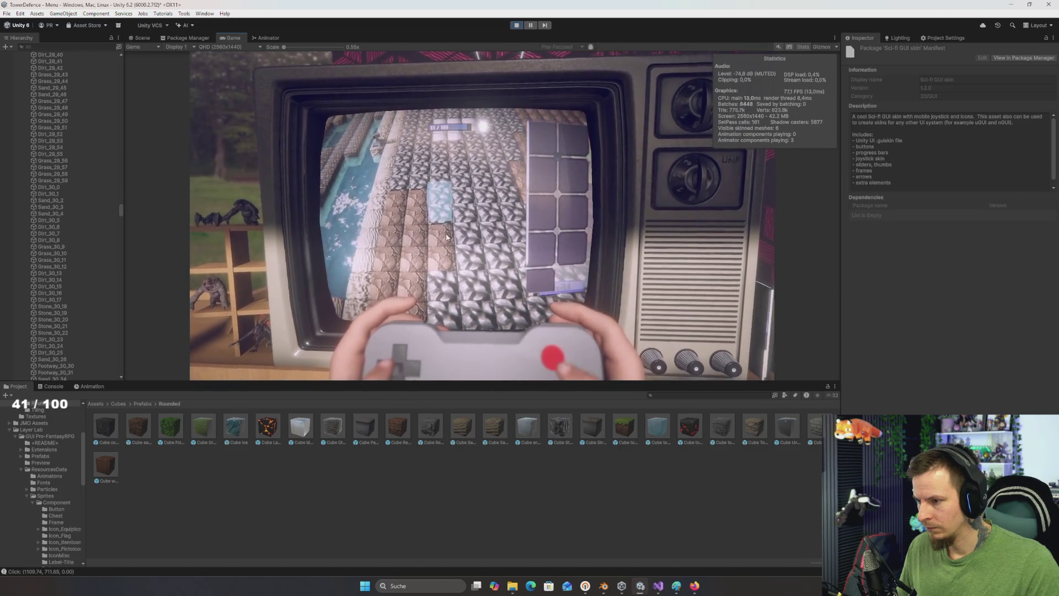
{"action": "left_click", "coordinate": [443, 227]}
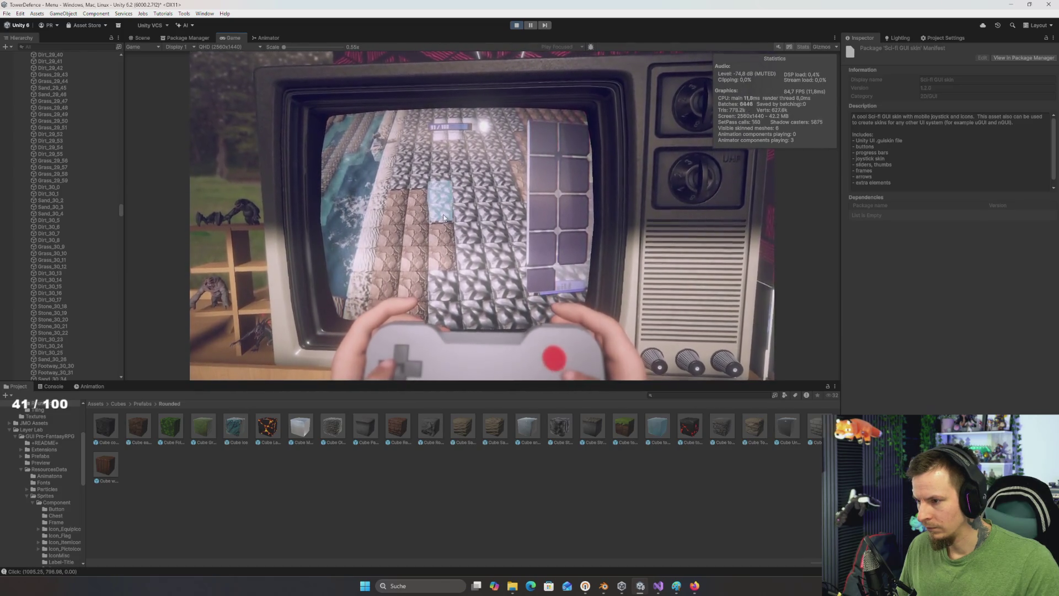
{"action": "left_click", "coordinate": [441, 238]}
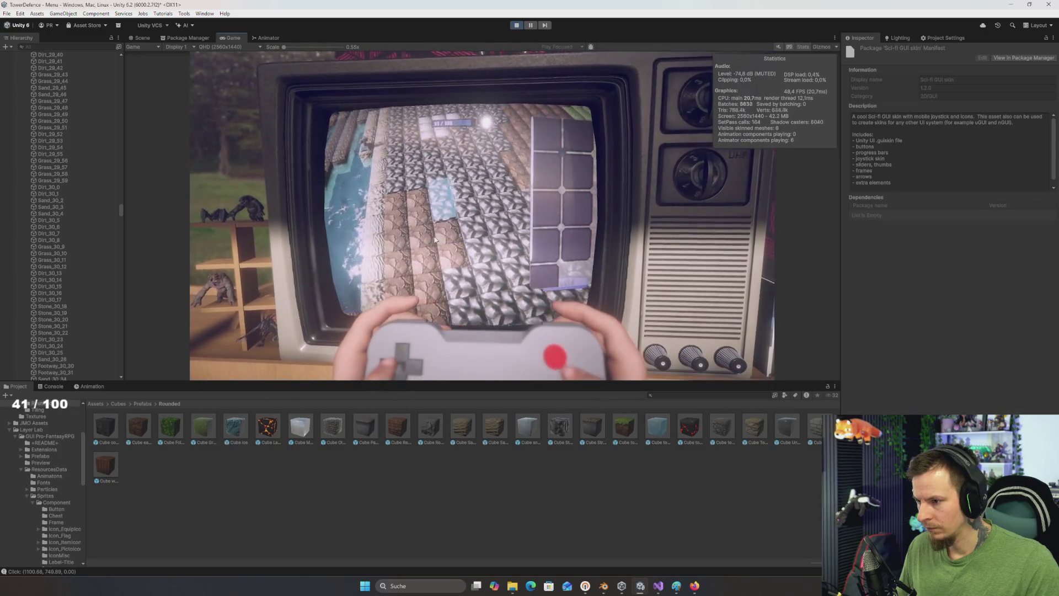
{"action": "left_click", "coordinate": [463, 235]}
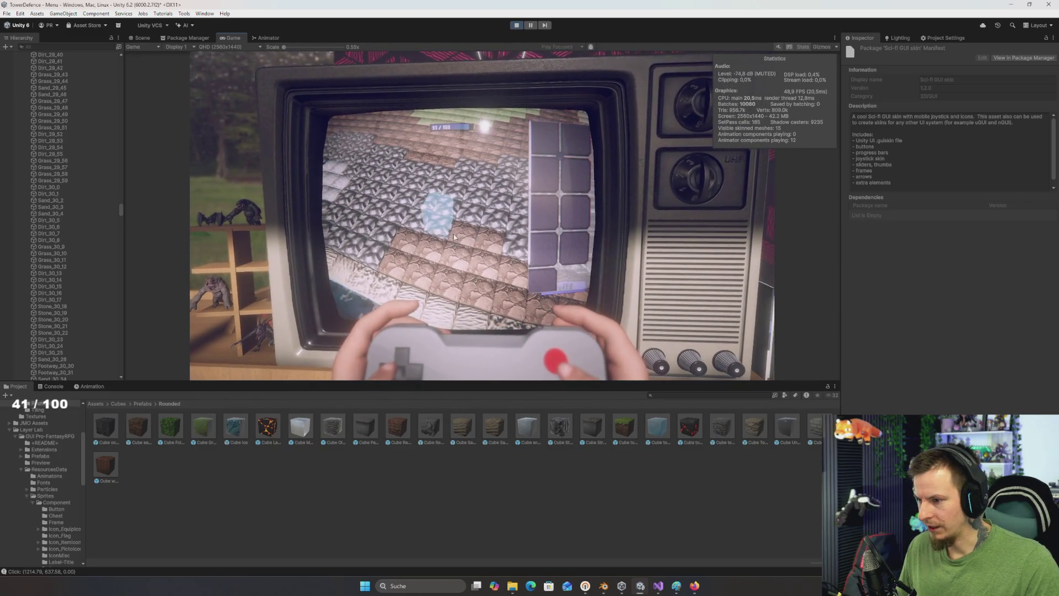
{"action": "left_click", "coordinate": [459, 238]}
{"action": "key", "text": "alt+Tab"}
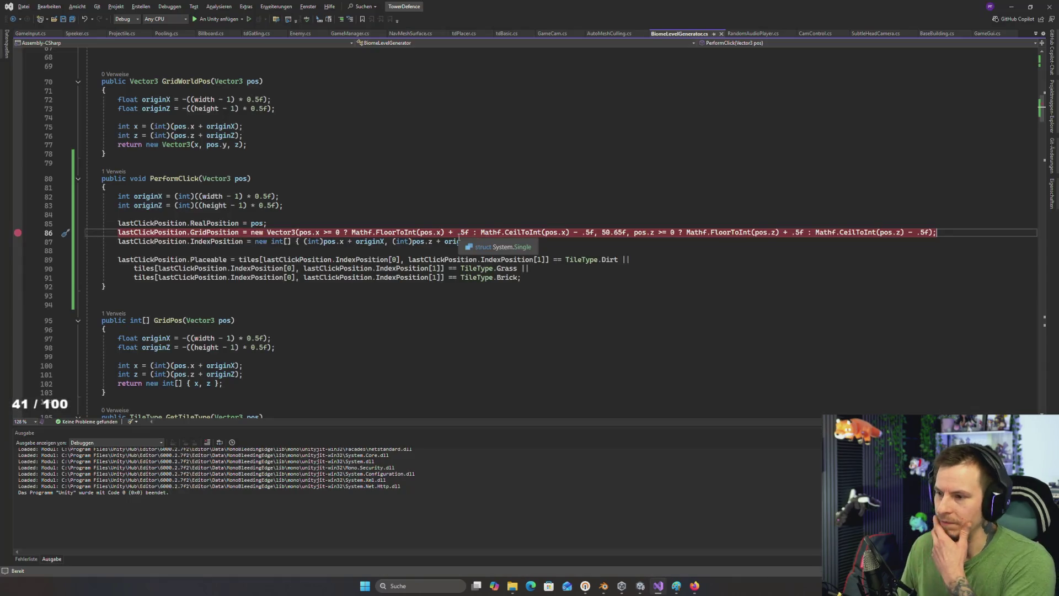
{"action": "left_click", "coordinate": [348, 242]}
{"action": "left_click", "coordinate": [309, 242]}
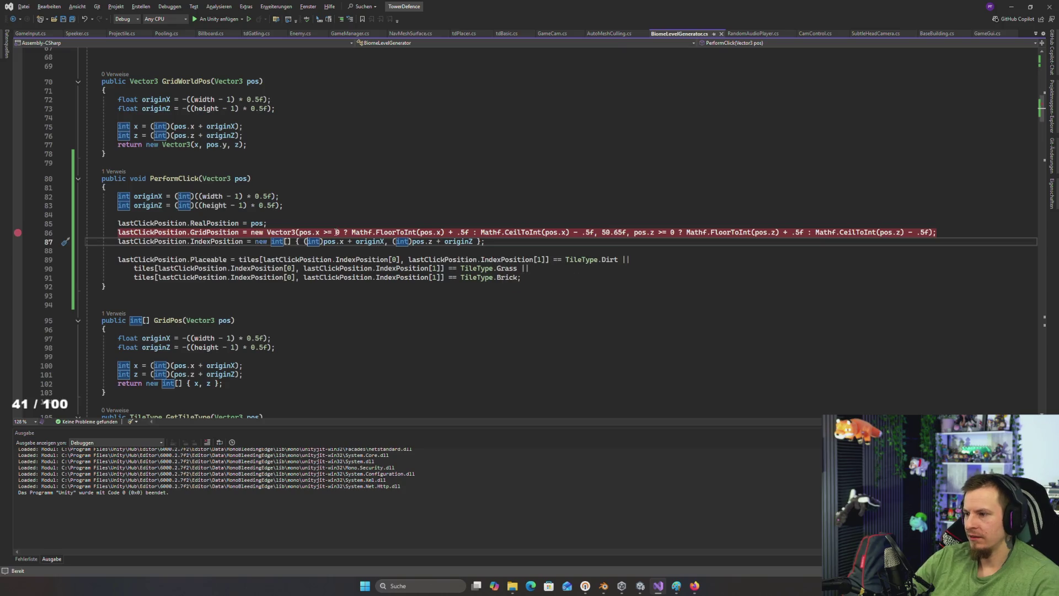
{"action": "left_click_drag", "start_coordinate": [240, 232], "coordinate": [119, 234]}
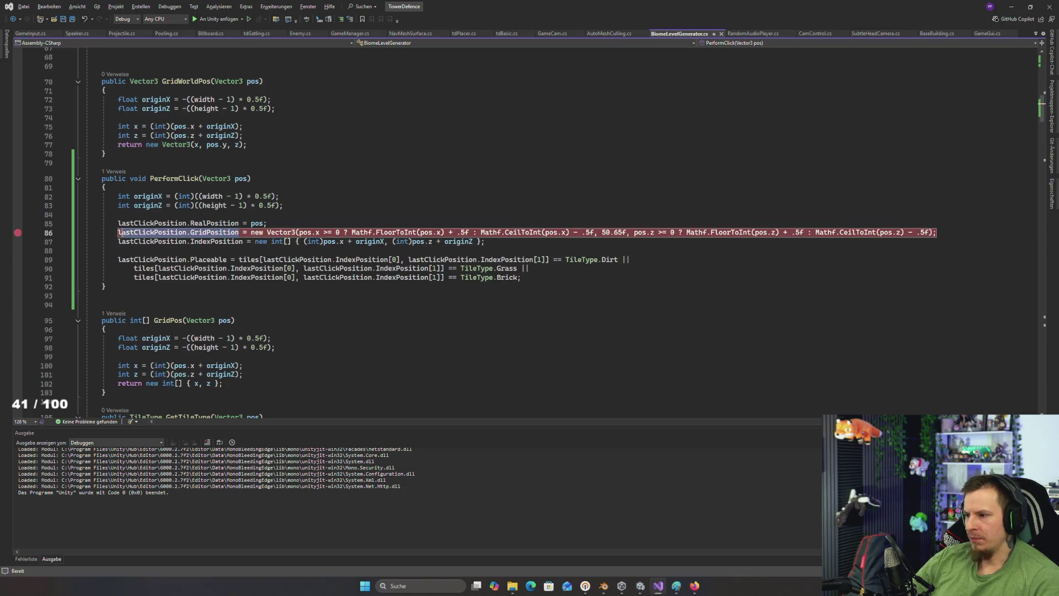
{"action": "left_click", "coordinate": [332, 259]}
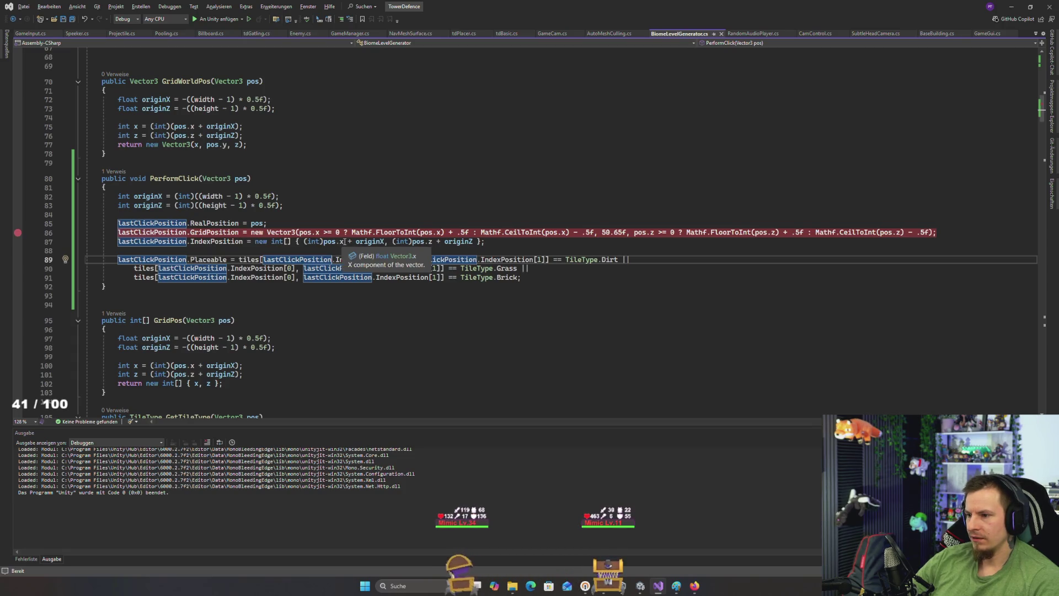
{"action": "left_click", "coordinate": [333, 241]}
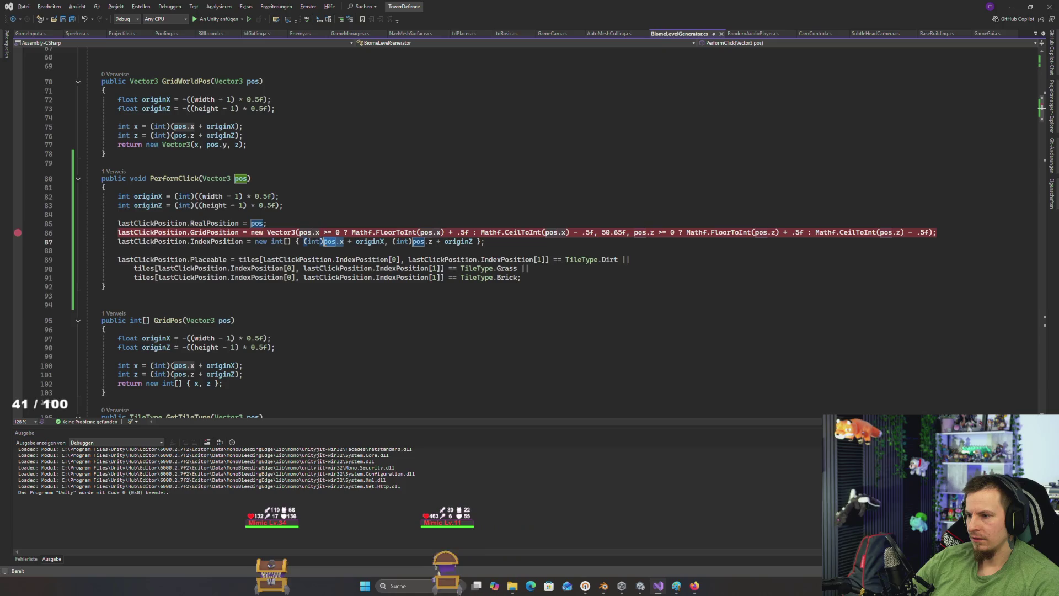
{"action": "left_click", "coordinate": [321, 241]}
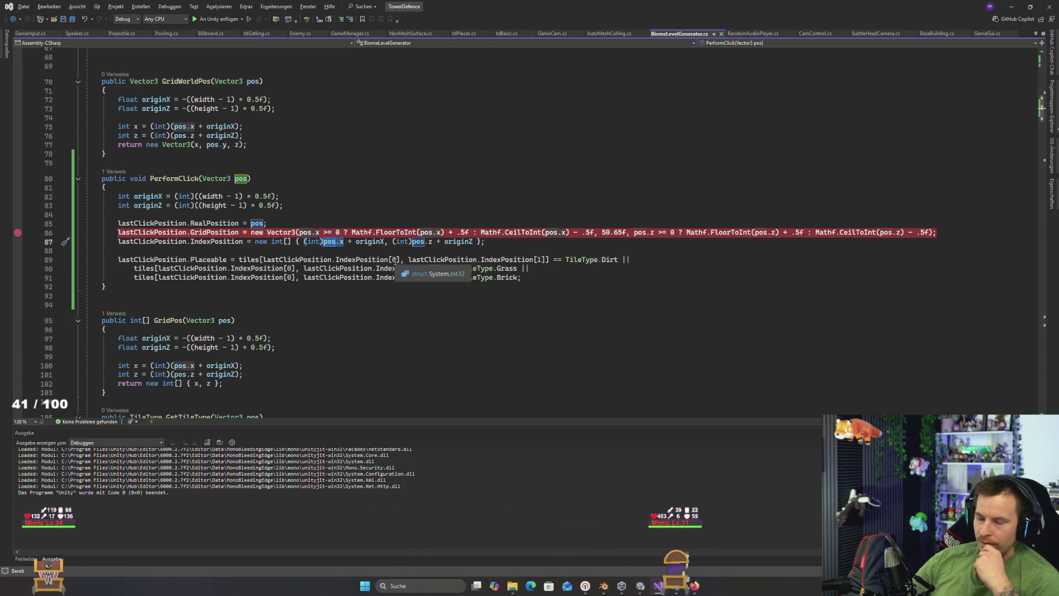
{"action": "scroll", "coordinate": [395, 260], "scroll_direction": "up", "scroll_amount": 1}
{"action": "left_click", "coordinate": [345, 231]}
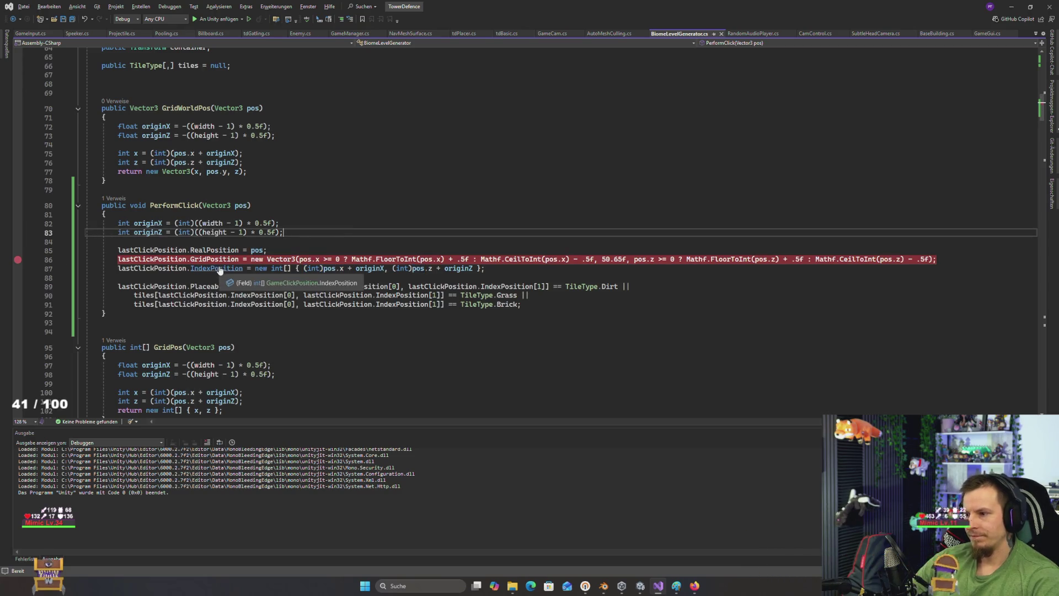
{"action": "scroll", "coordinate": [243, 250], "scroll_direction": "up", "scroll_amount": 2}
{"action": "scroll", "coordinate": [259, 263], "scroll_direction": "up", "scroll_amount": 15}
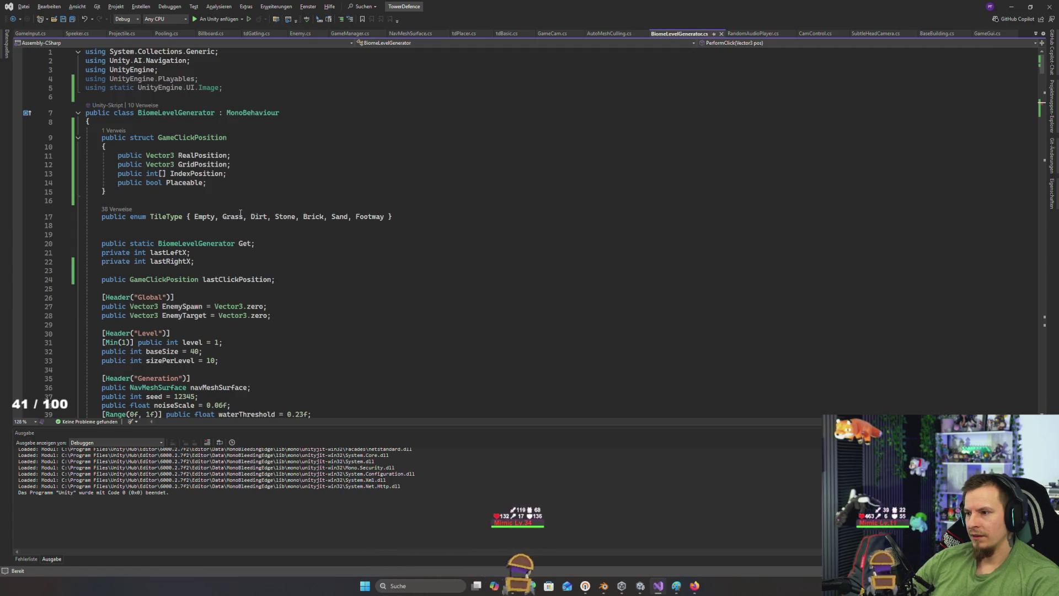
Step: Try duplicating the GridPosition field declaration, then undo back to the single original field
{"action": "left_click_drag", "start_coordinate": [243, 165], "coordinate": [245, 159]}
{"action": "key", "text": "ctrl+c"}
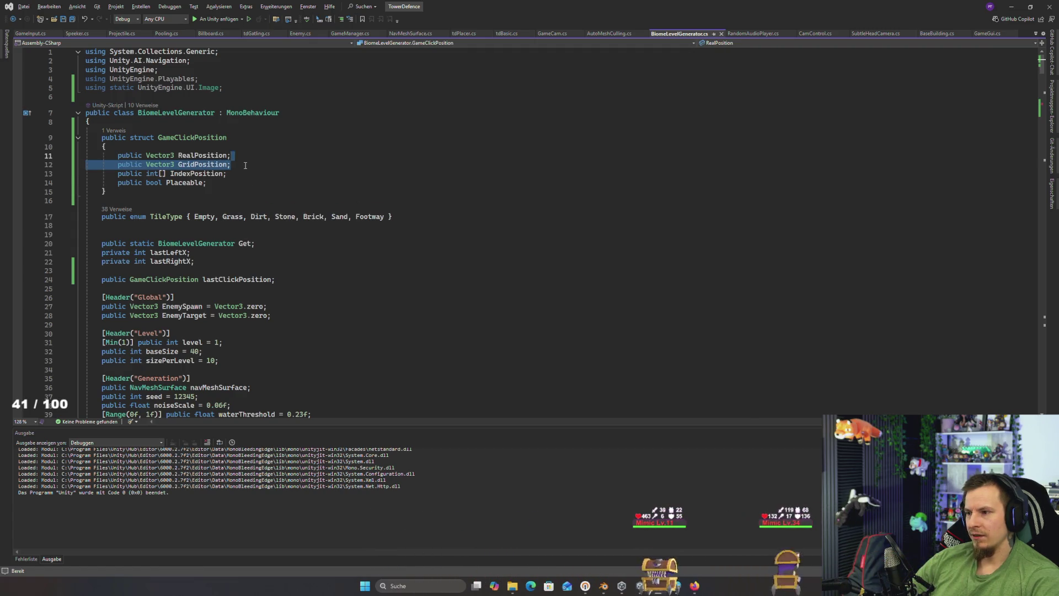
{"action": "left_click", "coordinate": [239, 167]}
{"action": "key", "text": "ctrl+v"}
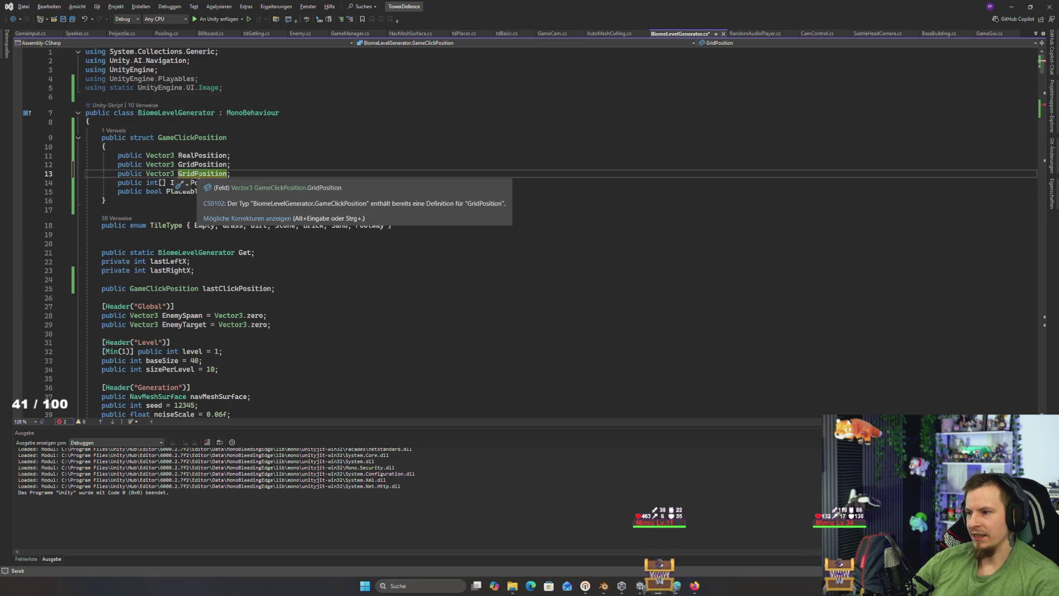
{"action": "left_click", "coordinate": [199, 174]}
{"action": "type", "text": "Center"}
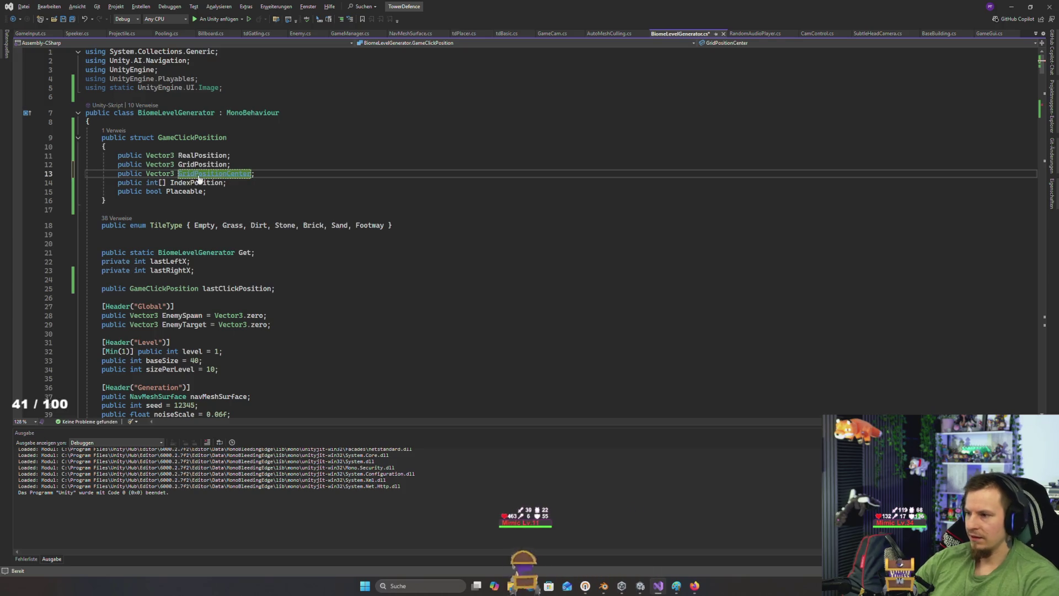
{"action": "key", "text": "ctrl+s"}
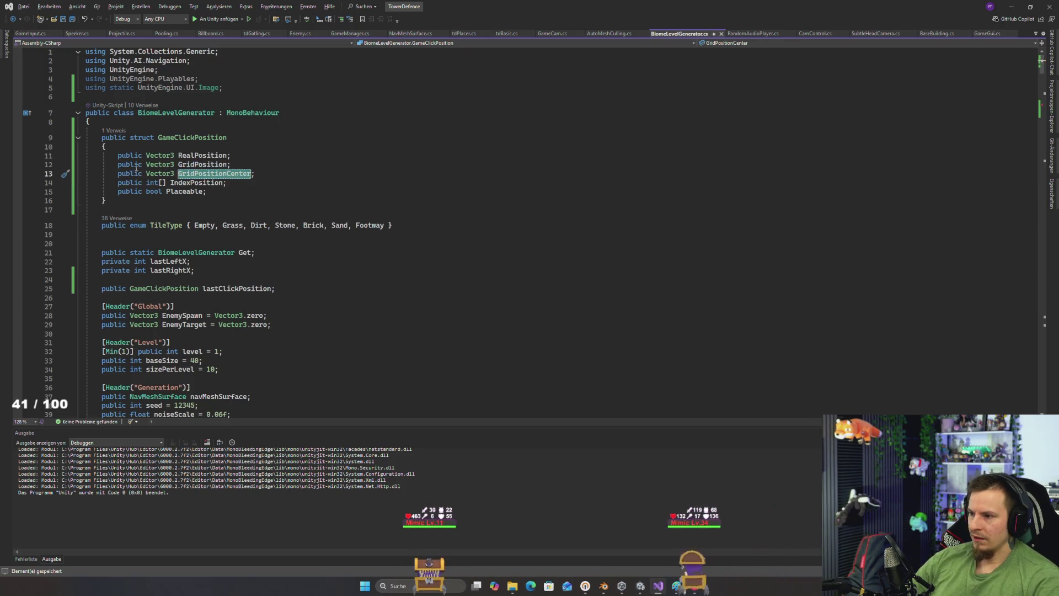
{"action": "left_click", "coordinate": [118, 165]}
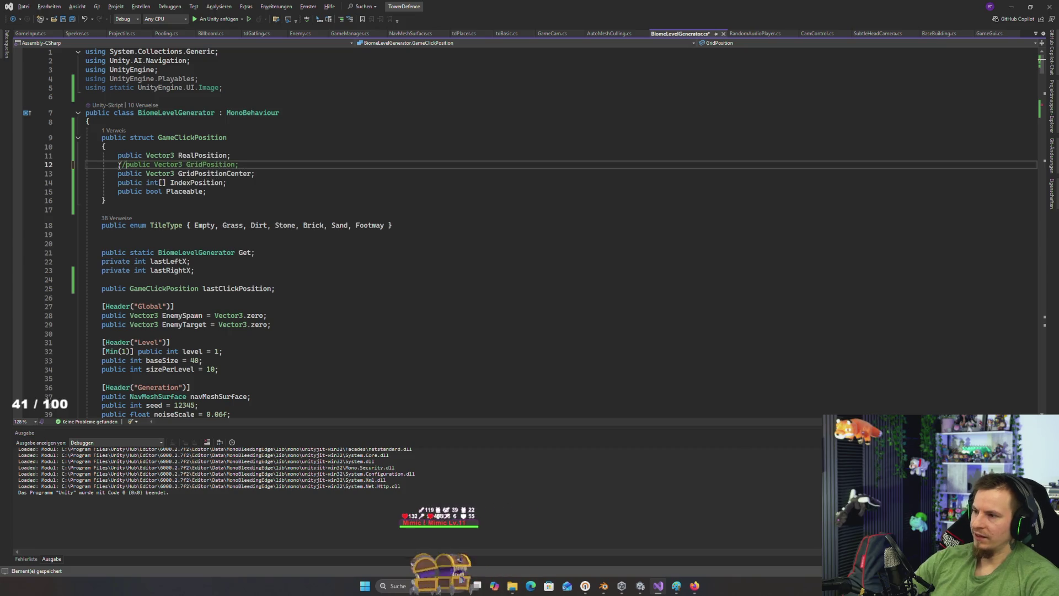
{"action": "type", "text": "//"}
{"action": "key", "text": "ctrl+z"}
{"action": "key", "text": "ctrl+z"}
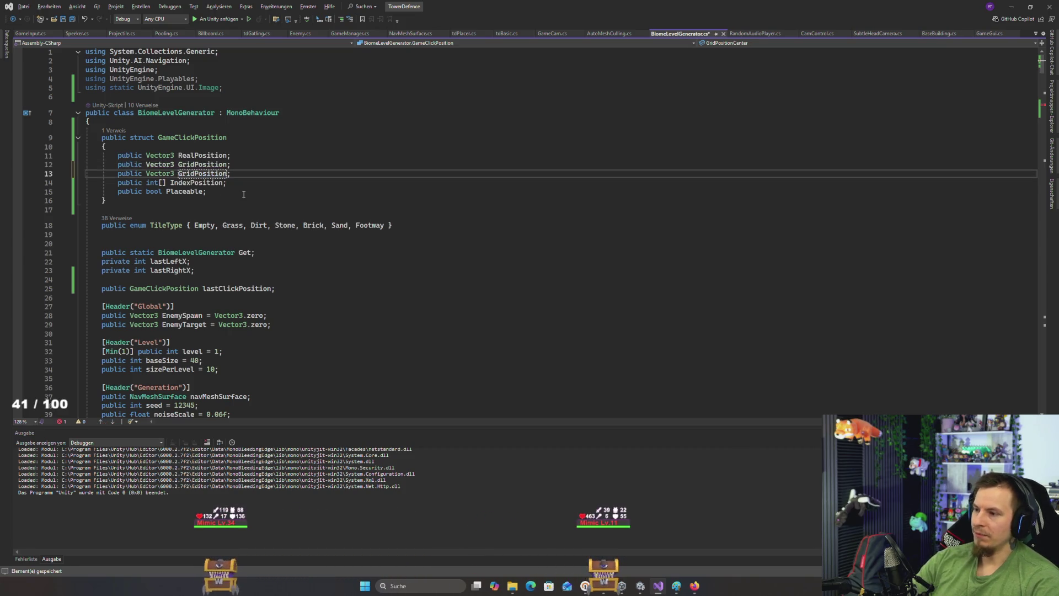
{"action": "key", "text": "ctrl+z"}
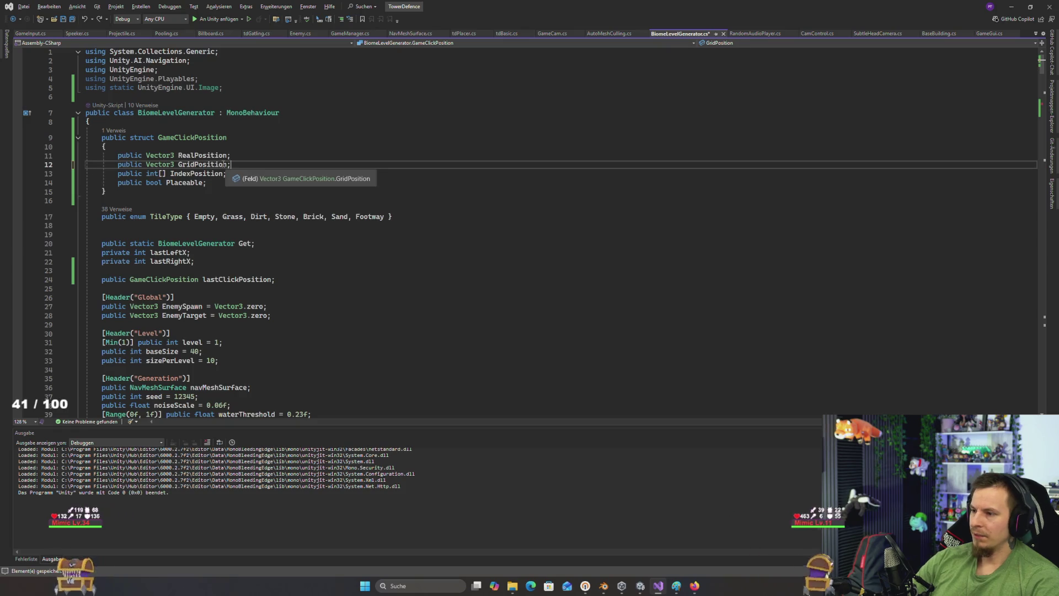
Step: Rename the GridPosition field to GridPositionCenter across all references
{"action": "right_click", "coordinate": [214, 164]}
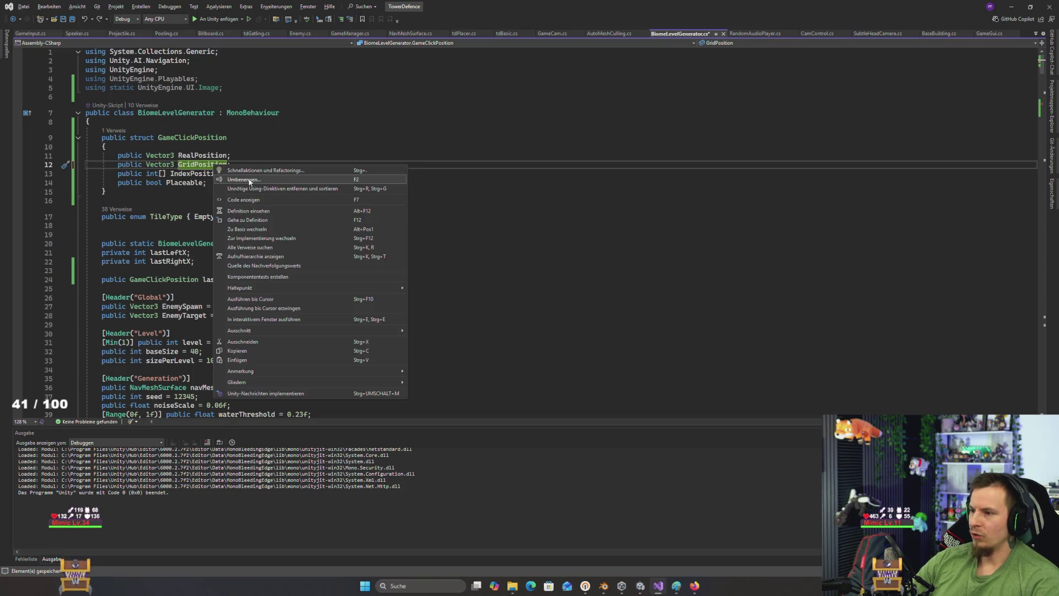
{"action": "left_click", "coordinate": [250, 181]}
{"action": "left_click", "coordinate": [275, 176]}
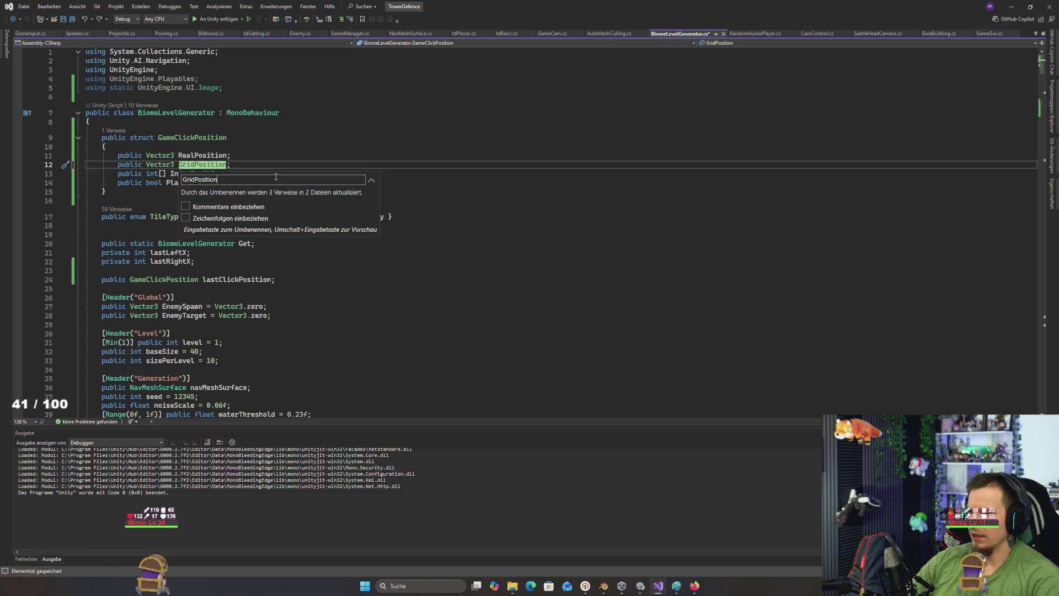
{"action": "type", "text": "Center"}
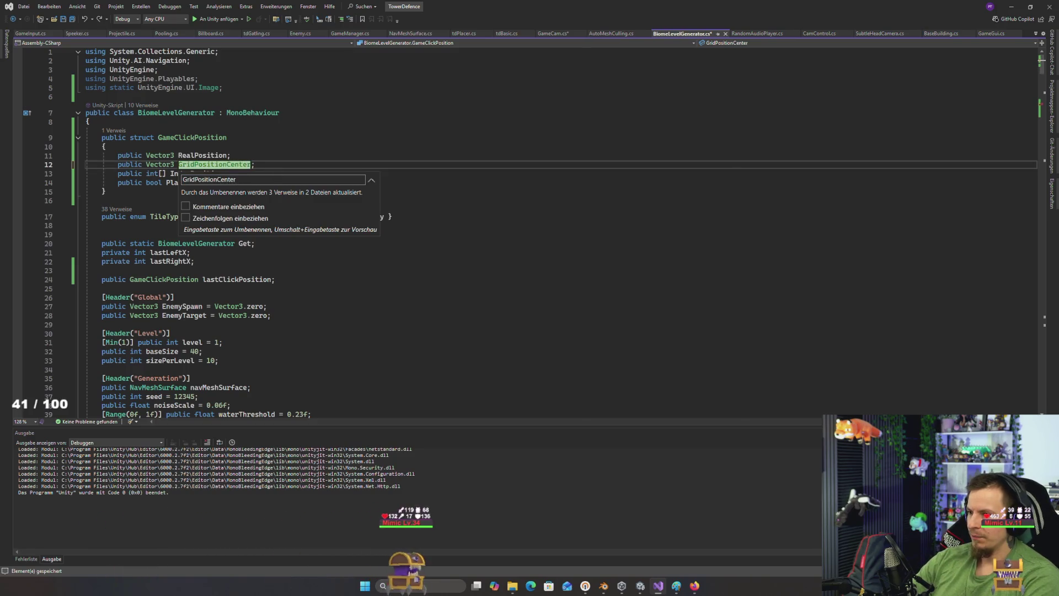
{"action": "key", "text": "Return"}
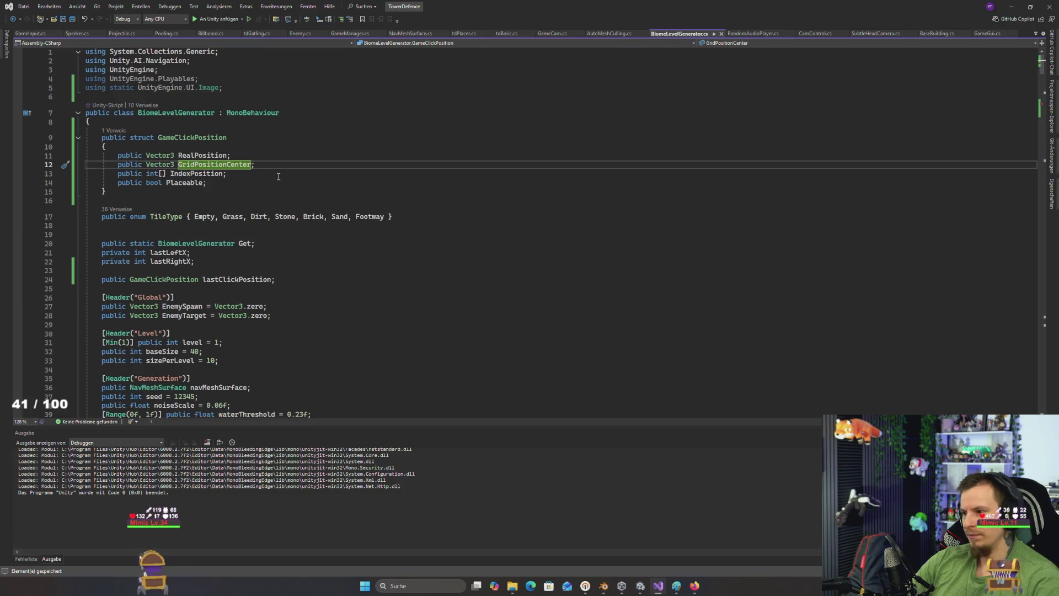
Step: Duplicate the GridPositionCenter field line, name the copy GridPosition, and save
{"action": "key", "text": "ctrl+d"}
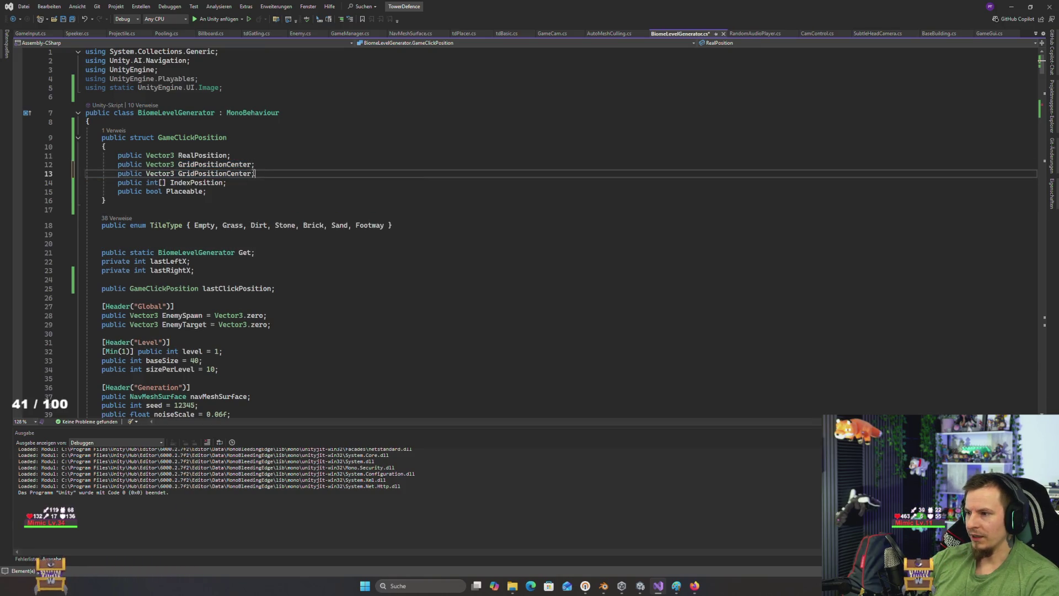
{"action": "key", "text": "Left"}
{"action": "key", "text": "BackSpace"}
{"action": "key", "text": "BackSpace"}
{"action": "key", "text": "BackSpace"}
{"action": "key", "text": "BackSpace"}
{"action": "key", "text": "BackSpace"}
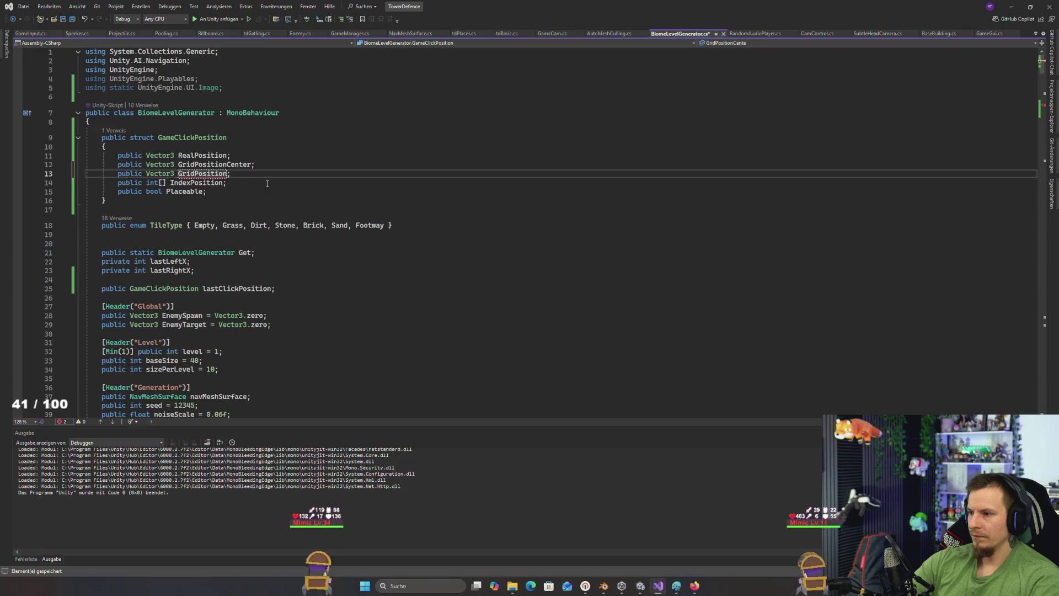
{"action": "key", "text": "ctrl+s"}
{"action": "scroll", "coordinate": [284, 222], "scroll_direction": "down", "scroll_amount": 20}
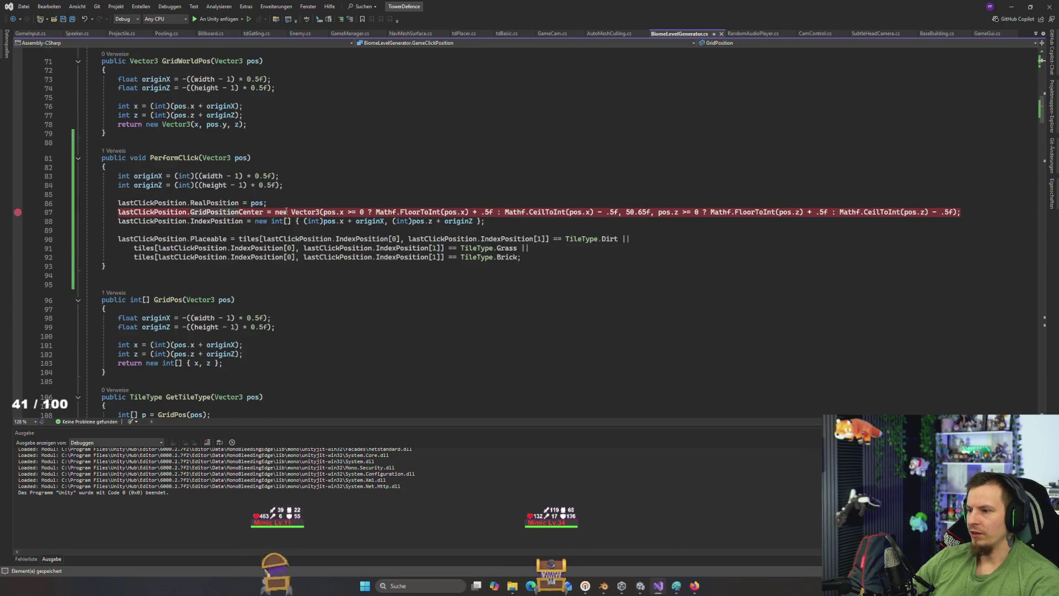
Step: Copy the Vector3 rounding expression from line 88 into a new GridPosition line 87
{"action": "left_click", "coordinate": [286, 211]}
{"action": "key", "text": "ctrl+v"}
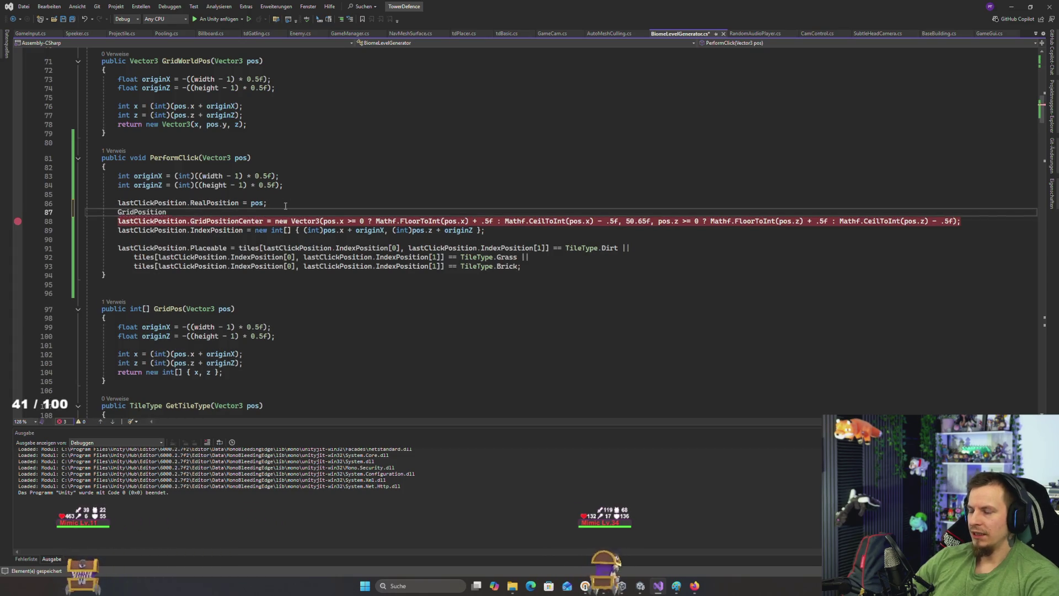
{"action": "left_click", "coordinate": [285, 204]}
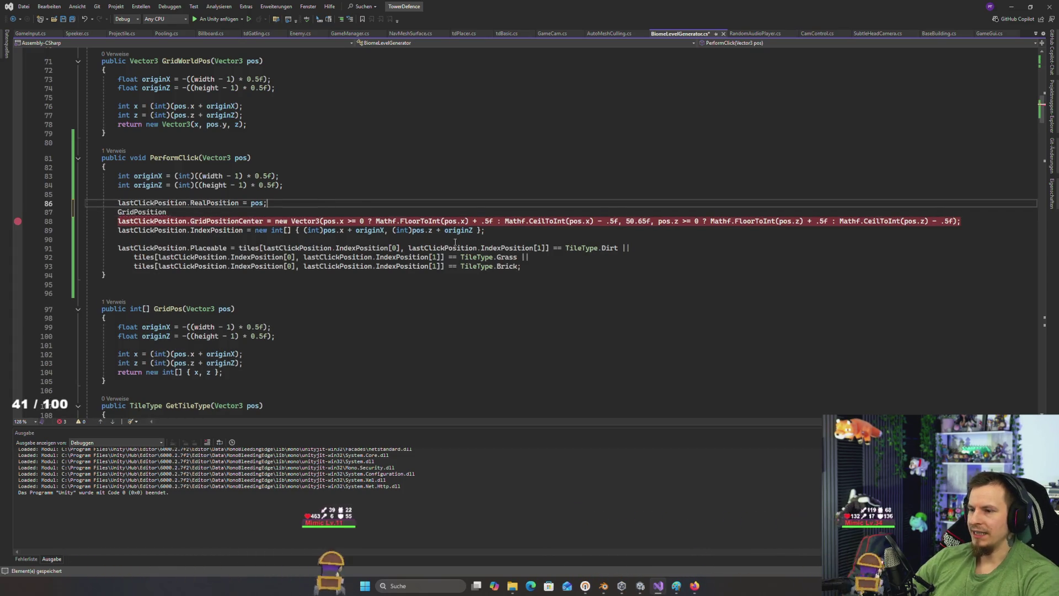
{"action": "left_click_drag", "start_coordinate": [960, 221], "coordinate": [301, 217]}
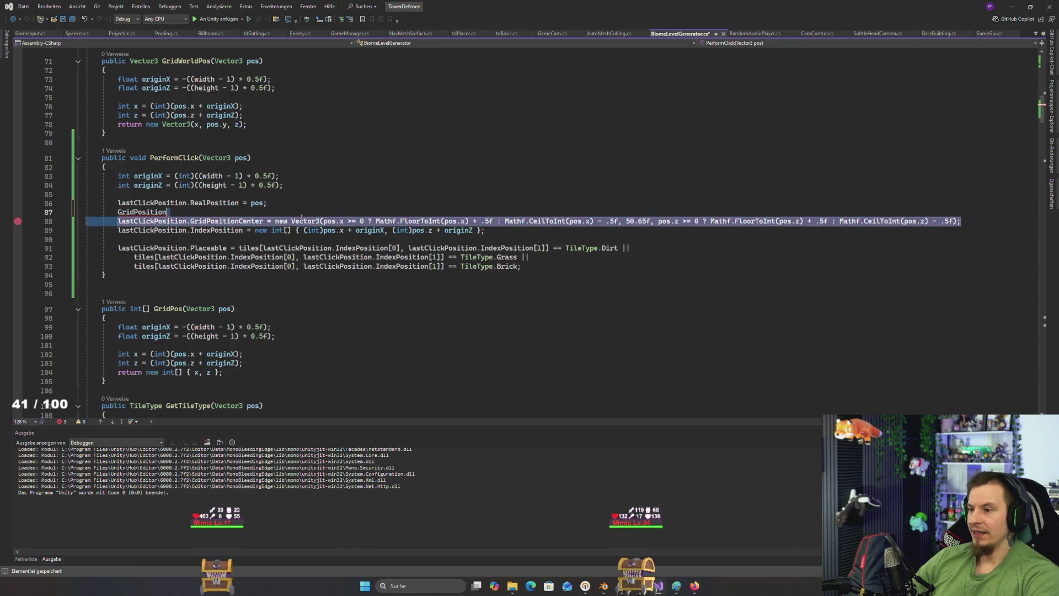
{"action": "key", "text": "ctrl+c"}
{"action": "key", "text": "Up"}
{"action": "key", "text": "ctrl+v"}
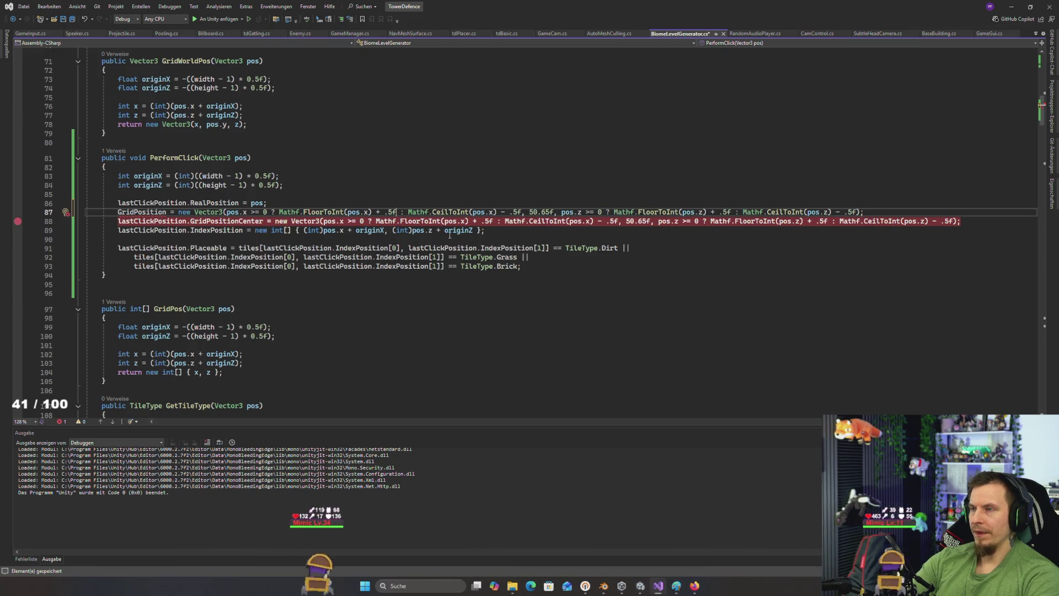
Step: Strip the ±.5f offsets from the new line's x and z parts and save the script
{"action": "key", "text": "BackSpace"}
{"action": "key", "text": "BackSpace"}
{"action": "key", "text": "BackSpace"}
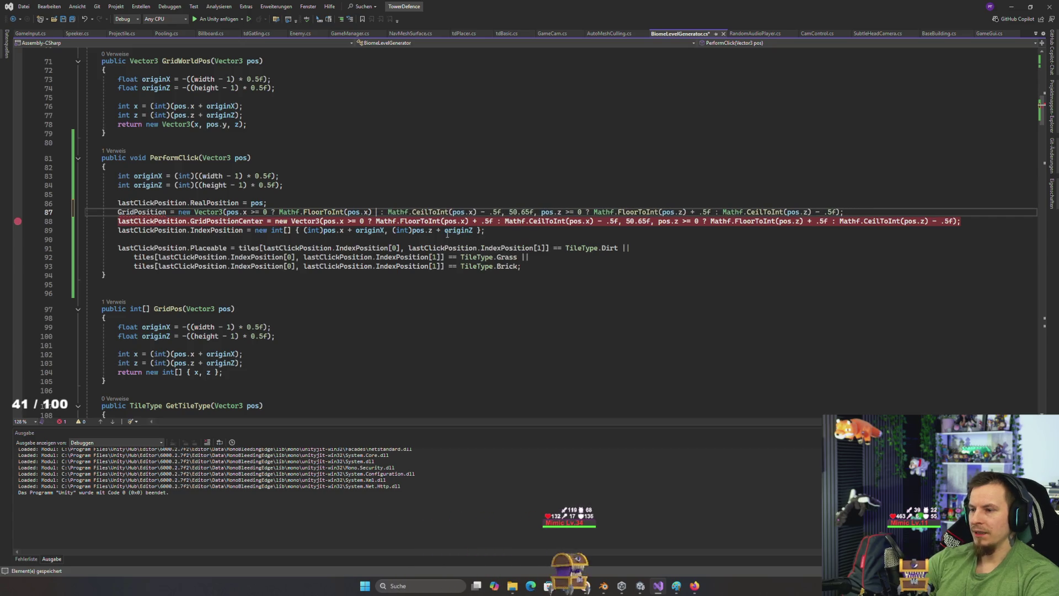
{"action": "key", "text": "BackSpace"}
{"action": "key", "text": "BackSpace"}
{"action": "key", "text": "BackSpace"}
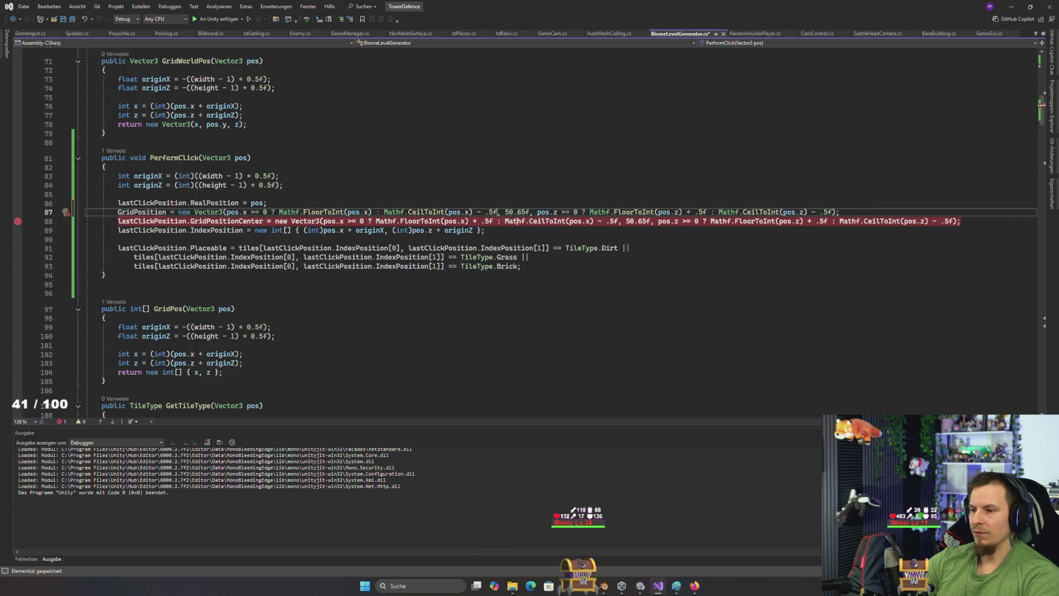
{"action": "left_click", "coordinate": [683, 212]}
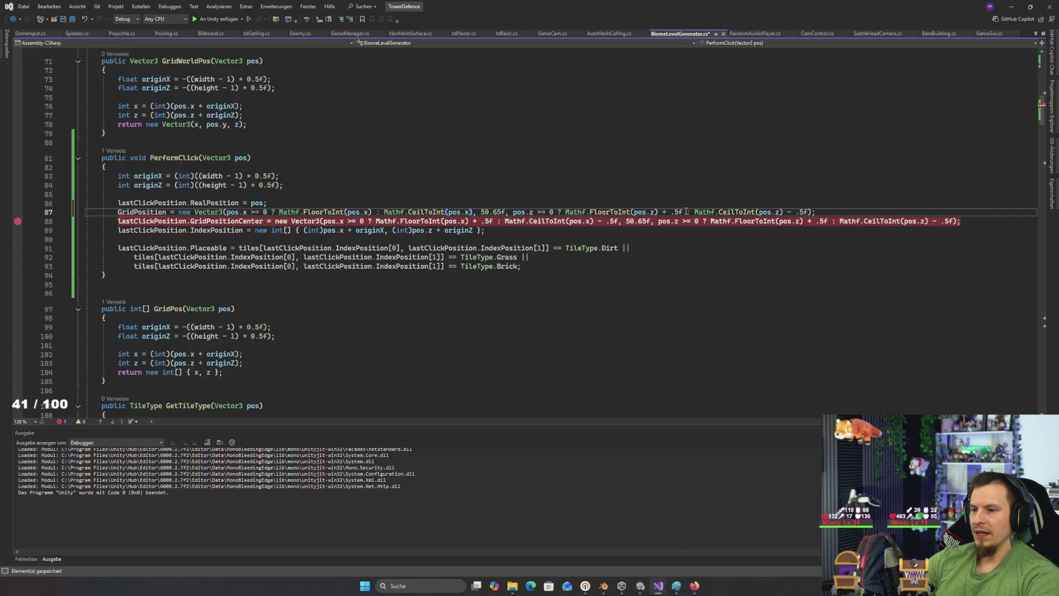
{"action": "key", "text": "BackSpace"}
{"action": "key", "text": "BackSpace"}
{"action": "key", "text": "BackSpace"}
{"action": "key", "text": "BackSpace"}
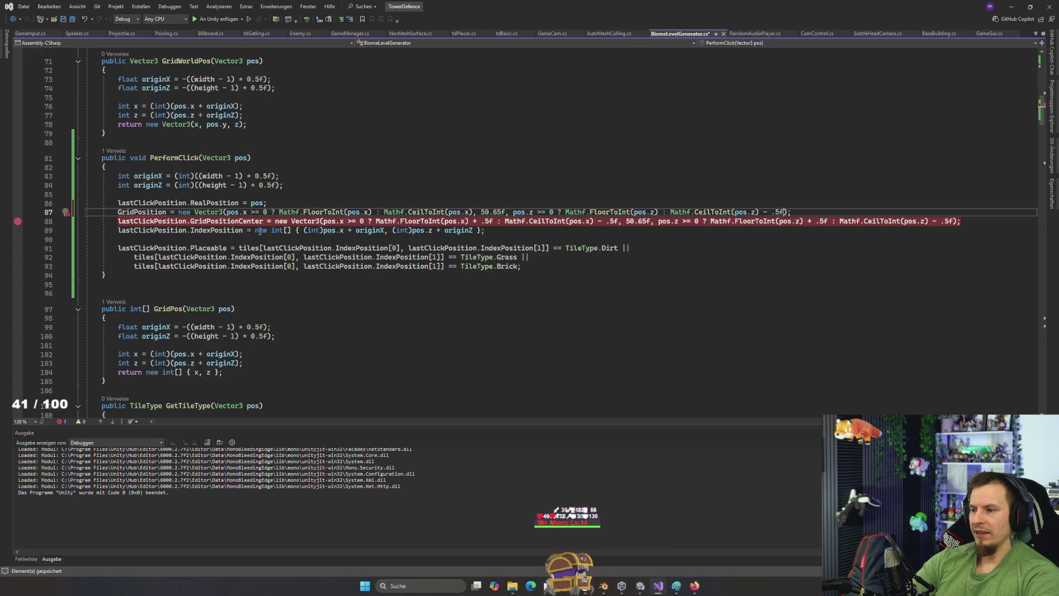
{"action": "key", "text": "BackSpace"}
{"action": "key", "text": "BackSpace"}
{"action": "key", "text": "BackSpace"}
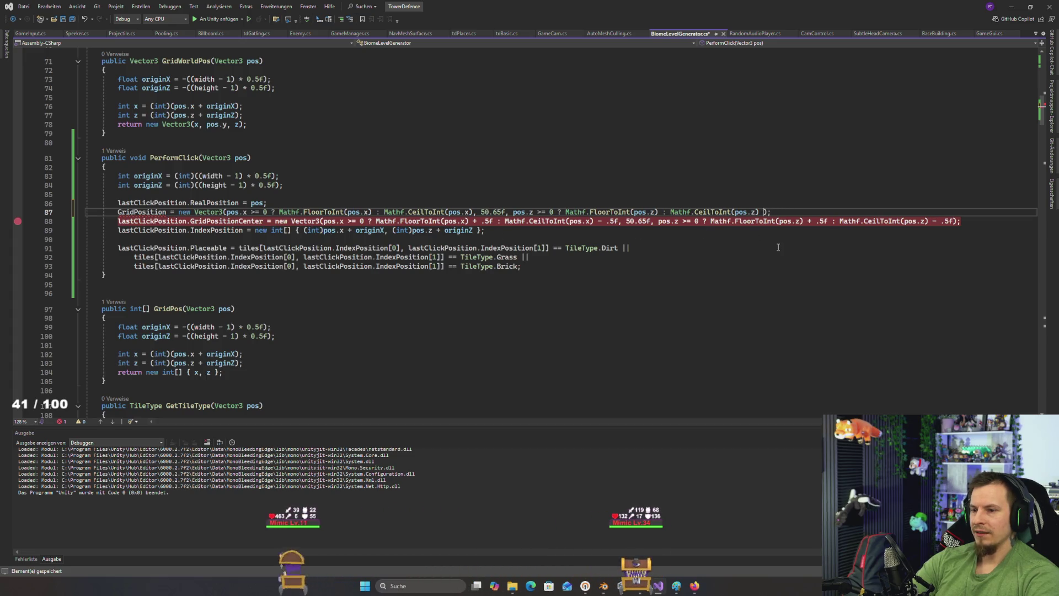
{"action": "key", "text": "BackSpace"}
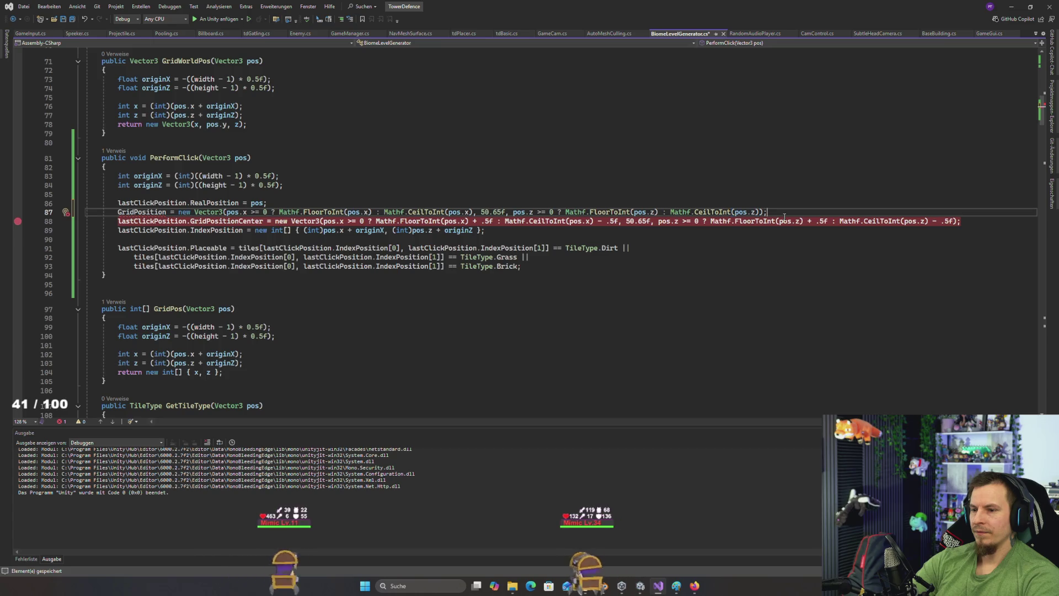
{"action": "key", "text": "ctrl+s"}
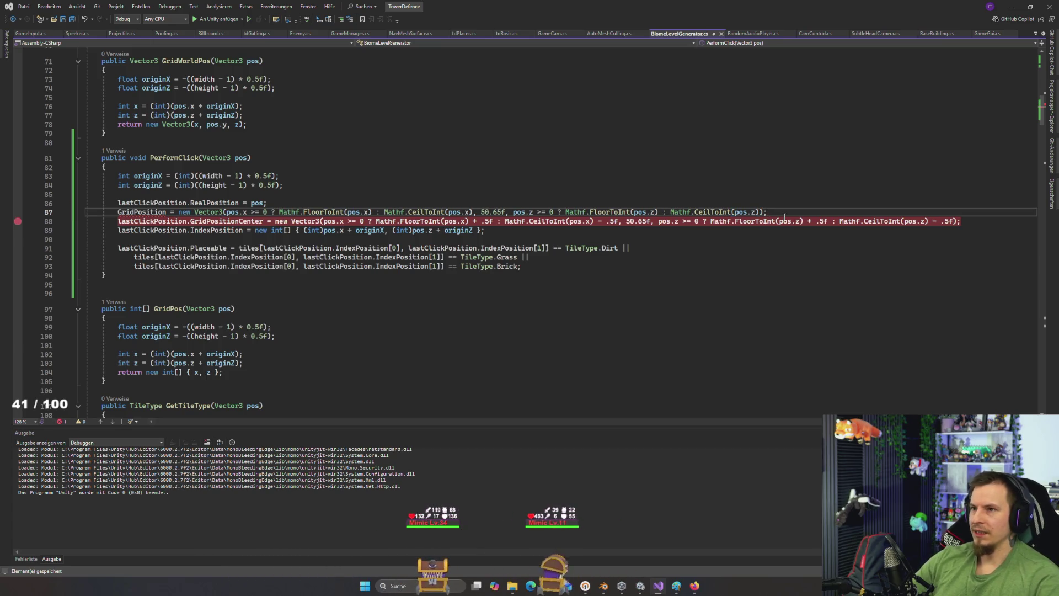
{"action": "double_click", "coordinate": [168, 212]}
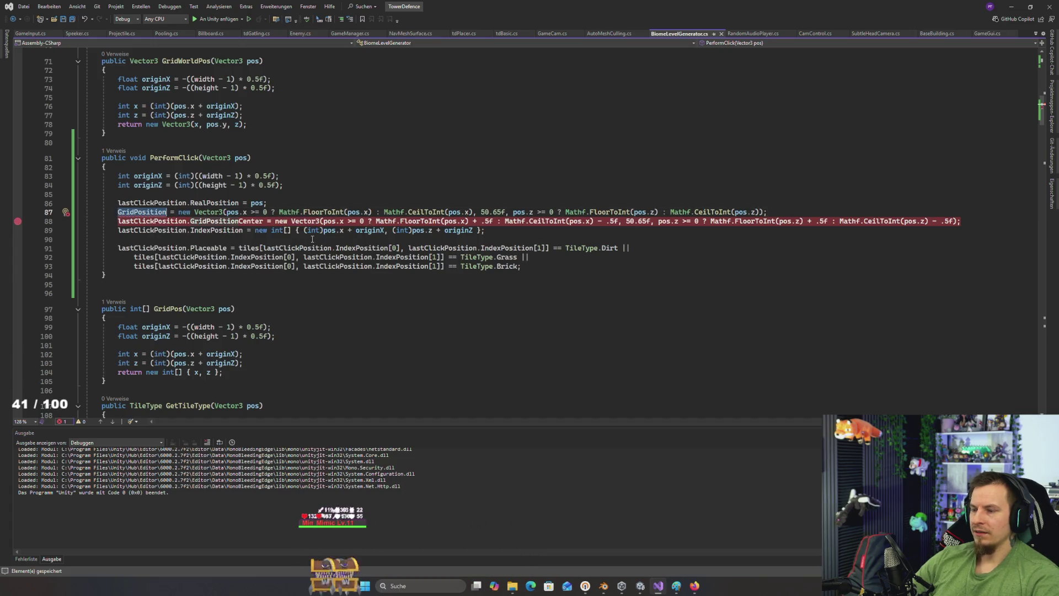
{"action": "left_click", "coordinate": [331, 202]}
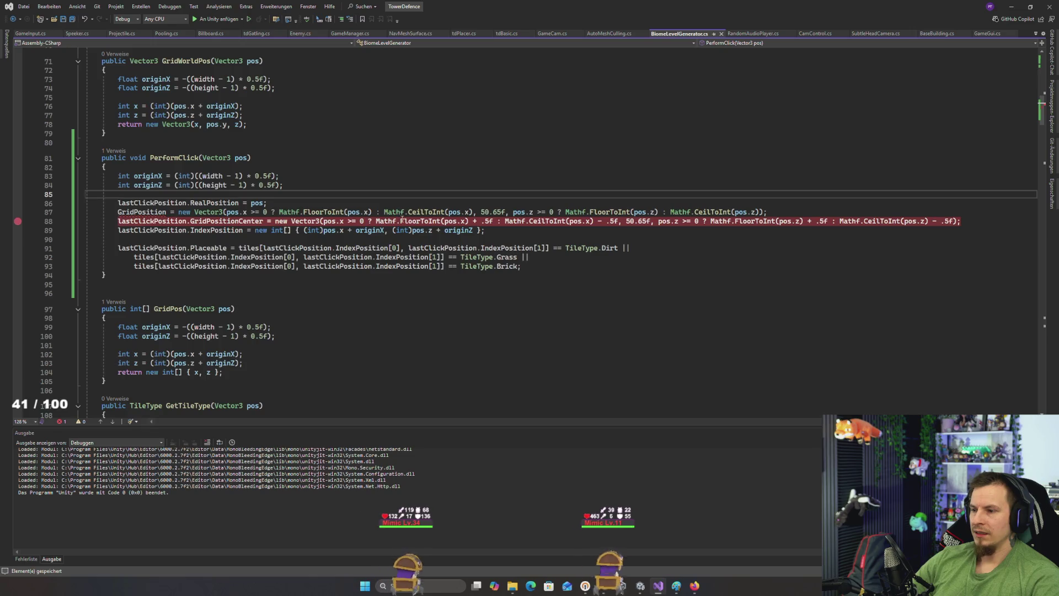
{"action": "left_click", "coordinate": [380, 221]}
{"action": "mouse_move", "coordinate": [426, 231]}
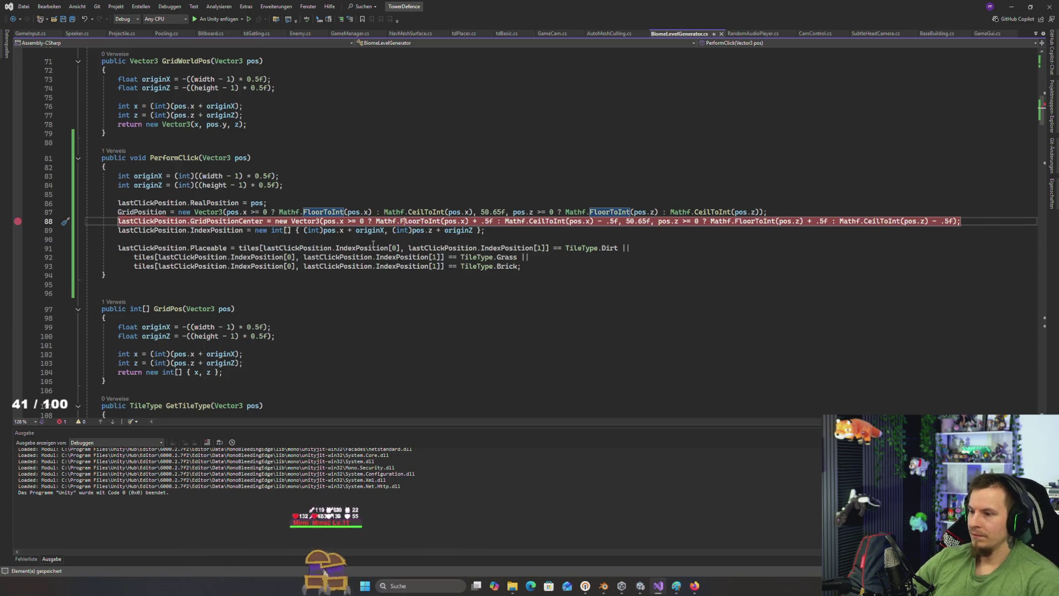
Step: Prefix the GridPosition assignment on line 87 with lastClickPosition
{"action": "left_click", "coordinate": [158, 212]}
{"action": "left_click", "coordinate": [327, 231]}
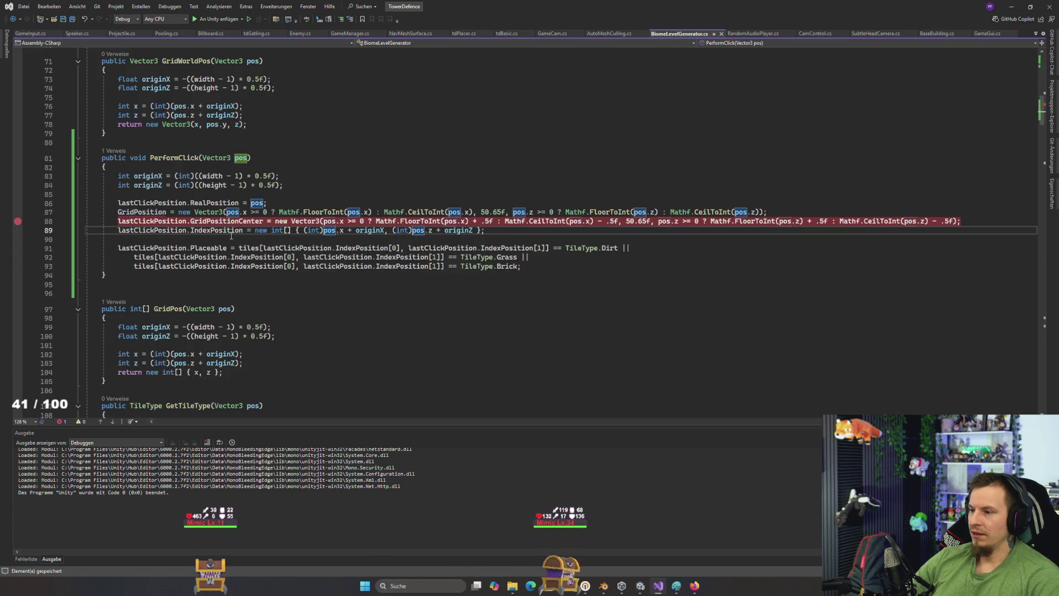
{"action": "double_click", "coordinate": [156, 211]}
{"action": "key", "text": "Left"}
{"action": "type", "text": "lastClickPosition"}
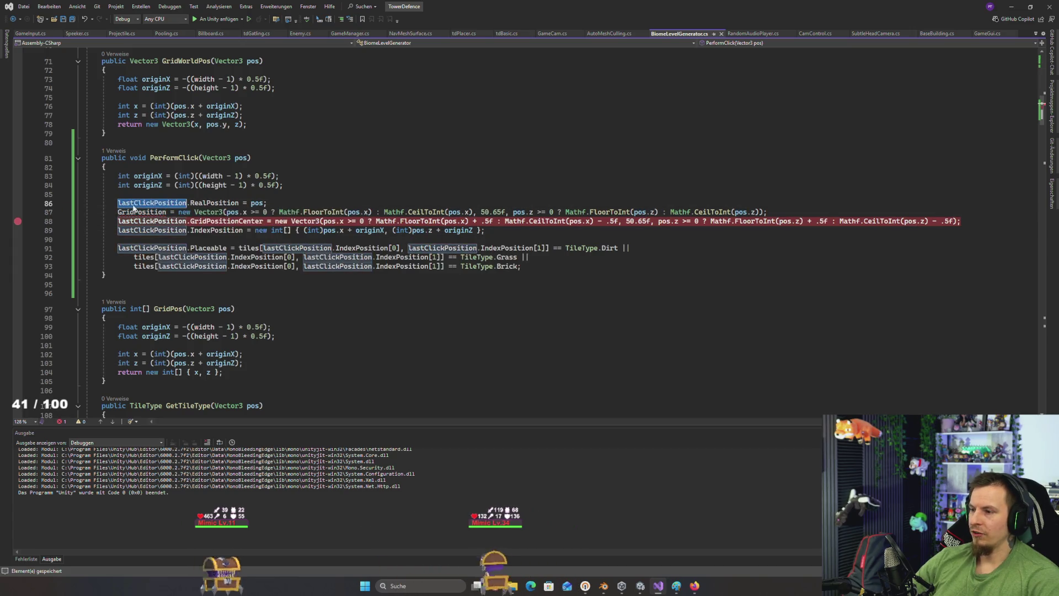
{"action": "type", "text": "."}
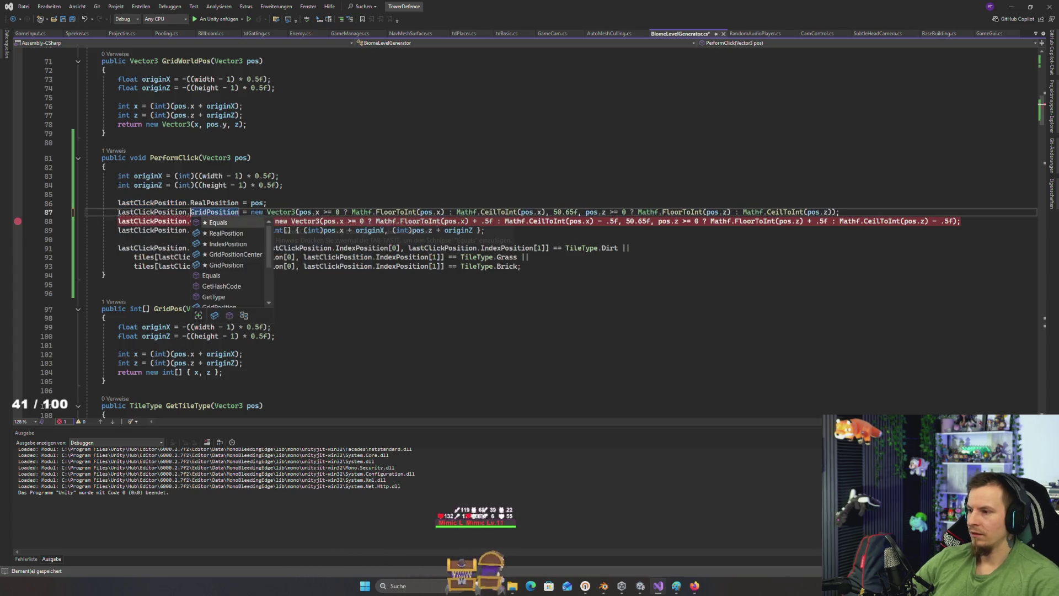
{"action": "left_click_drag", "start_coordinate": [239, 212], "coordinate": [132, 204]}
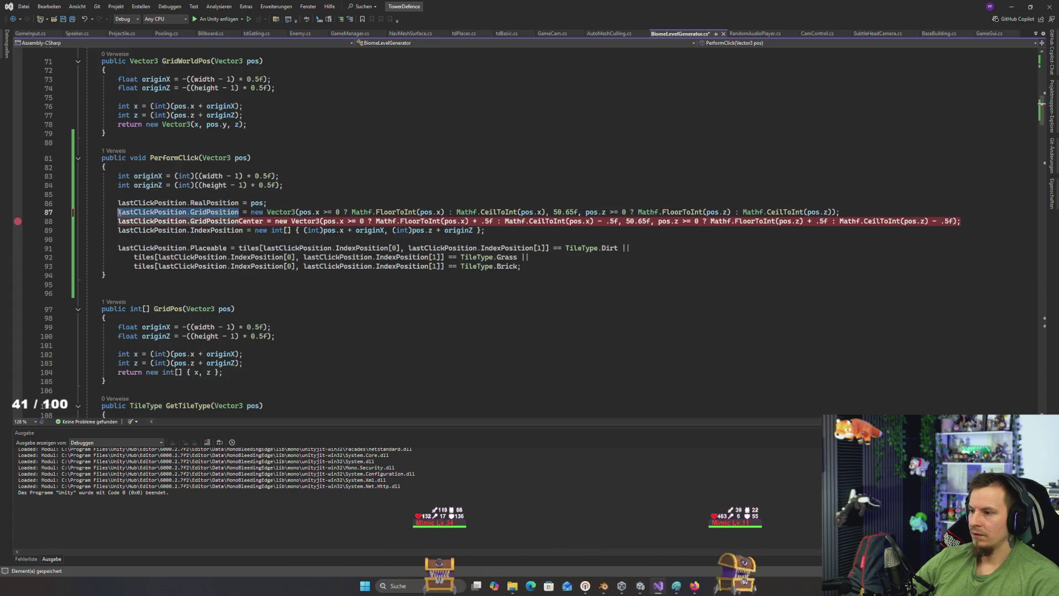
Step: Replace pos.x and pos.z in IndexPosition with lastClickPosition.GridPosition.x and .z, then save
{"action": "left_click", "coordinate": [133, 204]}
{"action": "left_click", "coordinate": [322, 230]}
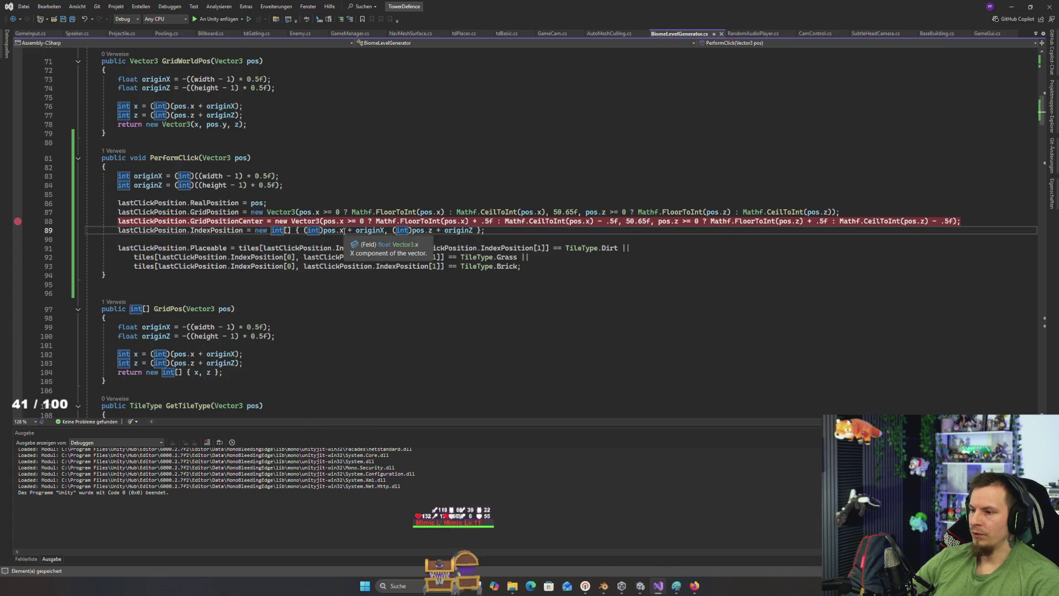
{"action": "left_click_drag", "start_coordinate": [324, 231], "coordinate": [343, 230]}
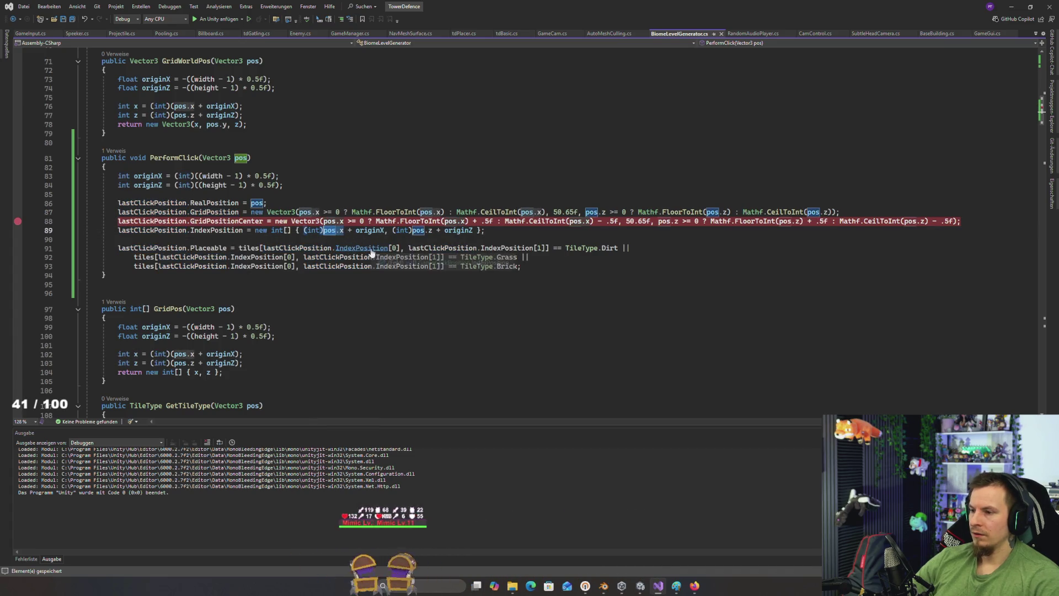
{"action": "type", "text": "lastClickPosition.GridPosition.x"}
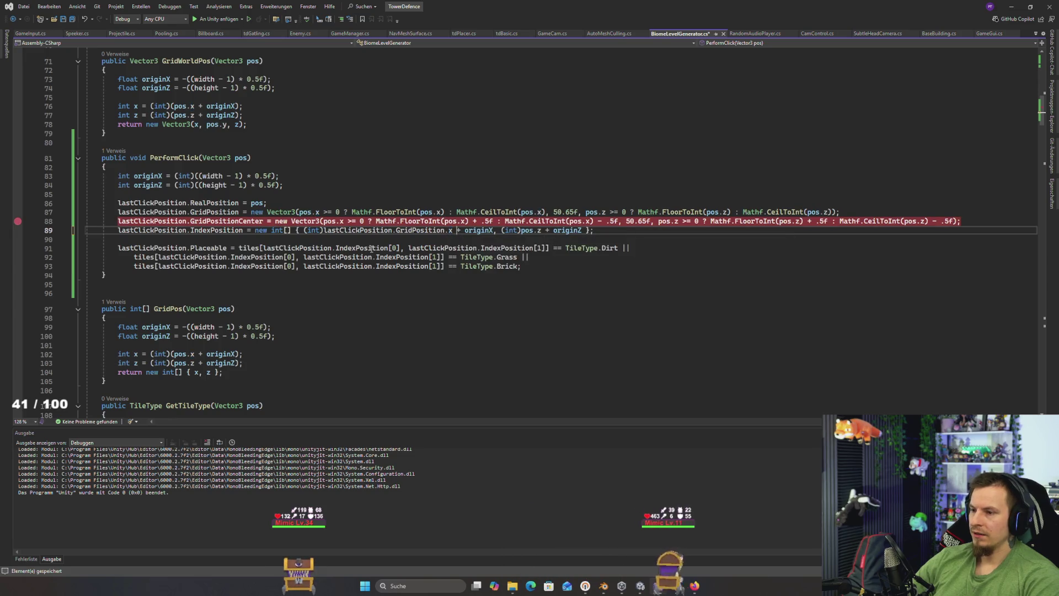
{"action": "left_click", "coordinate": [544, 231]}
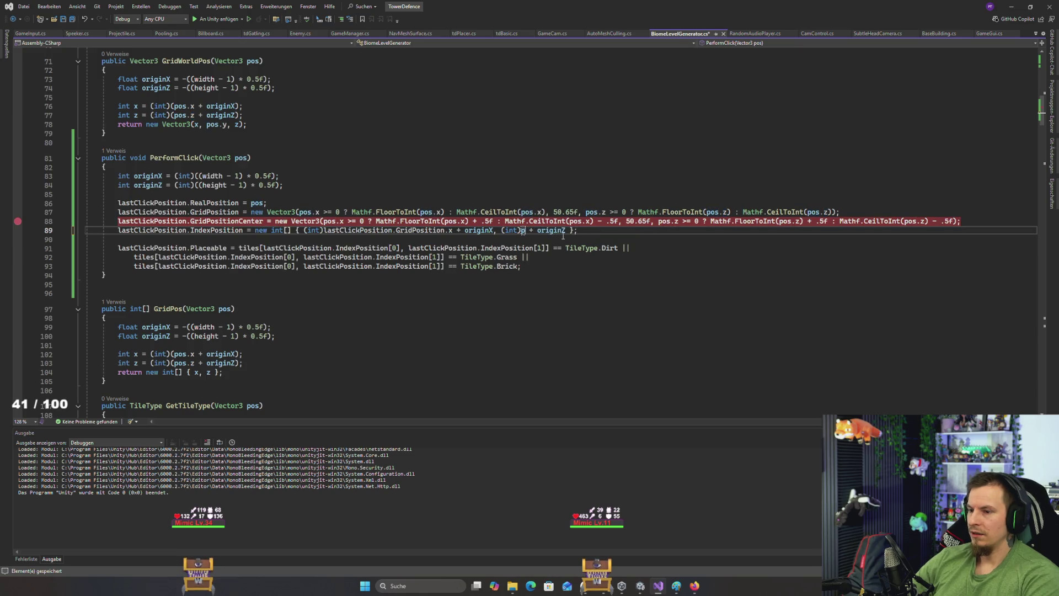
{"action": "type", "text": "lastClickPosition.GridPosition.z"}
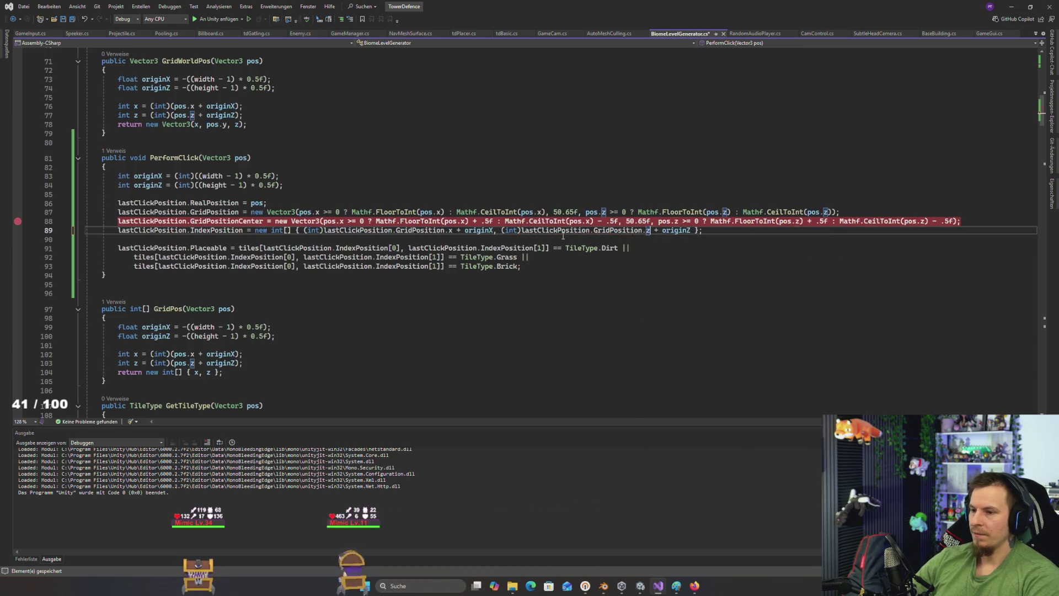
{"action": "key", "text": "ctrl+s"}
{"action": "left_click", "coordinate": [728, 232]}
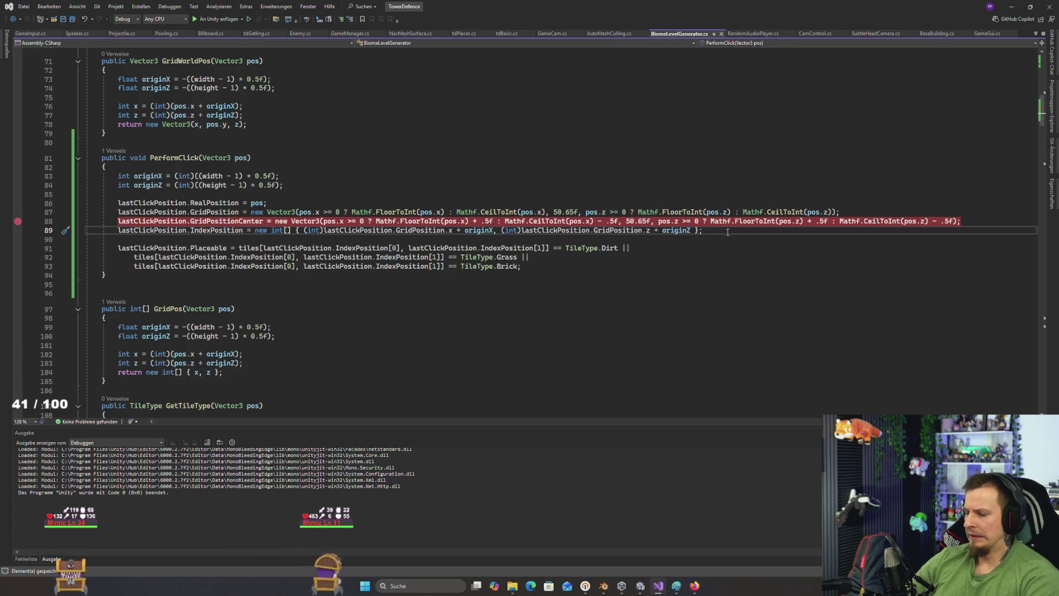
Step: Switch to Unity and restart play mode with the updated click code
{"action": "key", "text": "alt+Tab"}
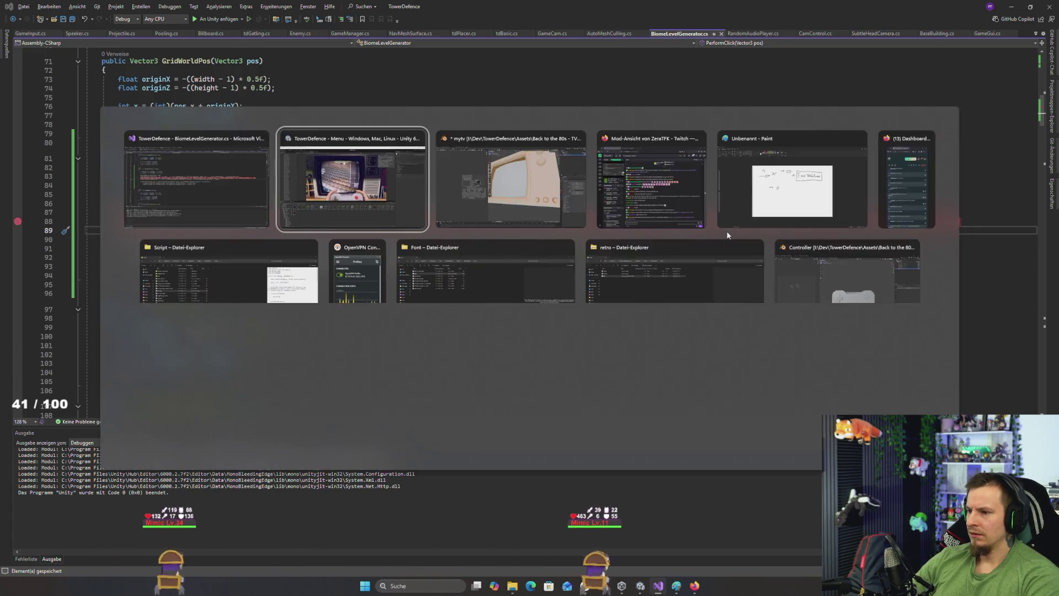
{"action": "key", "text": "Escape"}
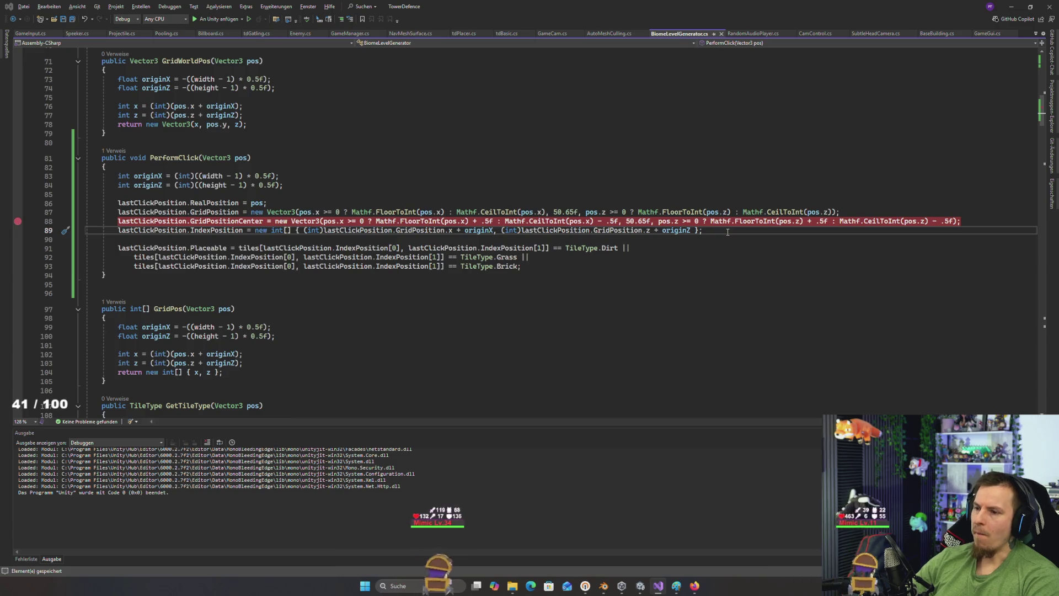
{"action": "key", "text": "alt+Tab"}
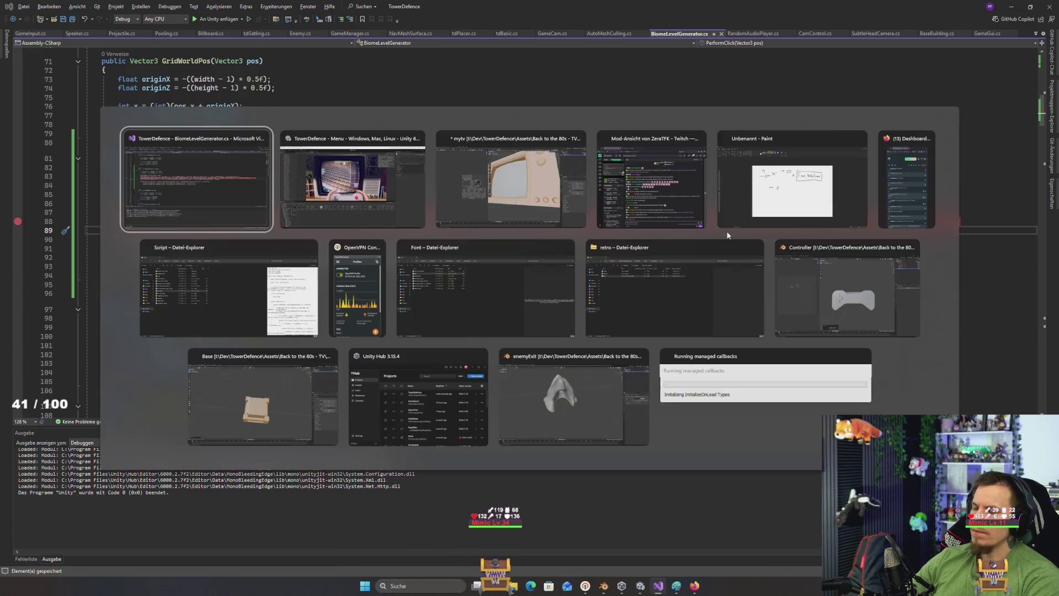
{"action": "key", "text": "Escape"}
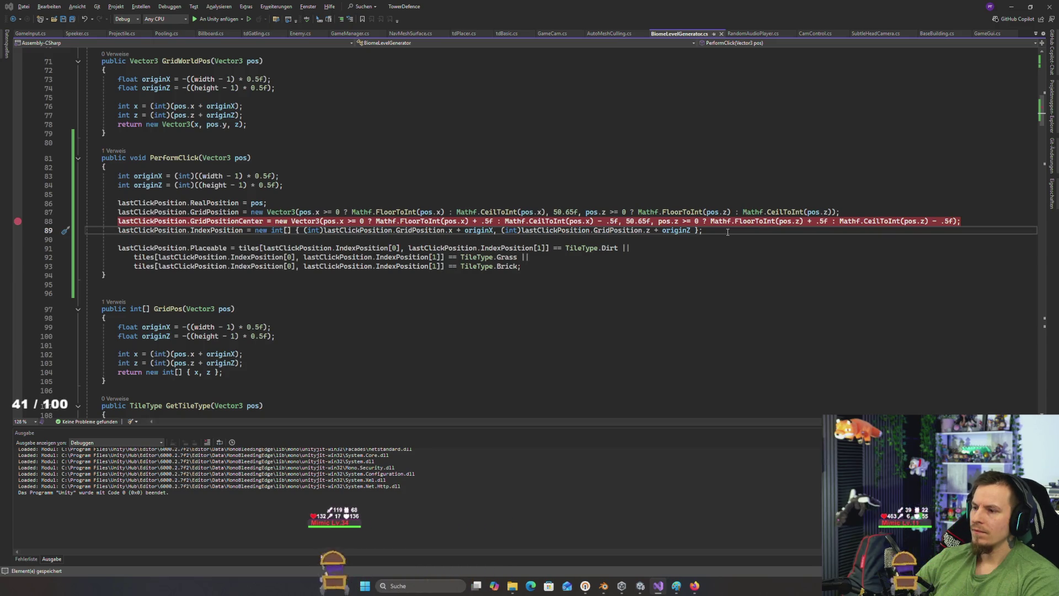
{"action": "key", "text": "alt+Tab"}
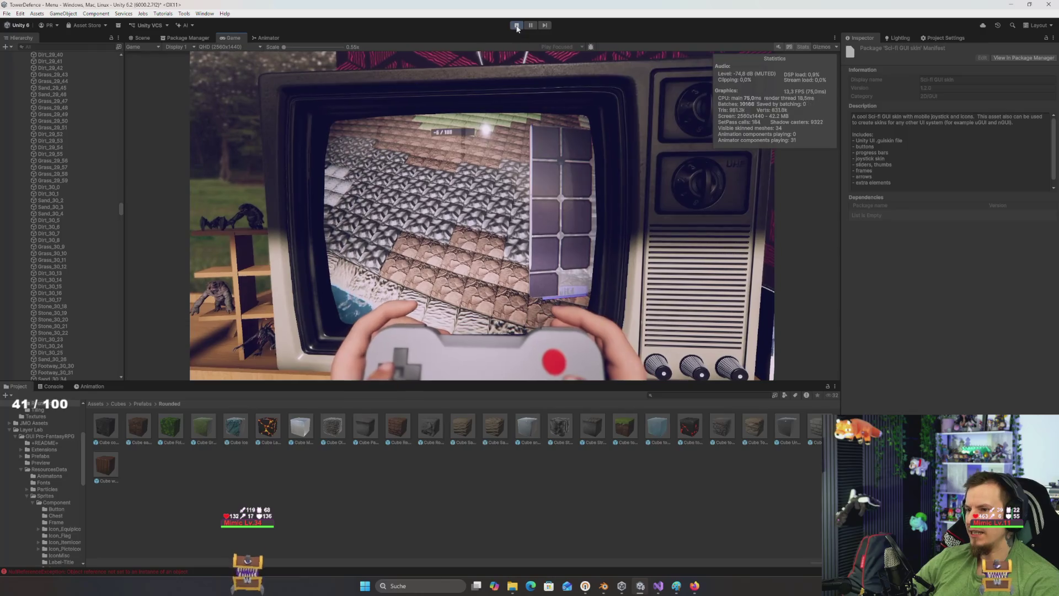
{"action": "left_click", "coordinate": [517, 26]}
{"action": "left_click", "coordinate": [517, 26]}
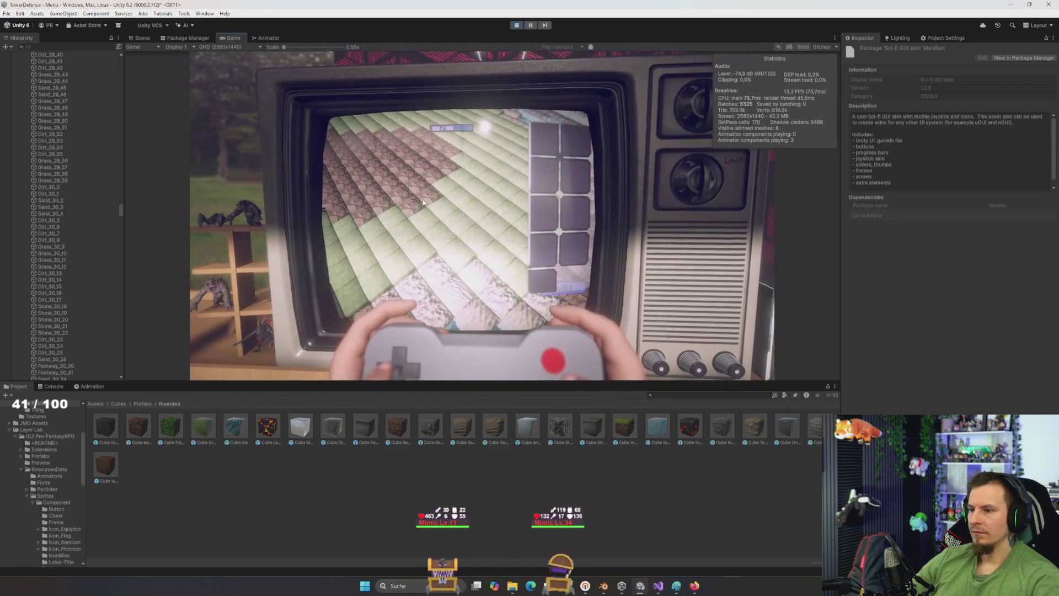
Step: Click tiles around the board to test selection and highlighting, then return to Visual Studio
{"action": "left_click", "coordinate": [425, 197]}
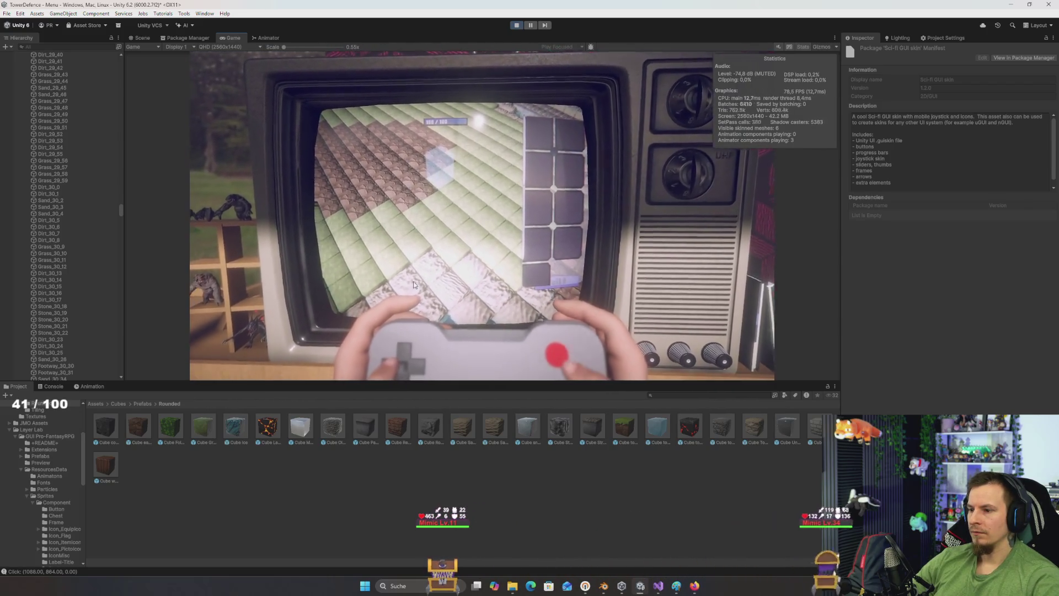
{"action": "left_click", "coordinate": [432, 266]}
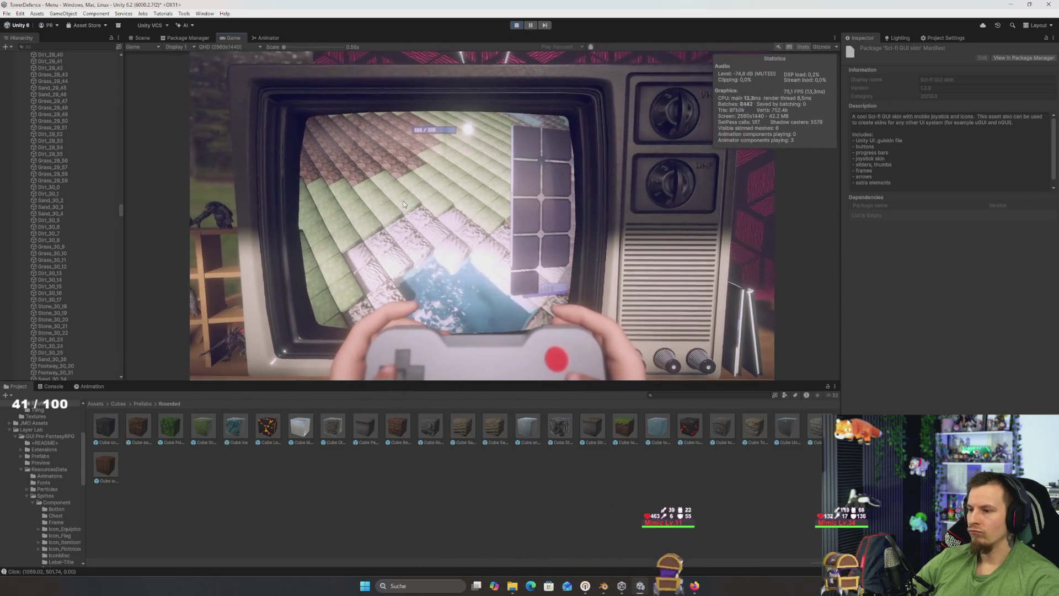
{"action": "left_click", "coordinate": [438, 207]}
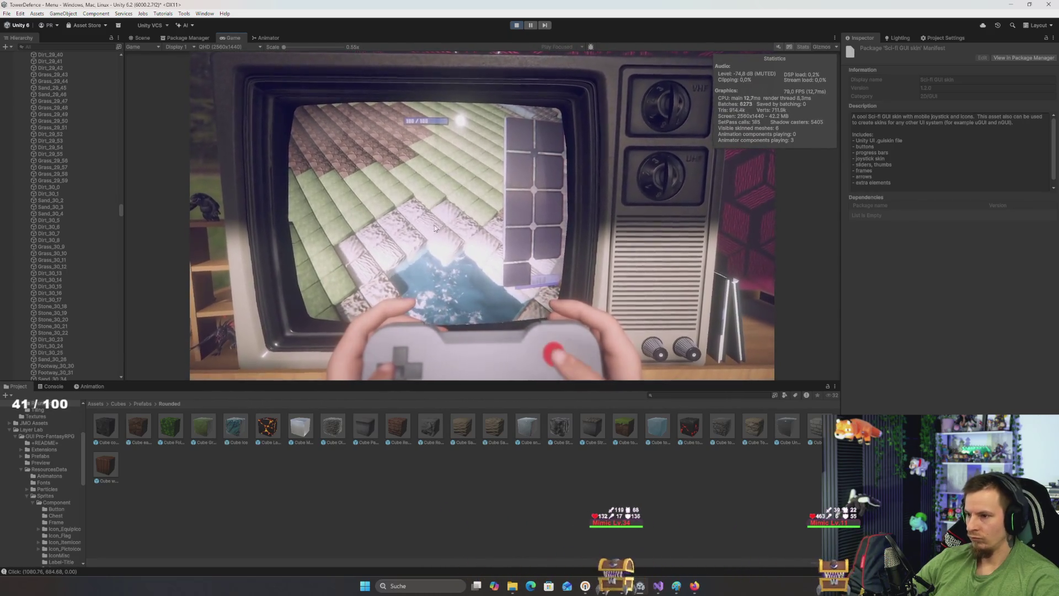
{"action": "left_click", "coordinate": [443, 216]}
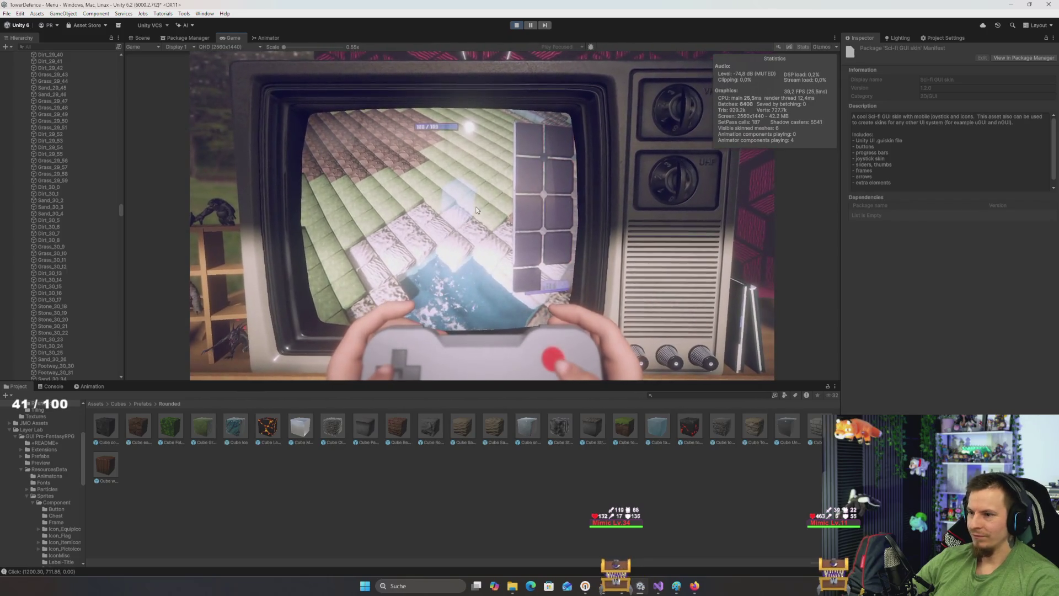
{"action": "left_click", "coordinate": [495, 212]}
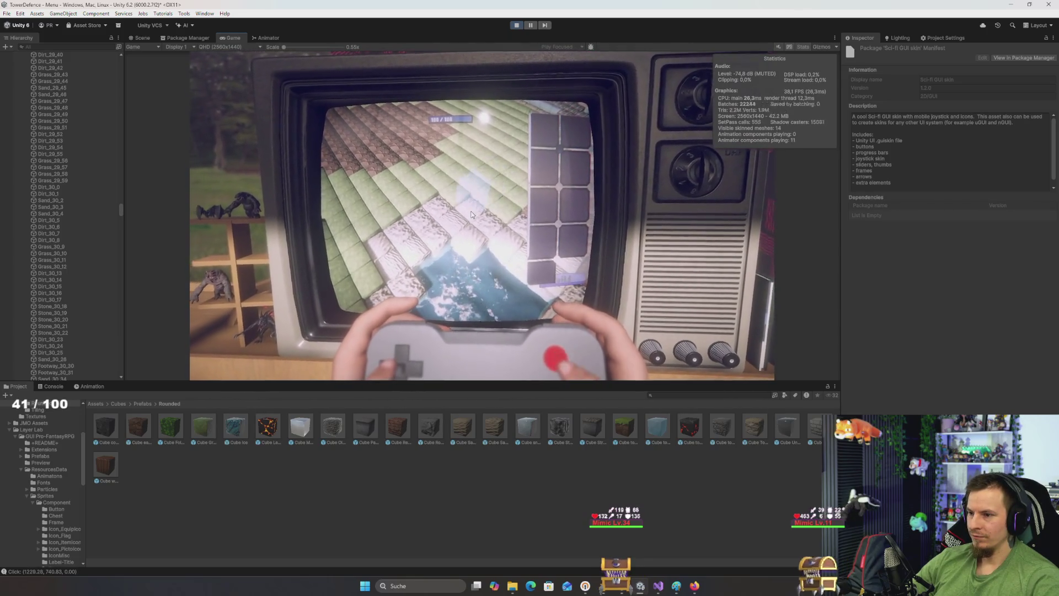
{"action": "left_click", "coordinate": [455, 224]}
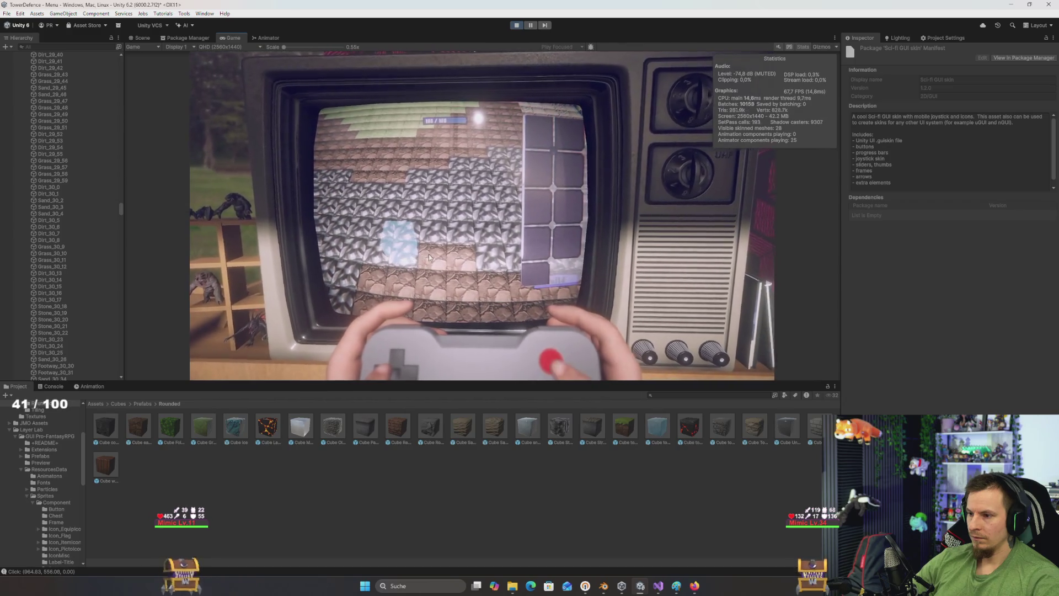
{"action": "left_click", "coordinate": [404, 257]}
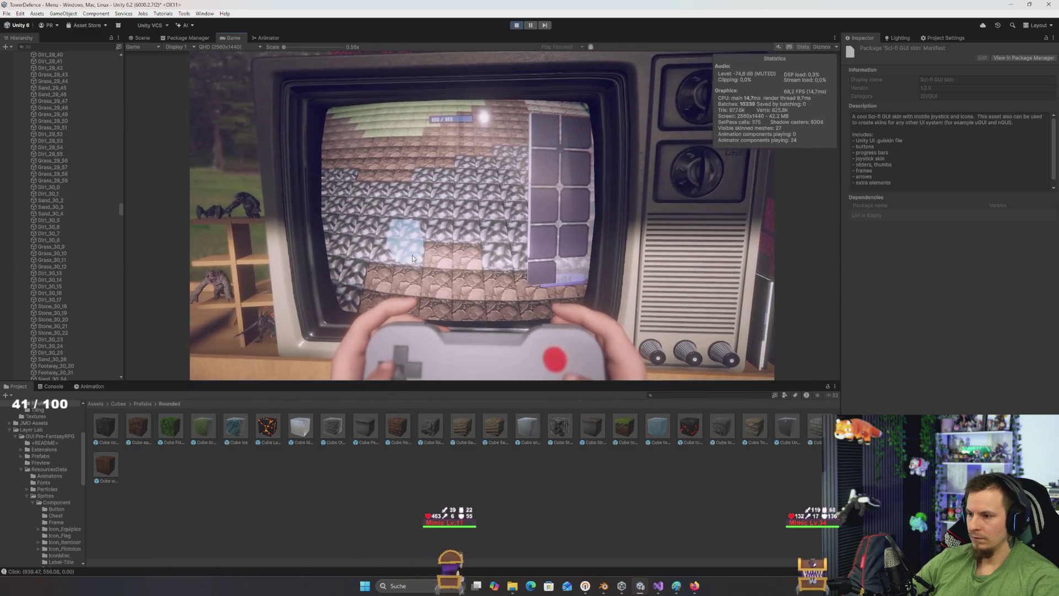
{"action": "left_click", "coordinate": [412, 255]}
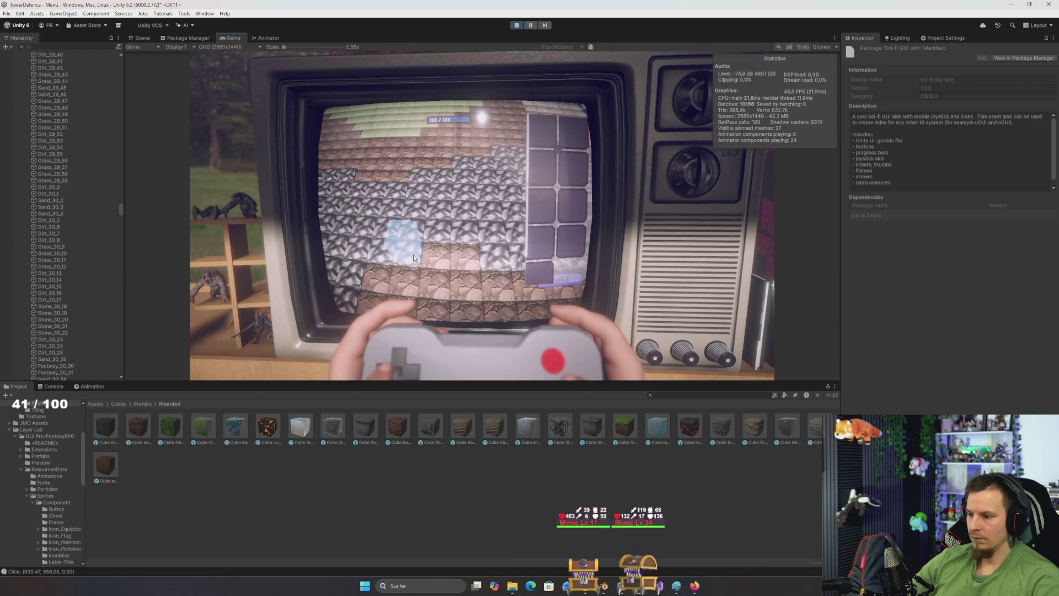
{"action": "key", "text": "alt+Tab"}
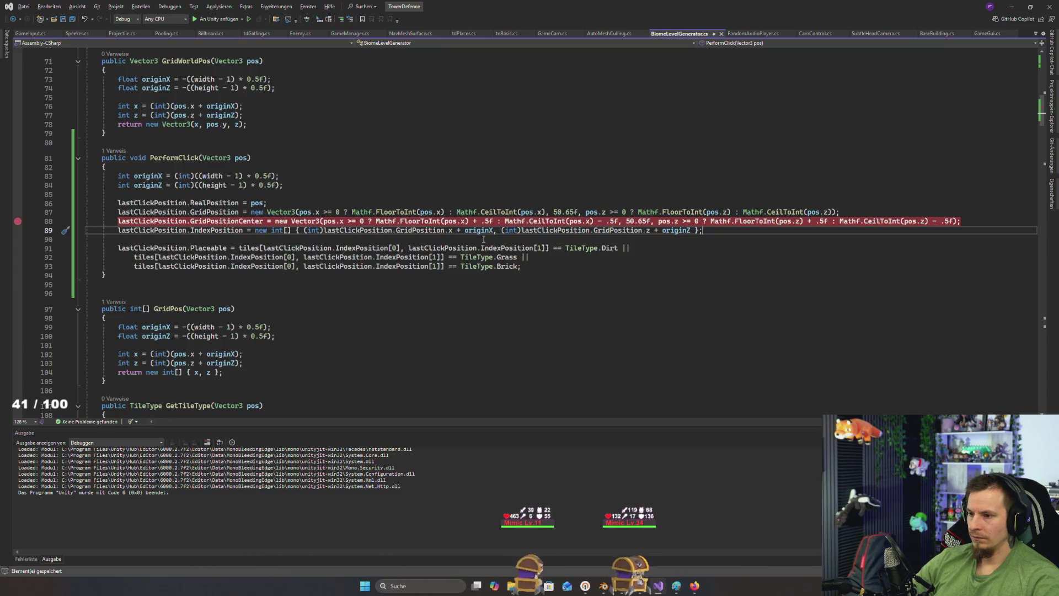
Step: Place light-blue ice tiles on about a dozen cells across the running game board, then return to Visual Studio
{"action": "key", "text": "alt+Tab"}
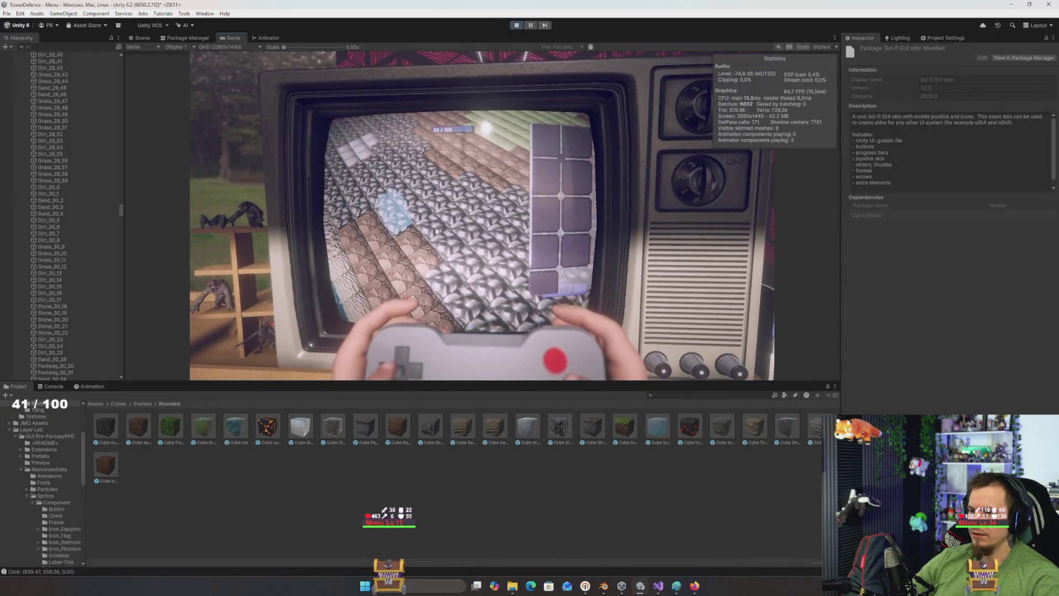
{"action": "left_click", "coordinate": [415, 219]}
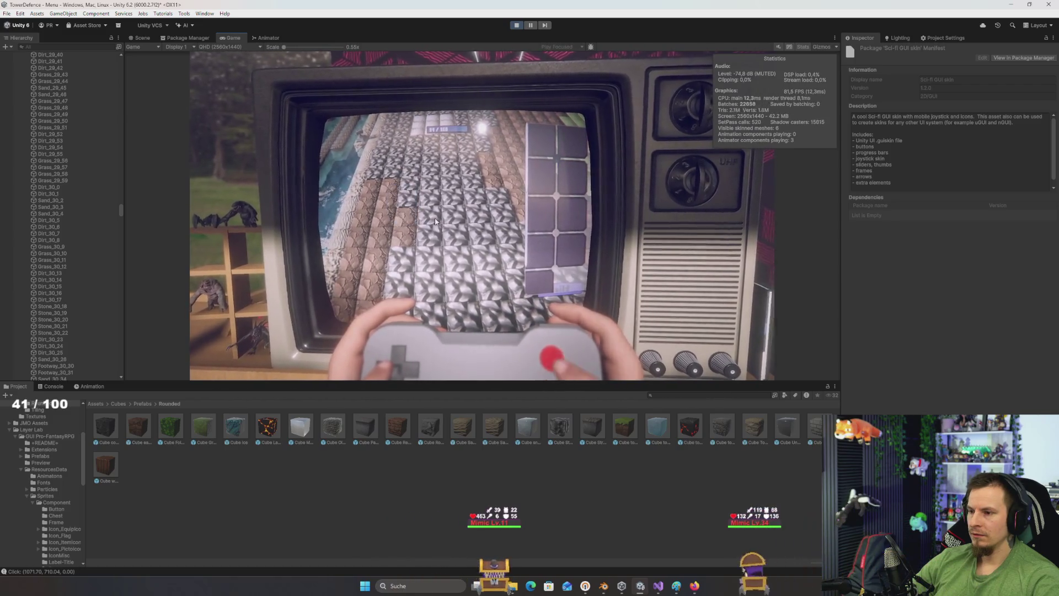
{"action": "left_click", "coordinate": [413, 223]}
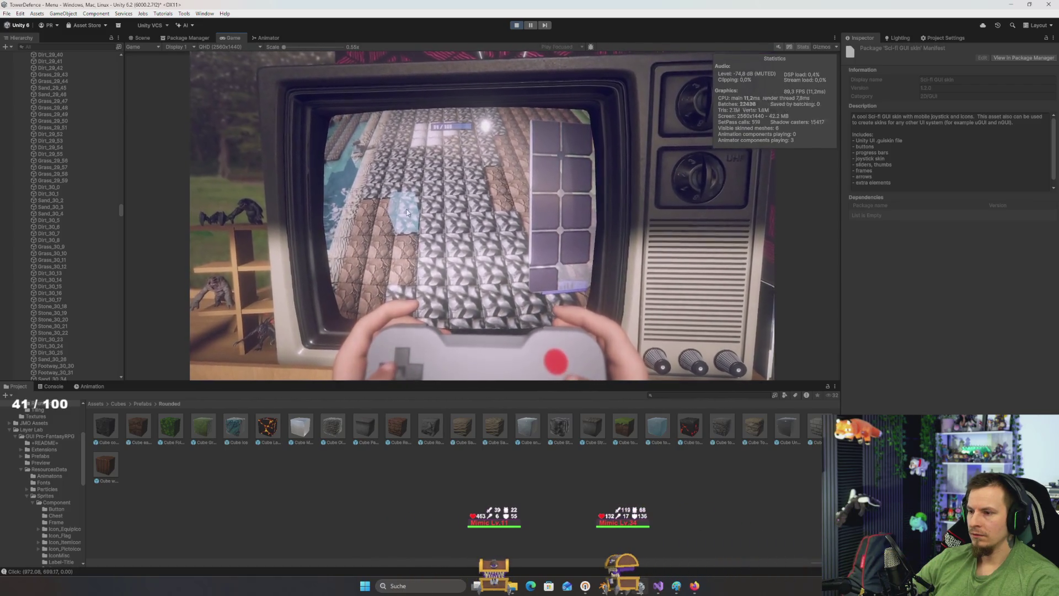
{"action": "left_click", "coordinate": [386, 211]}
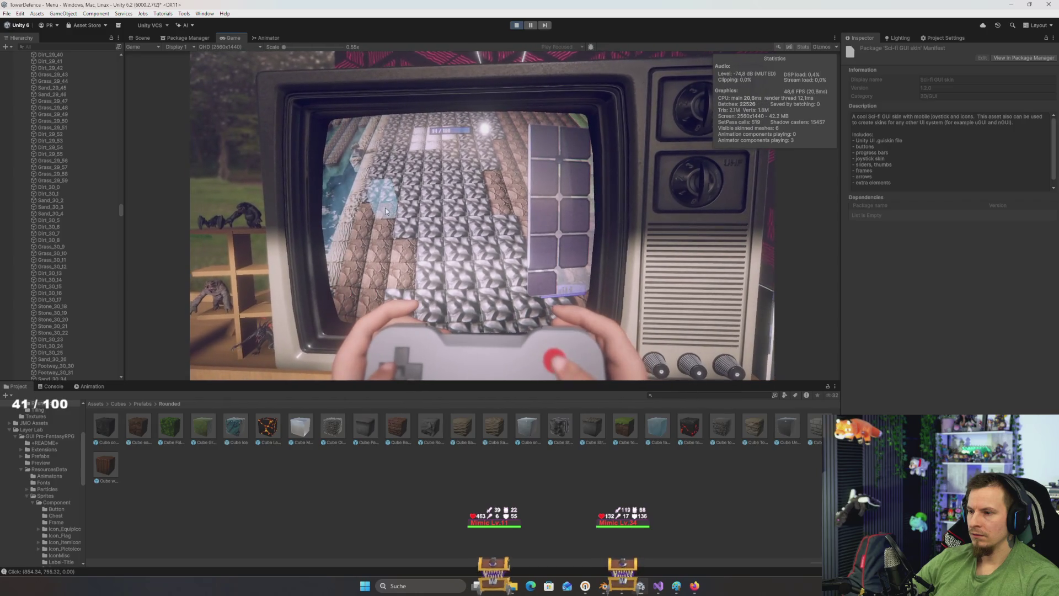
{"action": "left_click", "coordinate": [401, 218]}
{"action": "left_click", "coordinate": [400, 230]}
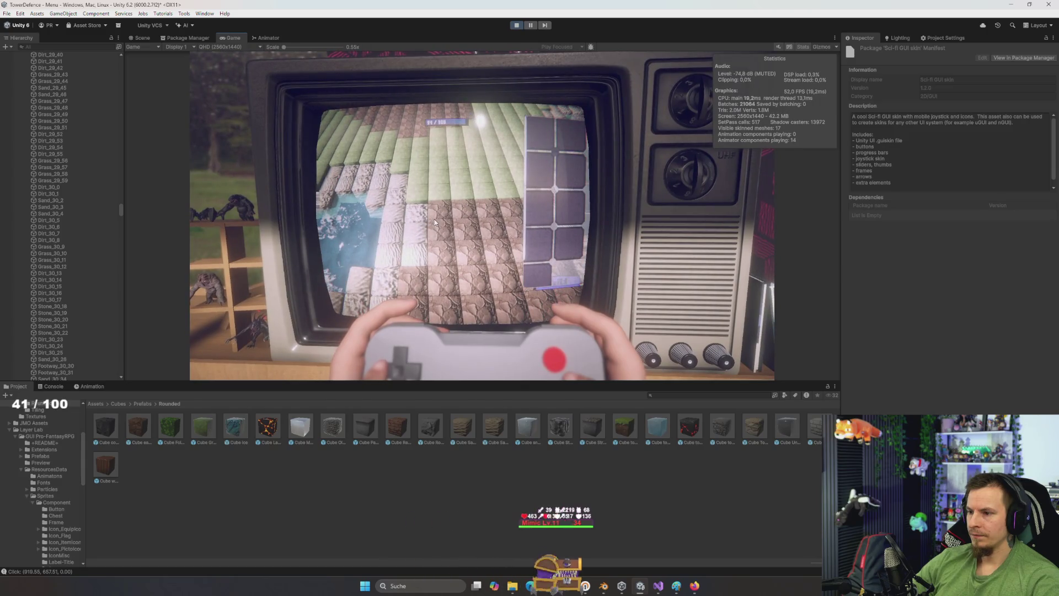
{"action": "left_click", "coordinate": [431, 236]}
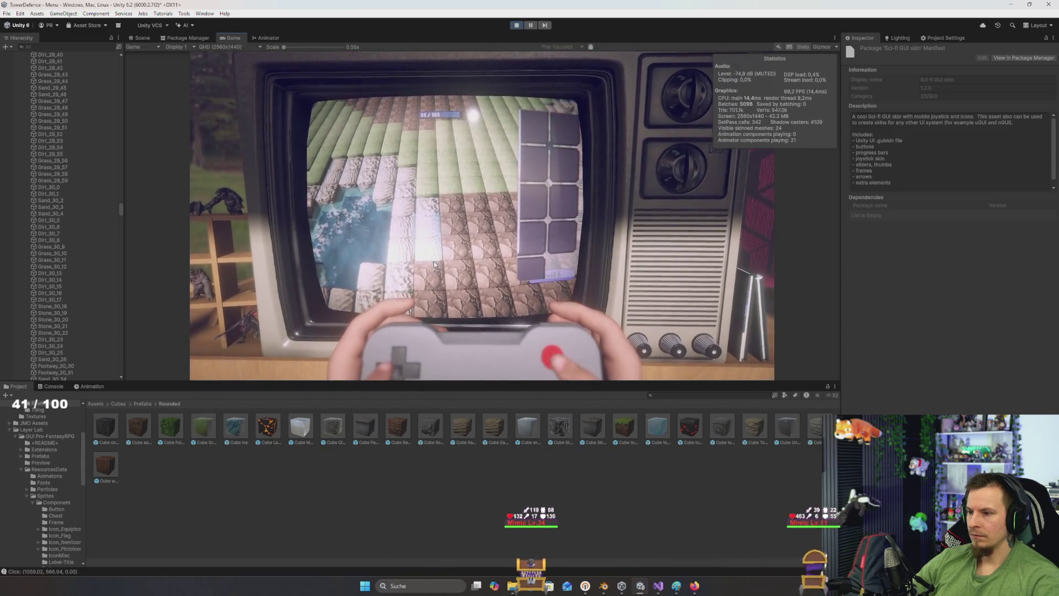
{"action": "left_click", "coordinate": [429, 192]}
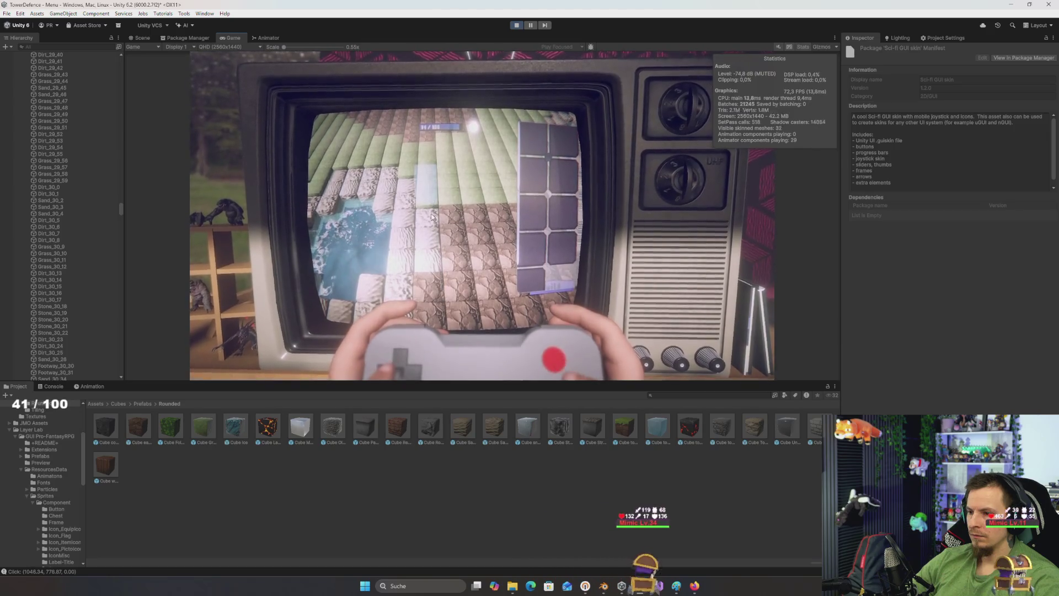
{"action": "left_click", "coordinate": [434, 256]}
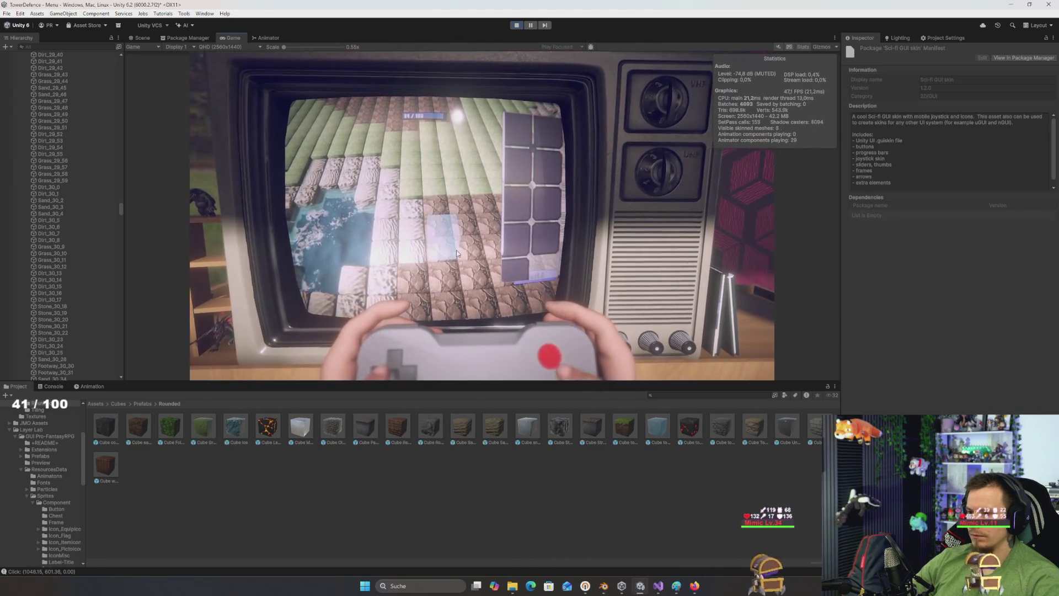
{"action": "left_click", "coordinate": [442, 215]}
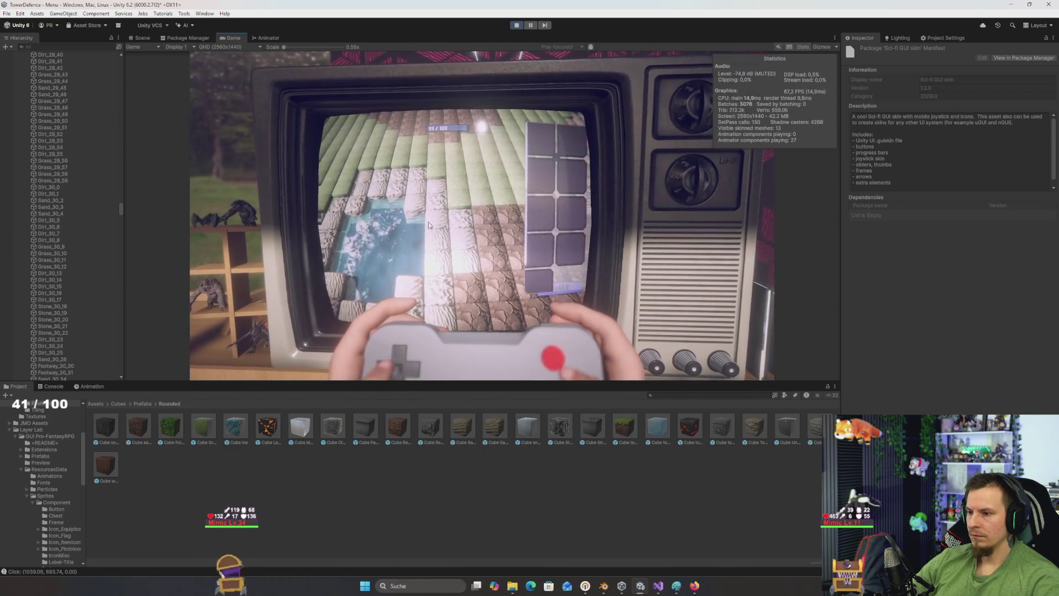
{"action": "left_click", "coordinate": [441, 248]}
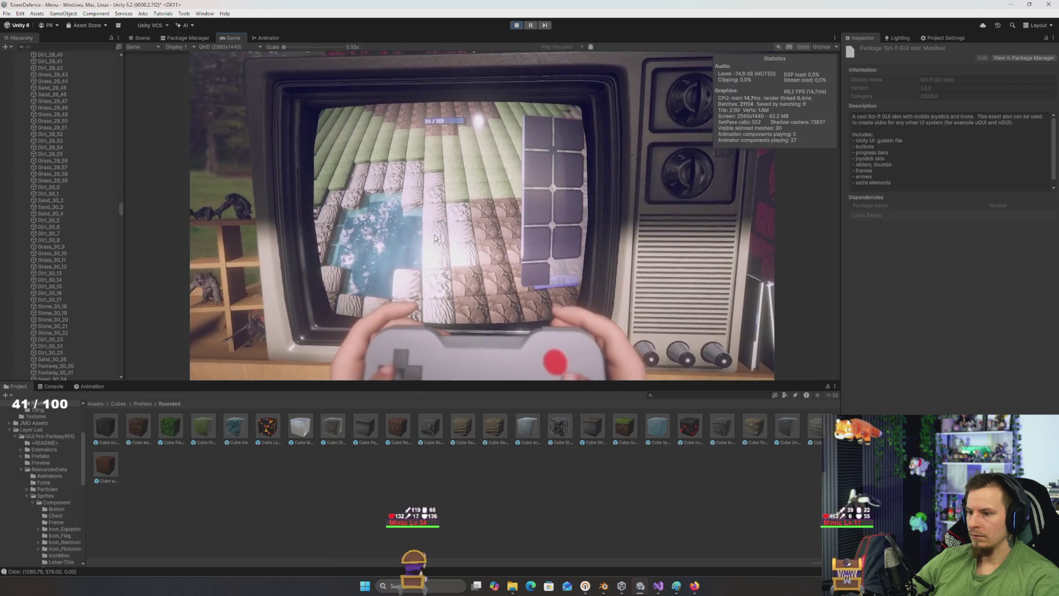
{"action": "left_click", "coordinate": [437, 259]}
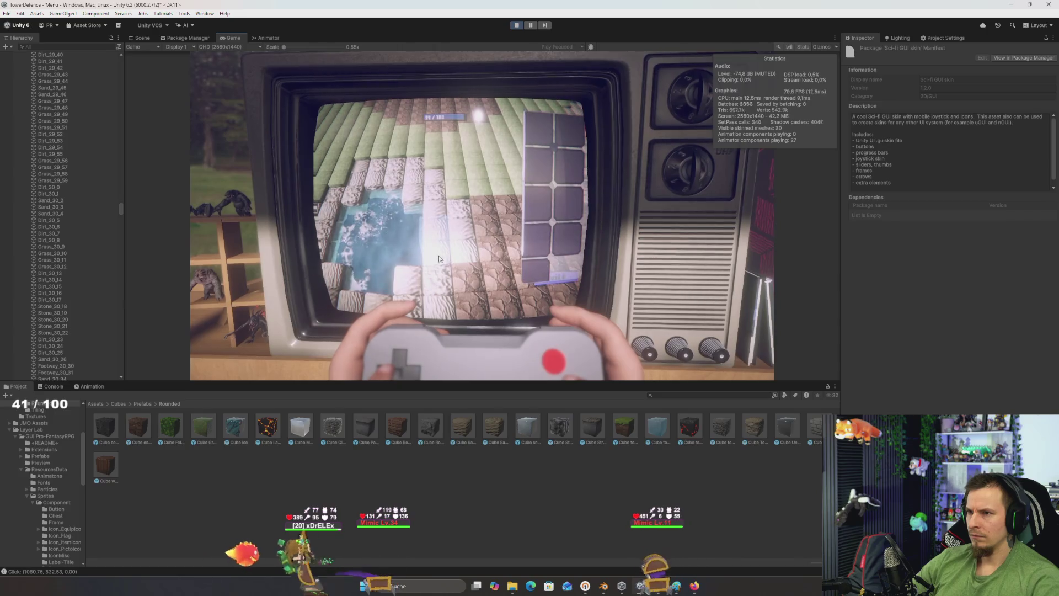
{"action": "key", "text": "alt+Tab"}
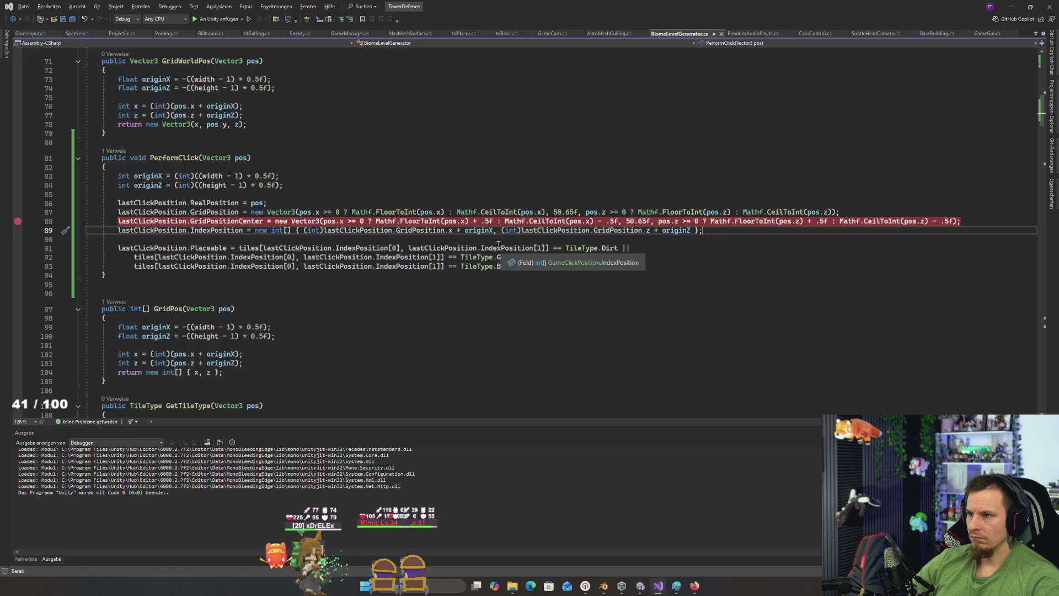
Step: Delete the stray 'e' after line 89, save BiomeLevelGenerator.cs, and put the caret on line 90
{"action": "type", "text": "e"}
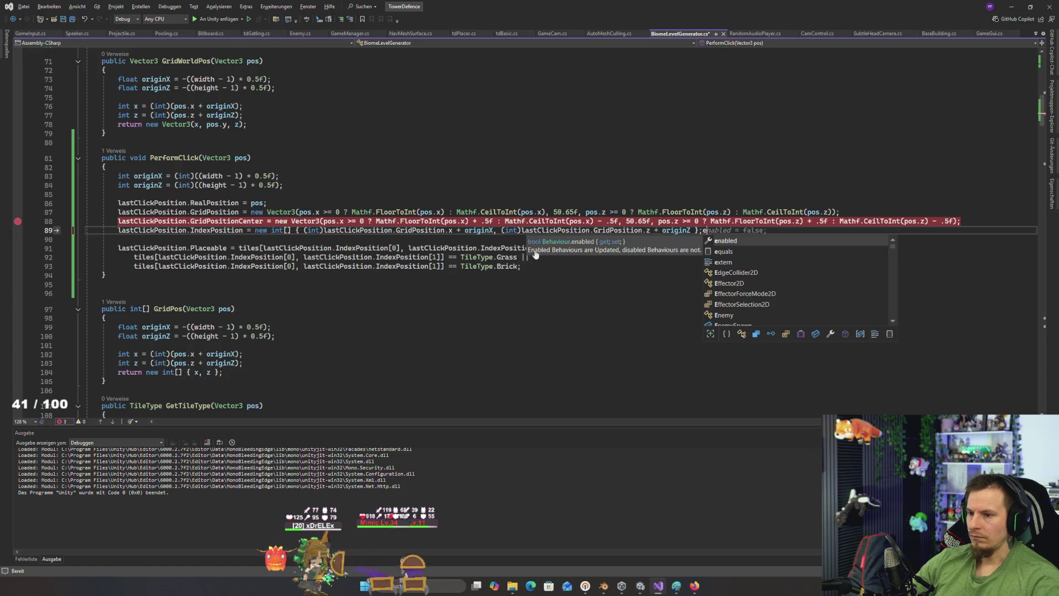
{"action": "key", "text": "BackSpace"}
{"action": "key", "text": "ctrl+s"}
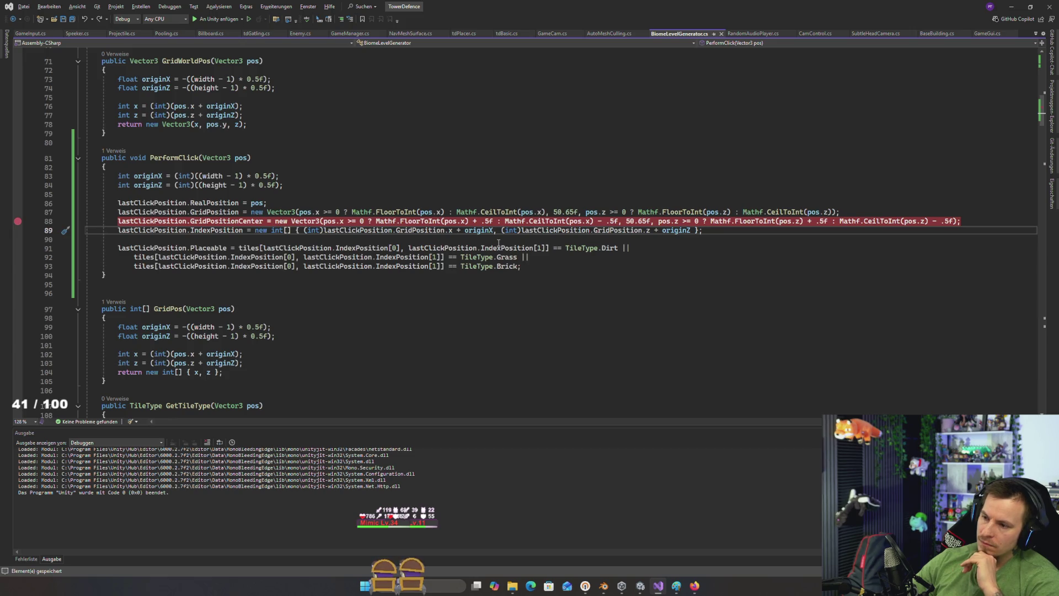
{"action": "scroll", "coordinate": [190, 209], "scroll_direction": "down", "scroll_amount": 1}
{"action": "left_click", "coordinate": [190, 210]}
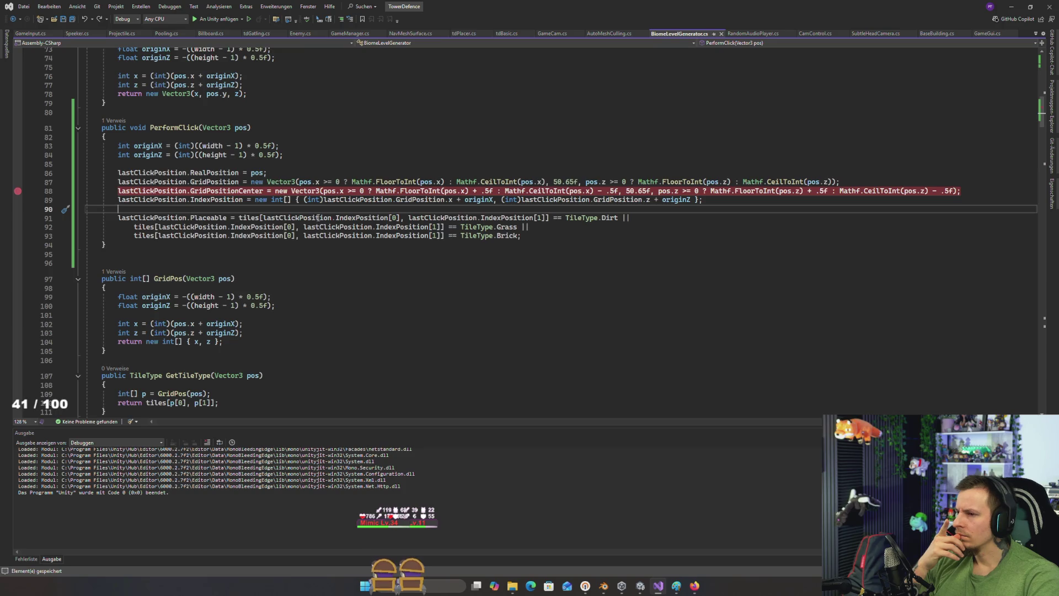
{"action": "left_click", "coordinate": [421, 191]}
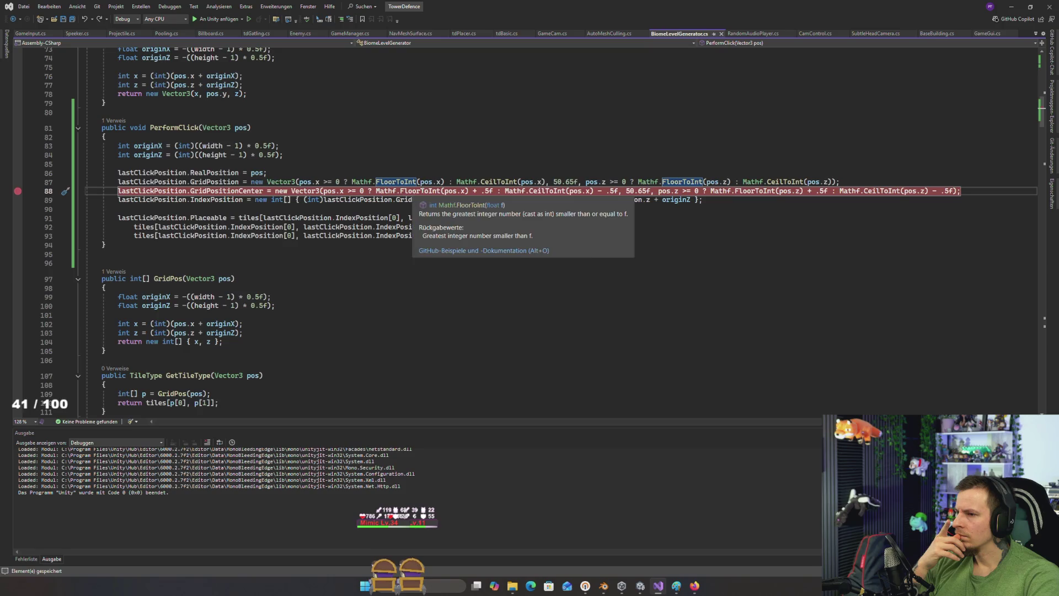
{"action": "left_click", "coordinate": [403, 218]}
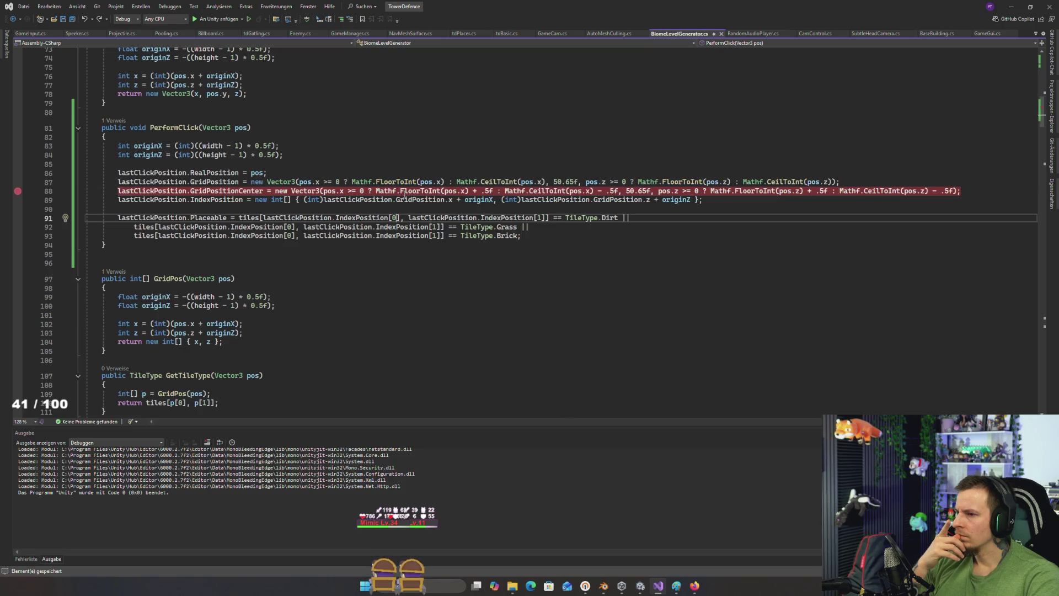
{"action": "left_click", "coordinate": [427, 181]}
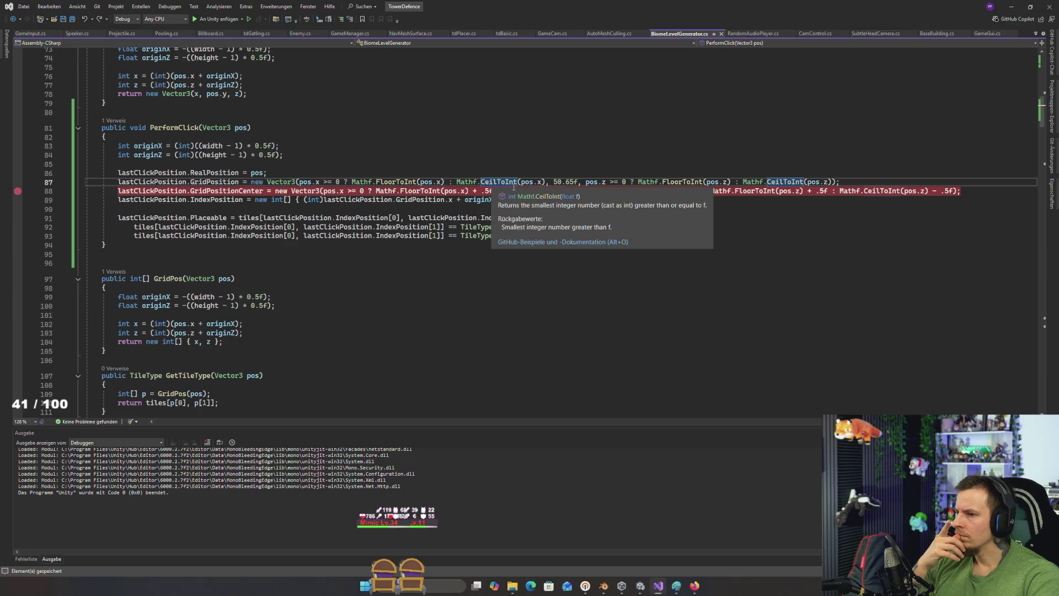
{"action": "left_click", "coordinate": [534, 182]}
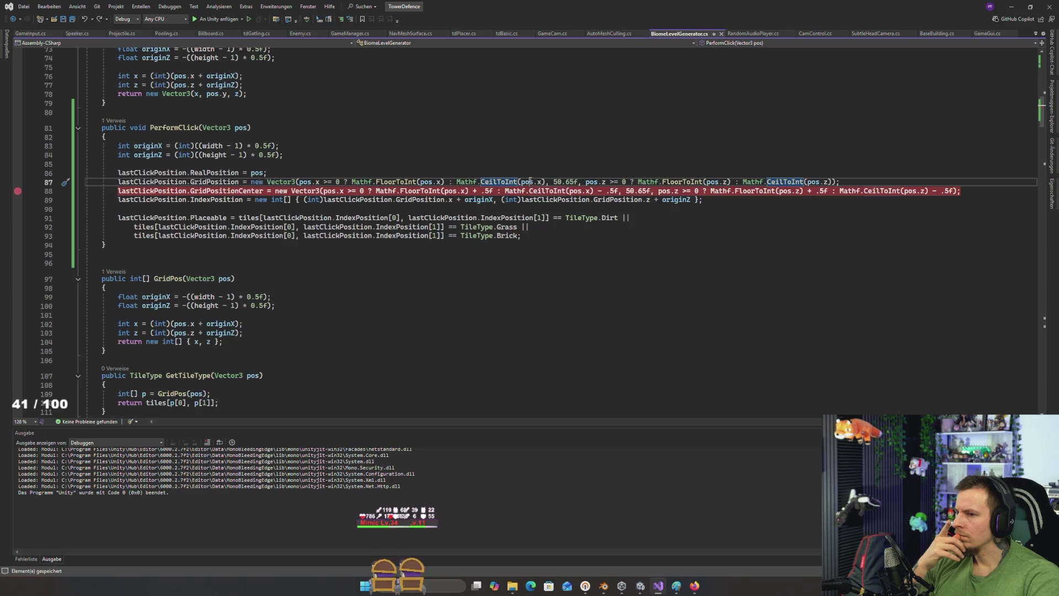
{"action": "left_click", "coordinate": [537, 182]}
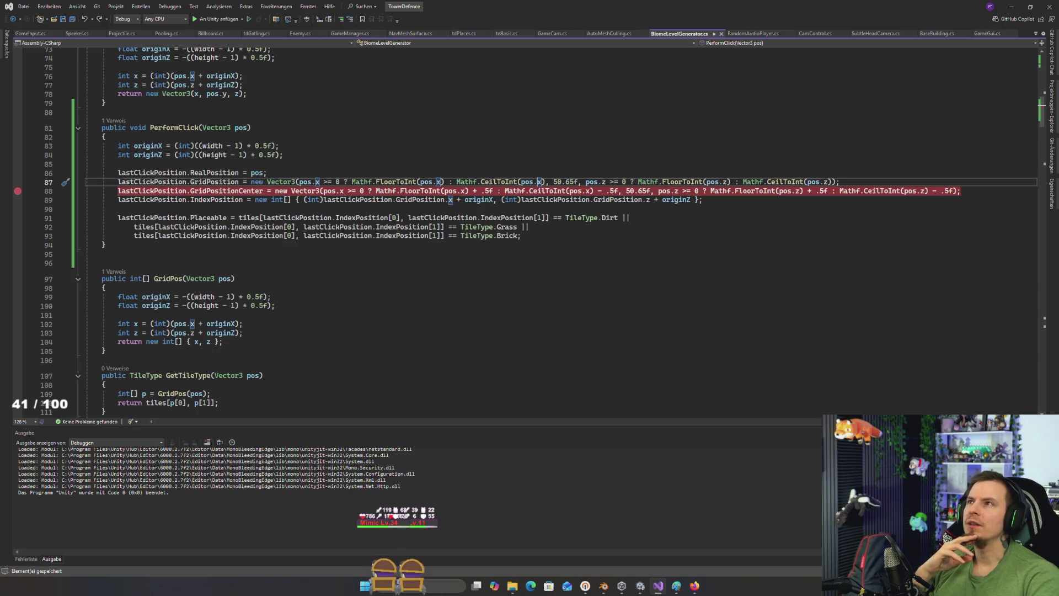
{"action": "key", "text": "alt+Tab"}
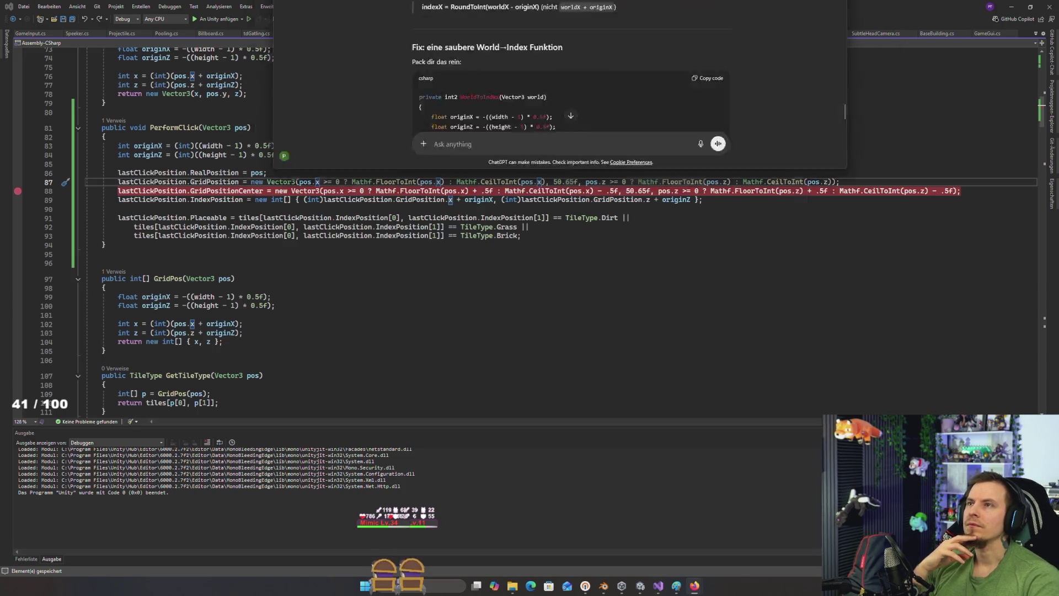
{"action": "scroll", "coordinate": [579, 158], "scroll_direction": "up", "scroll_amount": 4}
{"action": "scroll", "coordinate": [578, 159], "scroll_direction": "down", "scroll_amount": 5}
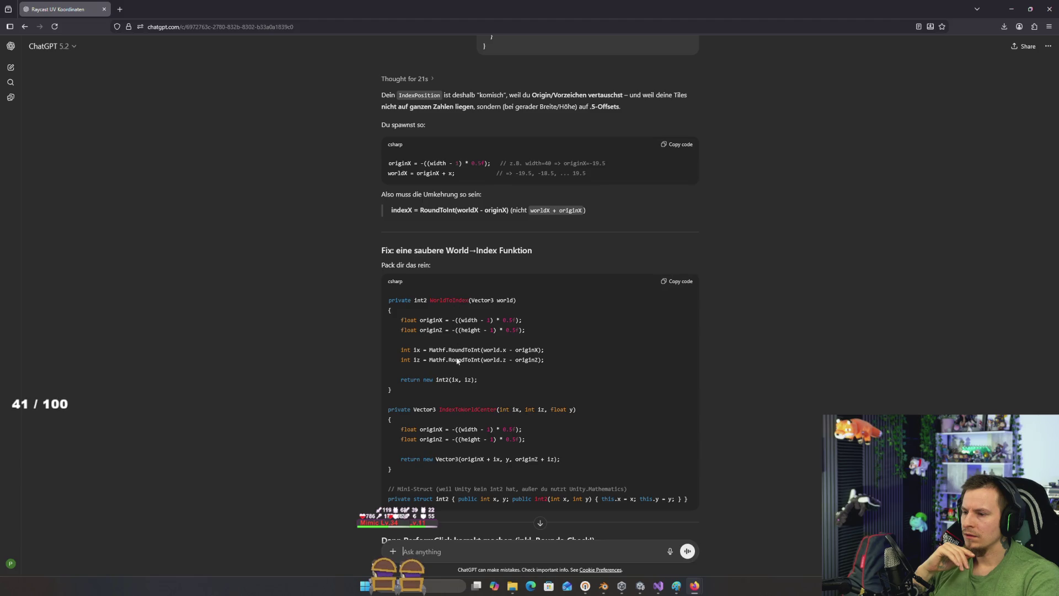
{"action": "scroll", "coordinate": [462, 361], "scroll_direction": "down", "scroll_amount": 1}
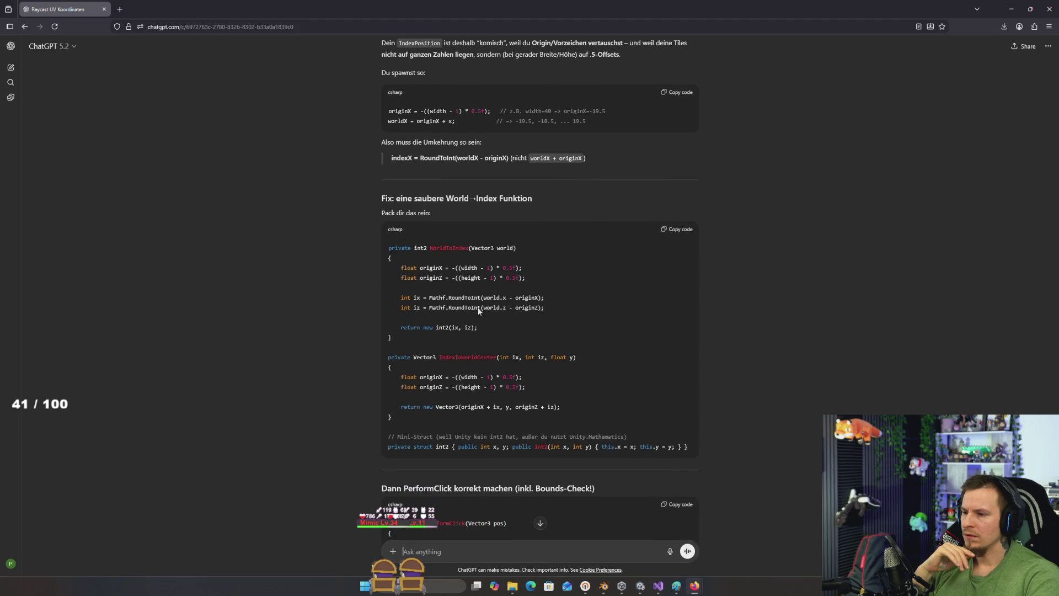
{"action": "double_click", "coordinate": [451, 252]}
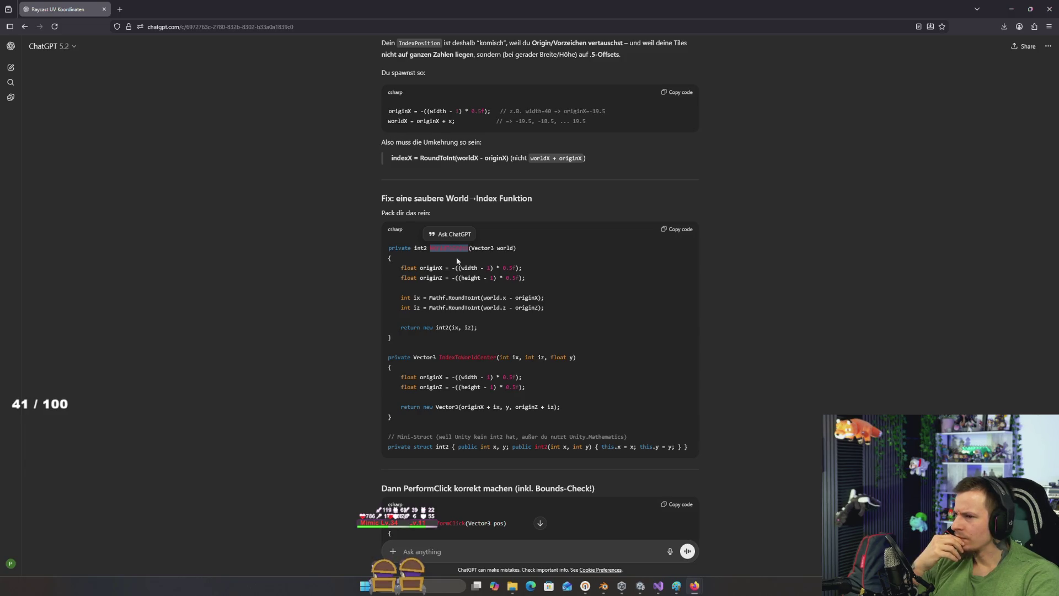
{"action": "scroll", "coordinate": [428, 220], "scroll_direction": "up", "scroll_amount": 3}
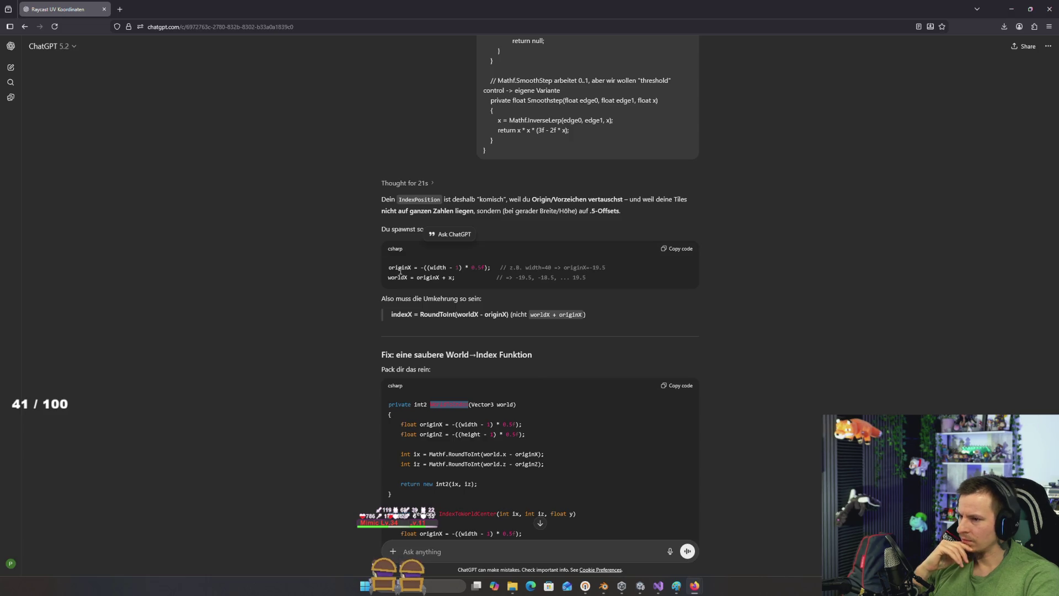
{"action": "left_click", "coordinate": [421, 268]}
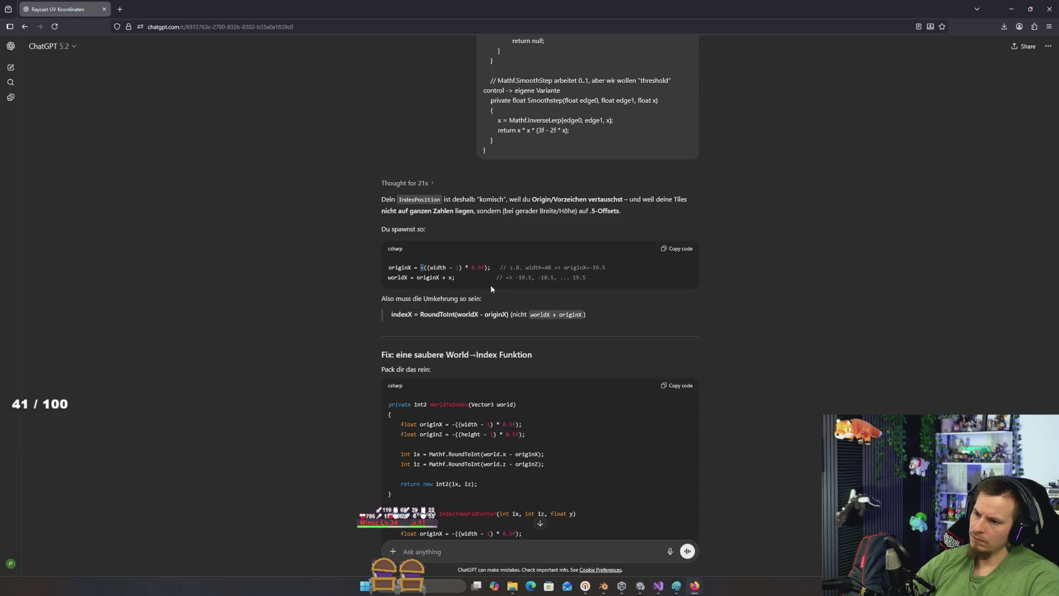
{"action": "key", "text": "alt+Tab"}
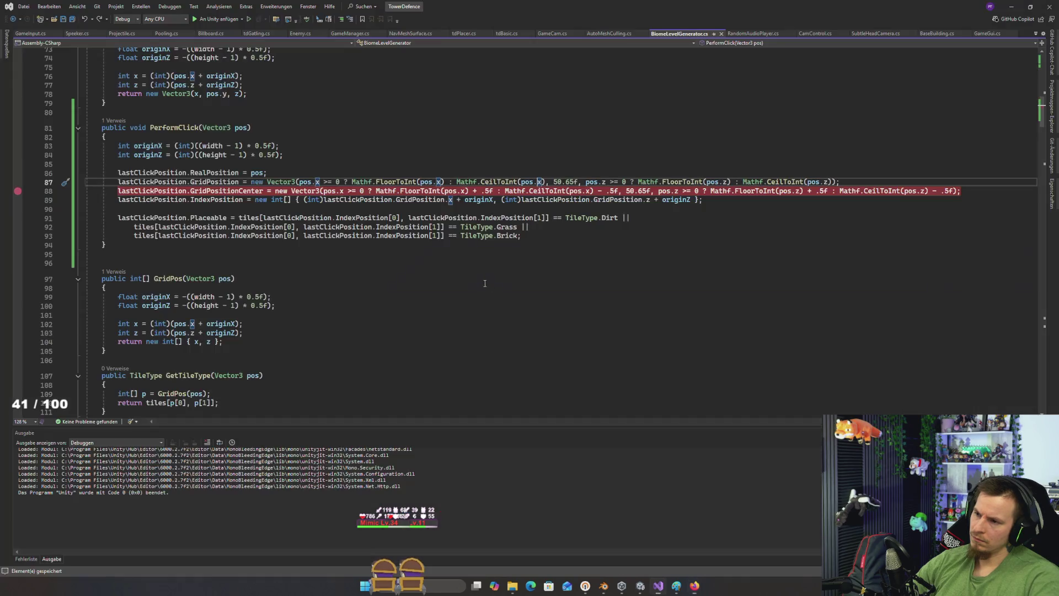
Step: Select the int cast in PerformClick's originX line (line 83) before returning to ChatGPT
{"action": "scroll", "coordinate": [485, 283], "scroll_direction": "up", "scroll_amount": 1}
{"action": "left_click", "coordinate": [265, 200]}
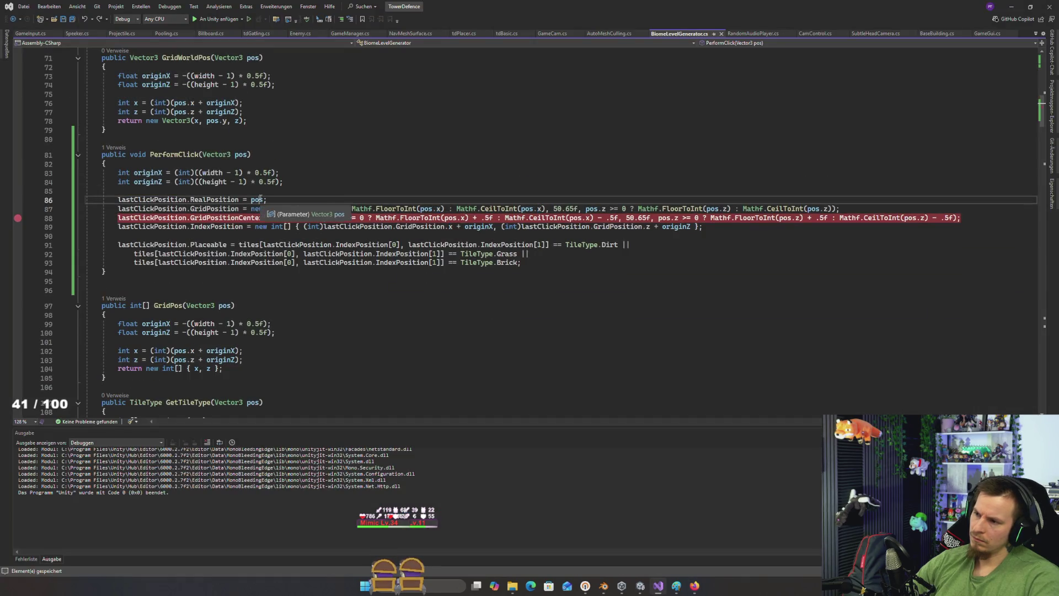
{"action": "left_click", "coordinate": [211, 174]}
{"action": "left_click_drag", "start_coordinate": [179, 173], "coordinate": [277, 174]}
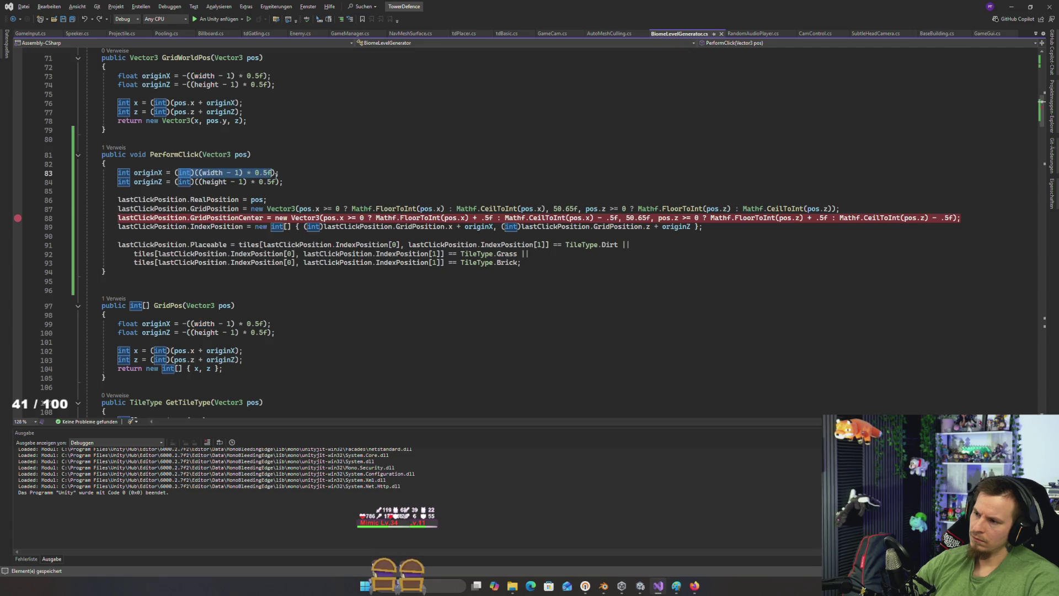
{"action": "key", "text": "alt+Tab"}
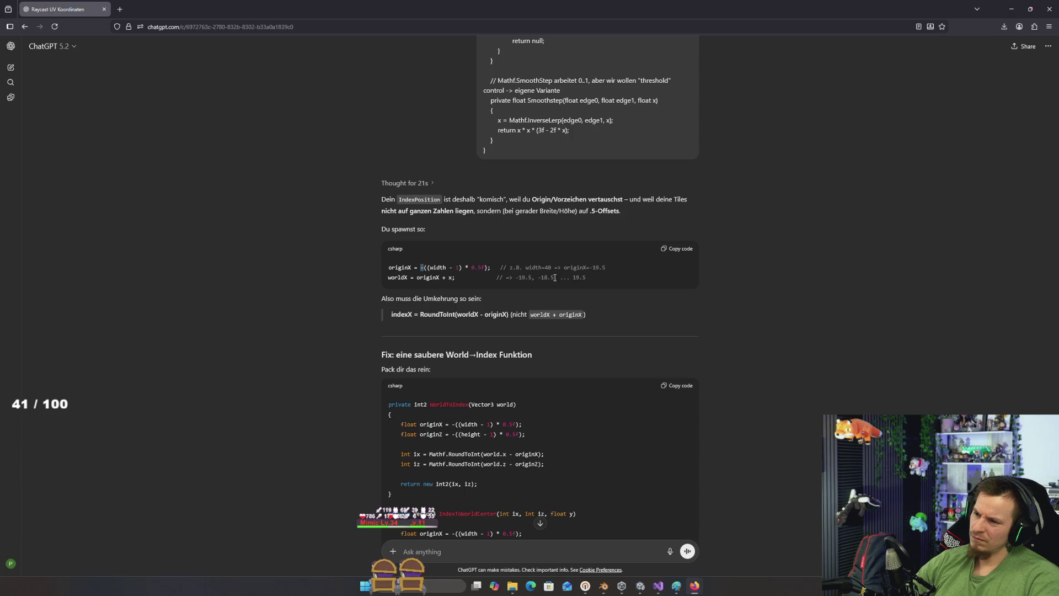
Step: Study the suggested ix line, then copy the float originX and originZ lines from ChatGPT's WorldToIndex fix
{"action": "key", "text": "alt+Tab"}
{"action": "key", "text": "alt+Tab"}
{"action": "scroll", "coordinate": [528, 325], "scroll_direction": "down", "scroll_amount": 3}
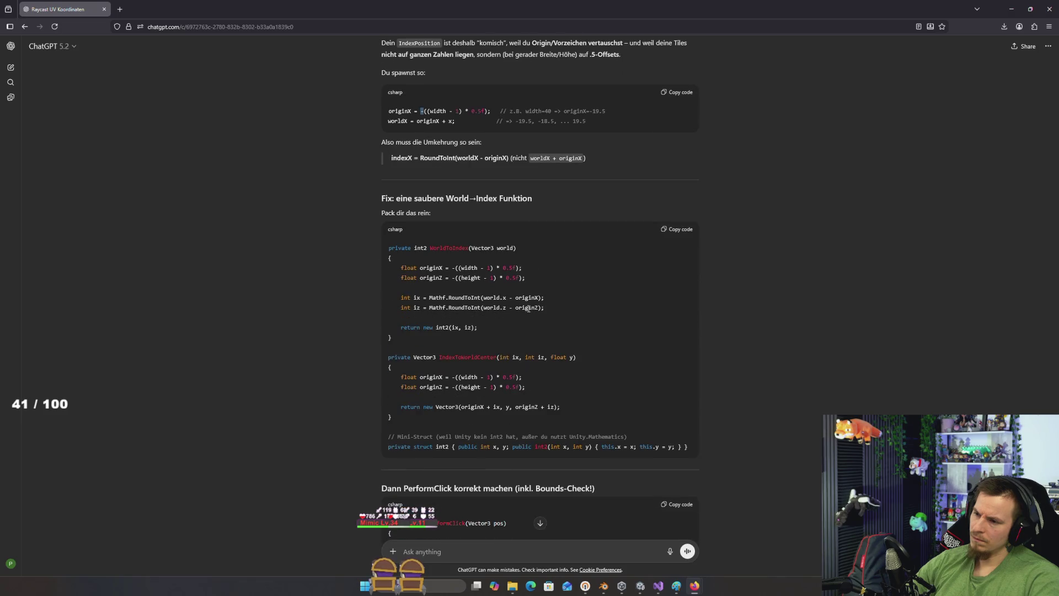
{"action": "scroll", "coordinate": [528, 309], "scroll_direction": "down", "scroll_amount": 1}
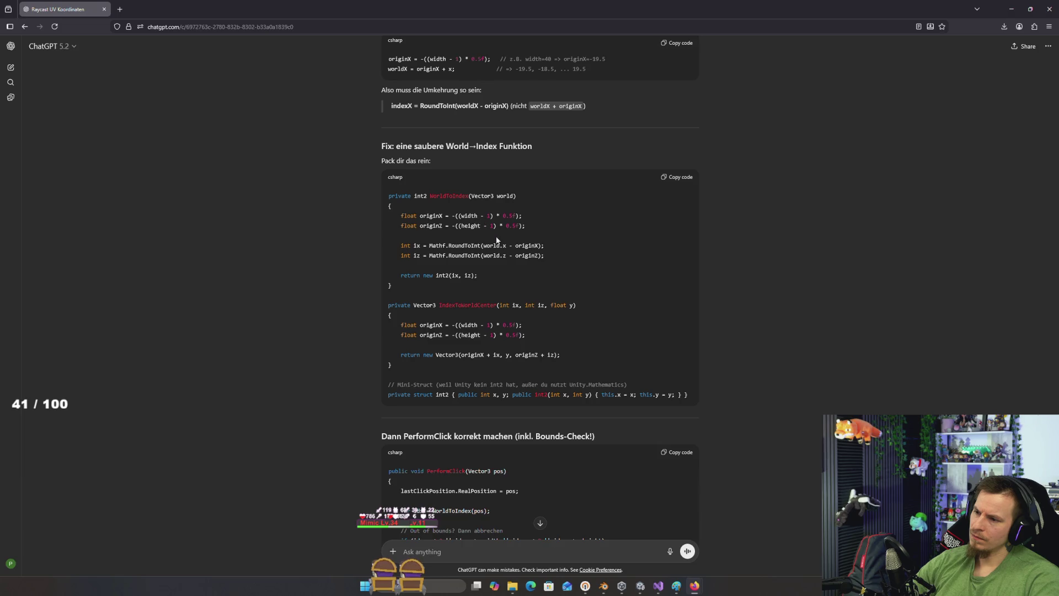
{"action": "double_click", "coordinate": [415, 247]}
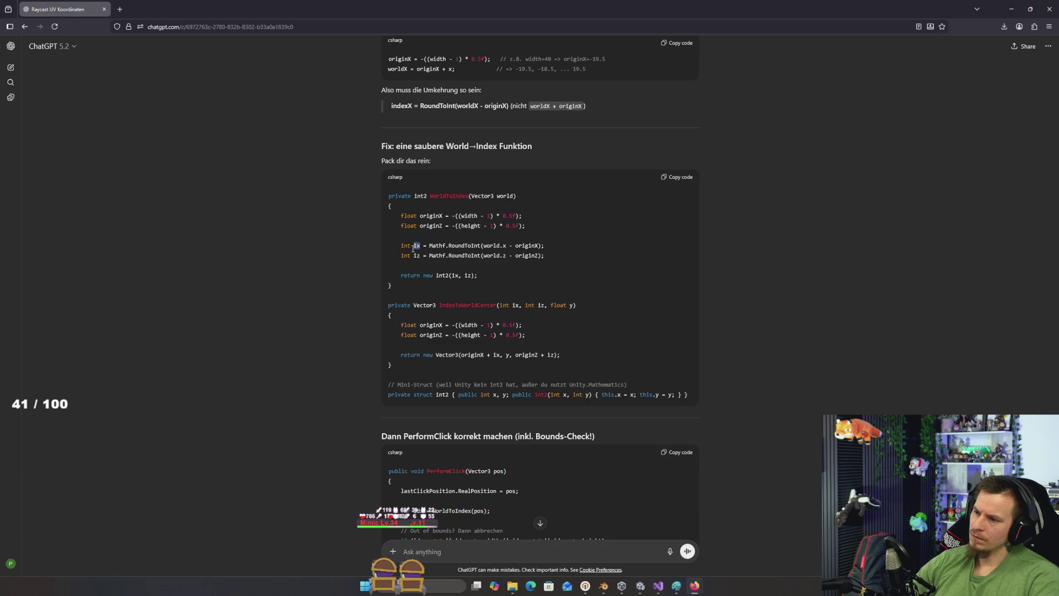
{"action": "left_click", "coordinate": [481, 252]}
{"action": "left_click_drag", "start_coordinate": [509, 246], "coordinate": [485, 246]}
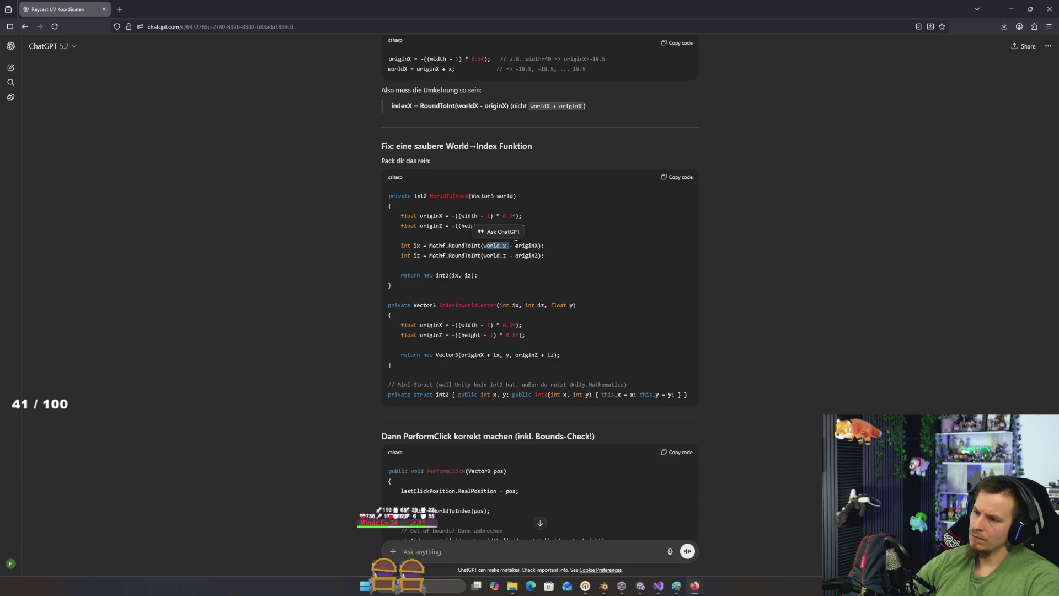
{"action": "double_click", "coordinate": [528, 245]}
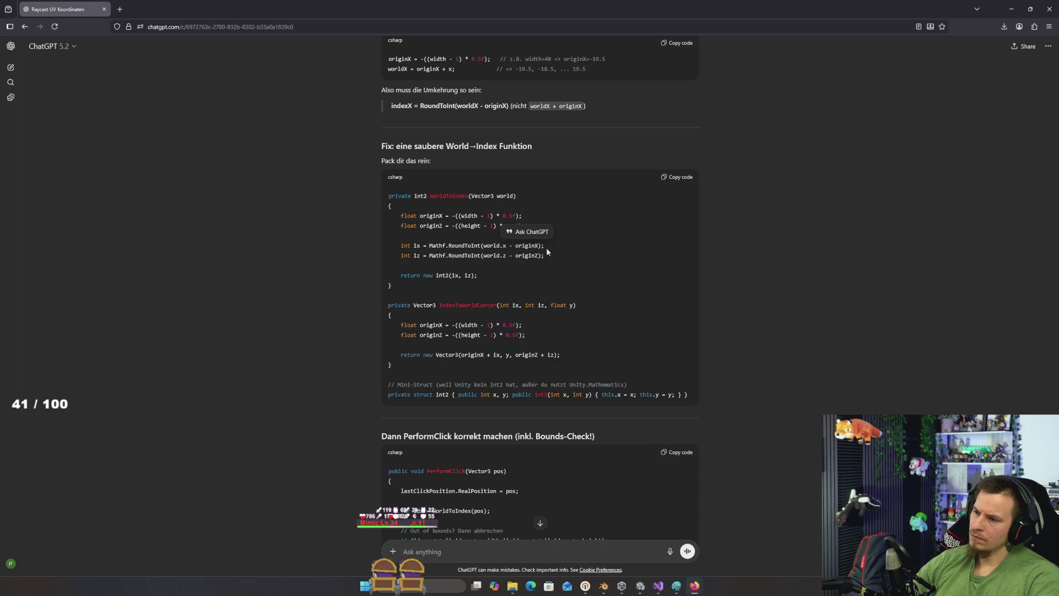
{"action": "left_click", "coordinate": [546, 247]}
{"action": "left_click_drag", "start_coordinate": [540, 246], "coordinate": [507, 248]}
{"action": "left_click", "coordinate": [455, 275]}
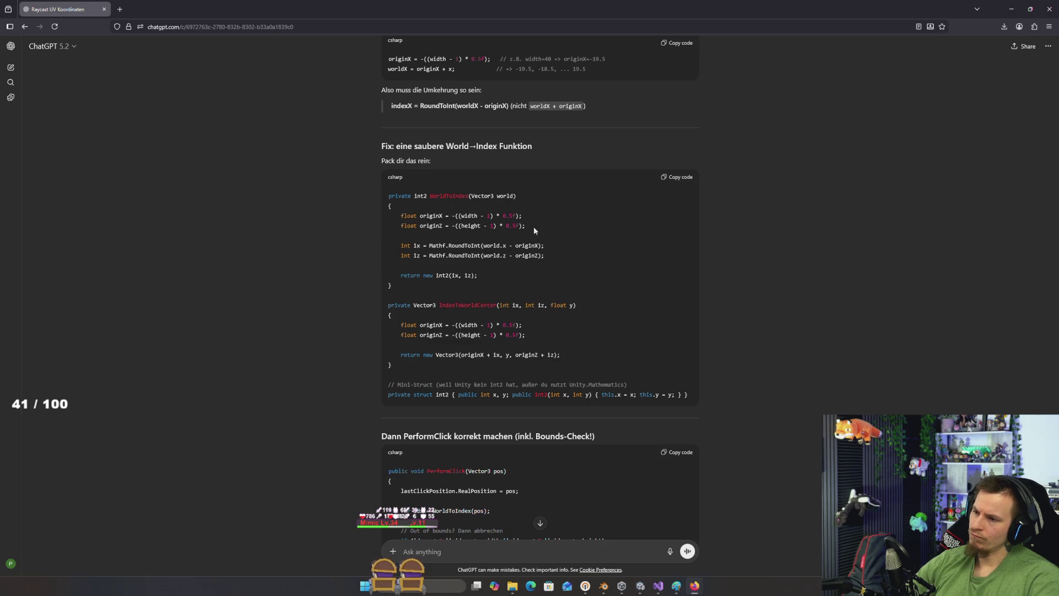
{"action": "left_click_drag", "start_coordinate": [534, 227], "coordinate": [384, 217]}
{"action": "key", "text": "ctrl+c"}
{"action": "key", "text": "alt+Tab"}
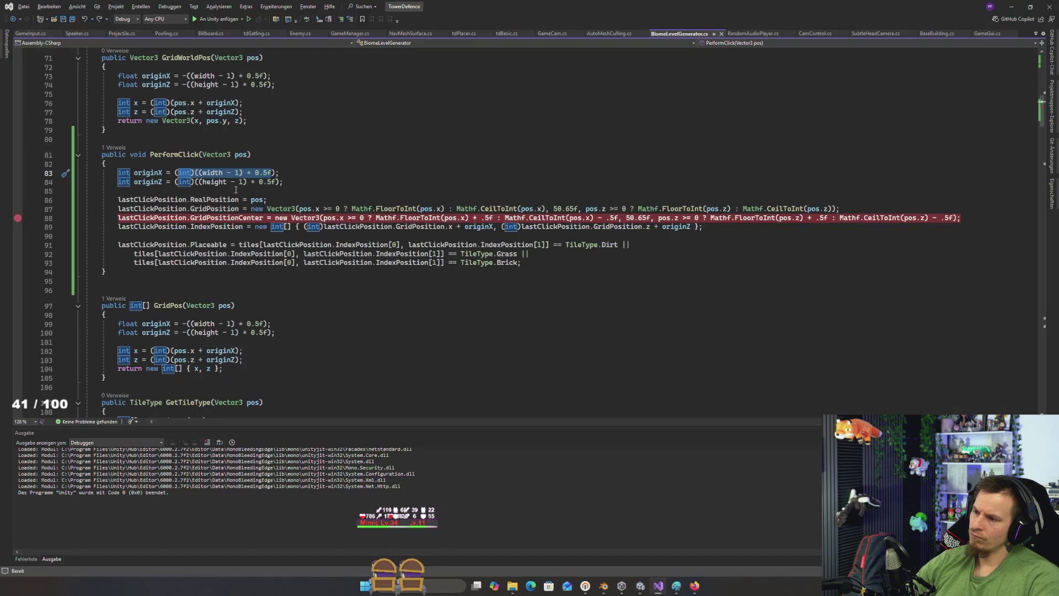
Step: Replace lines 83–84 with float originX = -((width - 1) * 0.5f) and originZ = -((height - 1) * 0.5f)
{"action": "left_click", "coordinate": [147, 172]}
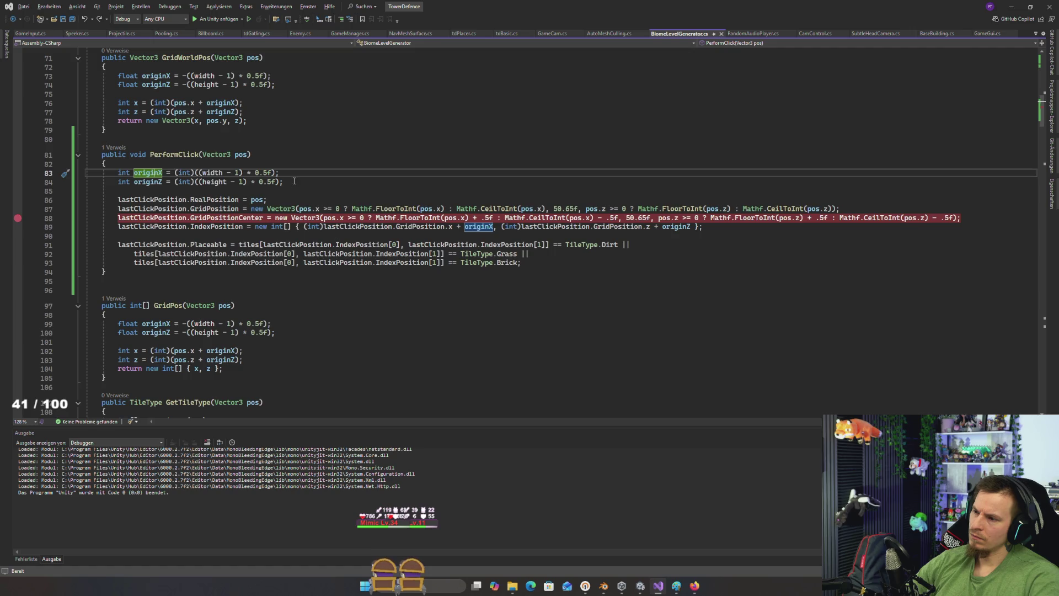
{"action": "left_click_drag", "start_coordinate": [294, 182], "coordinate": [118, 173]}
{"action": "key", "text": "ctrl+v"}
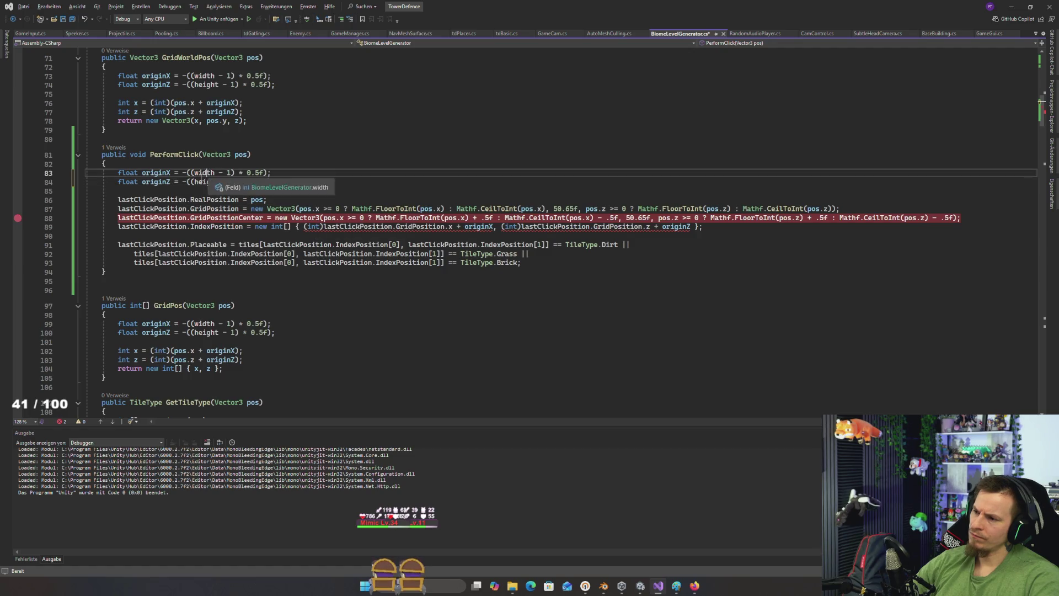
{"action": "left_click", "coordinate": [227, 173]}
{"action": "left_click", "coordinate": [240, 172]}
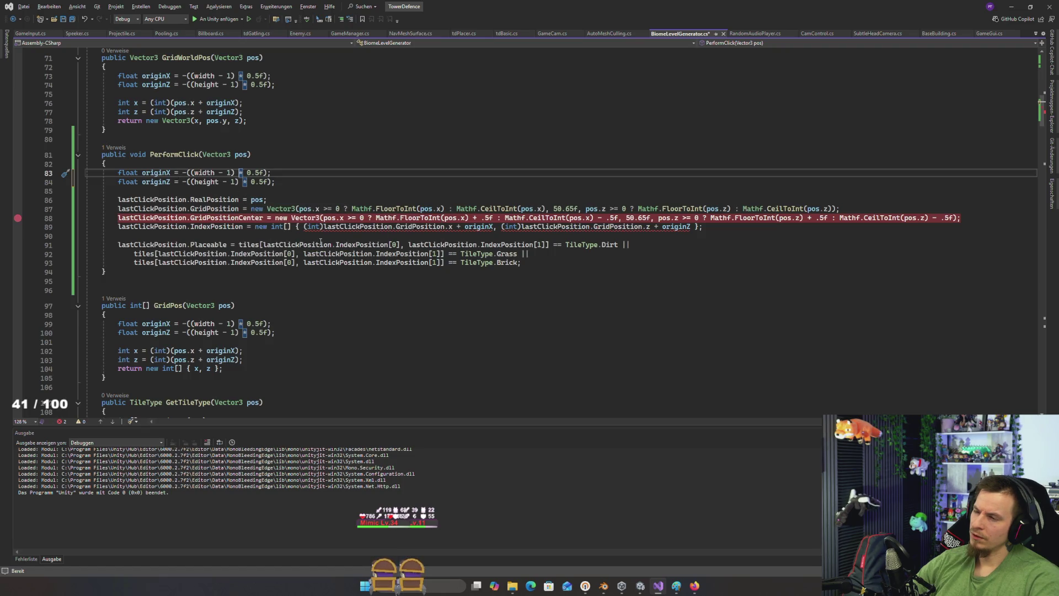
{"action": "key", "text": "alt+Tab"}
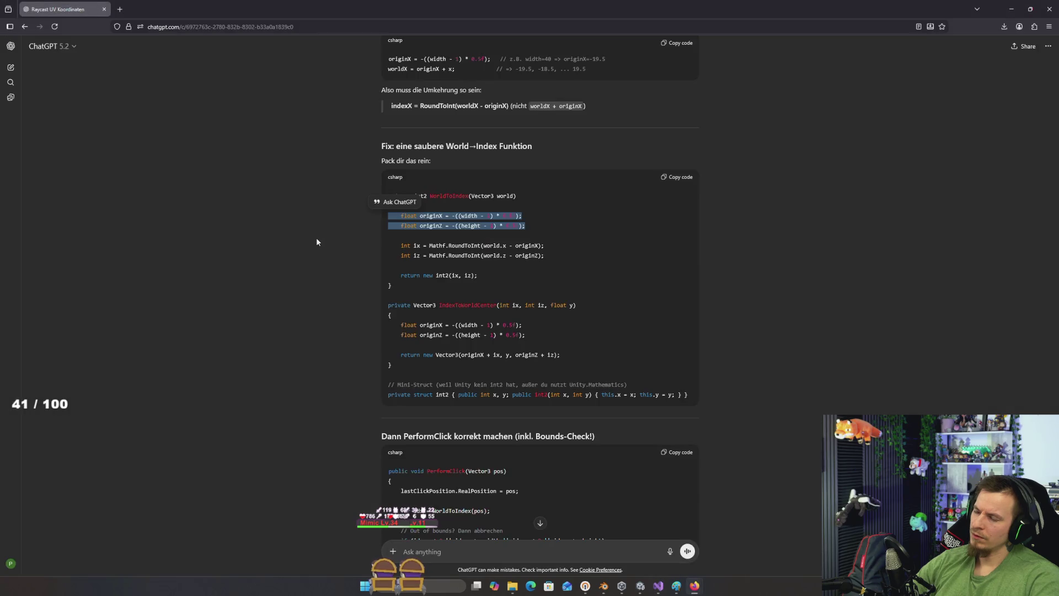
Step: Copy Mathf.RoundToInt(world.x - originX) from ChatGPT's ix line and go to the GridPosition line
{"action": "left_click", "coordinate": [475, 275]}
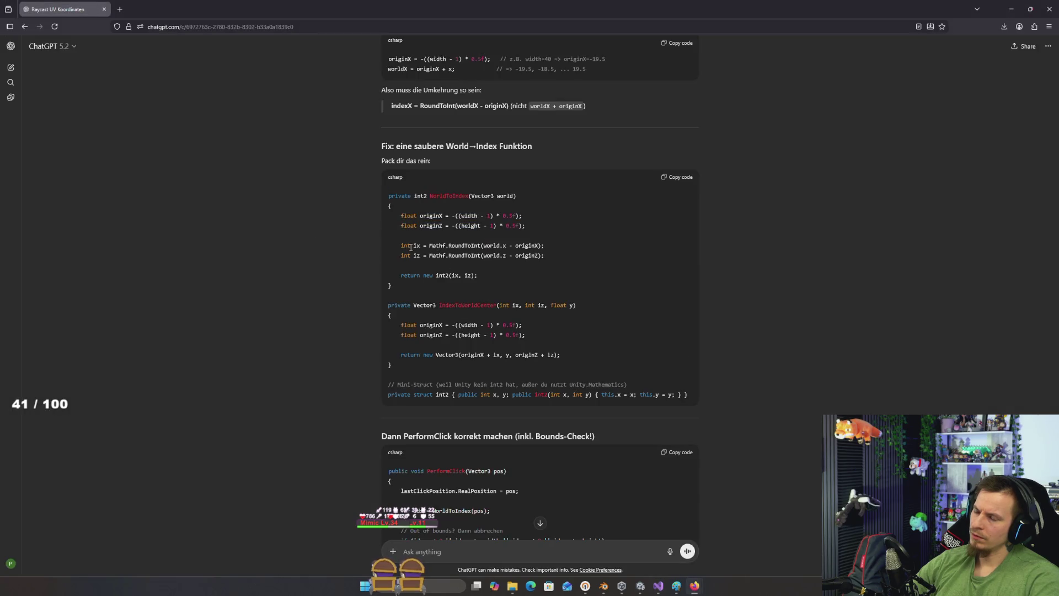
{"action": "double_click", "coordinate": [462, 246]}
{"action": "left_click_drag", "start_coordinate": [559, 259], "coordinate": [376, 246]}
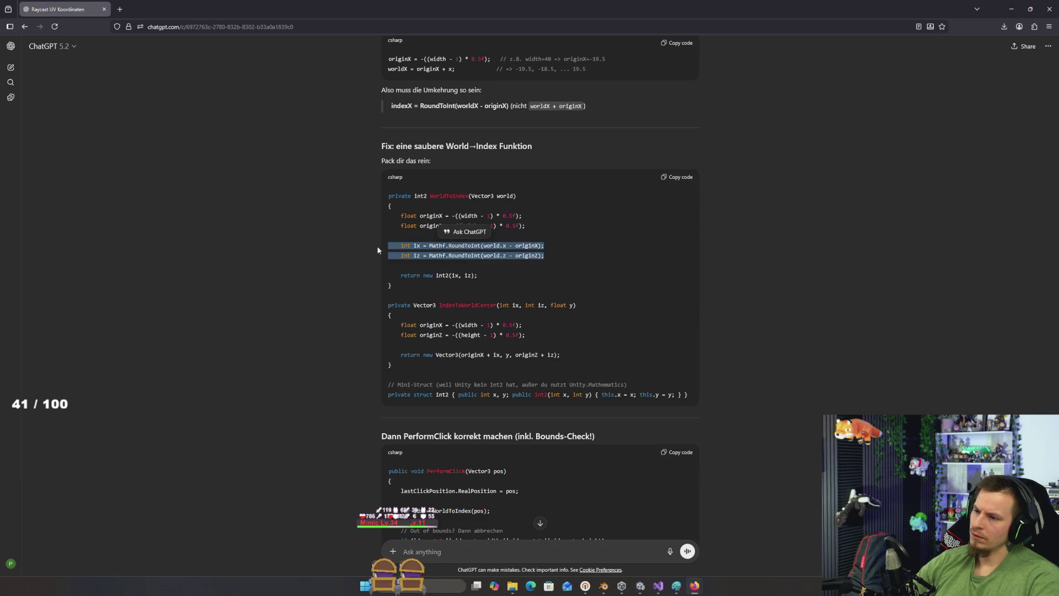
{"action": "key", "text": "alt+Tab"}
{"action": "key", "text": "alt+Tab"}
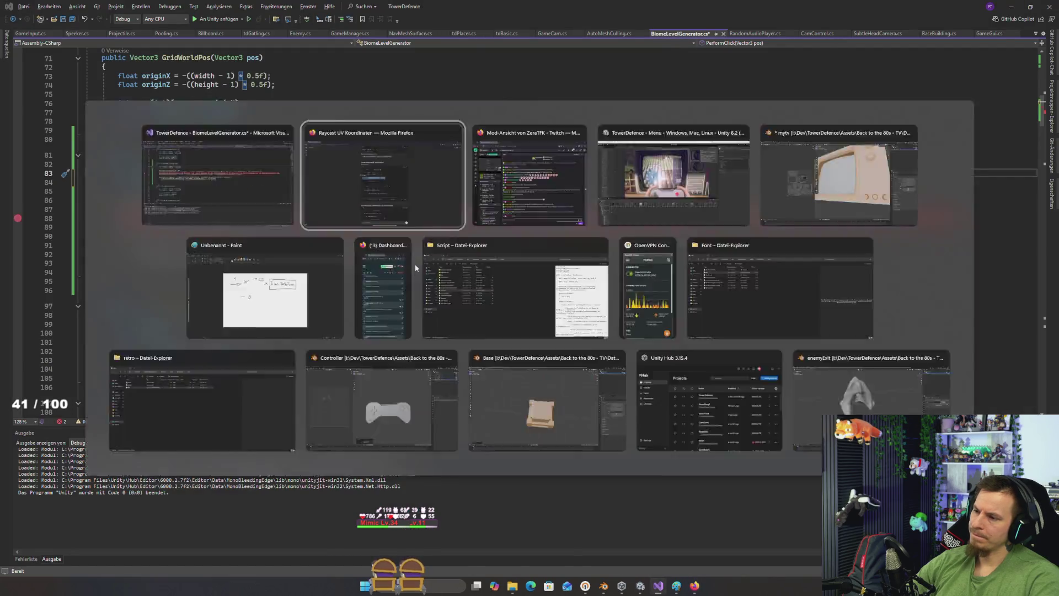
{"action": "left_click_drag", "start_coordinate": [429, 246], "coordinate": [542, 249]}
{"action": "key", "text": "alt+Tab"}
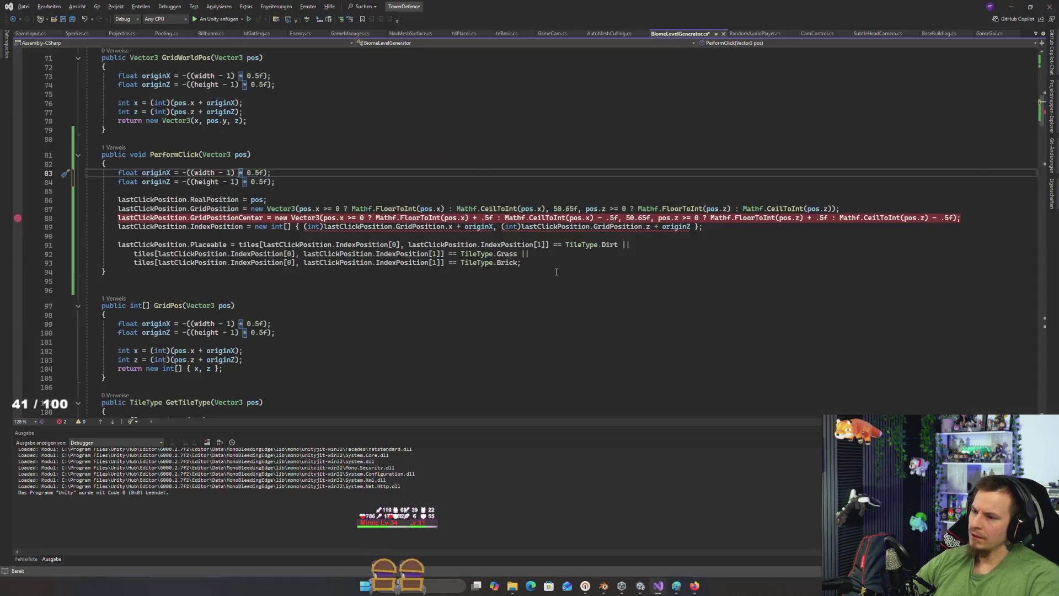
{"action": "key", "text": "alt+Tab"}
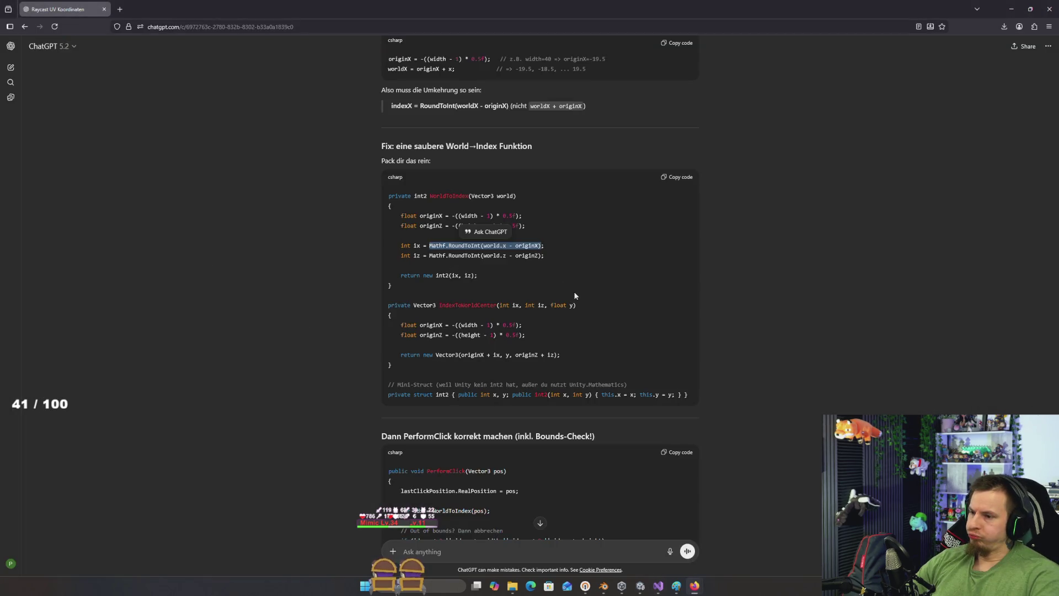
{"action": "key", "text": "alt+Tab"}
{"action": "left_click", "coordinate": [336, 245]}
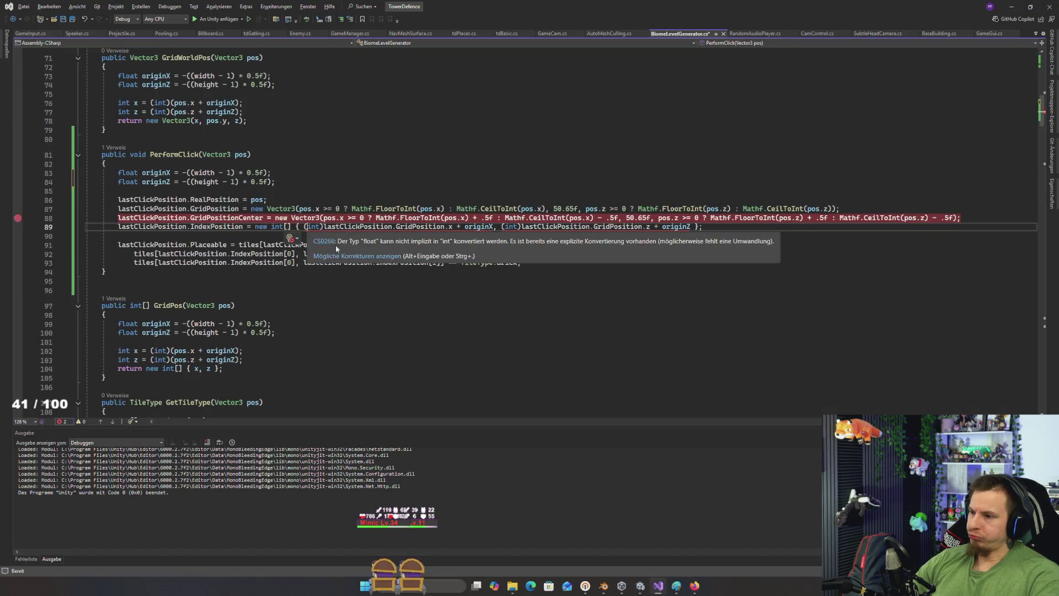
Step: Paste the RoundToInt(world.x - originX) and RoundToInt(world.z - originZ) expressions into IndexPosition's x and z terms
{"action": "left_click", "coordinate": [293, 217]}
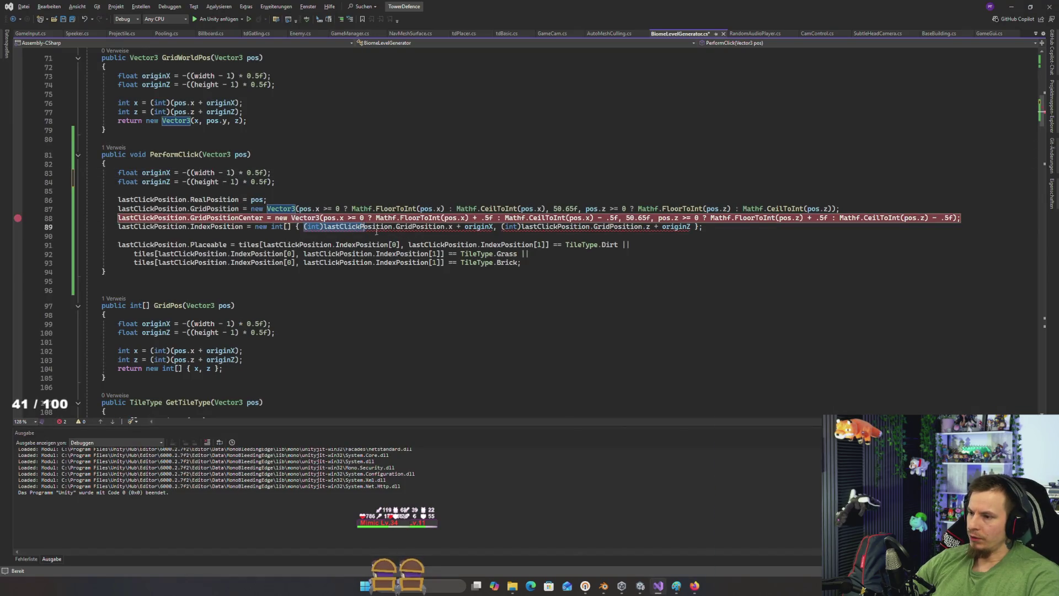
{"action": "left_click_drag", "start_coordinate": [303, 227], "coordinate": [495, 227]}
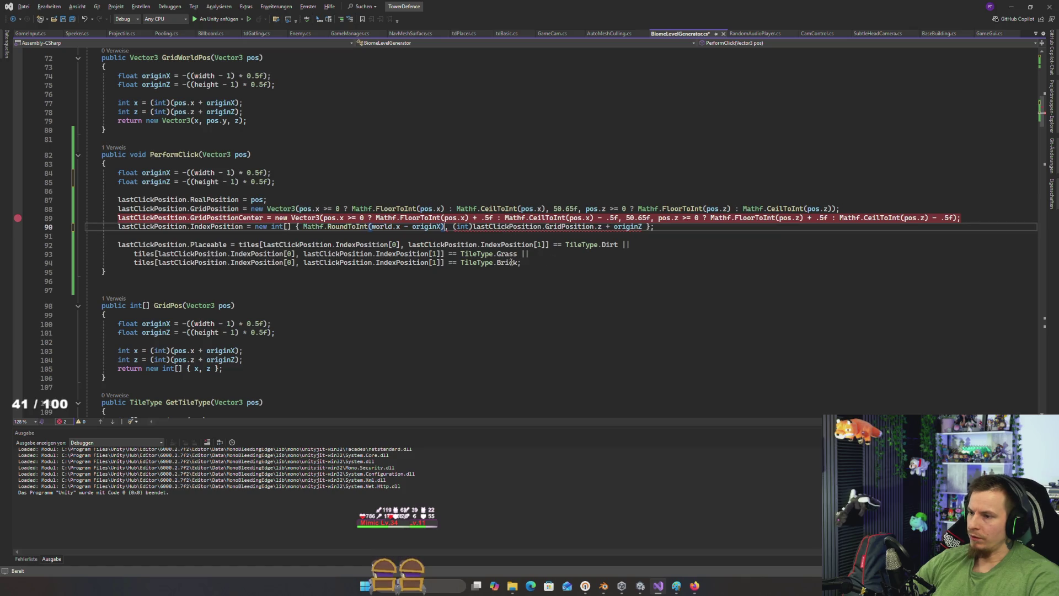
{"action": "key", "text": "alt+Tab"}
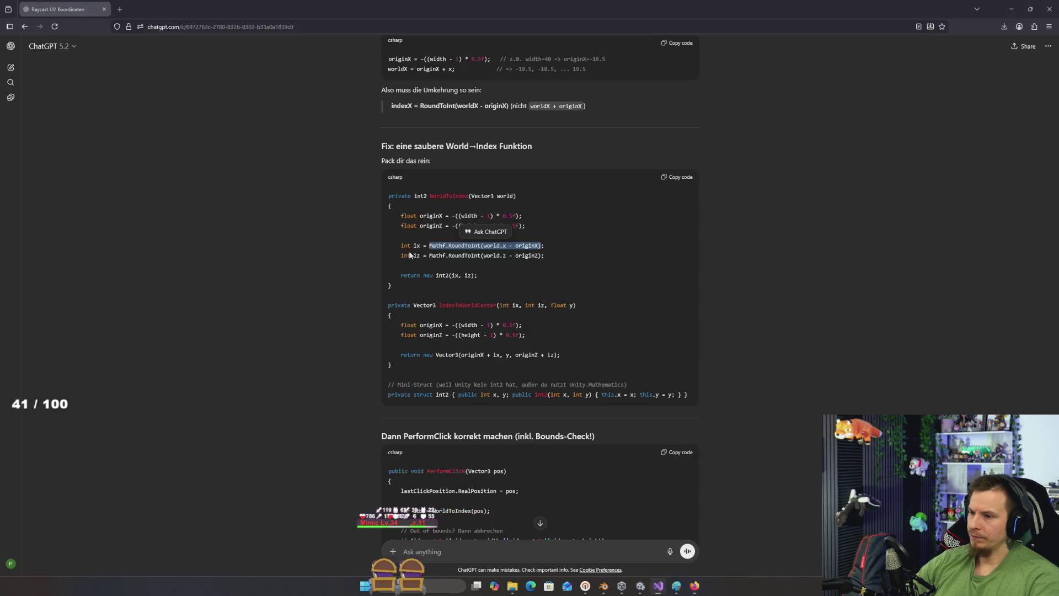
{"action": "mouse_move", "coordinate": [543, 256]}
{"action": "left_mouse_down"}
{"action": "mouse_move", "coordinate": [425, 256]}
{"action": "mouse_move", "coordinate": [468, 227]}
{"action": "mouse_move", "coordinate": [659, 227]}
{"action": "mouse_move", "coordinate": [642, 227]}
{"action": "left_mouse_up"}
{"action": "key", "text": "alt+Tab"}
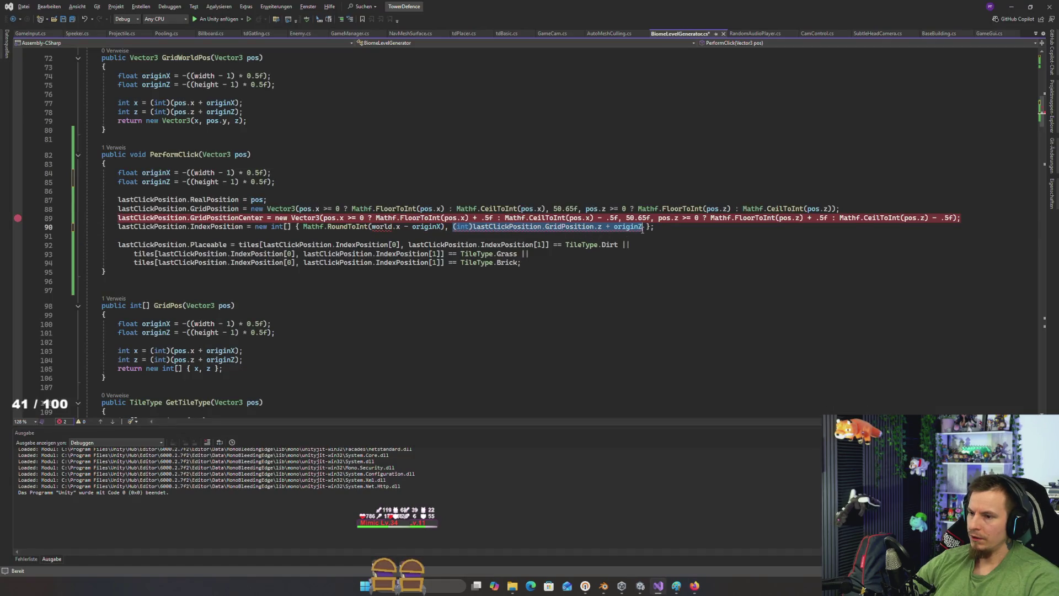
{"action": "type", "text": "Mathf.RoundToInt(world.z - originZ)"}
Step: Change world to pos in both index terms, save the script, and go back to Unity
{"action": "double_click", "coordinate": [241, 155]}
{"action": "key", "text": "ctrl+c"}
{"action": "double_click", "coordinate": [379, 227]}
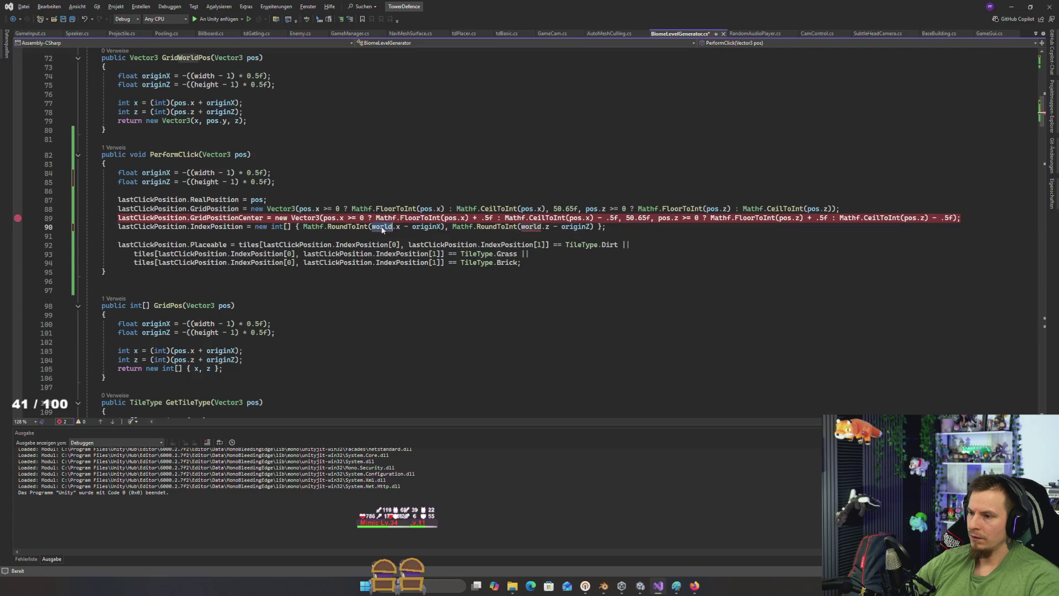
{"action": "key", "text": "ctrl+v"}
{"action": "double_click", "coordinate": [518, 227]}
{"action": "key", "text": "ctrl+v"}
{"action": "key", "text": "ctrl+s"}
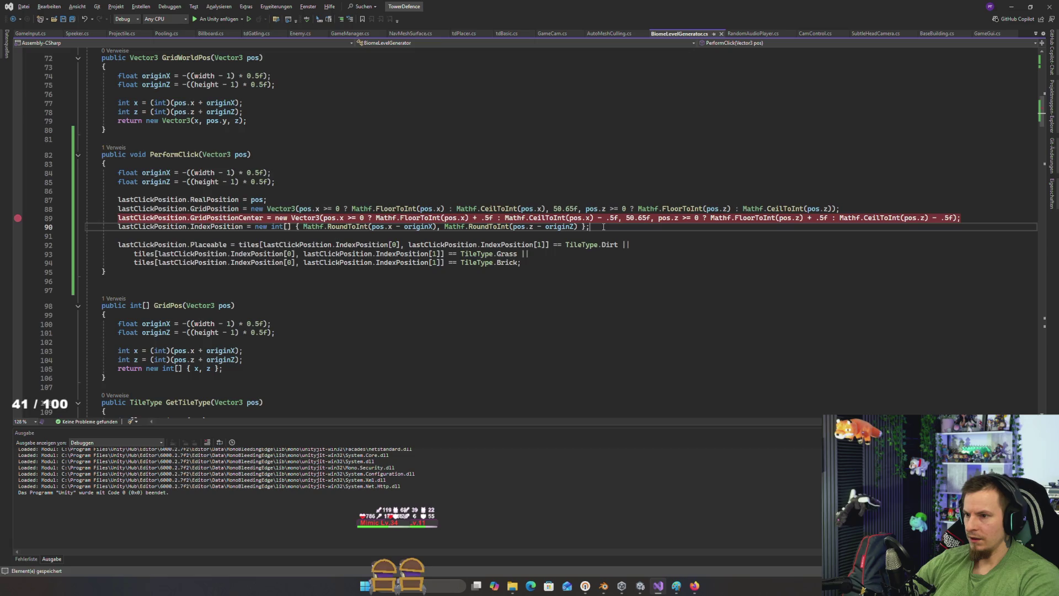
{"action": "key", "text": "alt+Tab"}
{"action": "key", "text": "Escape"}
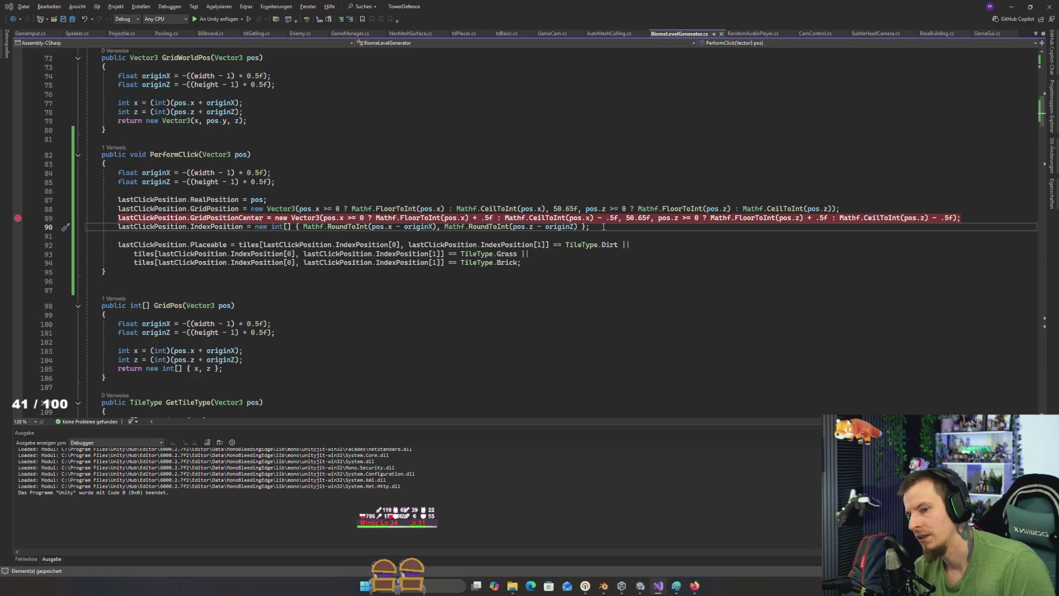
{"action": "key", "text": "alt+Tab"}
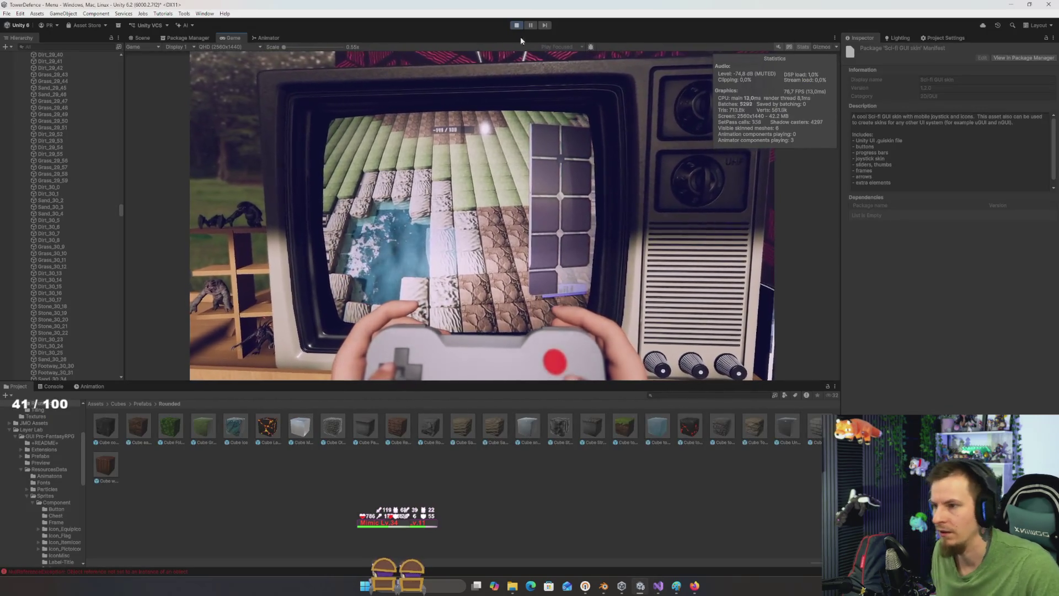
Step: Restart play mode and click five board tiles to test the RoundToInt index fix
{"action": "left_click", "coordinate": [518, 26]}
{"action": "left_click", "coordinate": [518, 25]}
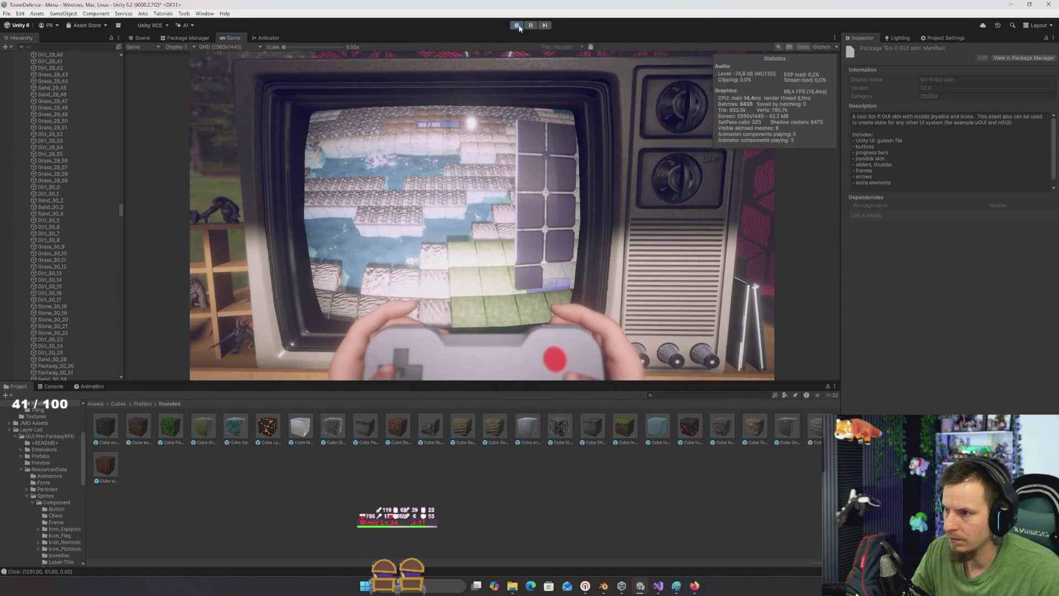
{"action": "left_click", "coordinate": [393, 179]}
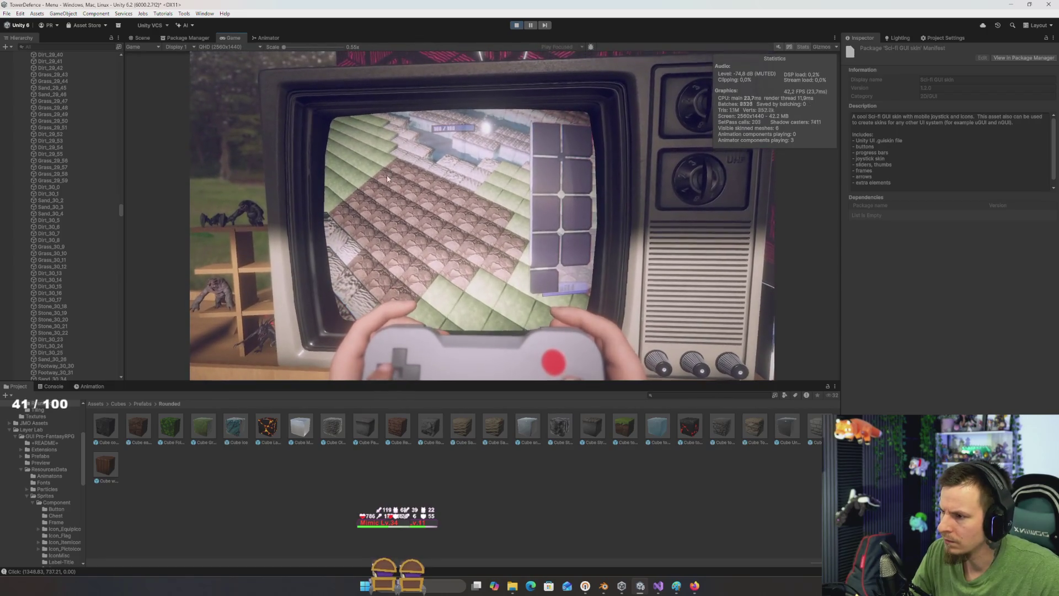
{"action": "left_click", "coordinate": [386, 174]}
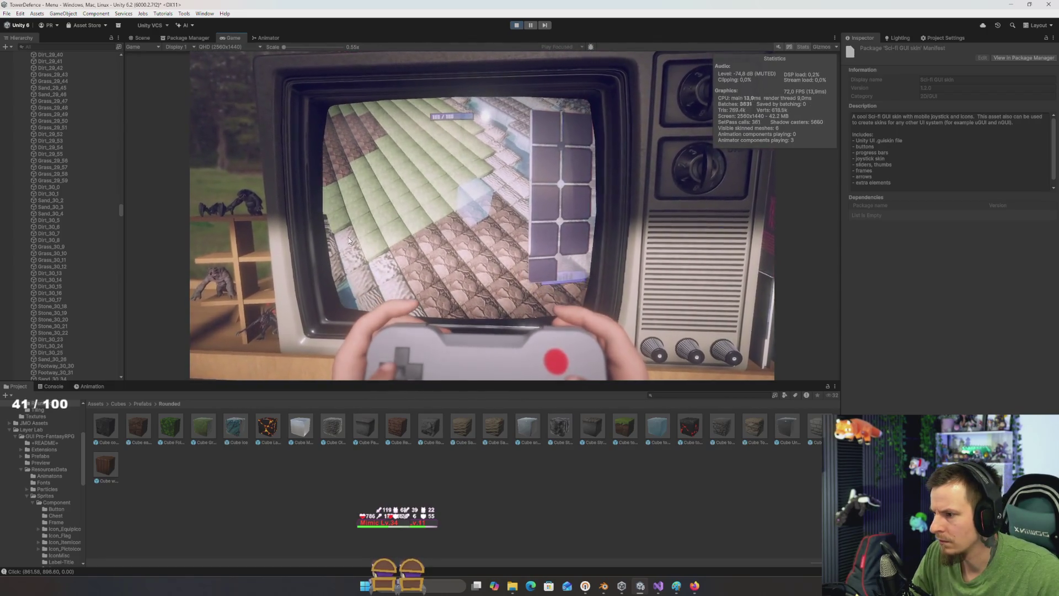
{"action": "left_click", "coordinate": [450, 234]}
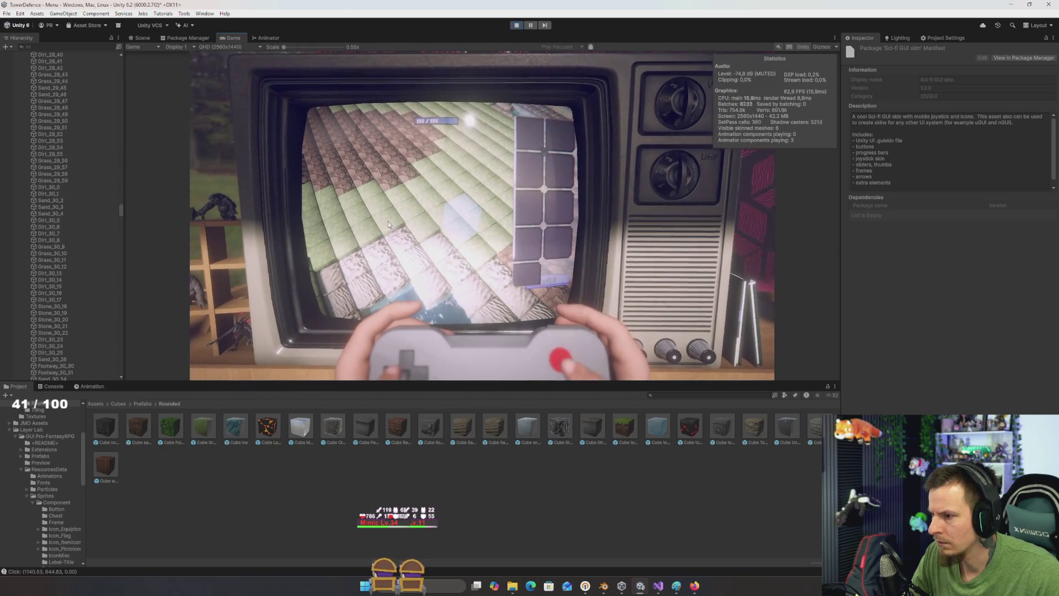
{"action": "left_click", "coordinate": [398, 276]}
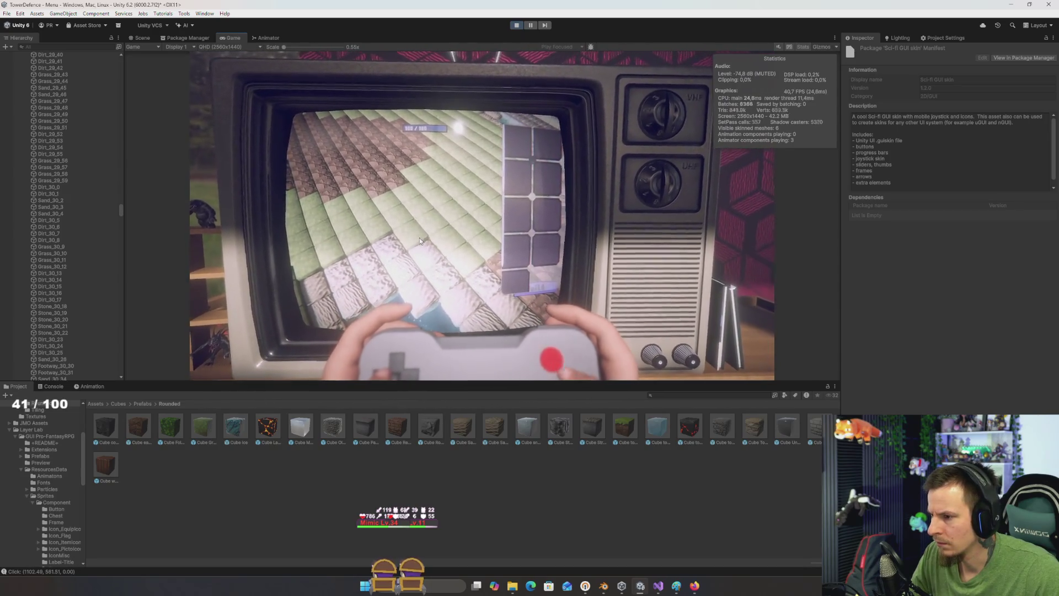
{"action": "left_click", "coordinate": [418, 191]}
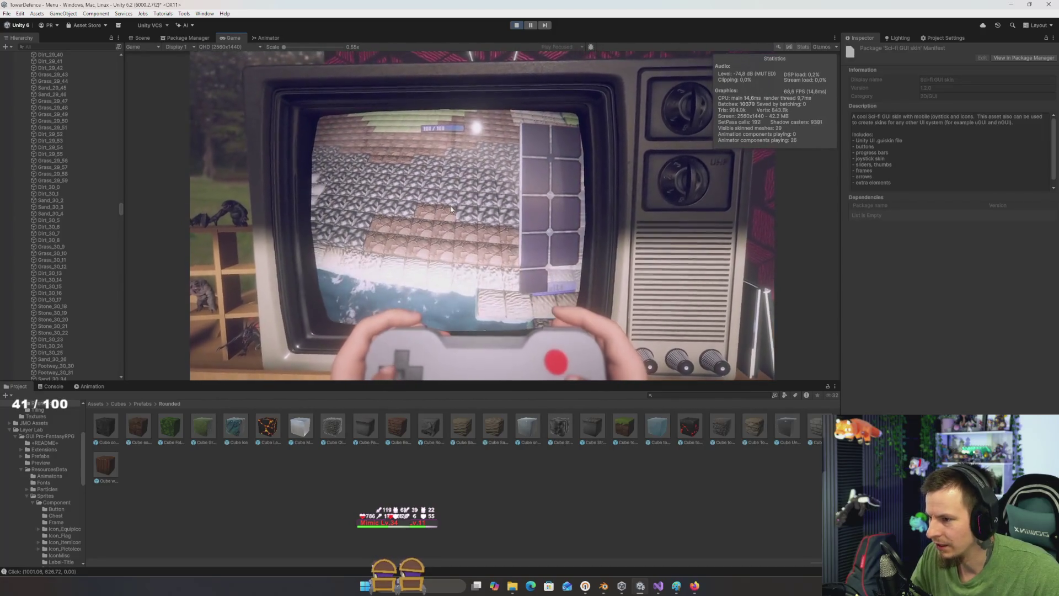
Step: Test four more tile placements, then turn off the Stats overlay and exit play mode
{"action": "left_click", "coordinate": [419, 214]}
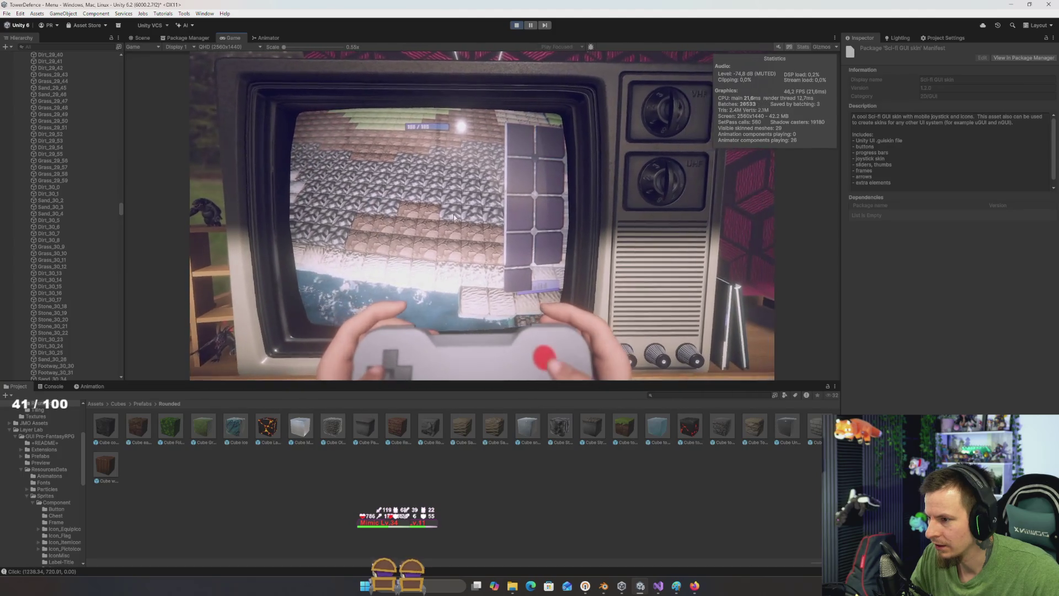
{"action": "left_click", "coordinate": [485, 255]}
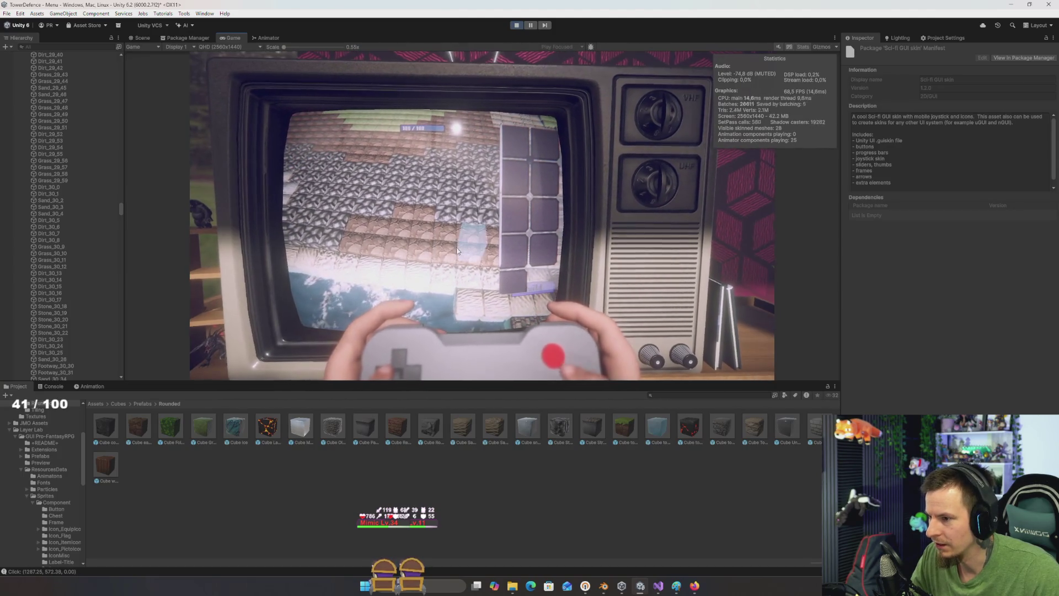
{"action": "left_click", "coordinate": [441, 242]}
{"action": "left_click", "coordinate": [467, 229]}
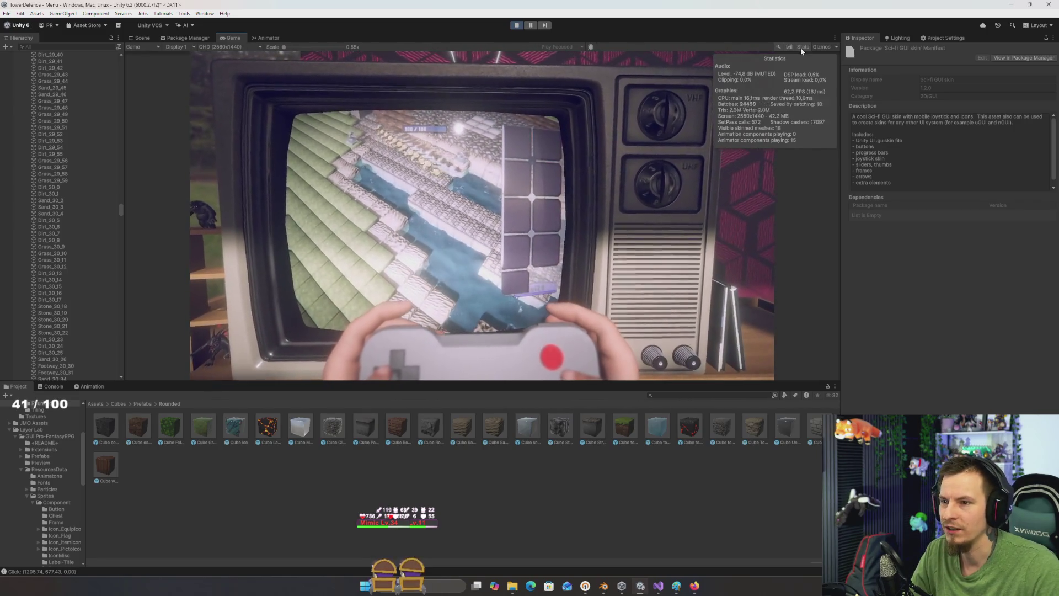
{"action": "left_click", "coordinate": [801, 47]}
{"action": "left_click", "coordinate": [517, 25]}
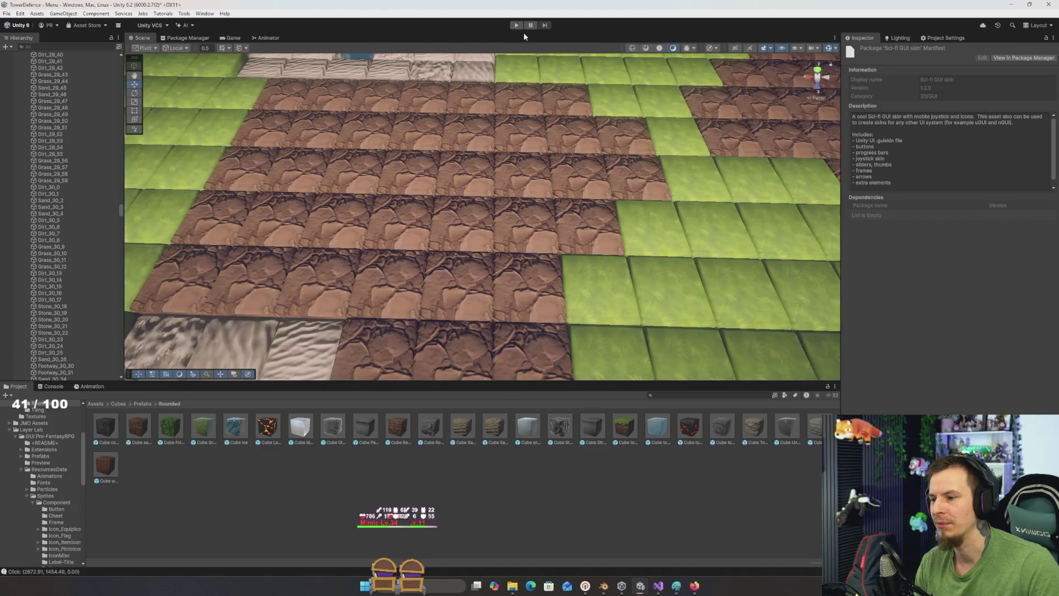
Step: Run the game with the Profiler from Window > Analysis moved lower, and select a CPU Usage spike frame
{"action": "left_click", "coordinate": [517, 25]}
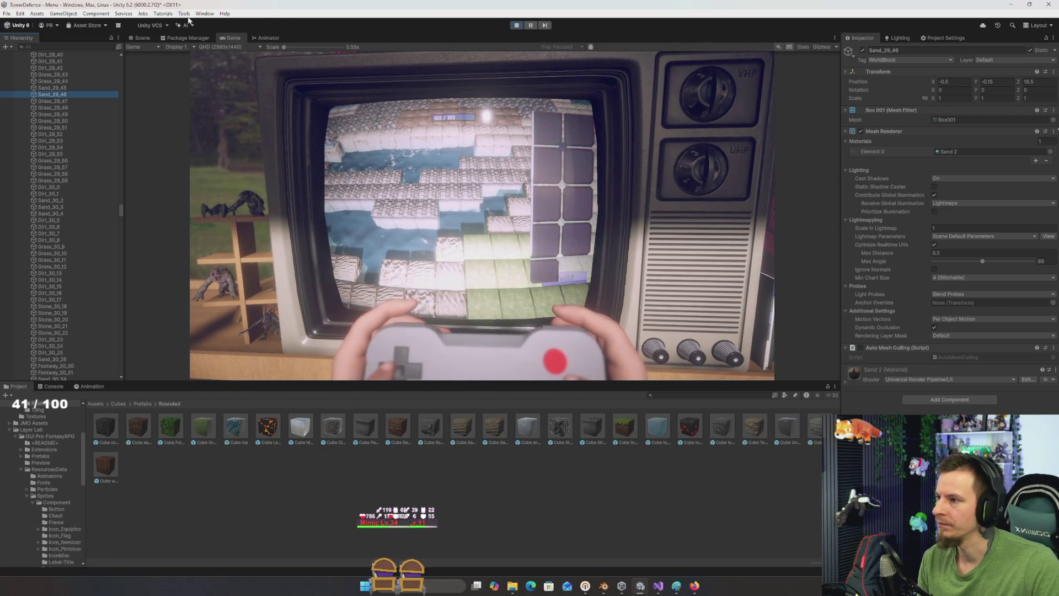
{"action": "left_click", "coordinate": [203, 13]}
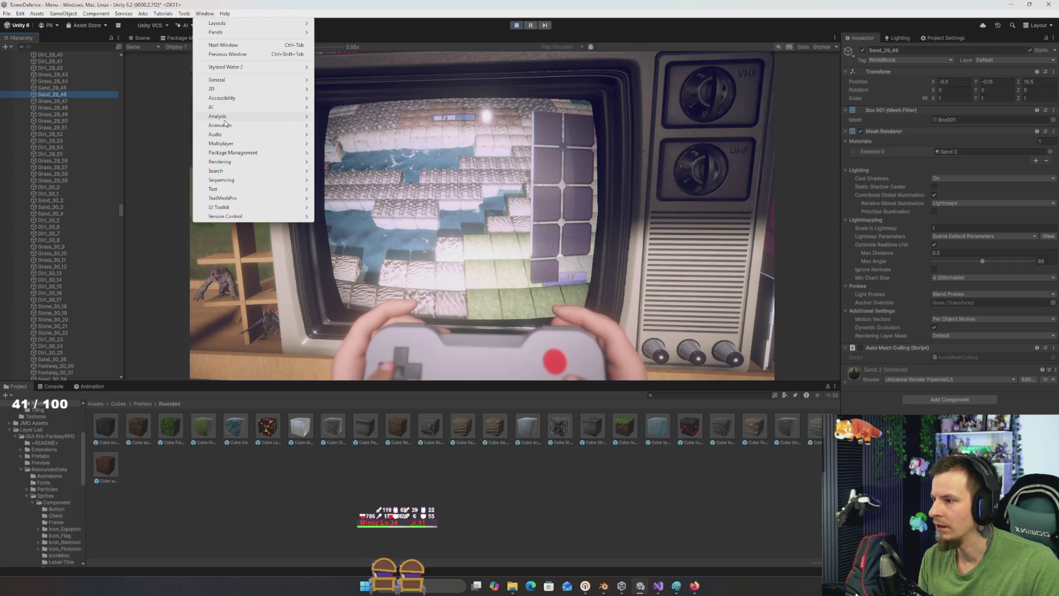
{"action": "mouse_move", "coordinate": [225, 119]}
{"action": "left_click", "coordinate": [348, 116]}
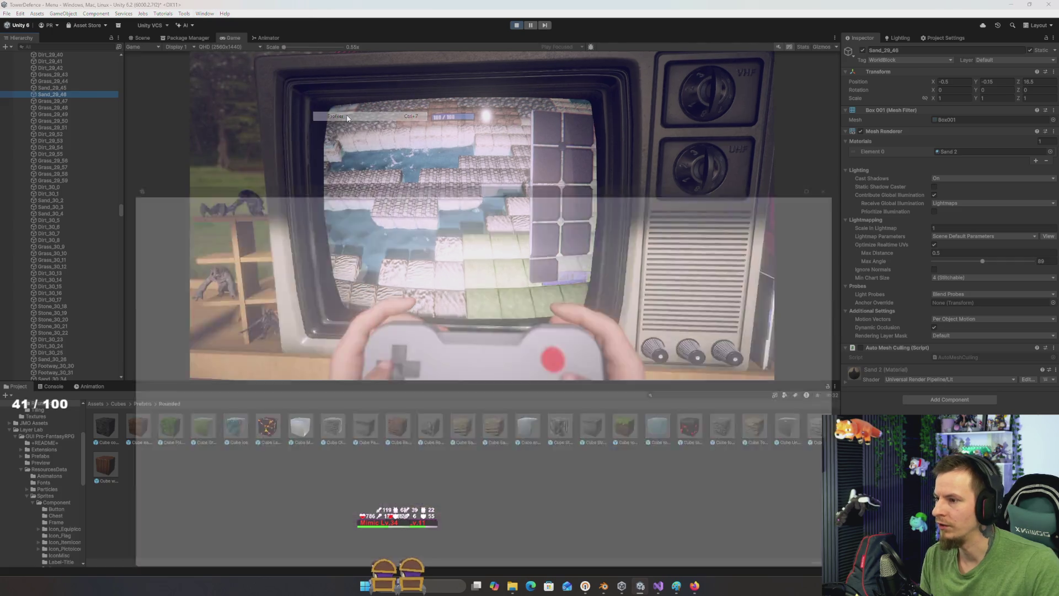
{"action": "left_click_drag", "start_coordinate": [521, 168], "coordinate": [507, 307]}
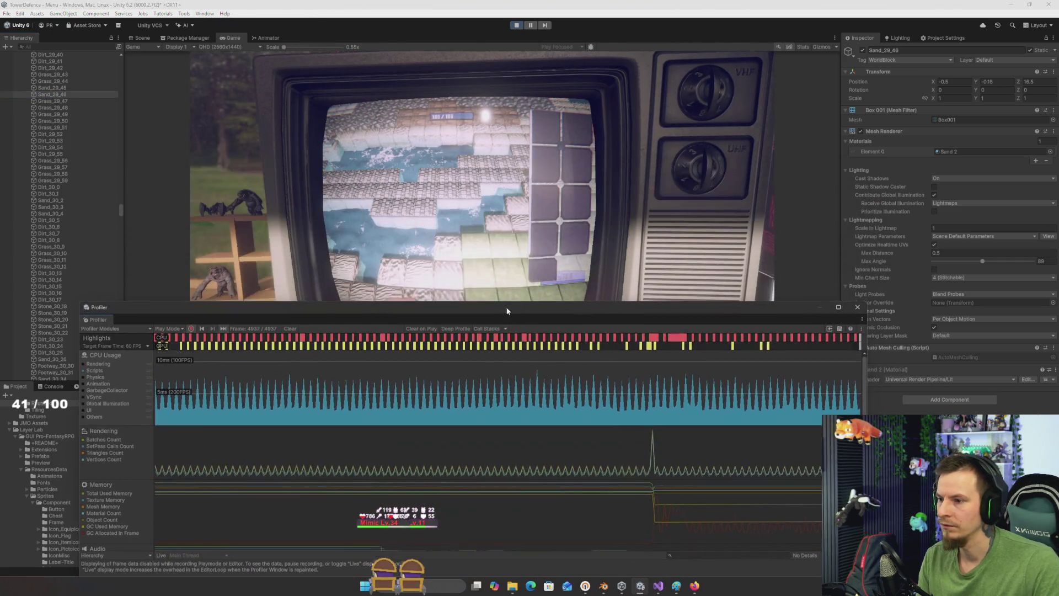
{"action": "left_click", "coordinate": [512, 241]}
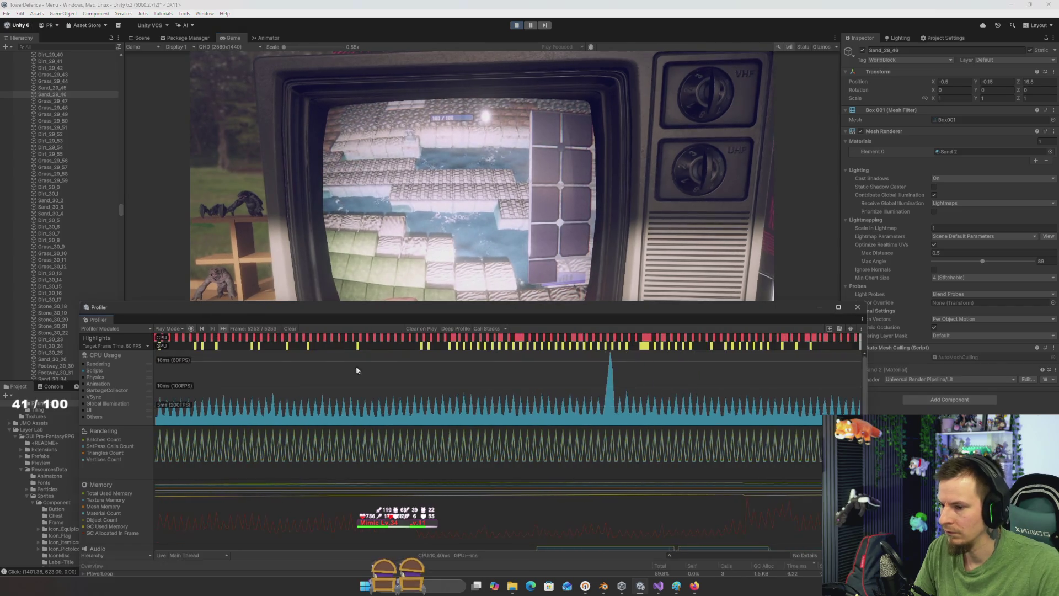
{"action": "left_click", "coordinate": [606, 396]}
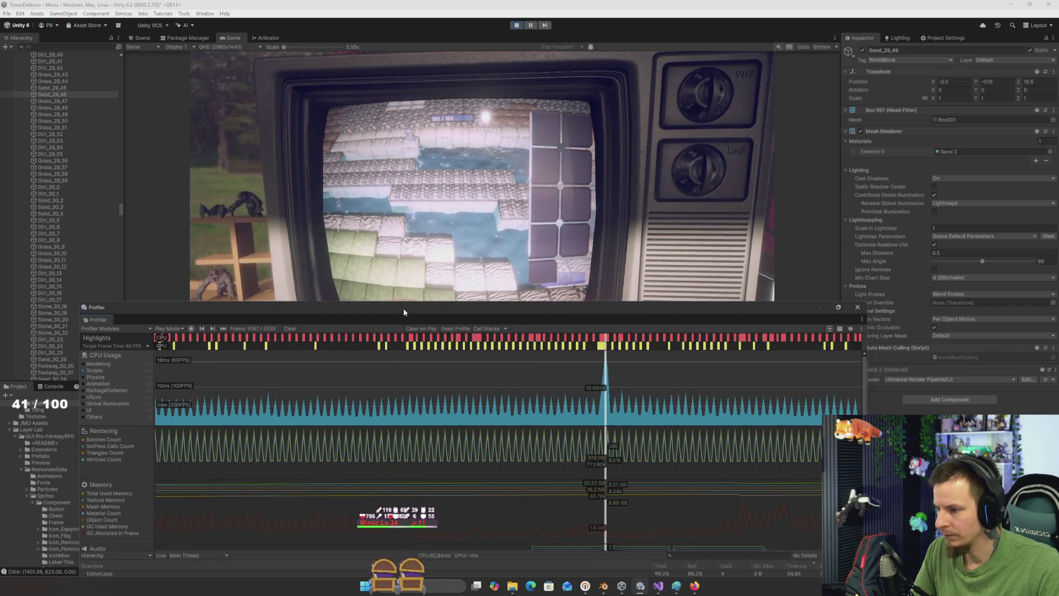
Step: Maximize the Profiler, then expand PlayerLoop > UpdateScene and compare the render loop, TimeUpdate and reflection probe costs
{"action": "double_click", "coordinate": [404, 310]}
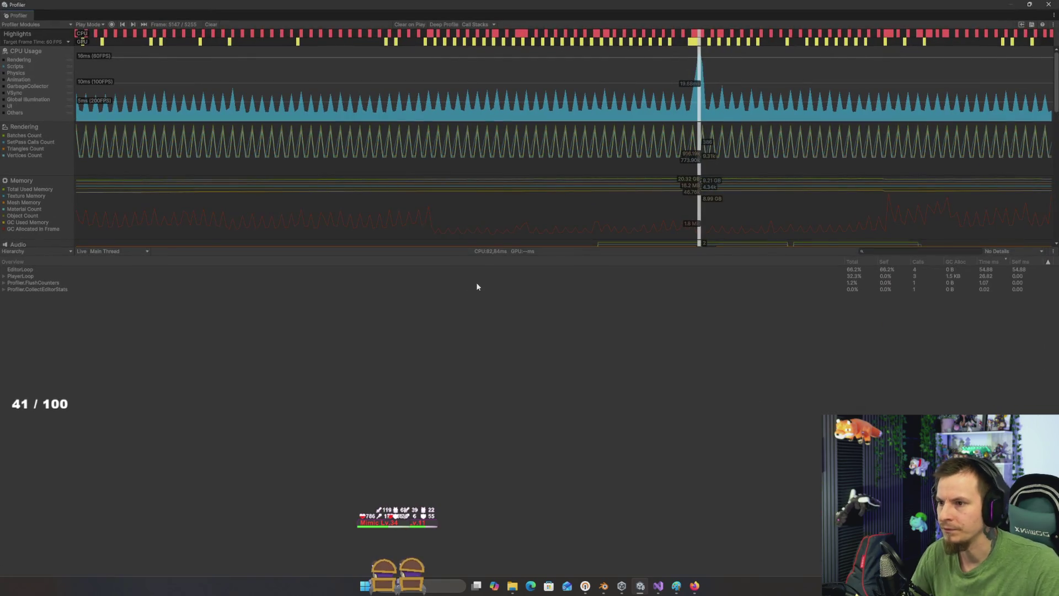
{"action": "left_click", "coordinate": [20, 276]}
{"action": "left_click", "coordinate": [3, 277]}
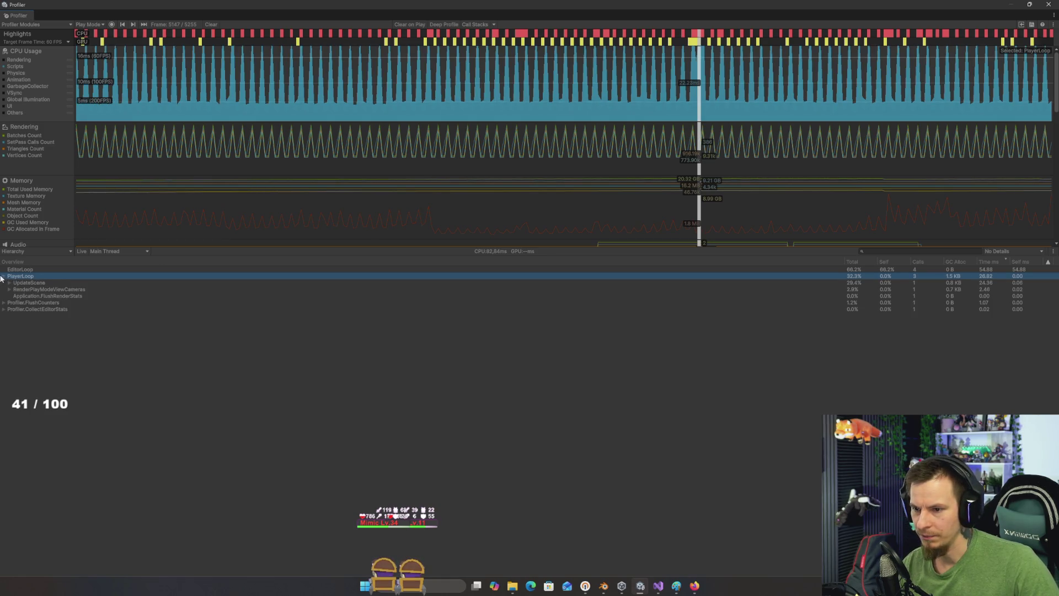
{"action": "left_click", "coordinate": [9, 283]}
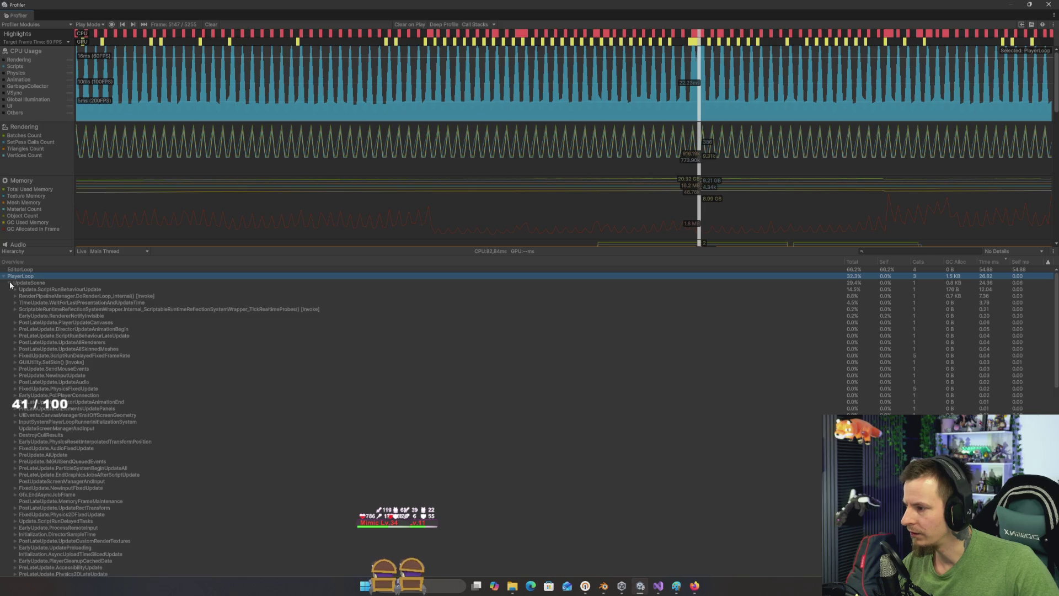
{"action": "left_click", "coordinate": [53, 296]}
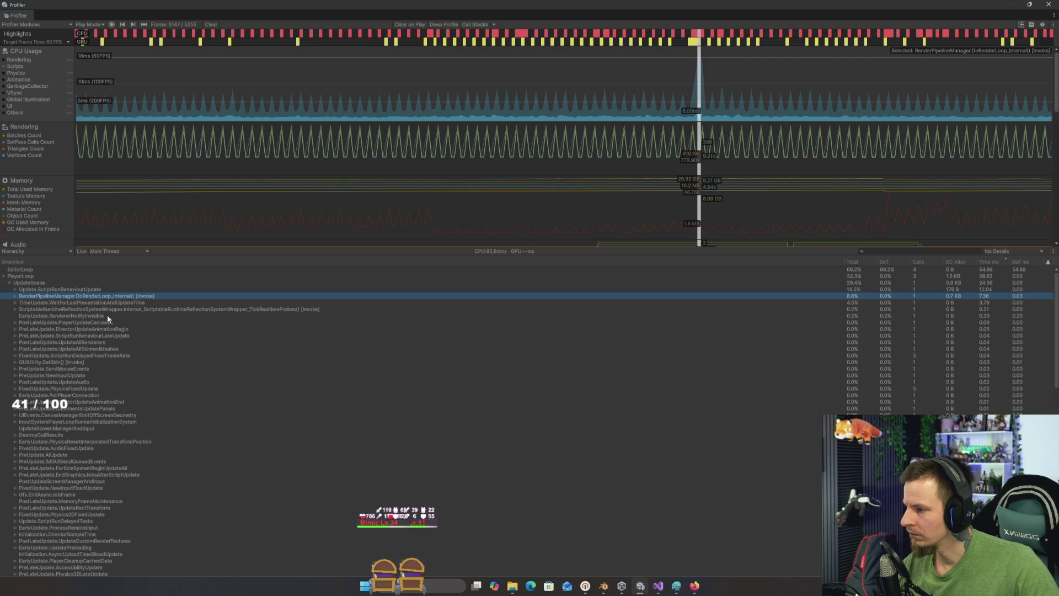
{"action": "left_click", "coordinate": [101, 303]}
{"action": "left_click", "coordinate": [102, 310]}
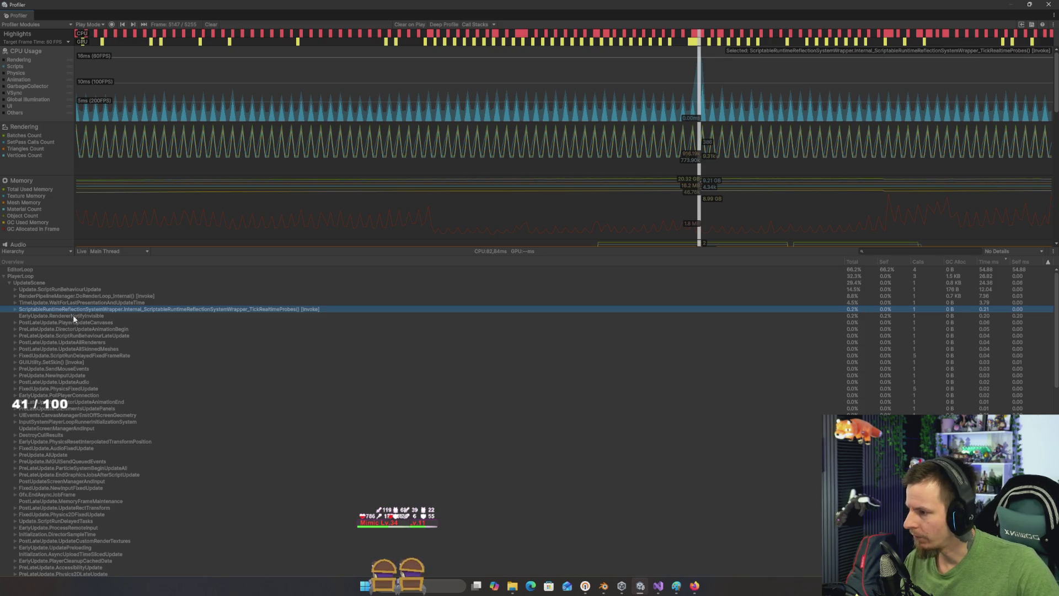
{"action": "left_click", "coordinate": [93, 315]}
{"action": "left_click", "coordinate": [81, 309]}
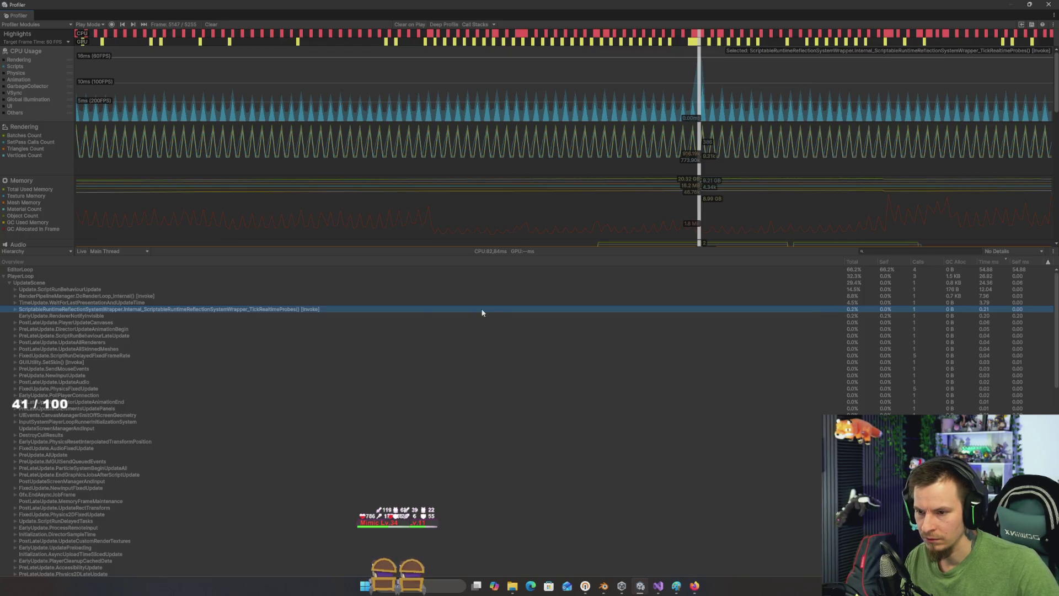
{"action": "left_click", "coordinate": [428, 303]}
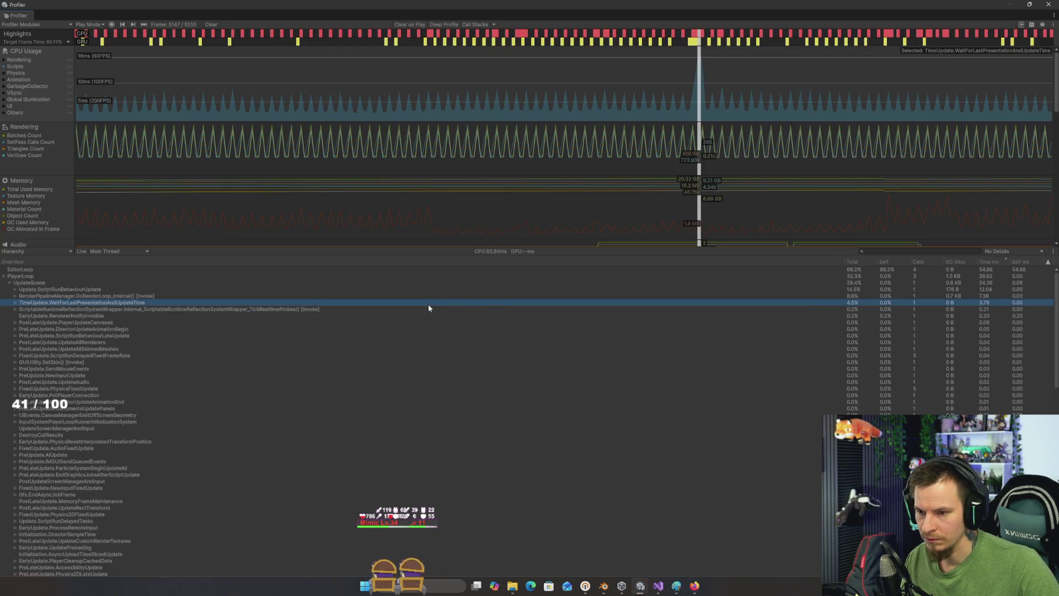
{"action": "left_click", "coordinate": [121, 297]}
{"action": "left_click", "coordinate": [86, 290]}
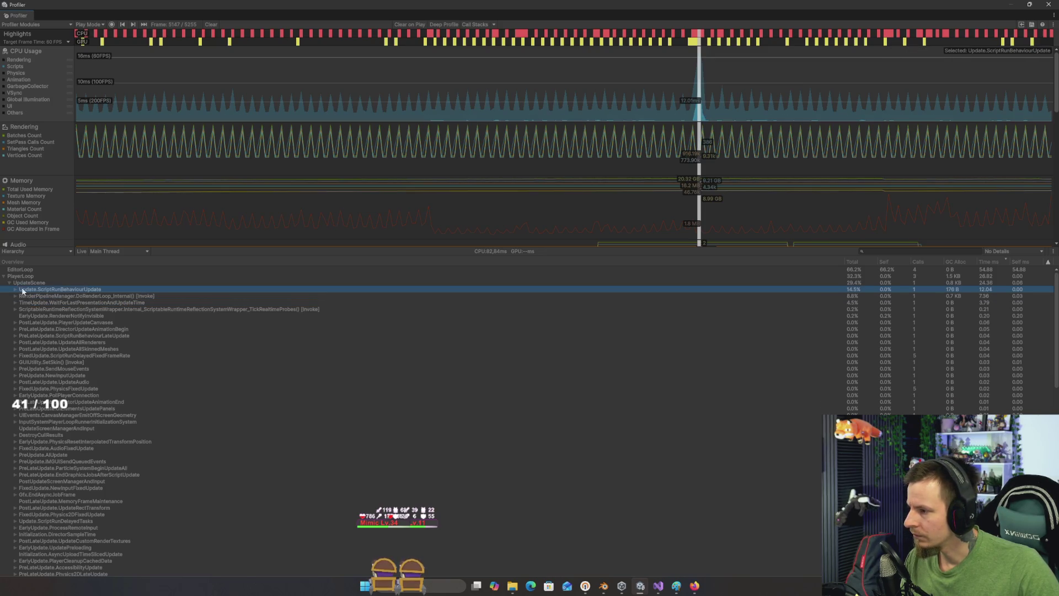
Step: Expand ScriptRunBehaviourUpdate to reveal GameGui.Update at 11.87 ms and its GC.Alloc child
{"action": "left_click", "coordinate": [16, 290]}
{"action": "left_click", "coordinate": [21, 296]}
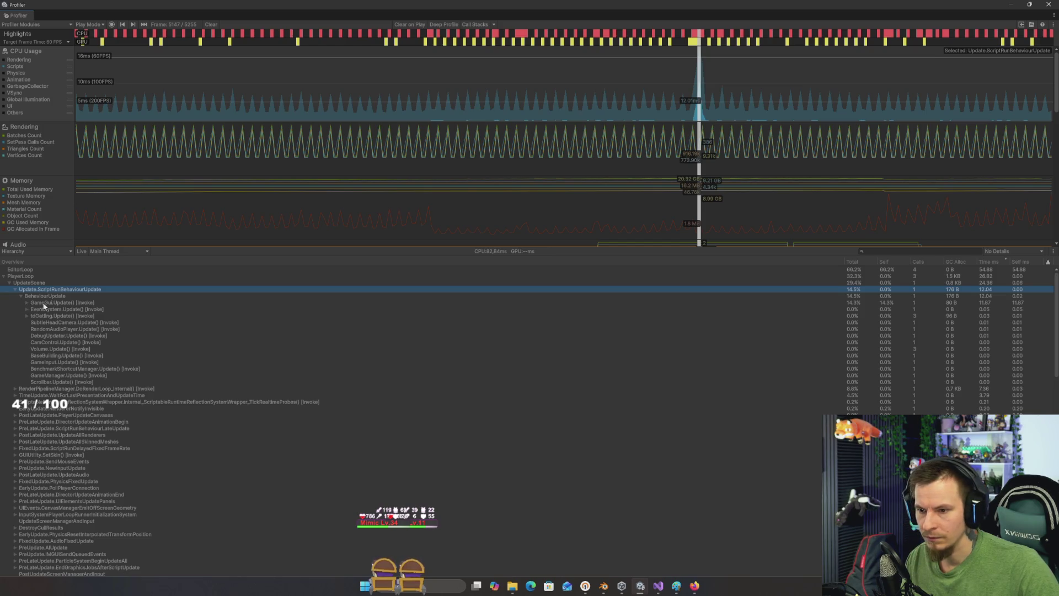
{"action": "left_click", "coordinate": [45, 302]}
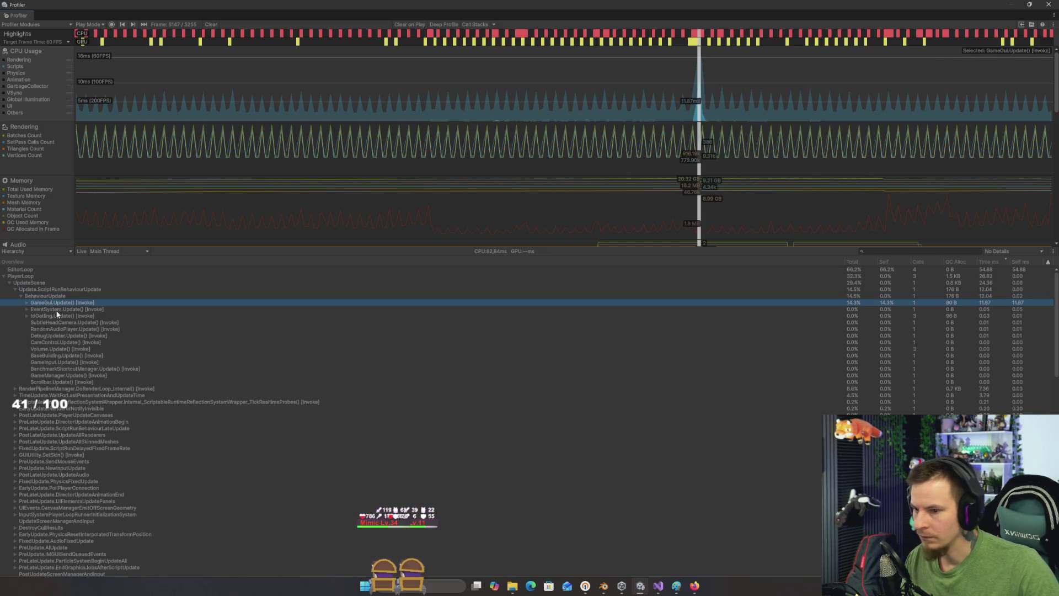
{"action": "left_click", "coordinate": [27, 302]}
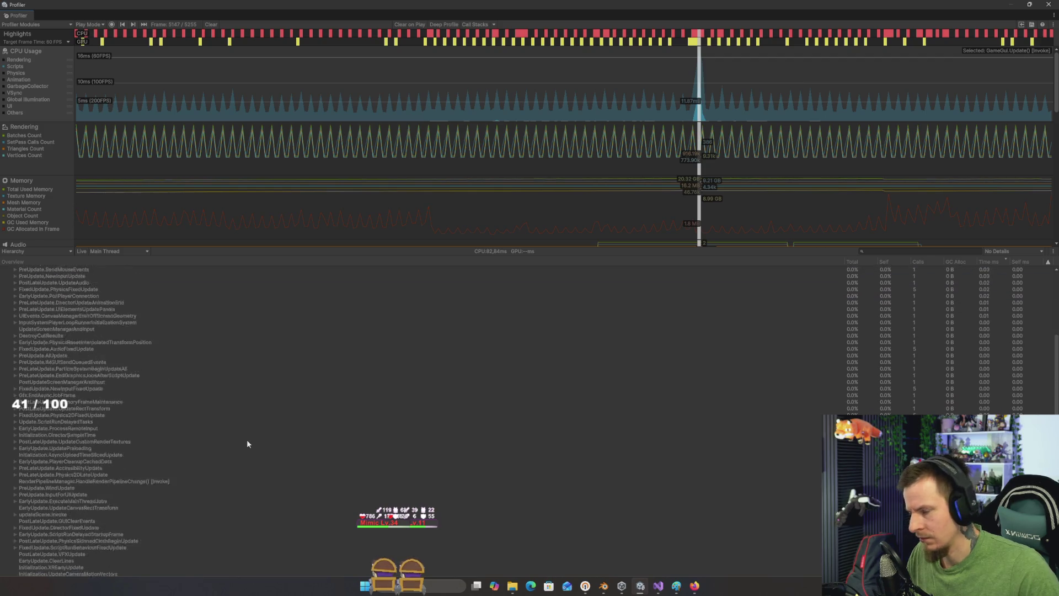
{"action": "key", "text": "alt+Tab"}
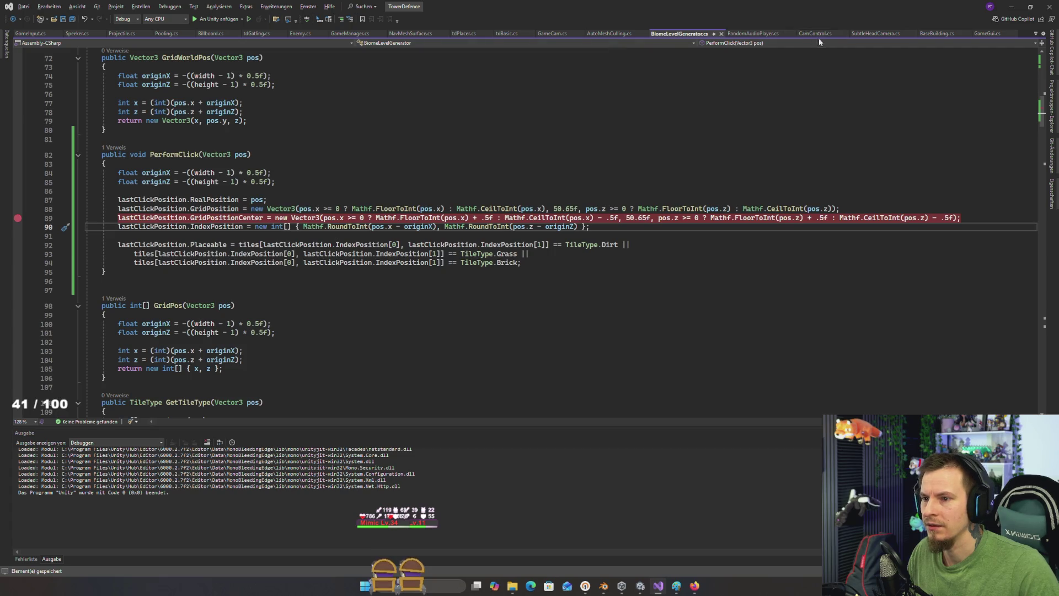
Step: In GameGui.cs, wrap Update's HealthText and BaseBar lines in a /* */ block comment, then return to Unity
{"action": "left_click", "coordinate": [987, 34]}
{"action": "left_click", "coordinate": [414, 214]}
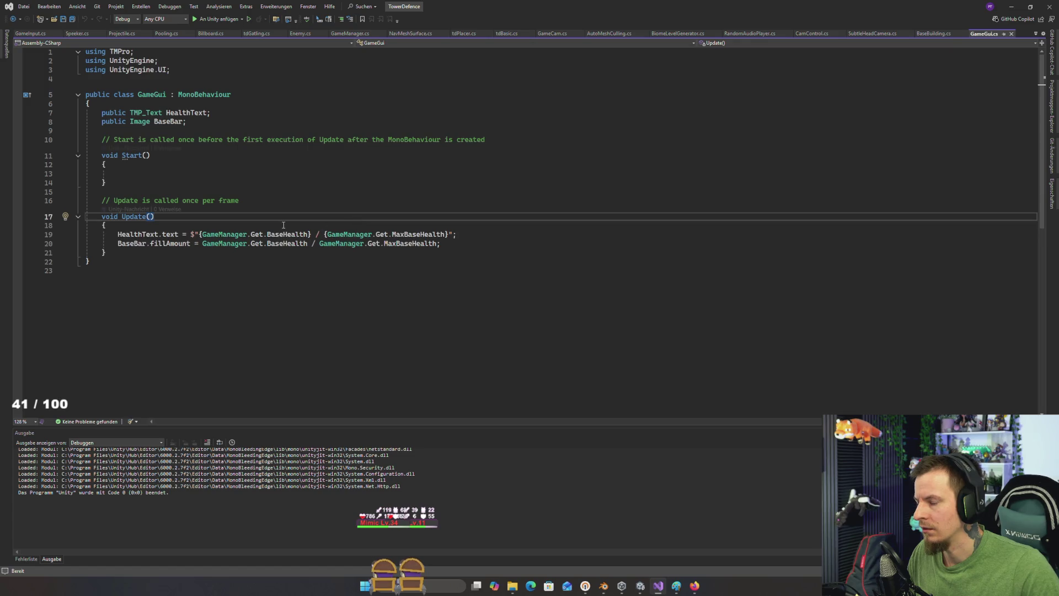
{"action": "left_click", "coordinate": [150, 227]}
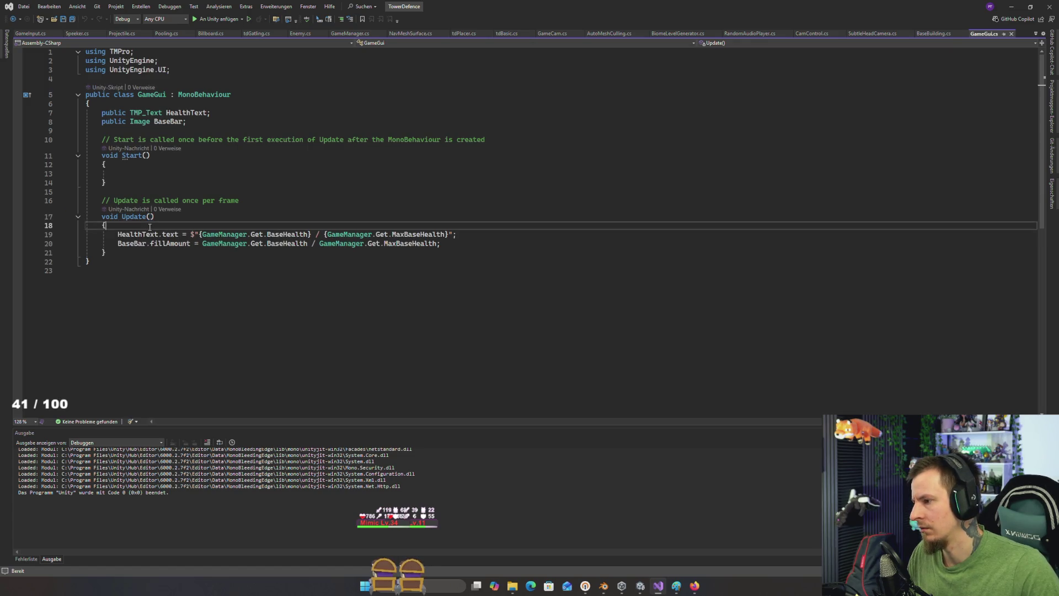
{"action": "key", "text": "Return"}
{"action": "type", "text": "/*"}
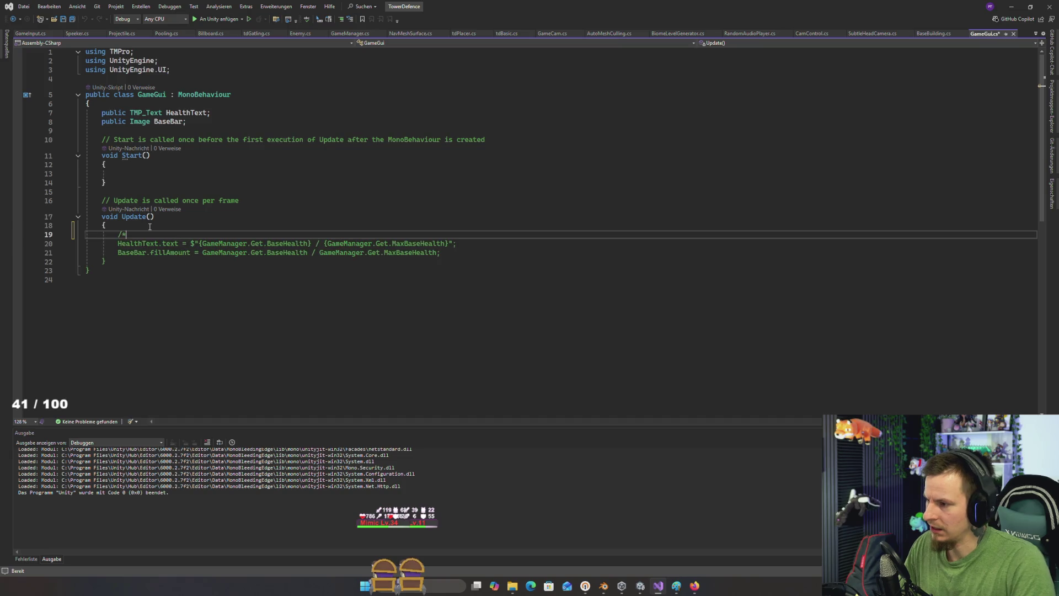
{"action": "key", "text": "Down"}
{"action": "key", "text": "Down"}
{"action": "key", "text": "Down"}
{"action": "left_click", "coordinate": [458, 251]}
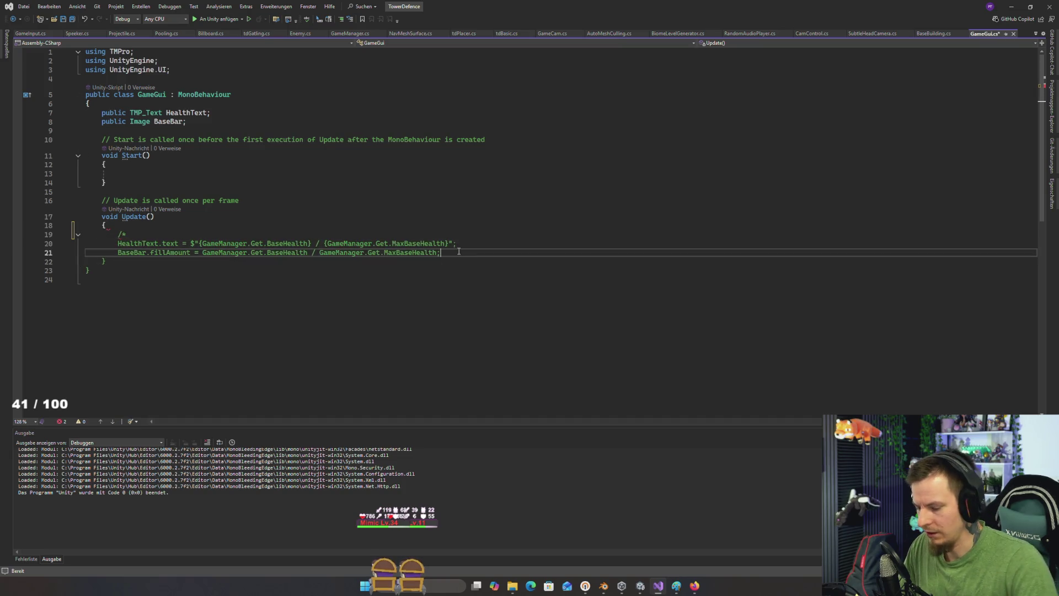
{"action": "key", "text": "Return"}
{"action": "type", "text": "*/"}
{"action": "key", "text": "alt+Tab"}
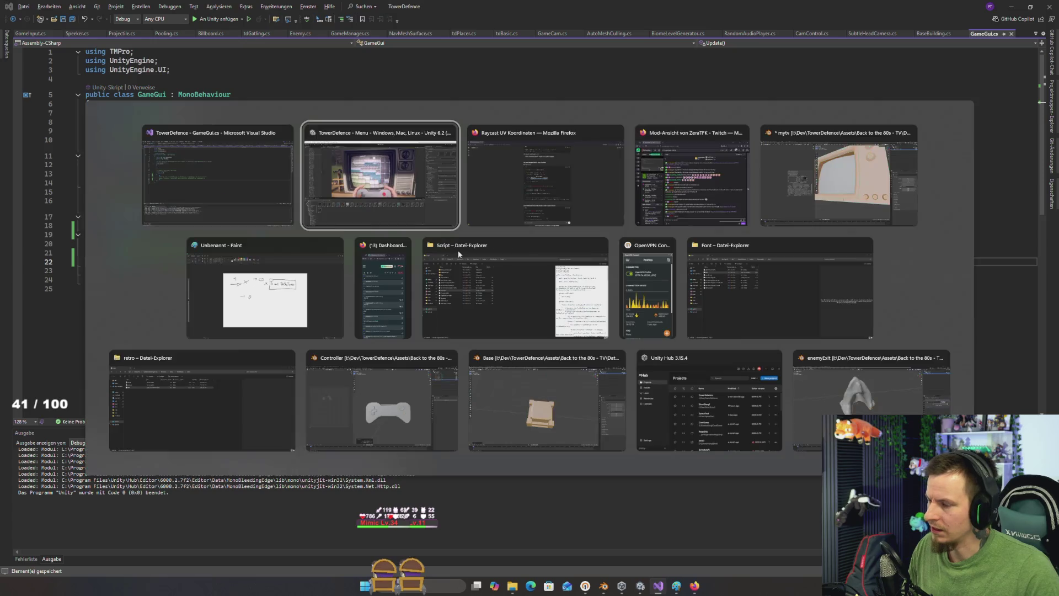
Step: Browse the Profiler call tree around UpdateScene and PlayerLoop, and select the CPU spike frame
{"action": "key", "text": "alt+Tab"}
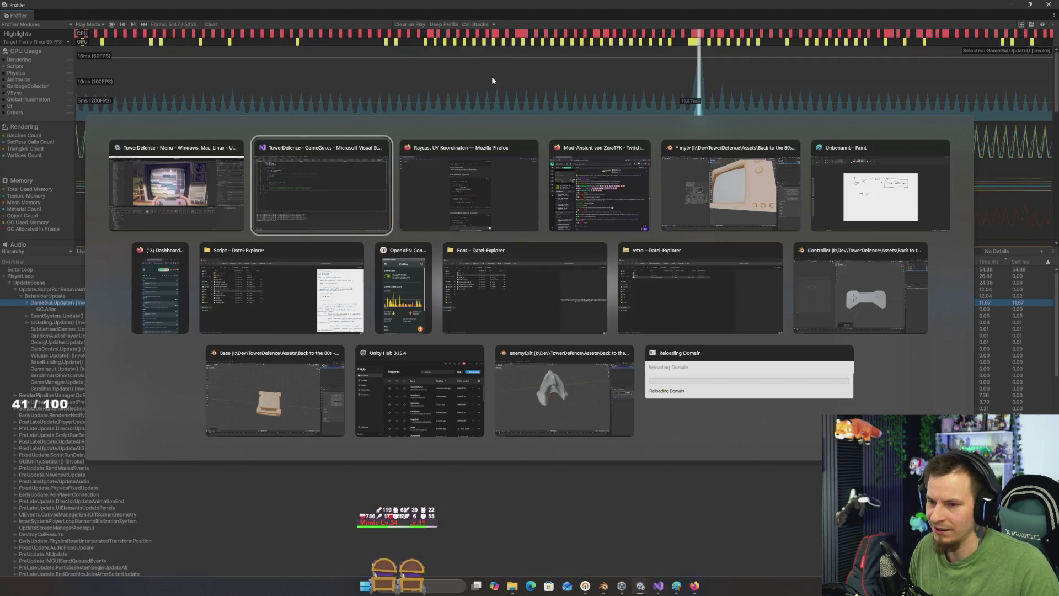
{"action": "left_click", "coordinate": [660, 522]}
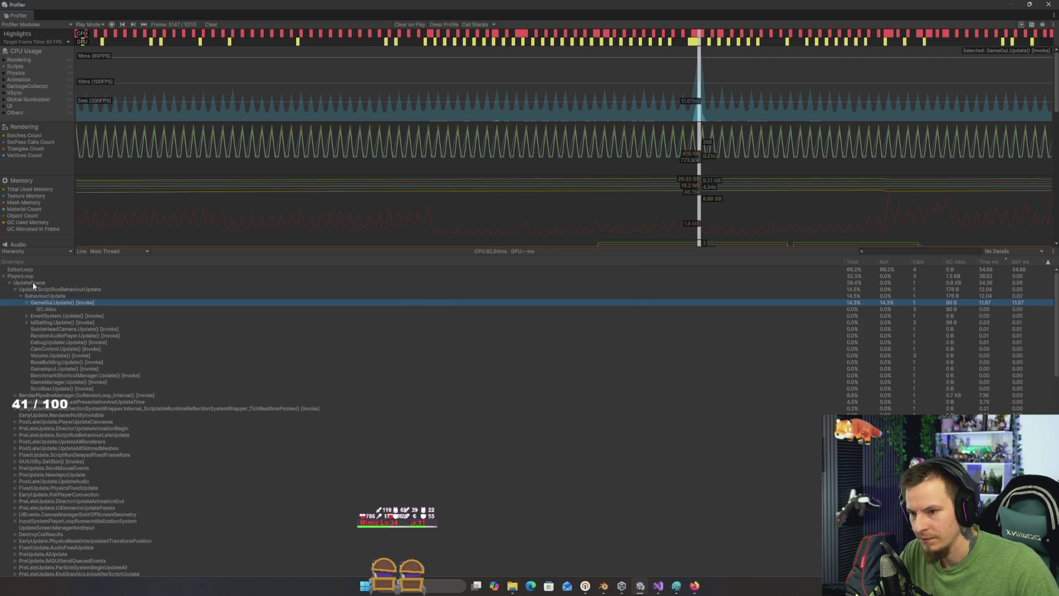
{"action": "key", "text": "Left"}
{"action": "key", "text": "Left"}
{"action": "key", "text": "Left"}
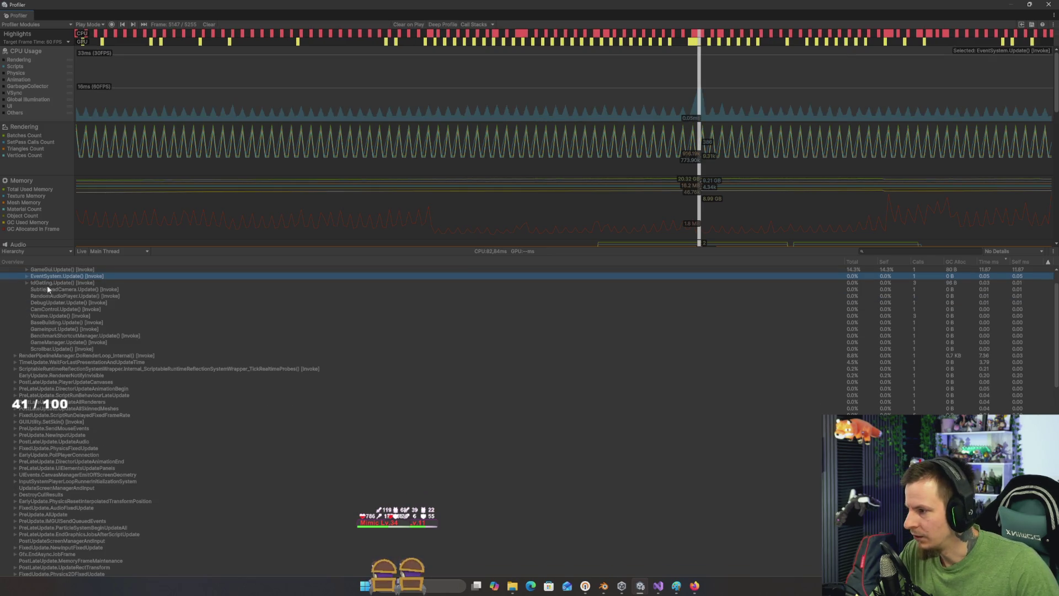
{"action": "scroll", "coordinate": [48, 286], "scroll_direction": "down", "scroll_amount": 1}
{"action": "key", "text": "Left"}
{"action": "key", "text": "Left"}
{"action": "key", "text": "Left"}
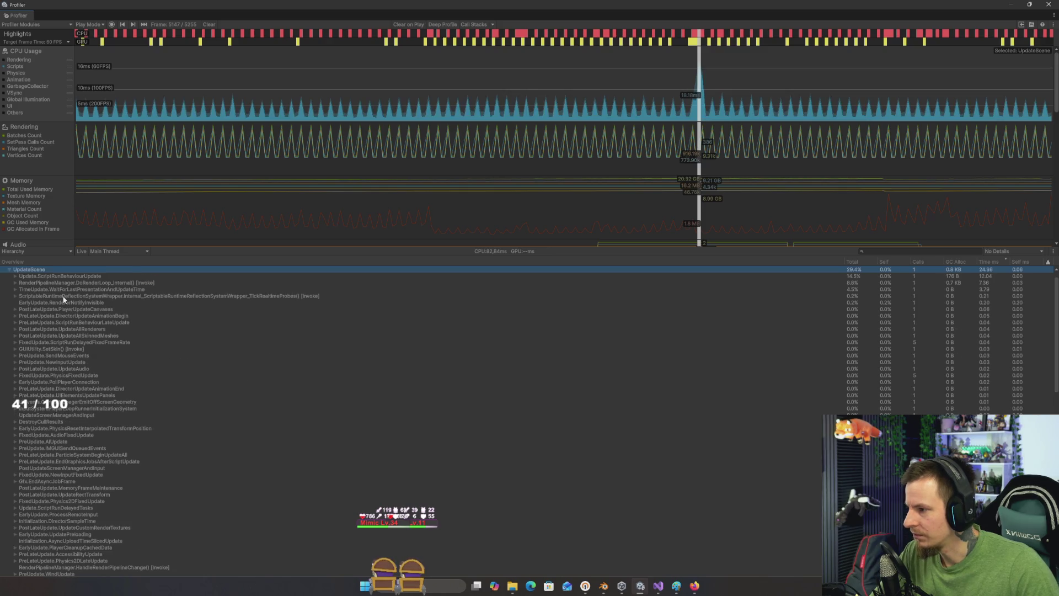
{"action": "key", "text": "Down"}
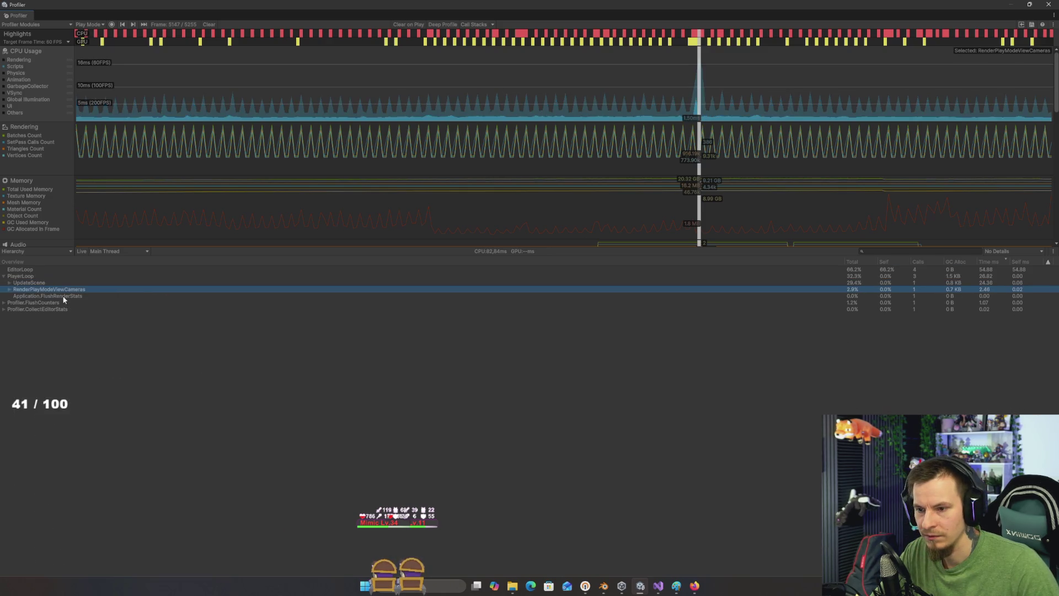
{"action": "key", "text": "Up"}
{"action": "key", "text": "Up"}
{"action": "key", "text": "Down"}
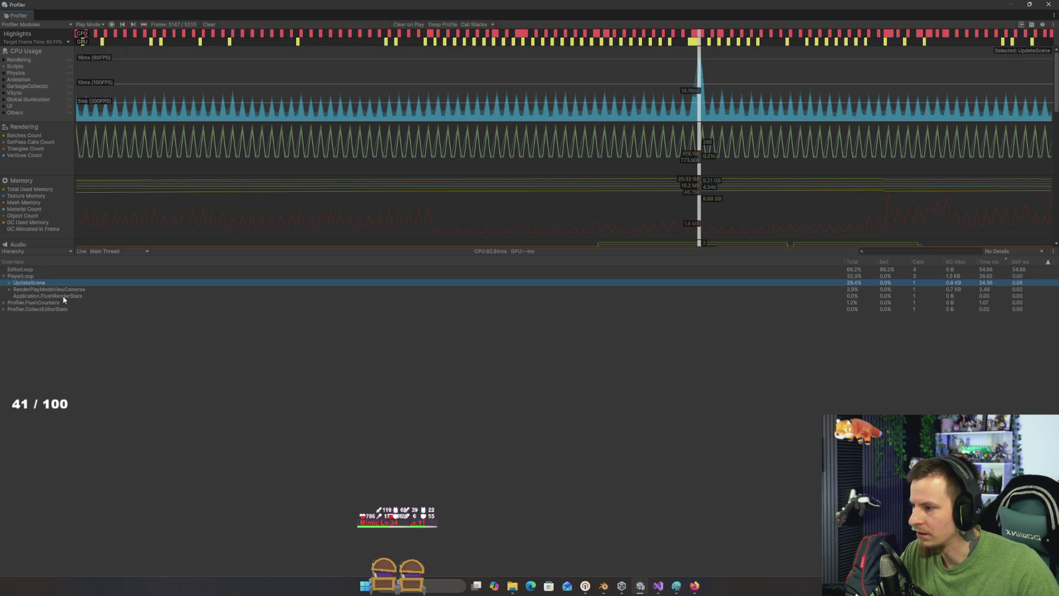
{"action": "key", "text": "Up"}
{"action": "key", "text": "Up"}
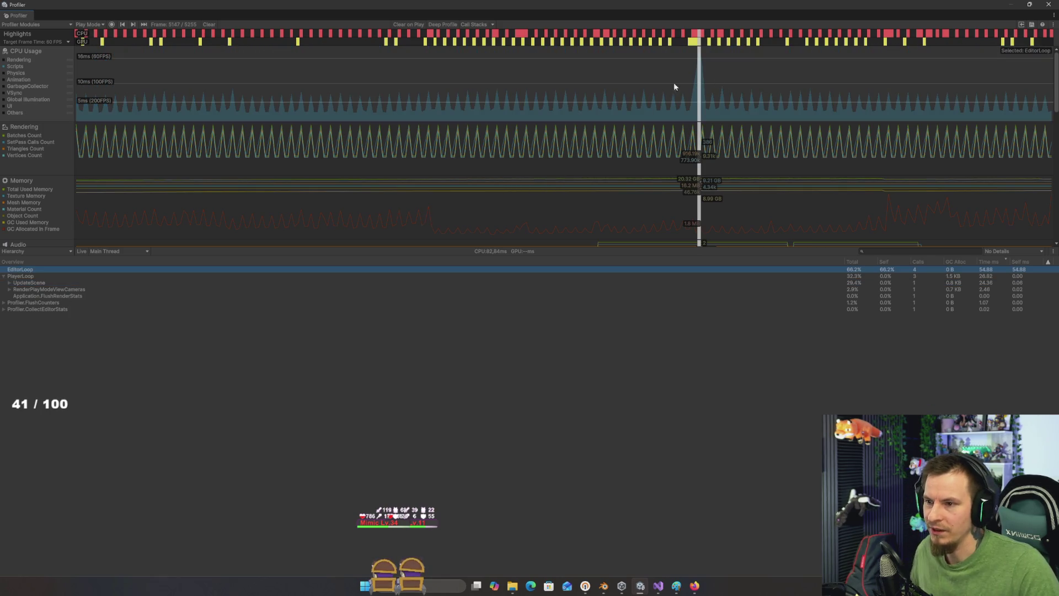
{"action": "left_click", "coordinate": [684, 79]}
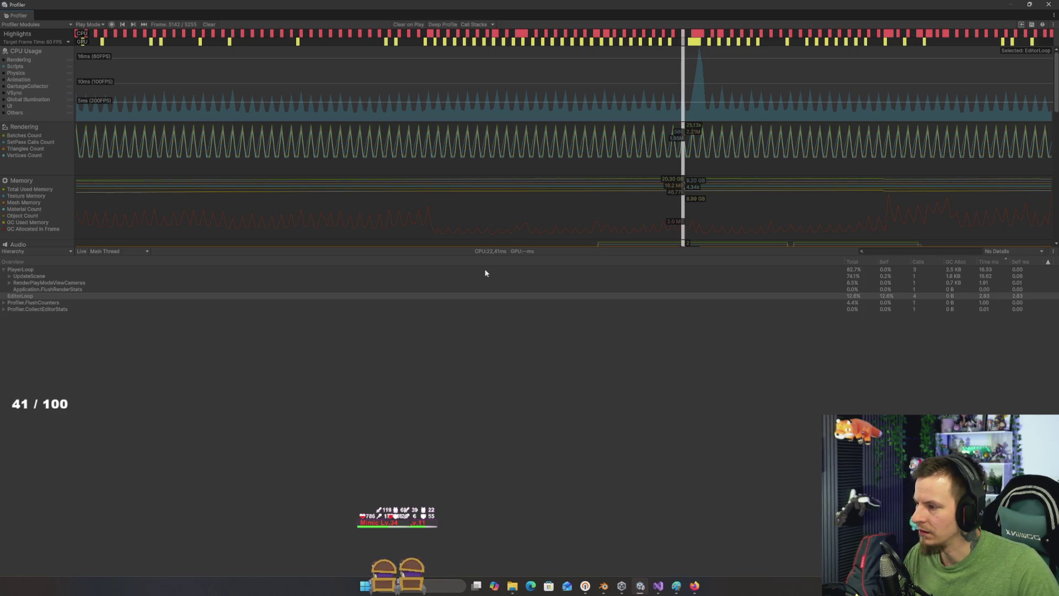
{"action": "left_click", "coordinate": [700, 86]}
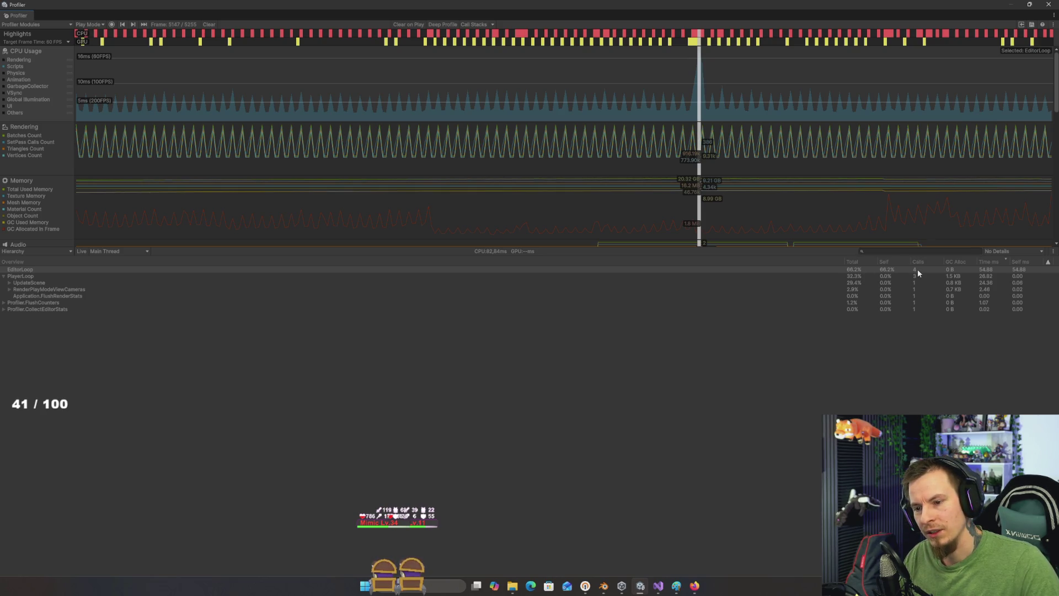
Step: Close the Profiler, stop the game, check WorldGen in the Hierarchy, and replay
{"action": "left_click", "coordinate": [1049, 5]}
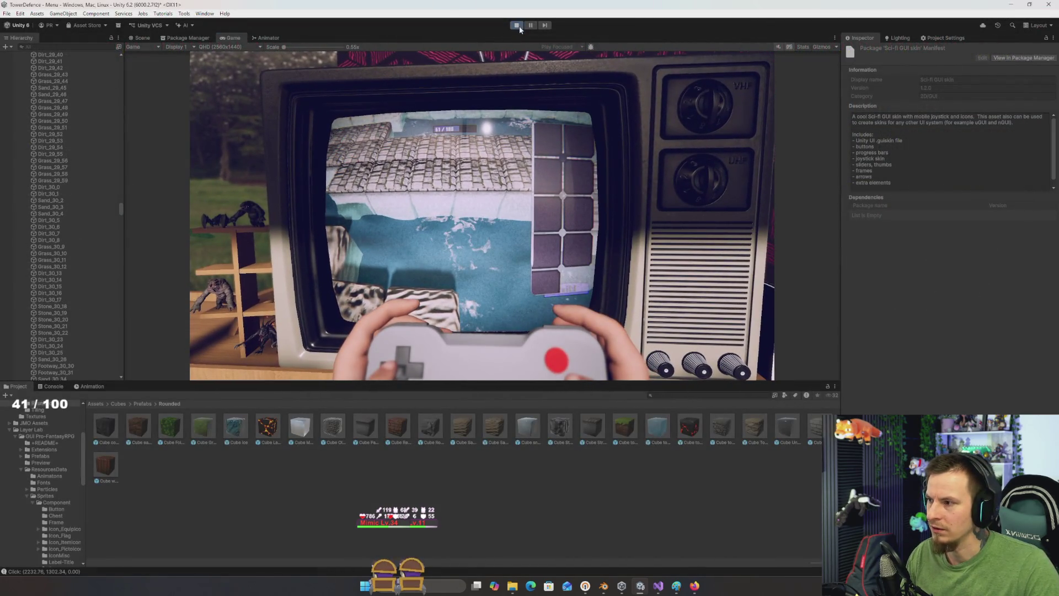
{"action": "left_click", "coordinate": [517, 25]}
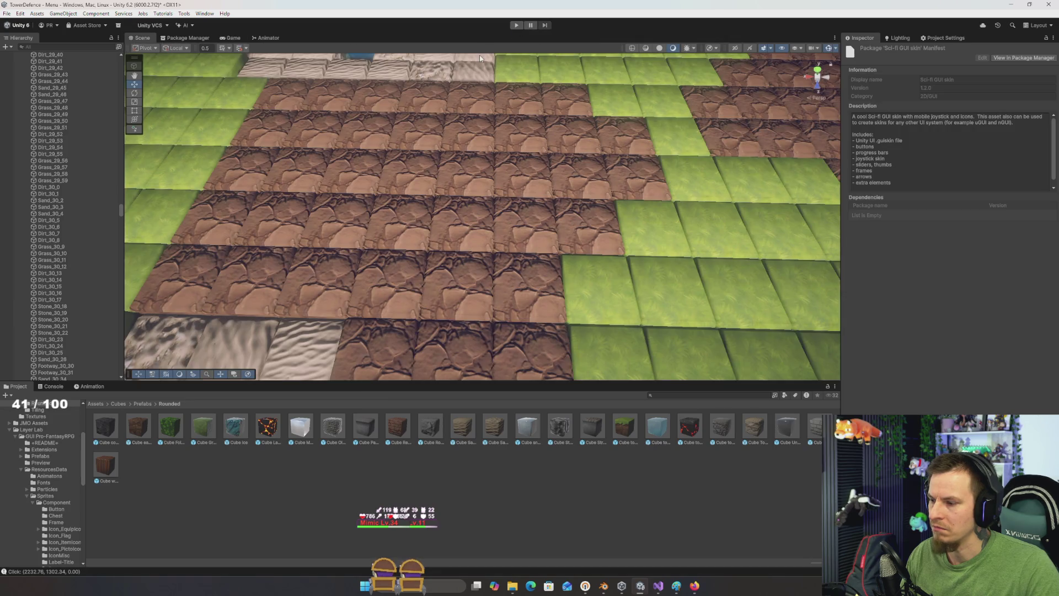
{"action": "left_click", "coordinate": [76, 153]}
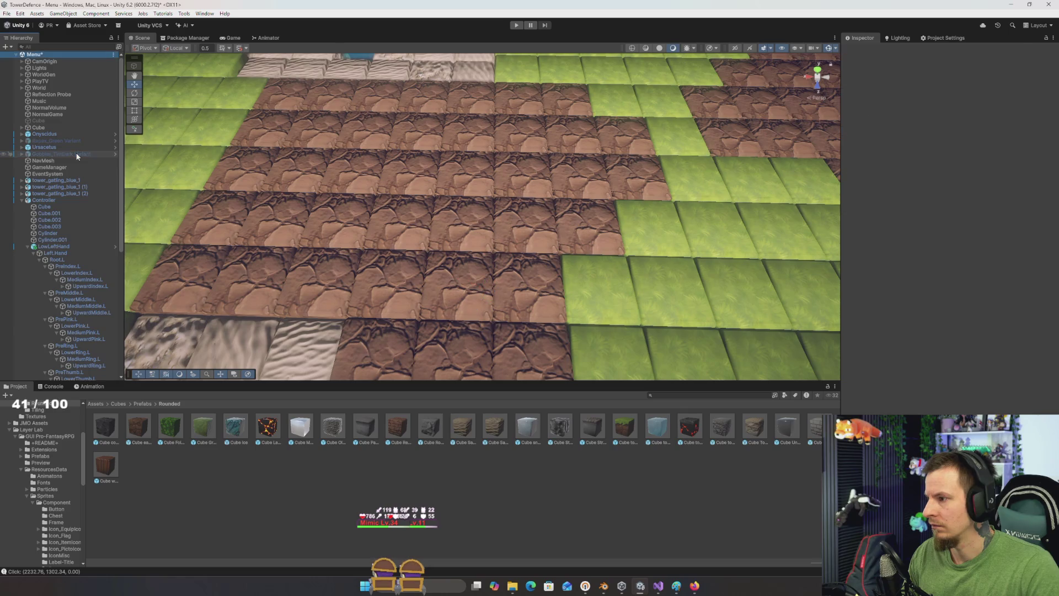
{"action": "left_click", "coordinate": [23, 201]}
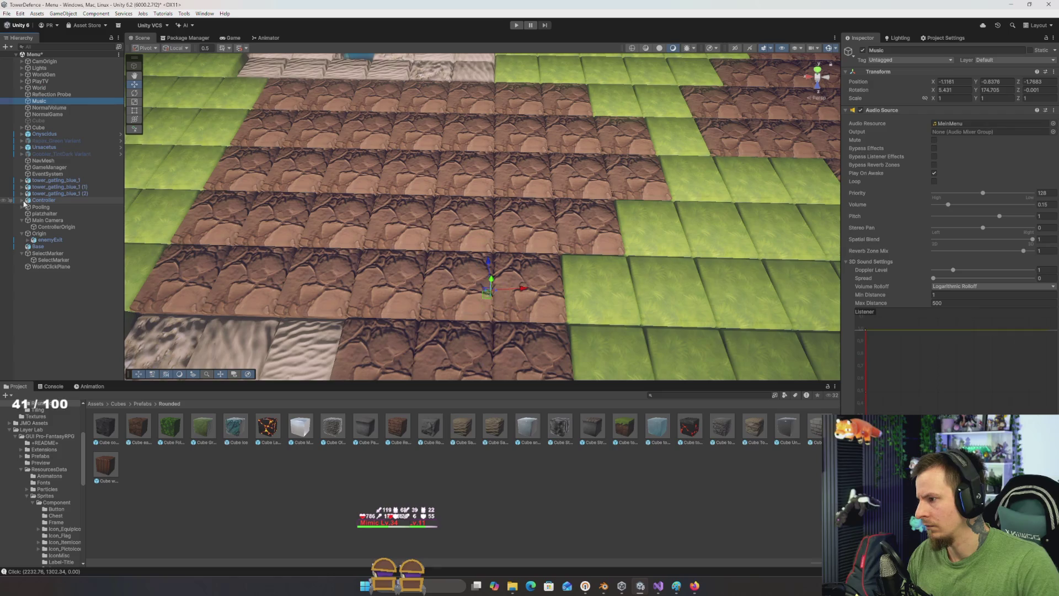
{"action": "left_click", "coordinate": [516, 26]}
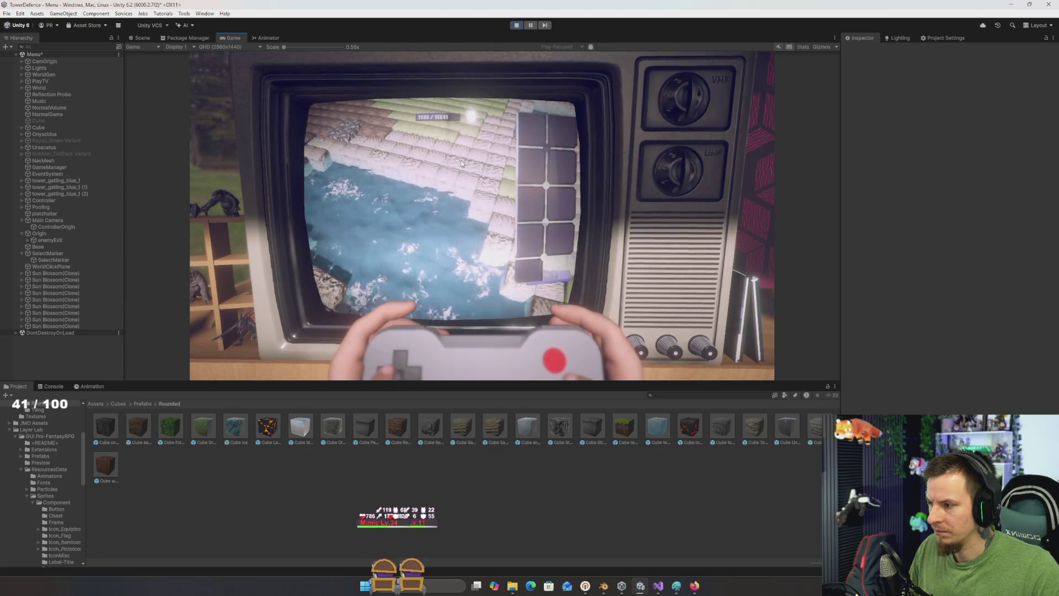
Step: Turn on the Game view Stats overlay and switch the bottom panel to the Console
{"action": "left_click", "coordinate": [804, 47]}
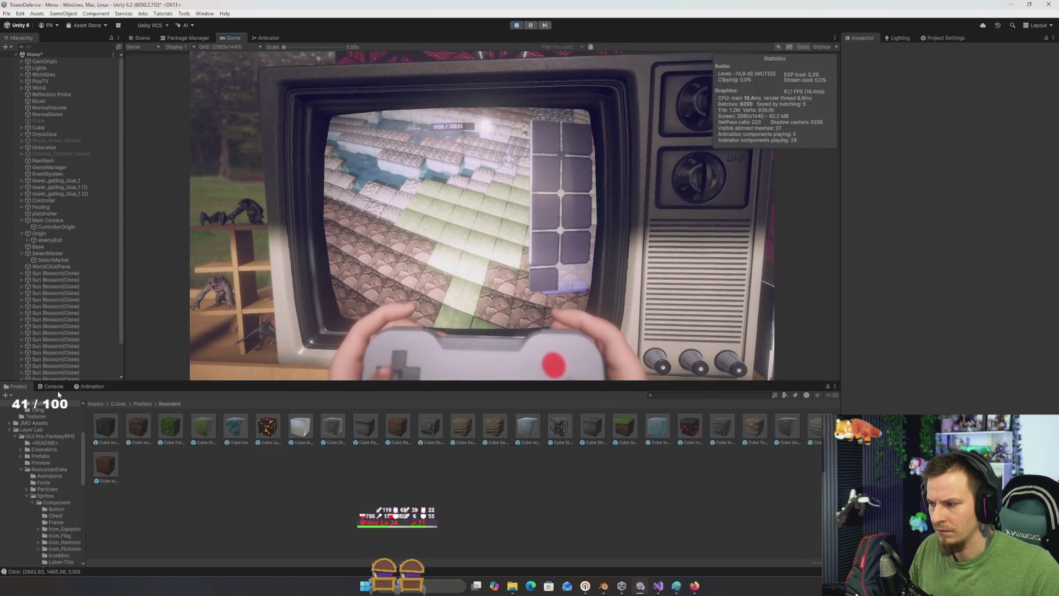
{"action": "left_click", "coordinate": [55, 387]}
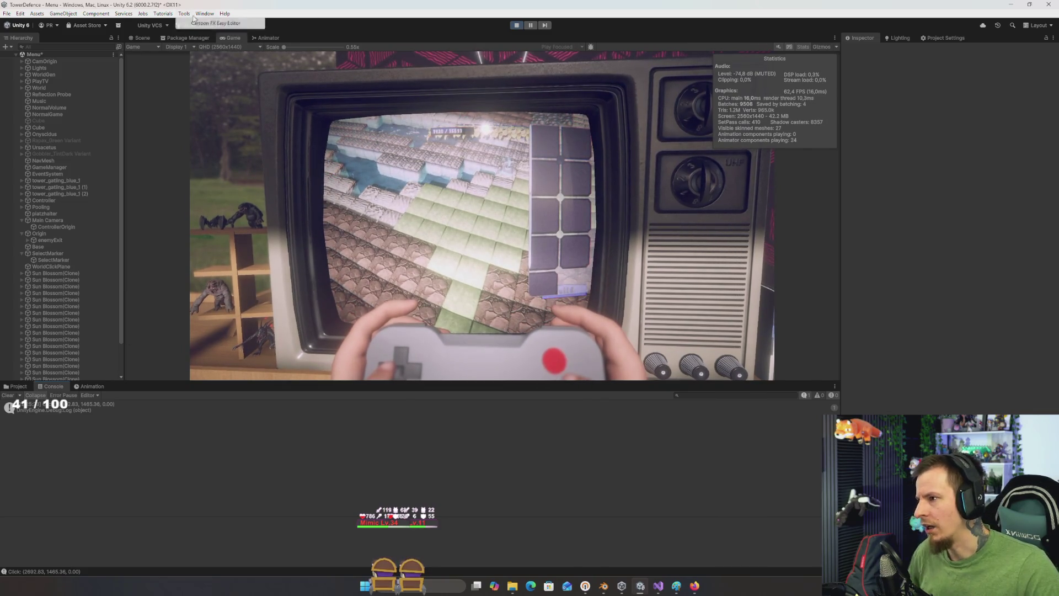
Step: Open Window > Analysis > Profiler, position it beneath the Game view, and stop play
{"action": "left_click", "coordinate": [205, 13]}
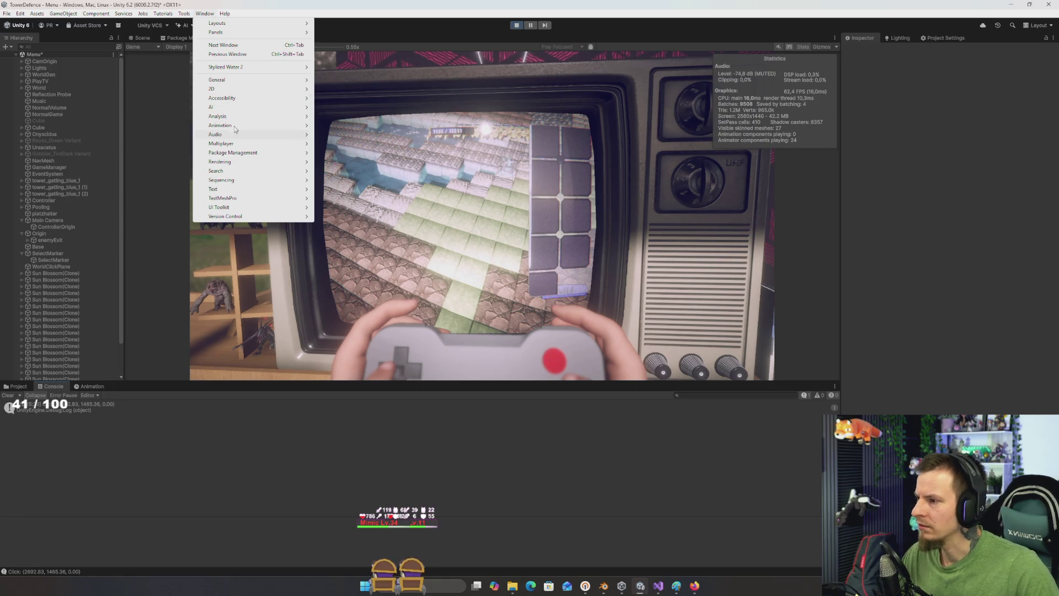
{"action": "mouse_move", "coordinate": [237, 120]}
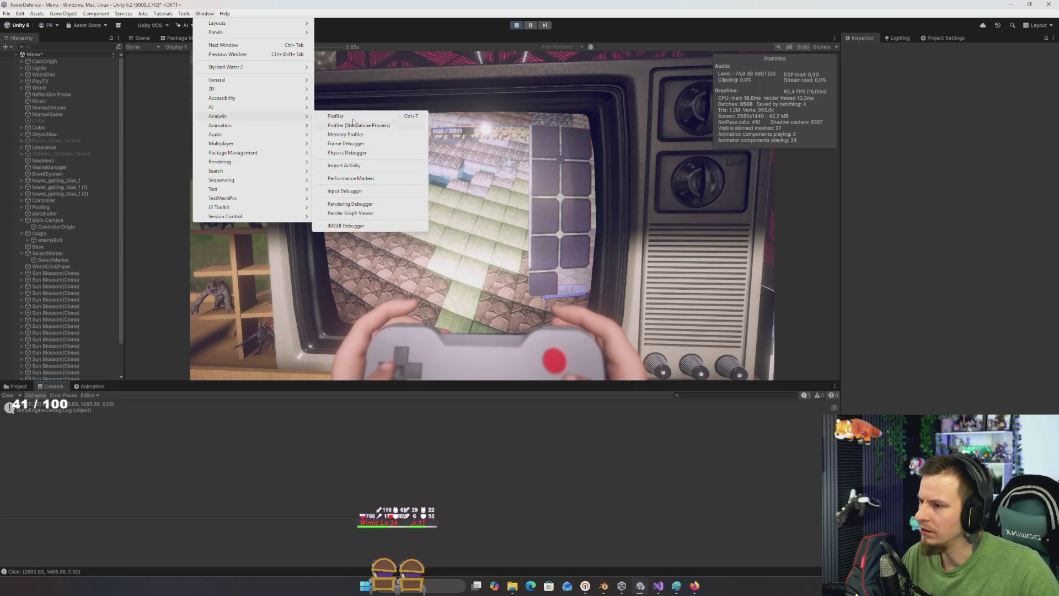
{"action": "left_click", "coordinate": [353, 117]}
{"action": "left_click_drag", "start_coordinate": [497, 19], "coordinate": [446, 274]}
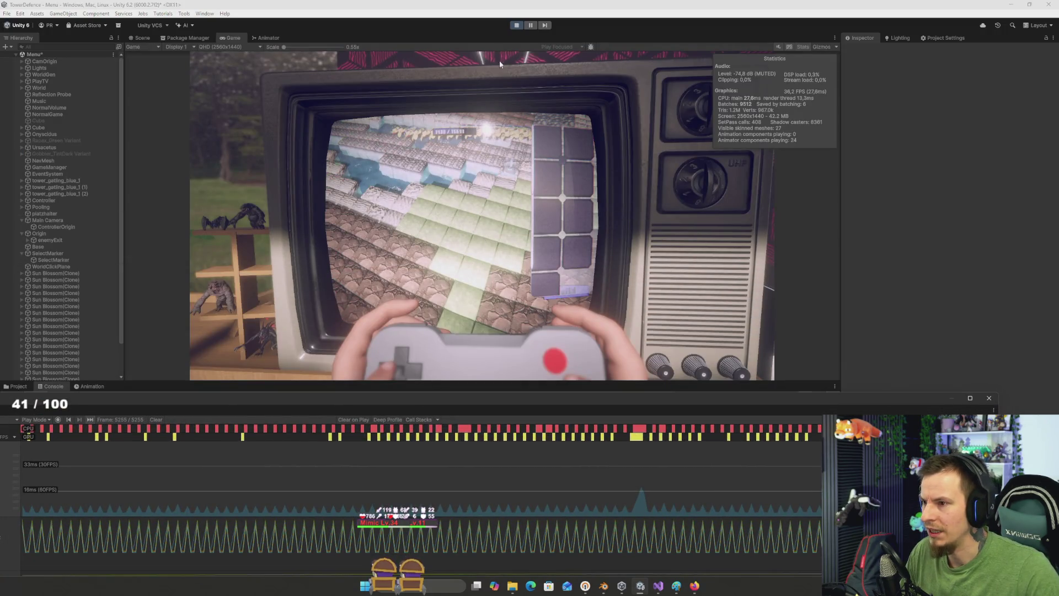
{"action": "left_click", "coordinate": [451, 190]}
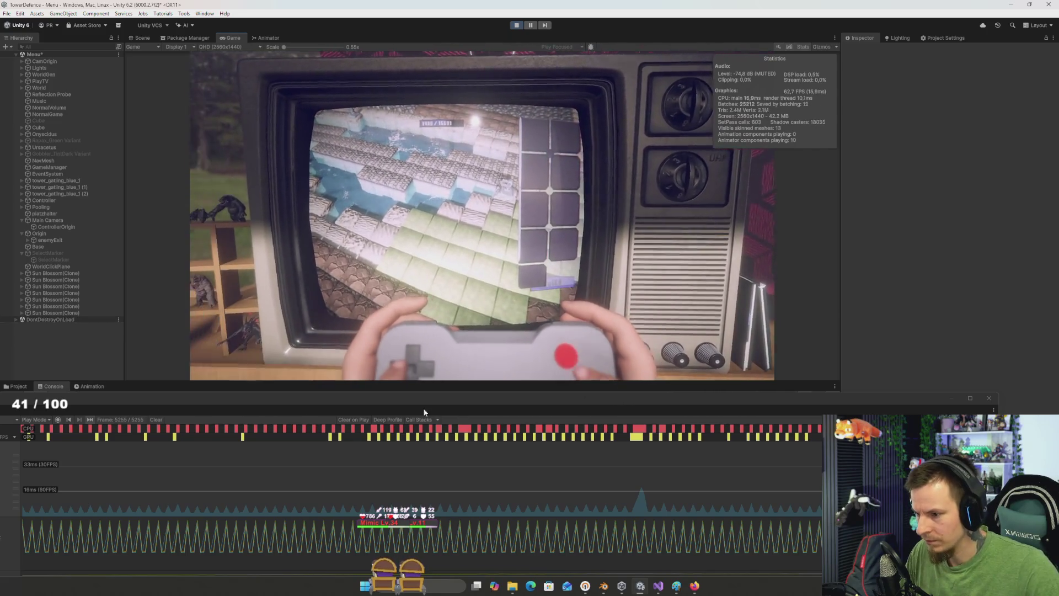
{"action": "mouse_move", "coordinate": [423, 408]}
{"action": "left_mouse_down"}
{"action": "mouse_move", "coordinate": [518, 393]}
{"action": "mouse_move", "coordinate": [551, 359]}
{"action": "mouse_move", "coordinate": [584, 289]}
{"action": "left_mouse_up"}
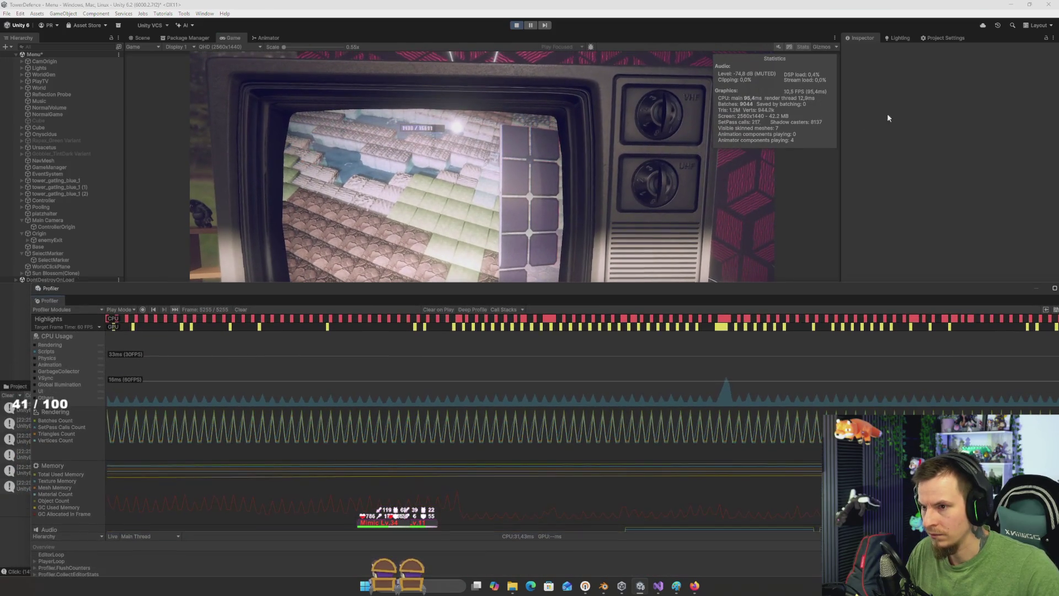
{"action": "left_click", "coordinate": [517, 26]}
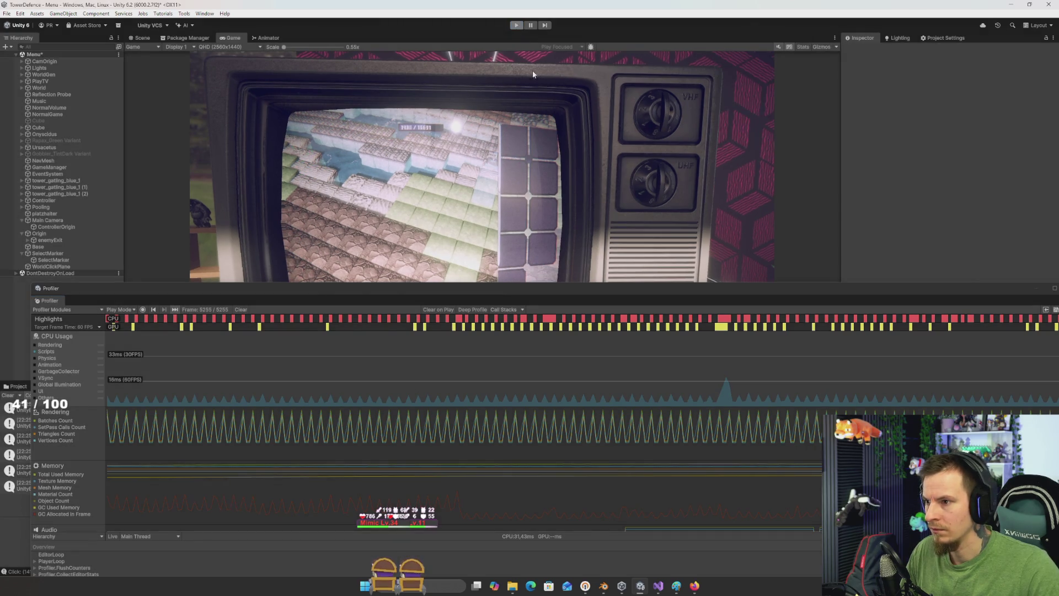
Step: Restart play mode and move and narrow the floating Profiler into the lower right
{"action": "left_click", "coordinate": [515, 26]}
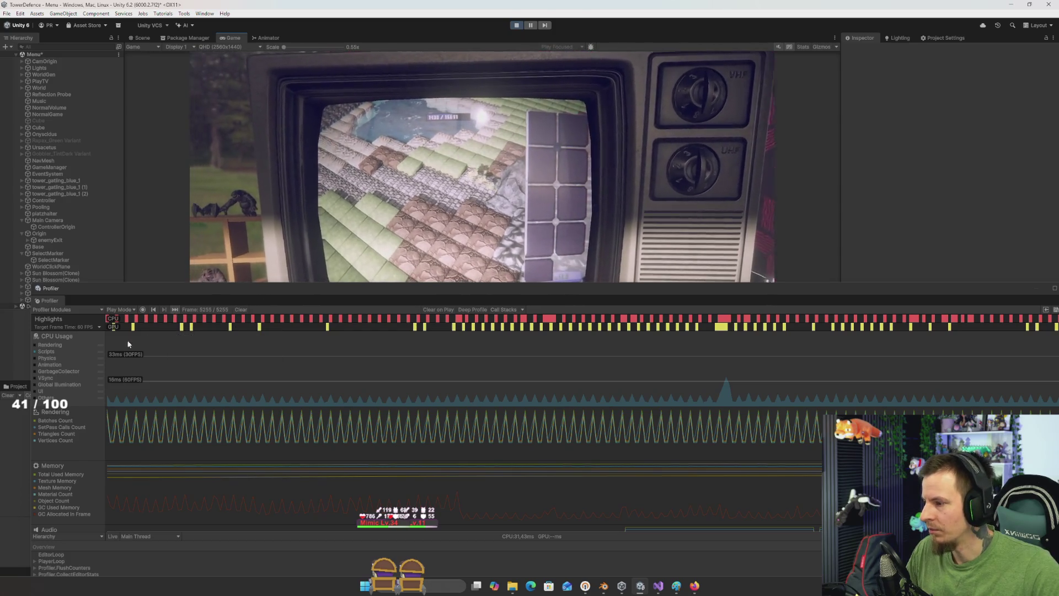
{"action": "left_click", "coordinate": [395, 353]}
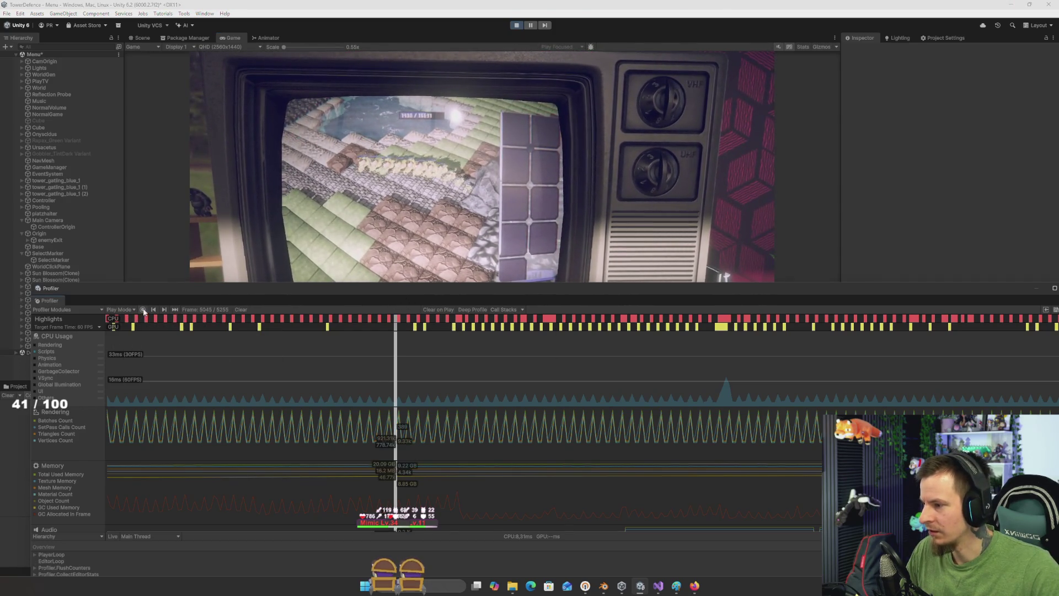
{"action": "left_click", "coordinate": [266, 226]}
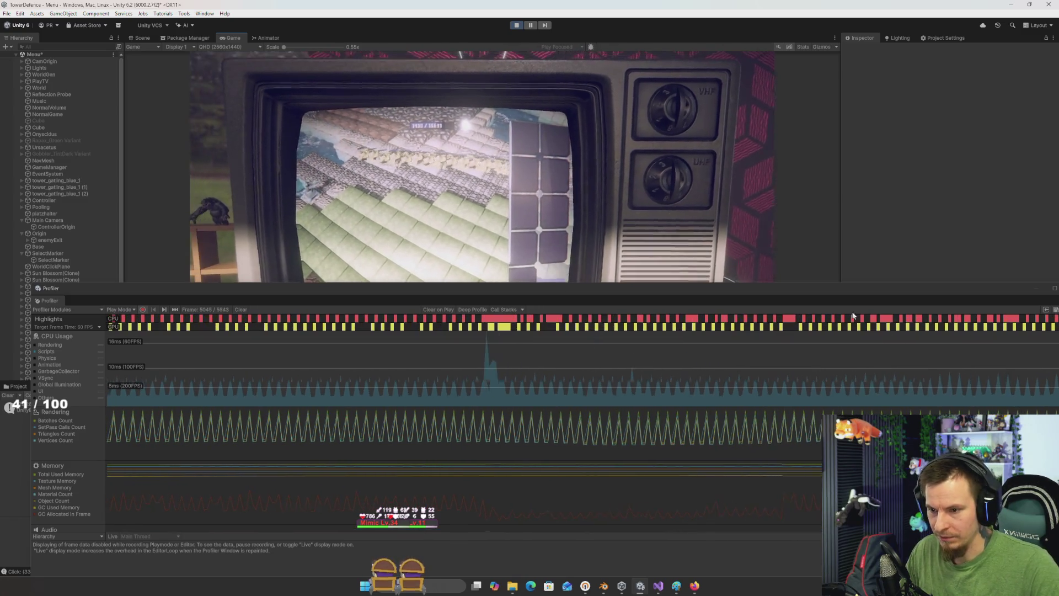
{"action": "mouse_move", "coordinate": [839, 287]}
{"action": "left_mouse_down"}
{"action": "mouse_move", "coordinate": [650, 283]}
{"action": "mouse_move", "coordinate": [682, 280]}
{"action": "left_mouse_up"}
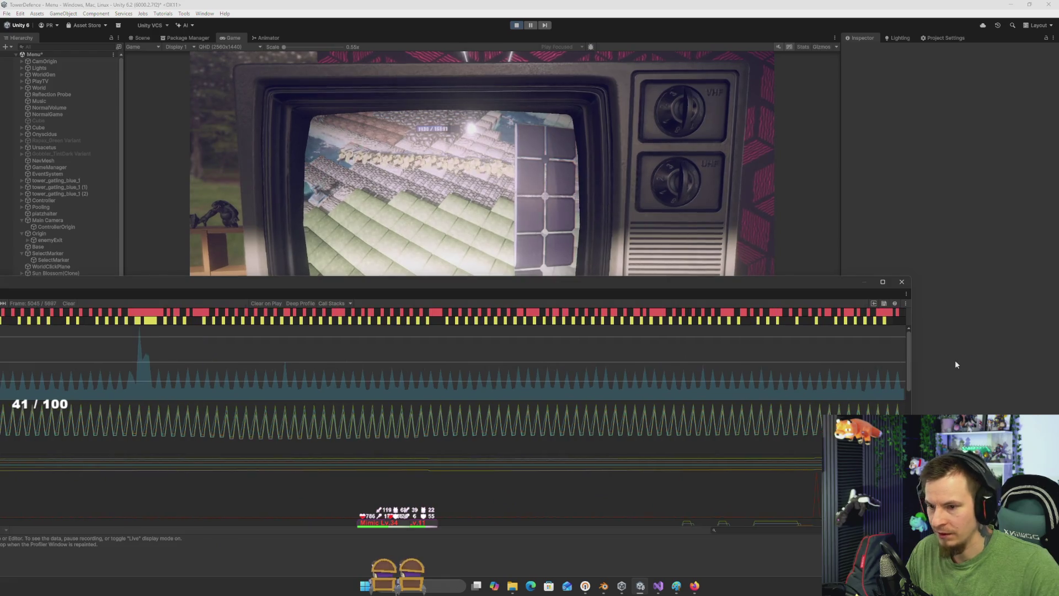
{"action": "left_click_drag", "start_coordinate": [909, 359], "coordinate": [534, 353]}
{"action": "mouse_move", "coordinate": [411, 290]}
{"action": "left_mouse_down"}
{"action": "mouse_move", "coordinate": [782, 300]}
{"action": "mouse_move", "coordinate": [772, 356]}
{"action": "left_mouse_up"}
{"action": "left_click", "coordinate": [483, 286]}
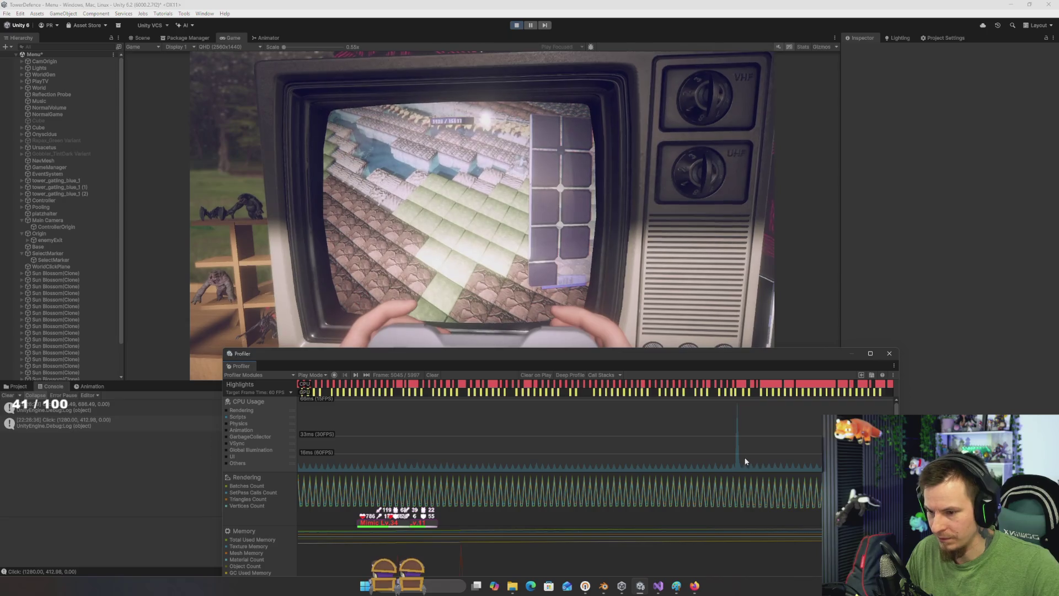
Step: Enable the Rendering, Physics, Animation, GarbageCollector, VSync, UI and Others CPU series, then maximize the Profiler
{"action": "left_click", "coordinate": [737, 458]}
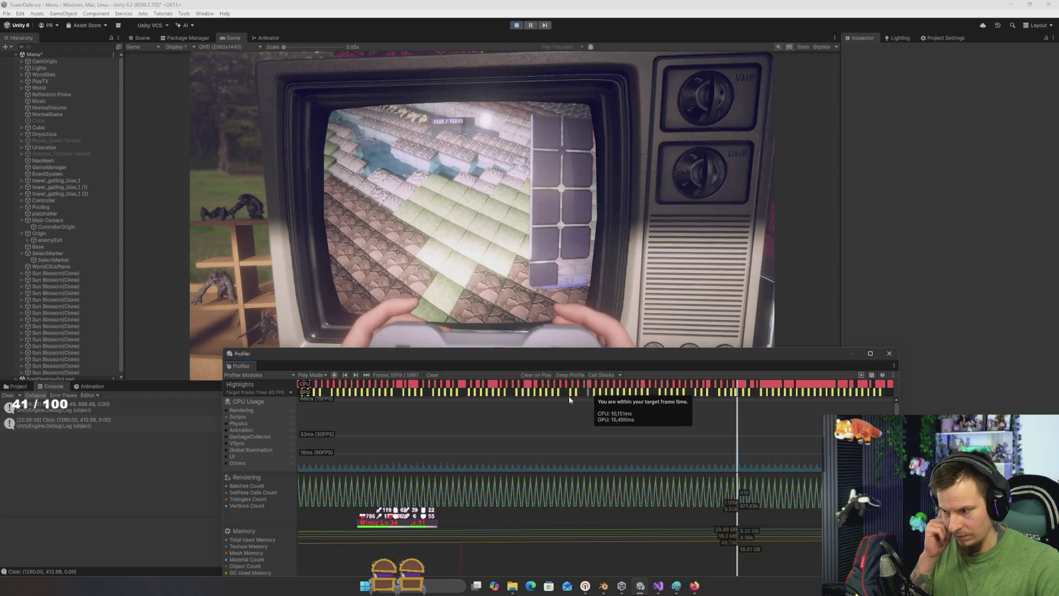
{"action": "left_click_drag", "start_coordinate": [508, 357], "coordinate": [477, 204]}
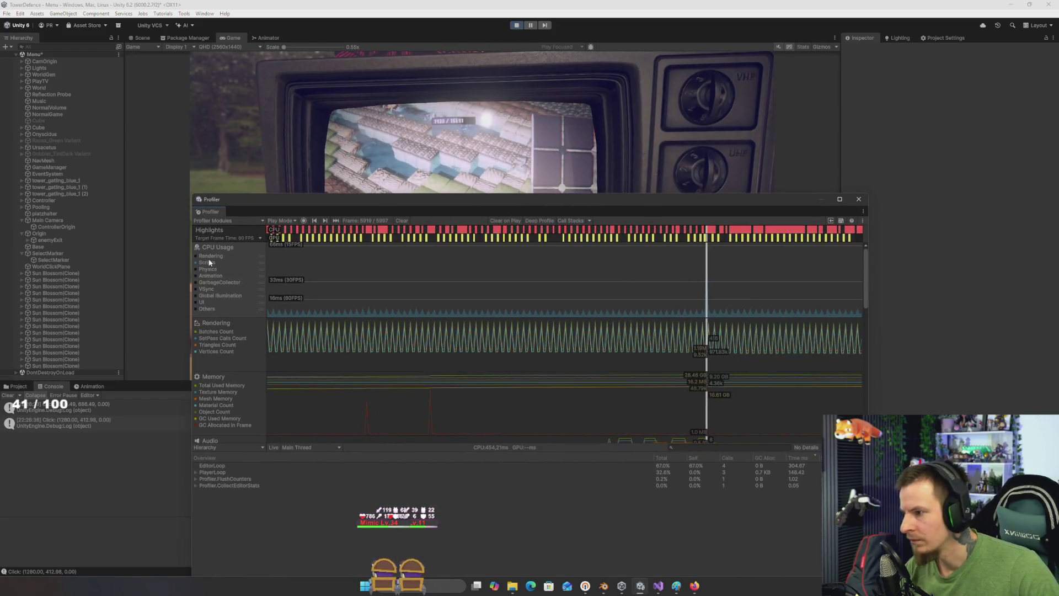
{"action": "left_click", "coordinate": [195, 256]}
{"action": "left_click", "coordinate": [196, 270]}
{"action": "left_click", "coordinate": [196, 276]}
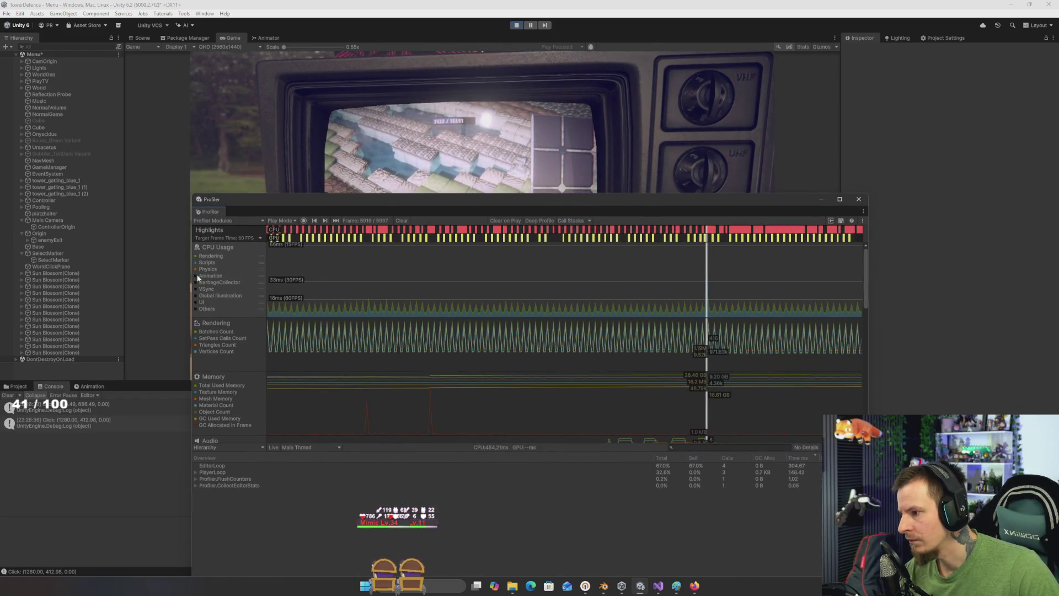
{"action": "left_click", "coordinate": [196, 282]}
{"action": "left_click", "coordinate": [196, 289]}
{"action": "left_click", "coordinate": [196, 302]}
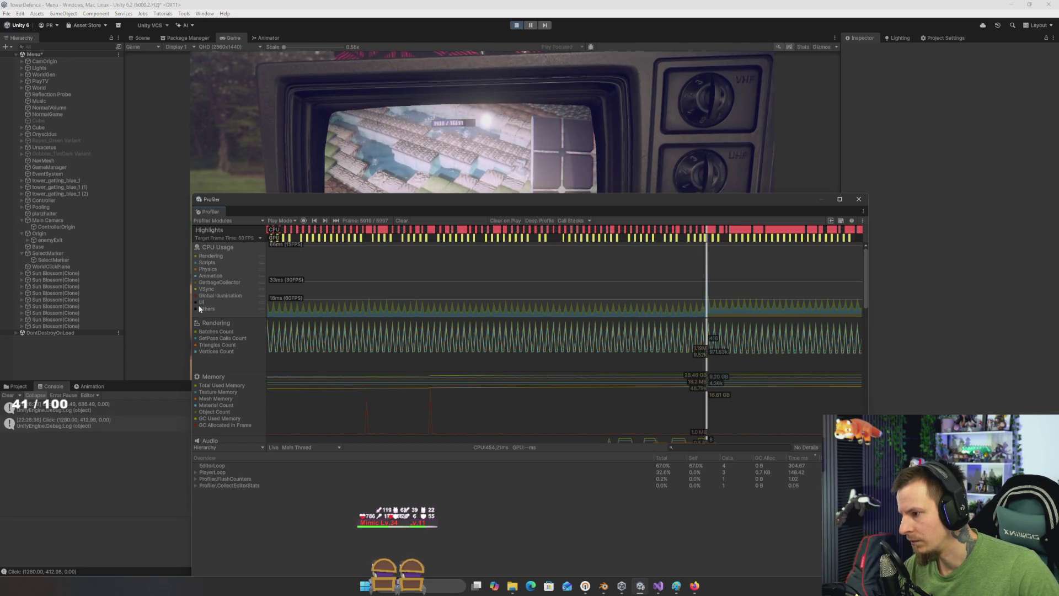
{"action": "left_click", "coordinate": [196, 309]}
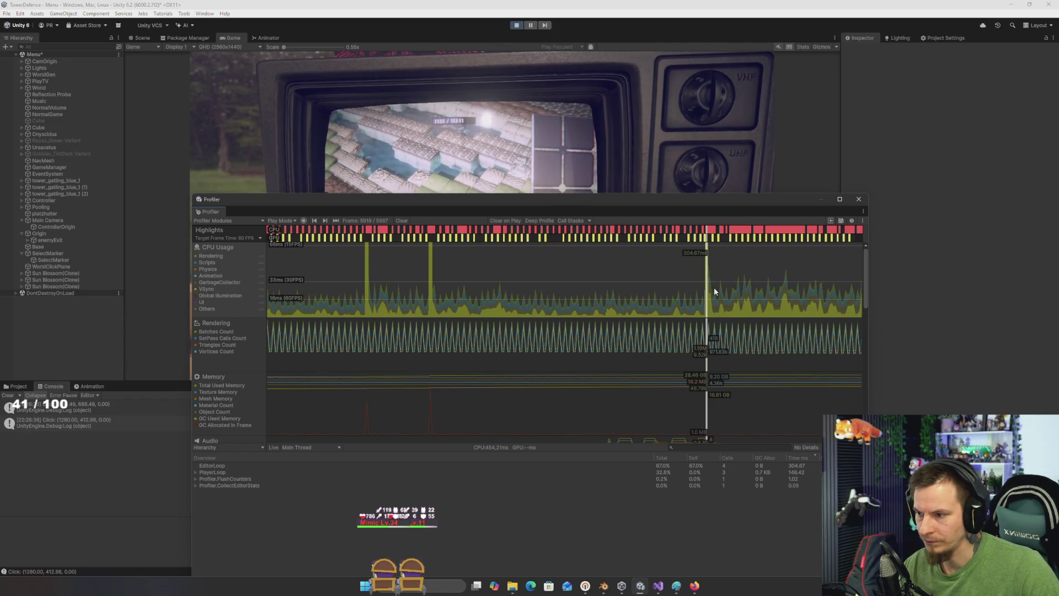
{"action": "left_click", "coordinate": [760, 273]}
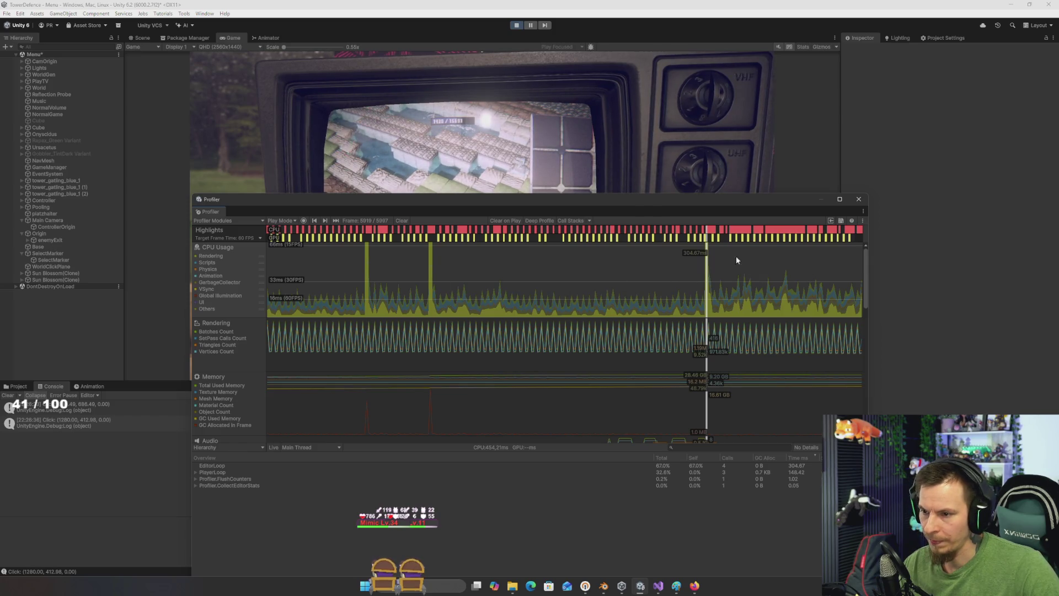
{"action": "double_click", "coordinate": [728, 199]}
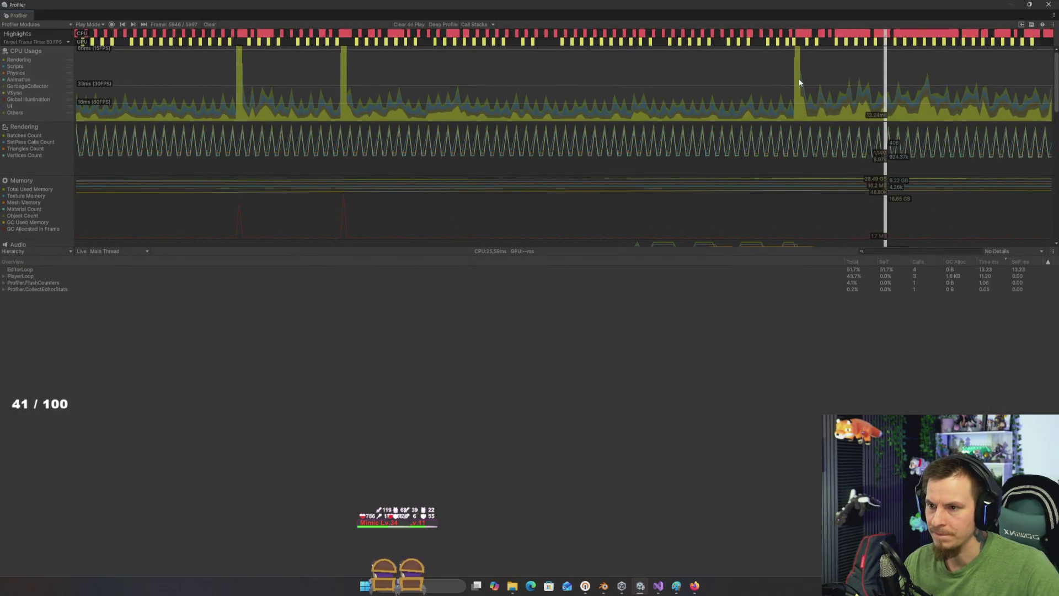
Step: Select spike frame 5919 (304.67 ms), hide Scripts and Others, and single out PlayerLoop
{"action": "left_click", "coordinate": [798, 100]}
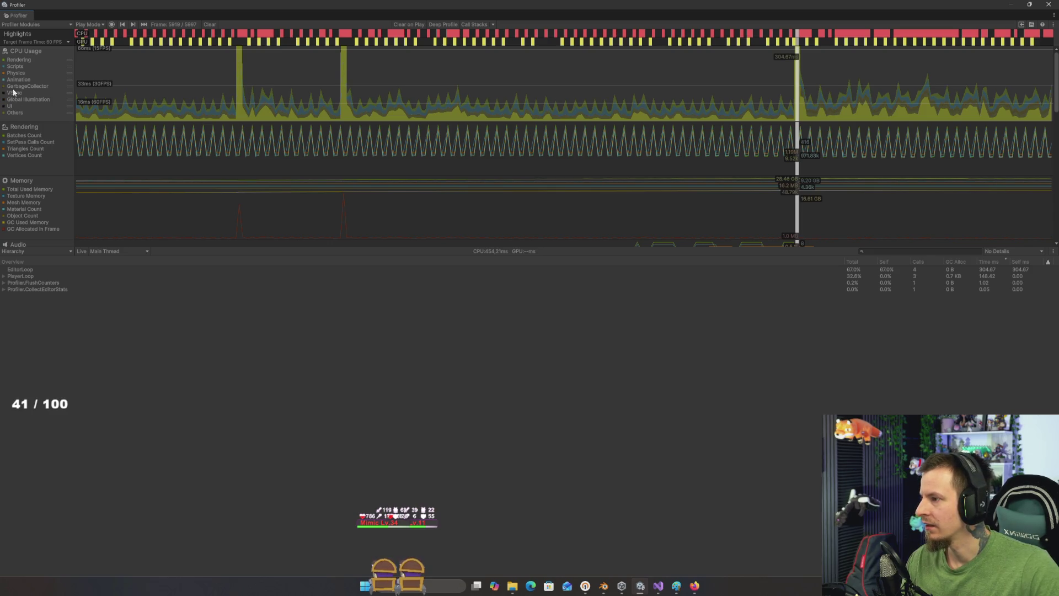
{"action": "left_click", "coordinate": [15, 67]}
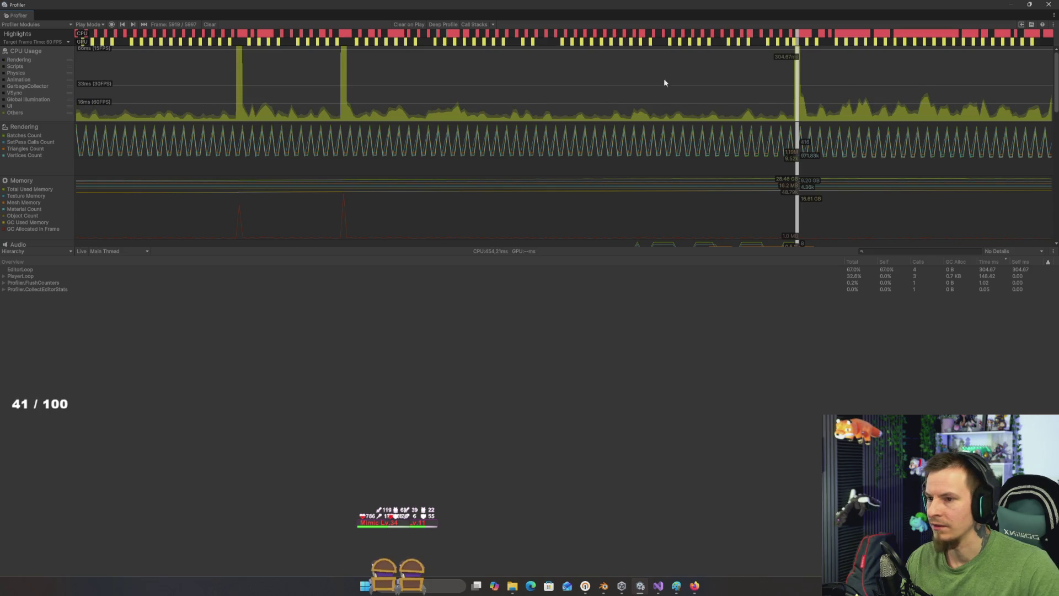
{"action": "left_click", "coordinate": [598, 85]}
{"action": "left_click", "coordinate": [797, 81]}
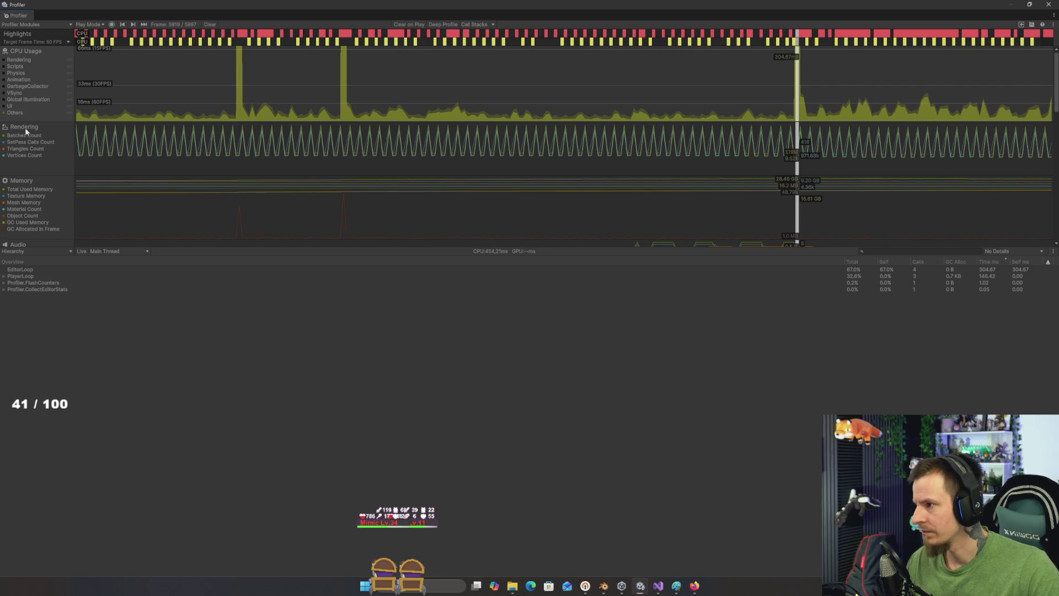
{"action": "left_click", "coordinate": [15, 112]}
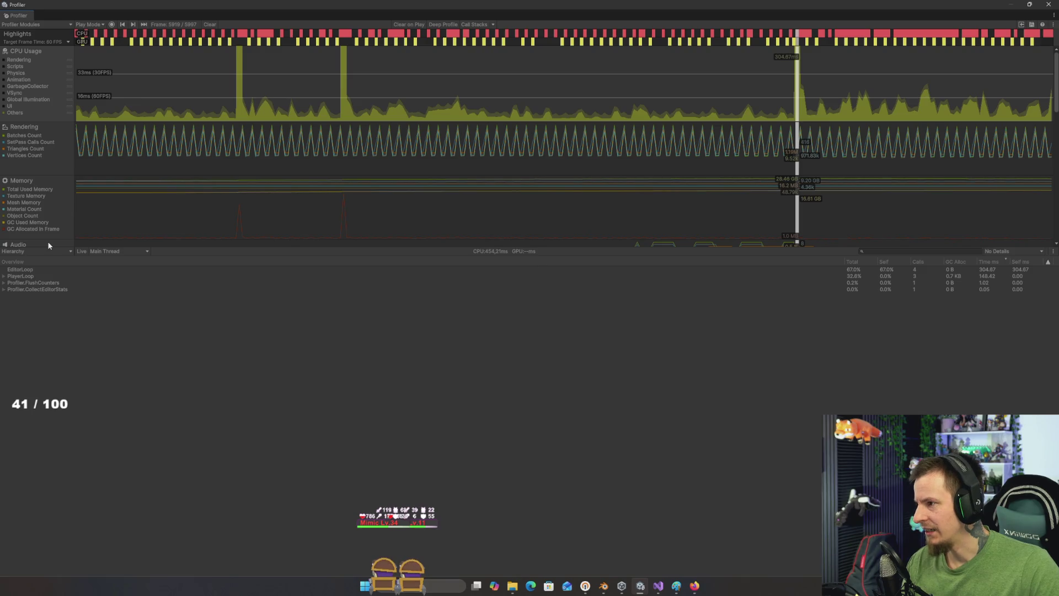
{"action": "left_click", "coordinate": [17, 277]}
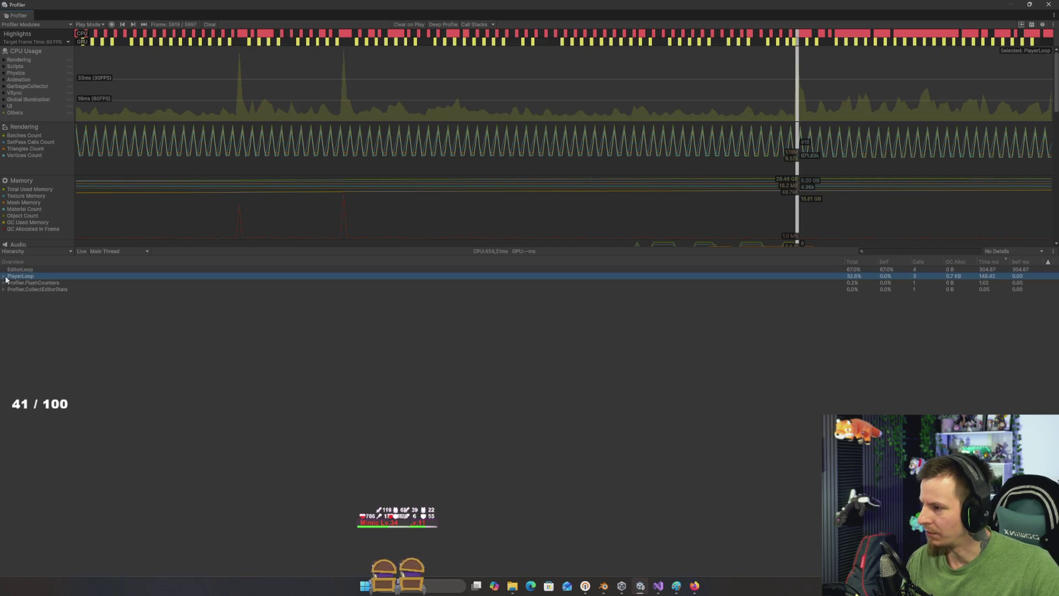
Step: Expand PlayerLoop and UpdateScene to compare render loop, script update and canvas costs
{"action": "left_click", "coordinate": [3, 276]}
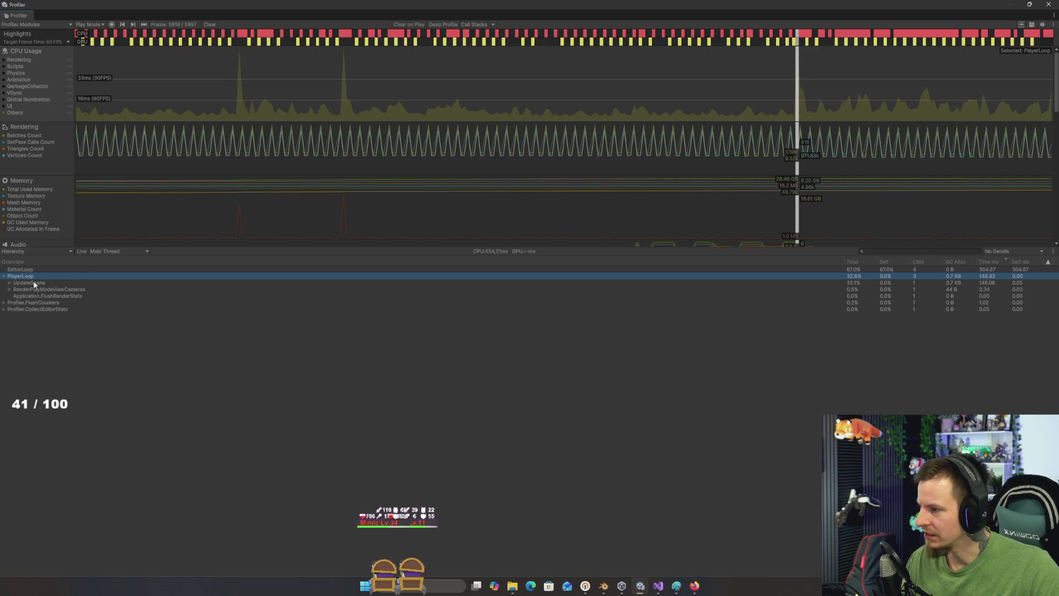
{"action": "left_click", "coordinate": [9, 283]}
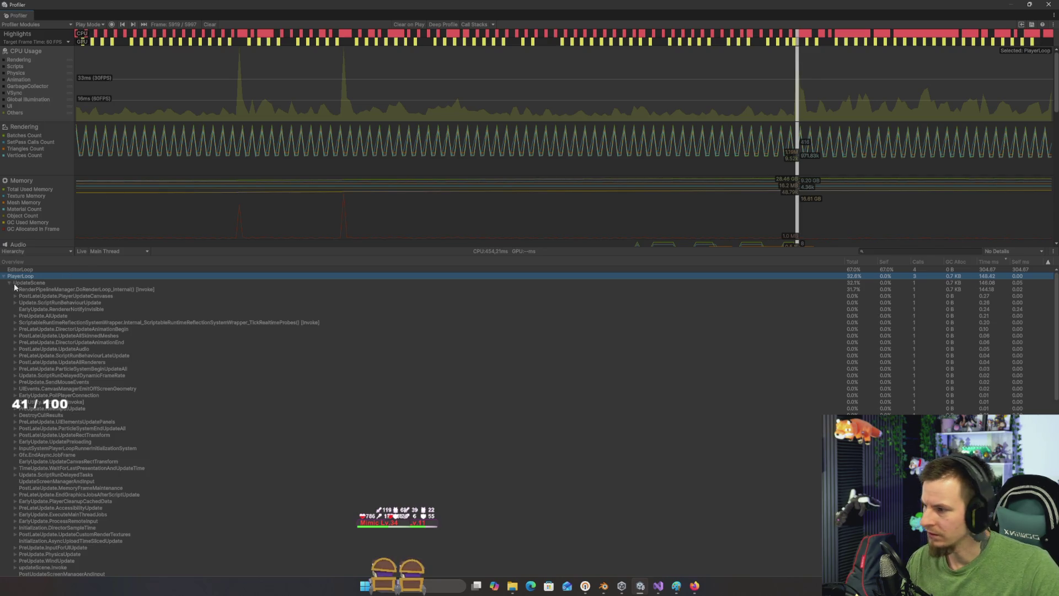
{"action": "left_click", "coordinate": [34, 291]}
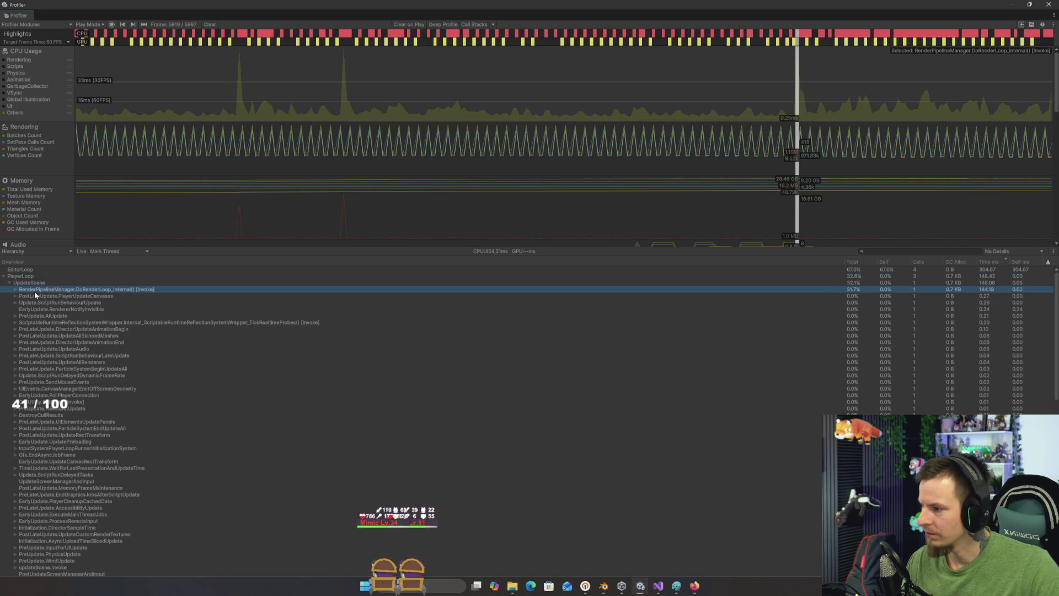
{"action": "left_click", "coordinate": [61, 303]}
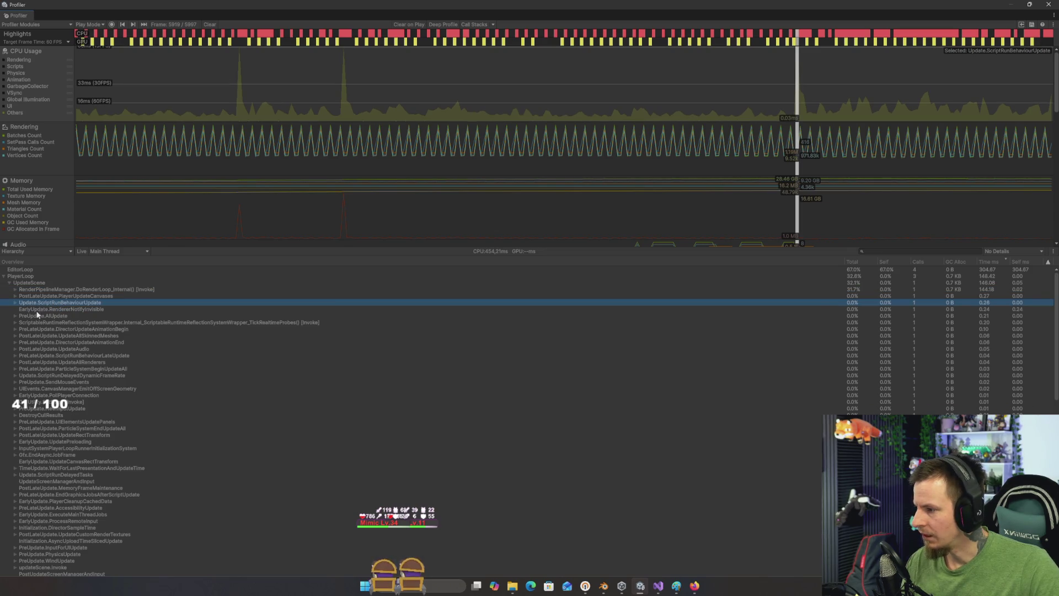
{"action": "left_click", "coordinate": [15, 303]}
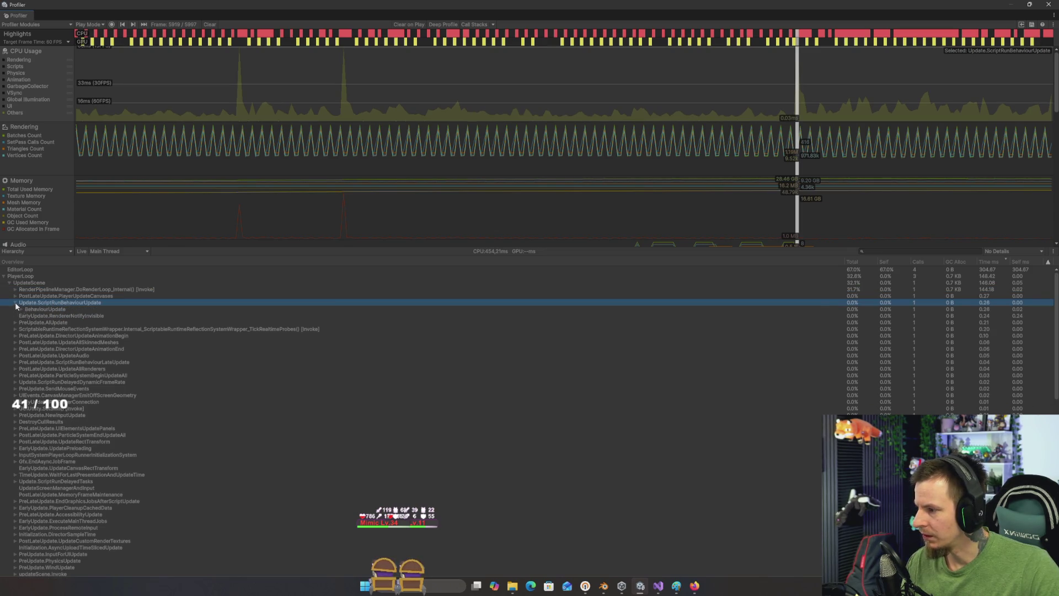
{"action": "left_click", "coordinate": [15, 296]}
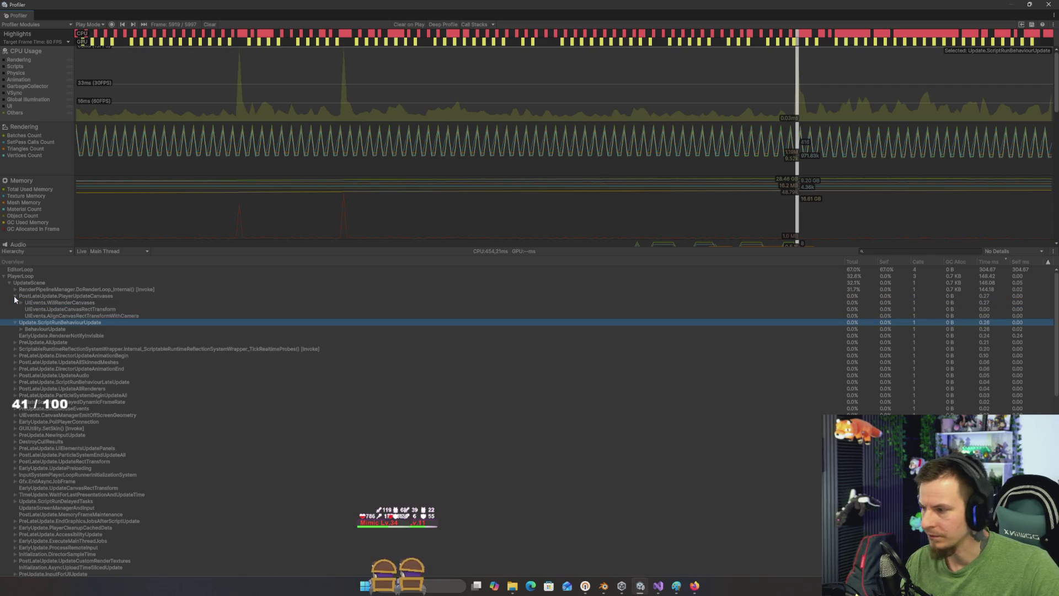
{"action": "left_click", "coordinate": [35, 293]}
{"action": "left_click", "coordinate": [36, 288]}
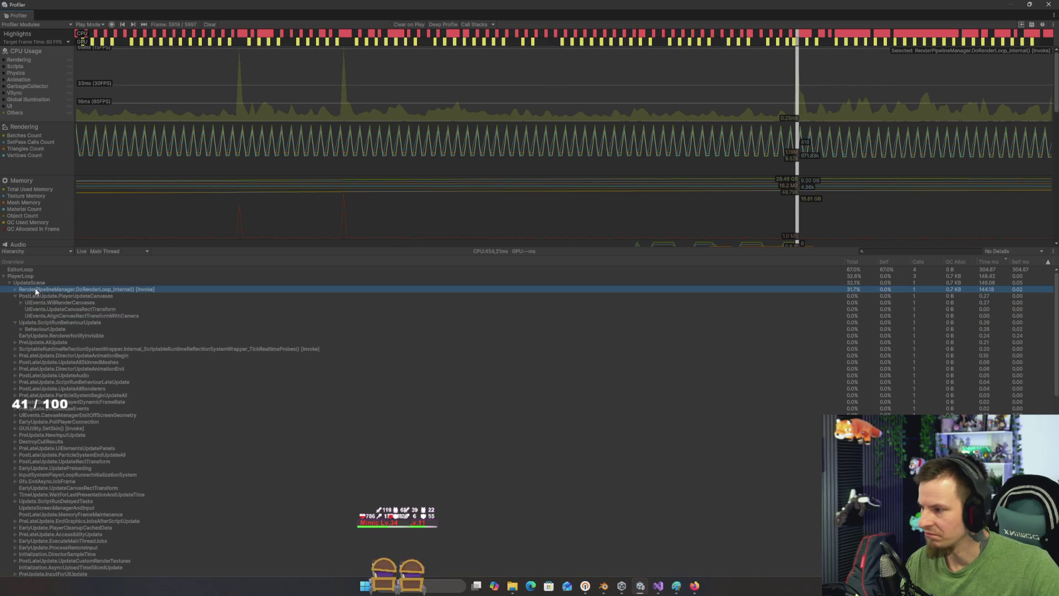
Step: Drill through Inl_UniversalRenderTotal and Inl_RenderCameraStack to BeginCameraRendering's GC.Alloc
{"action": "left_click", "coordinate": [16, 290]}
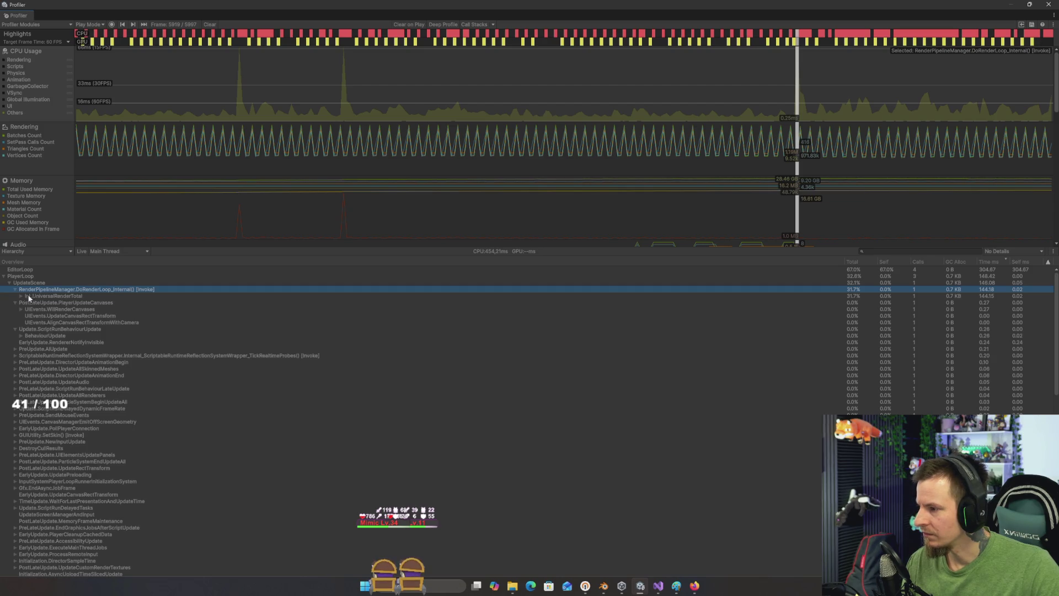
{"action": "left_click", "coordinate": [27, 295]}
{"action": "left_click", "coordinate": [21, 297]}
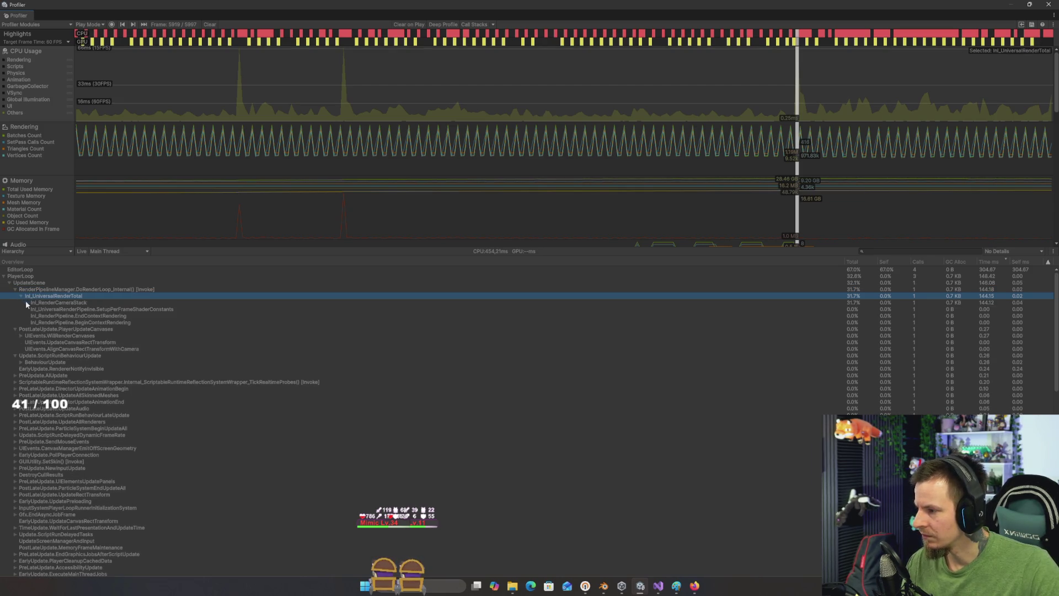
{"action": "left_click", "coordinate": [27, 303]}
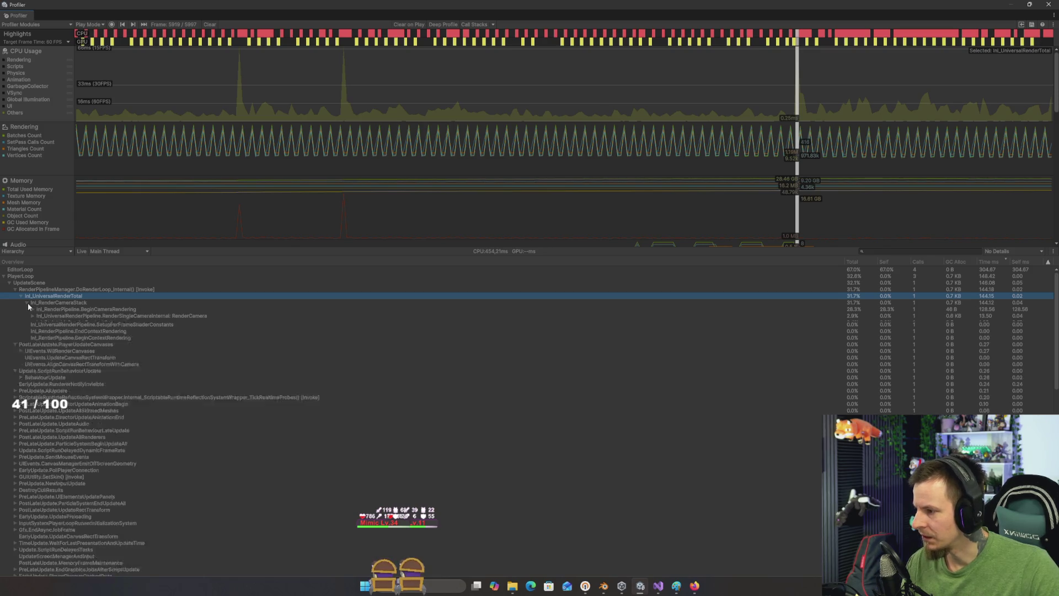
{"action": "left_click", "coordinate": [49, 309]}
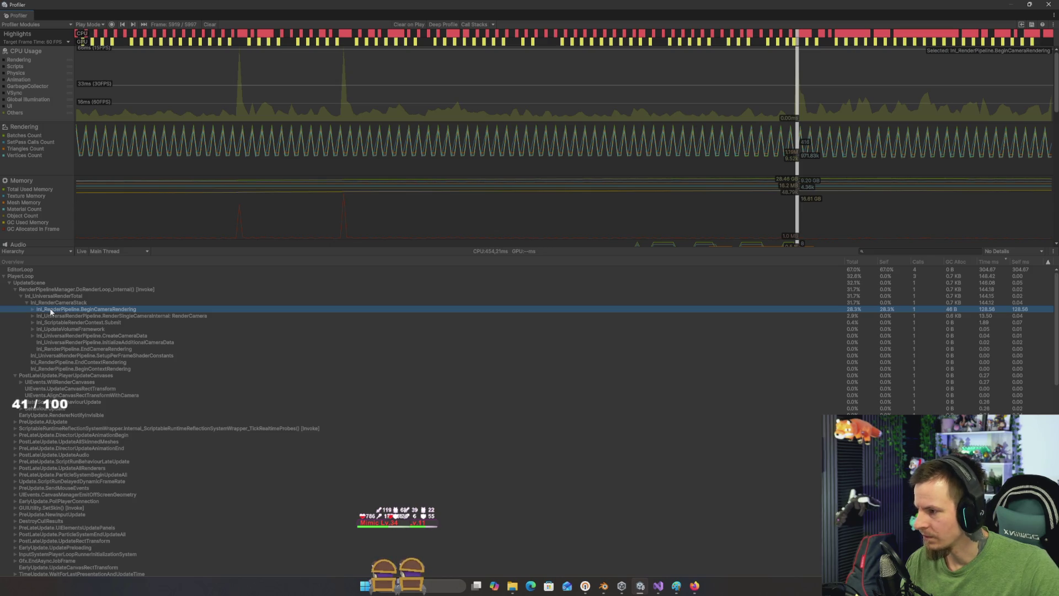
{"action": "left_click", "coordinate": [31, 309]}
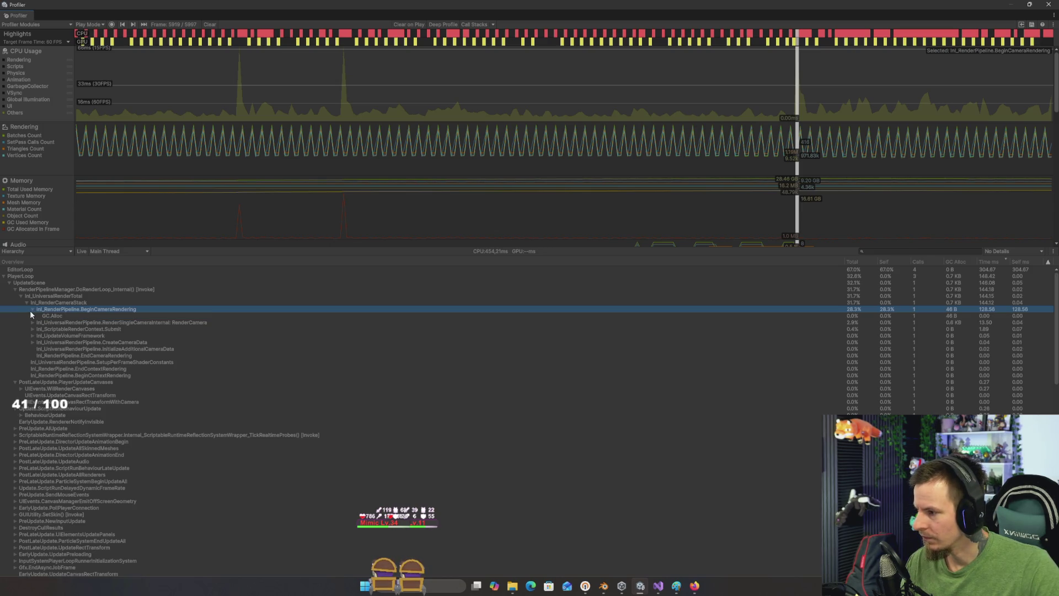
{"action": "left_click", "coordinate": [51, 316]}
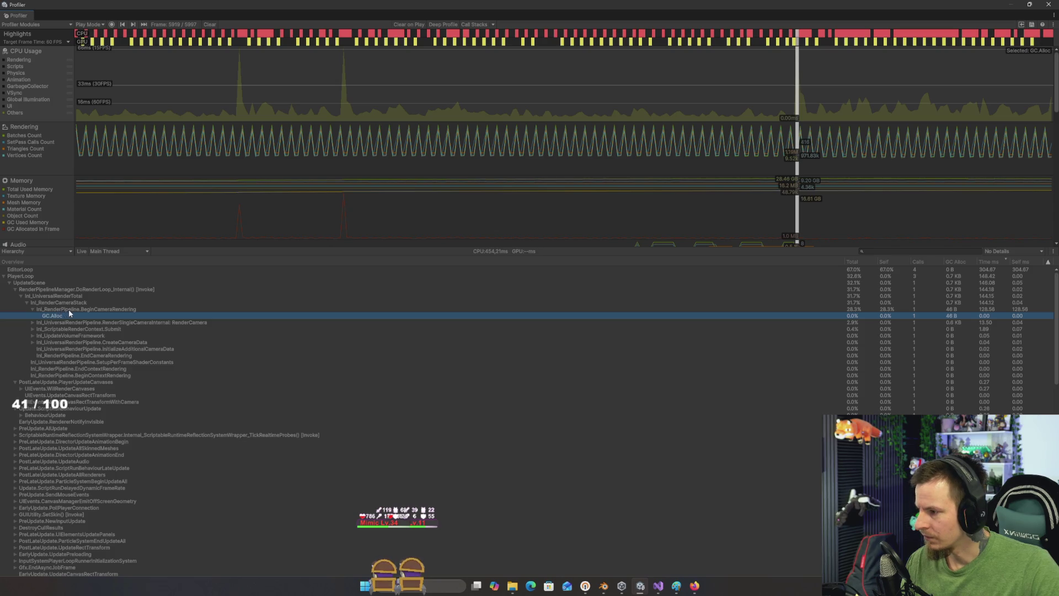
{"action": "left_click", "coordinate": [70, 310]}
{"action": "left_click", "coordinate": [54, 316]}
{"action": "left_click", "coordinate": [72, 310]}
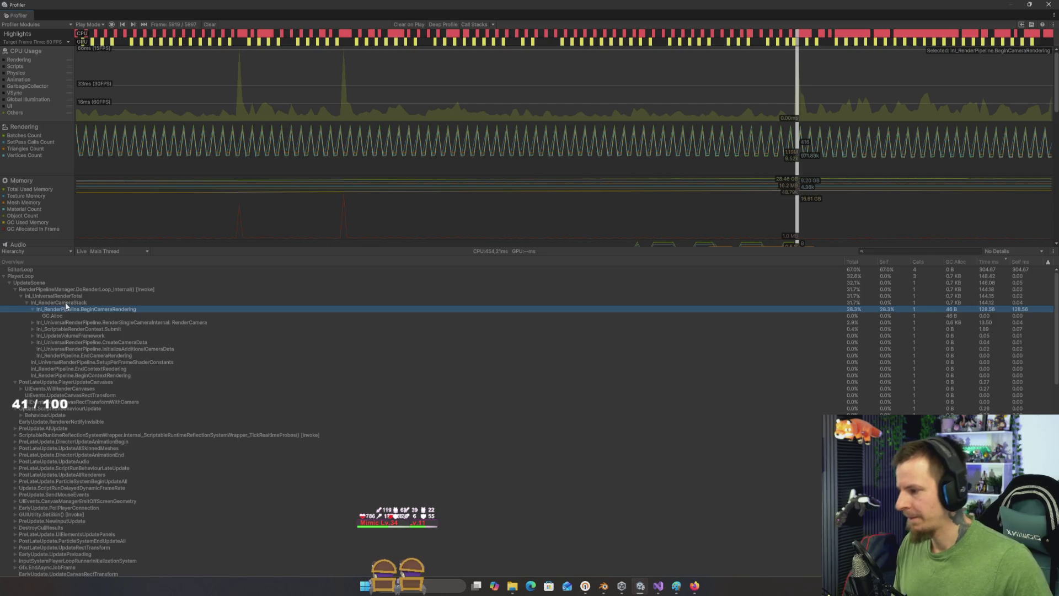
{"action": "left_click", "coordinate": [65, 303]}
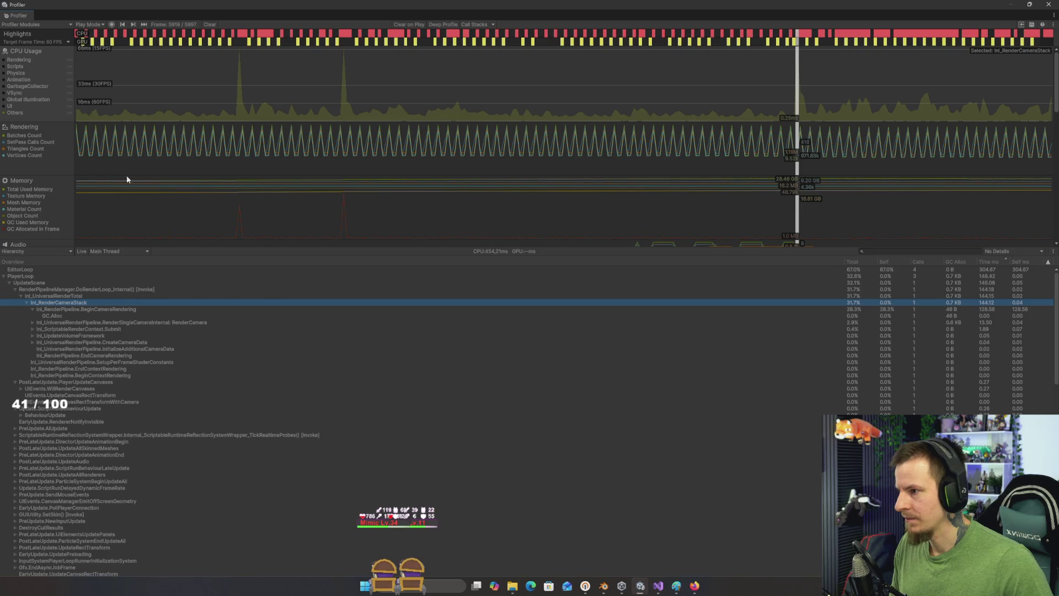
Step: Re-show the Scripts series, hide Others, and compare frame 5924 with spike frame 5919
{"action": "left_click", "coordinate": [17, 67]}
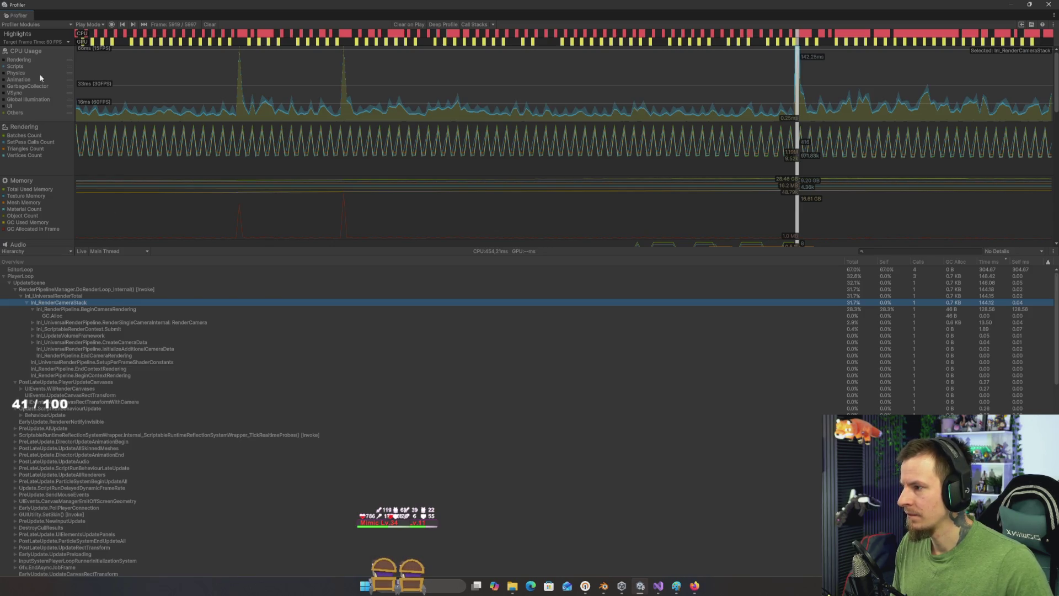
{"action": "left_click", "coordinate": [815, 89]}
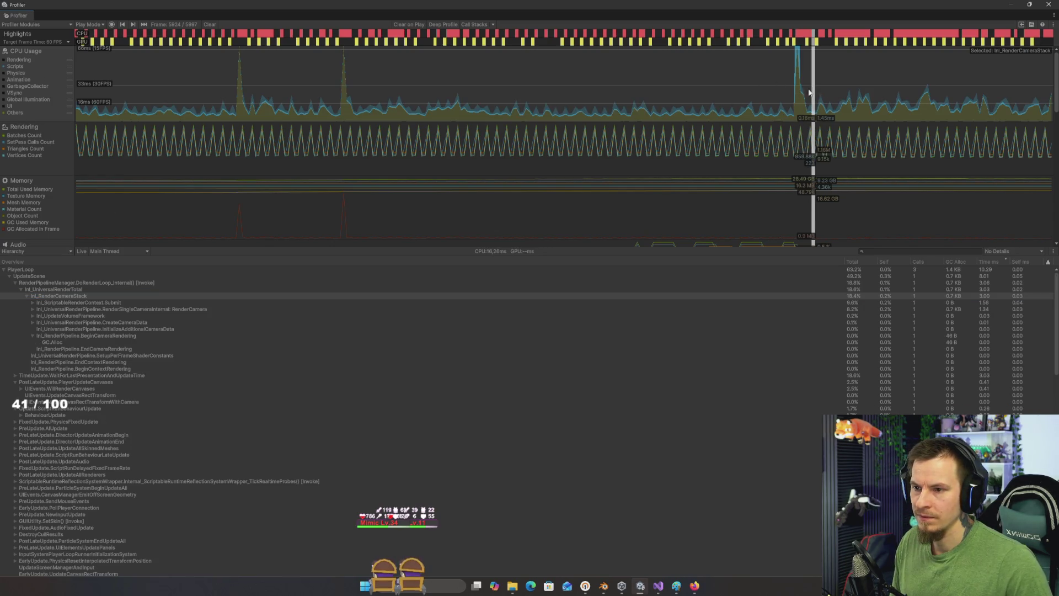
{"action": "left_click", "coordinate": [12, 114]}
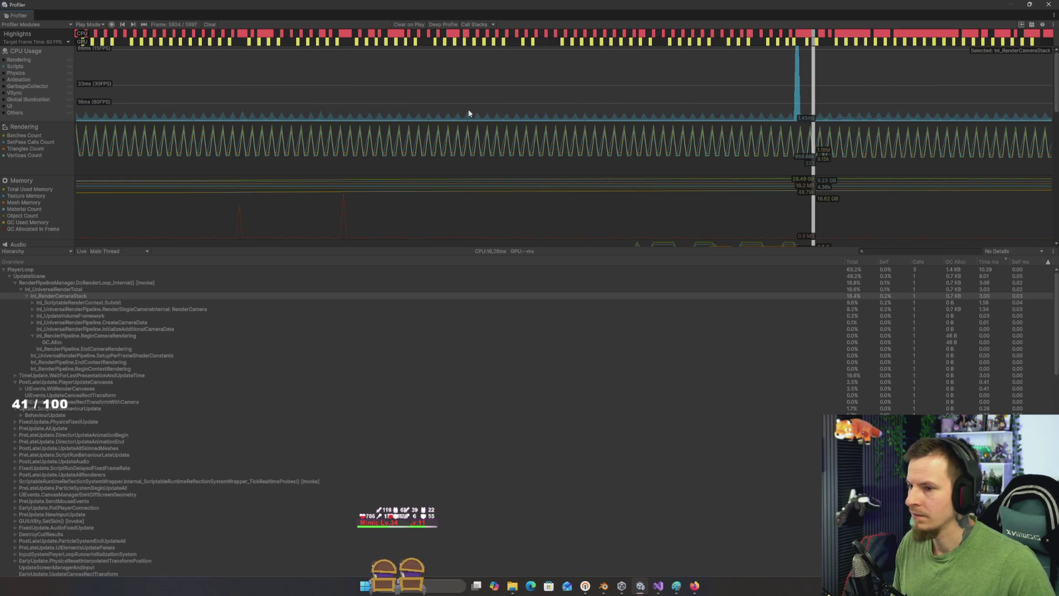
{"action": "left_click", "coordinate": [797, 97]}
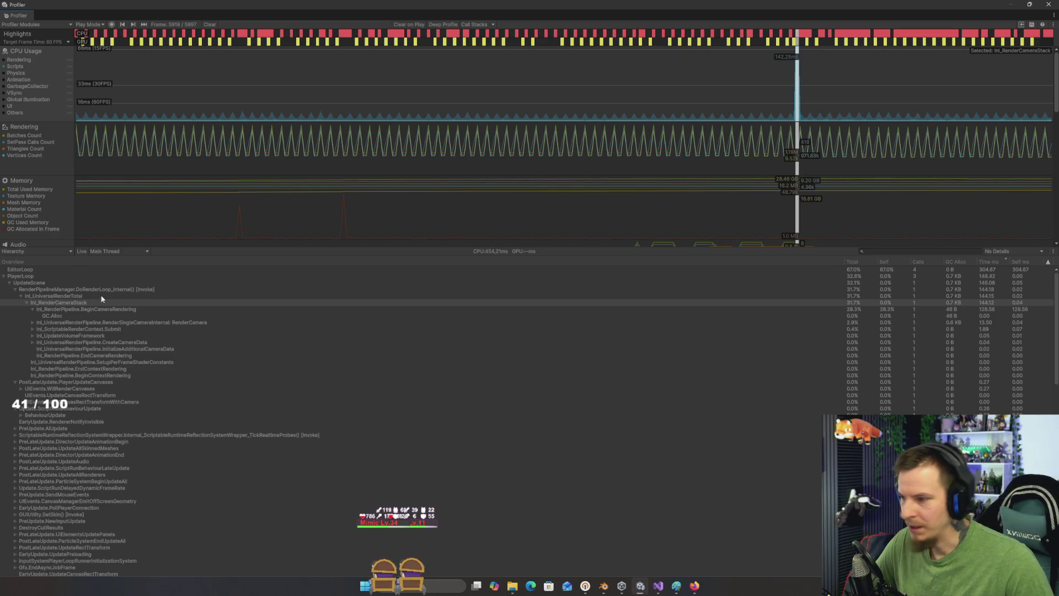
Step: Recheck PlayerLoop, UpdateScene and render-loop costs, then close the Profiler and stop play
{"action": "left_click", "coordinate": [34, 277]}
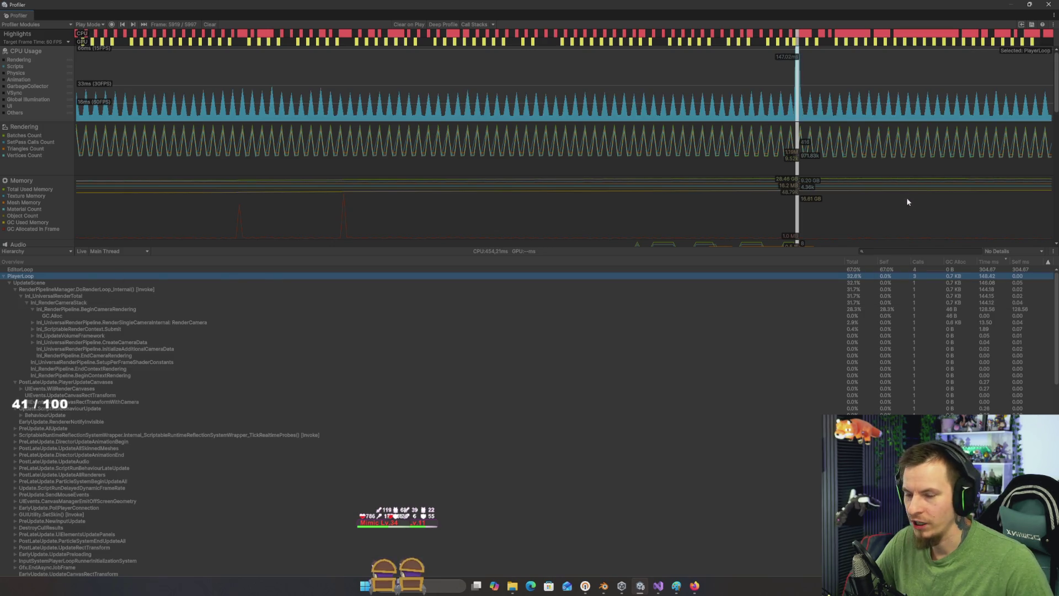
{"action": "left_click", "coordinate": [105, 322]}
{"action": "left_click", "coordinate": [94, 302]}
{"action": "left_click", "coordinate": [78, 296]}
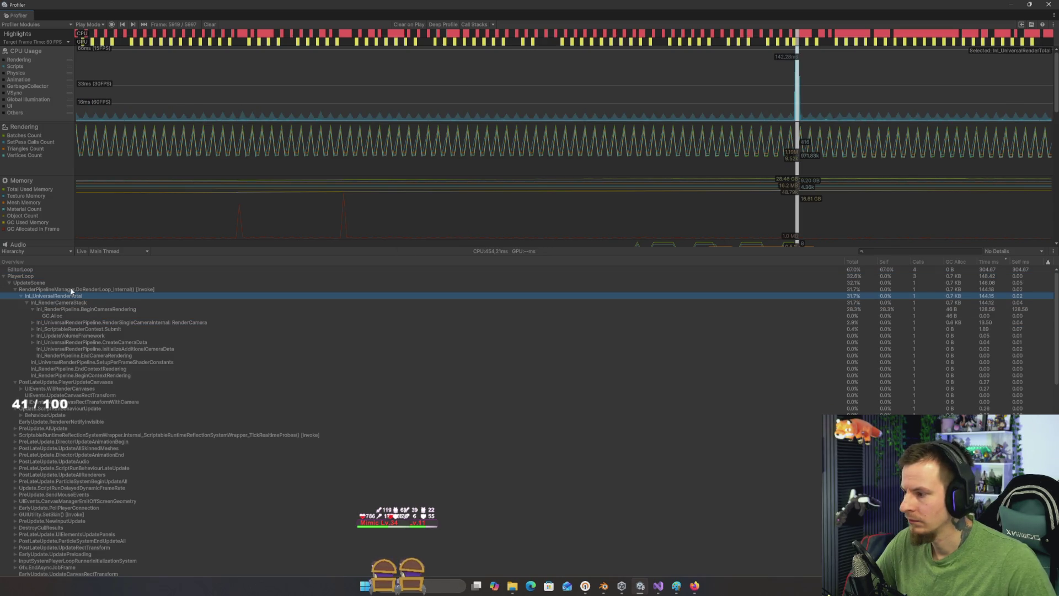
{"action": "left_click", "coordinate": [30, 284]}
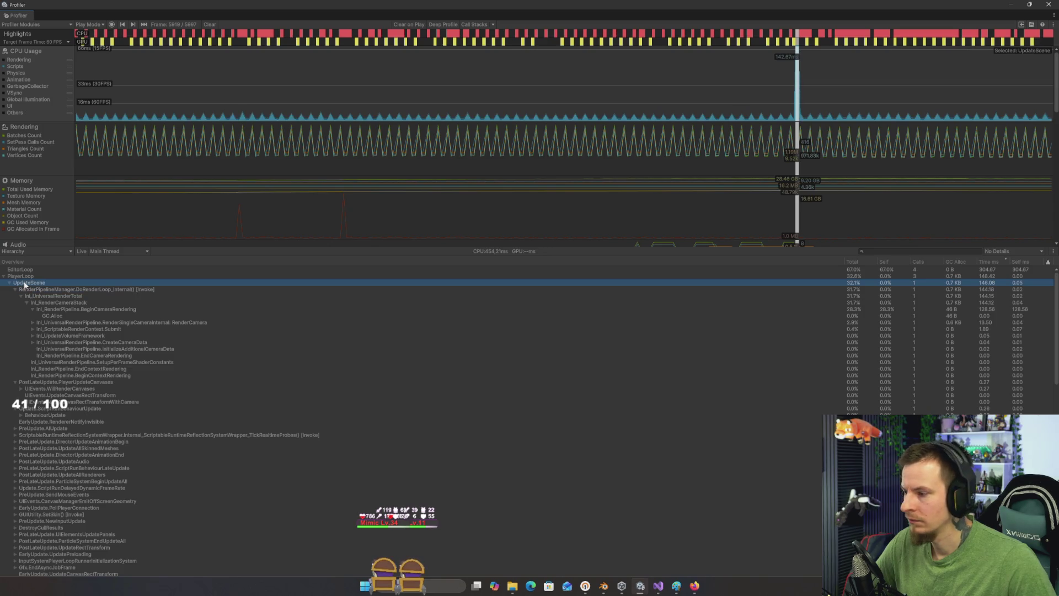
{"action": "left_click", "coordinate": [27, 276]}
{"action": "left_click", "coordinate": [23, 283]}
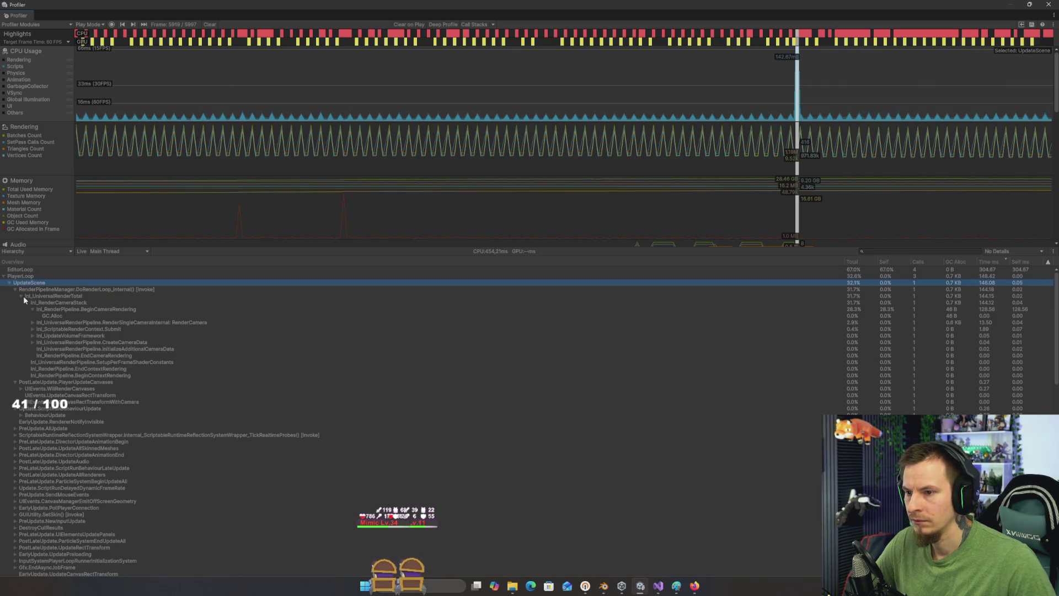
{"action": "left_click", "coordinate": [33, 289]}
{"action": "left_click", "coordinate": [44, 295]}
{"action": "left_click", "coordinate": [42, 286]}
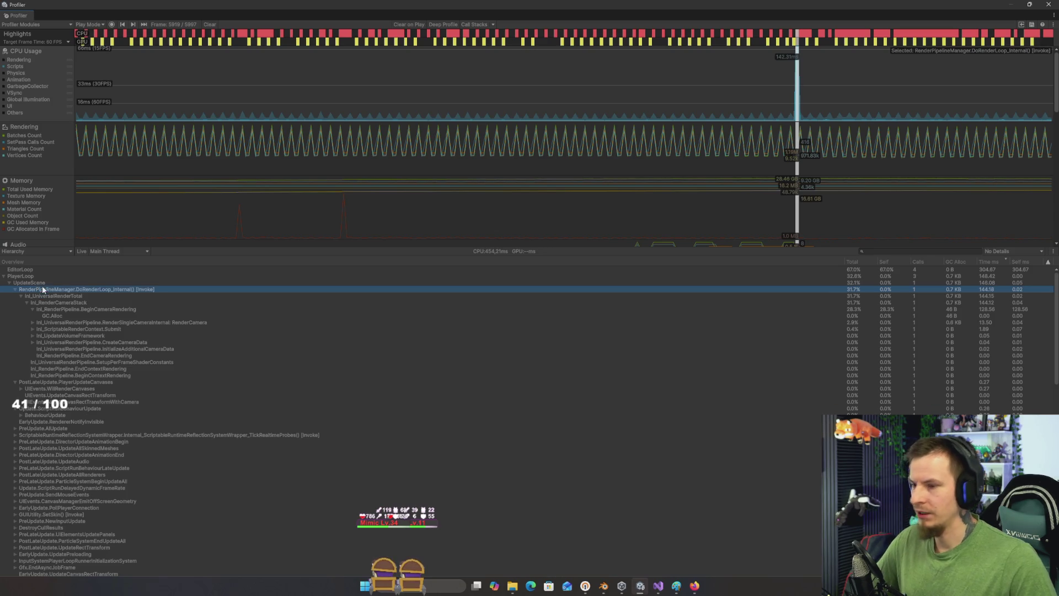
{"action": "left_click", "coordinate": [1049, 4]}
{"action": "left_click", "coordinate": [521, 25]}
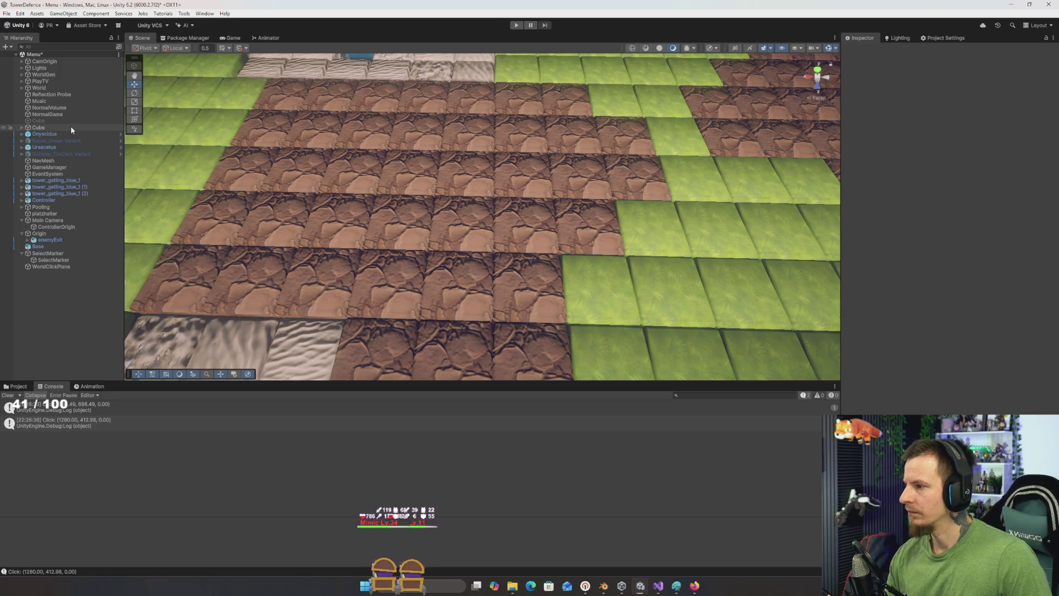
Step: Select CamOrigin to see its Cam Control script, then expand it and pick RenderCamera
{"action": "left_click", "coordinate": [62, 95]}
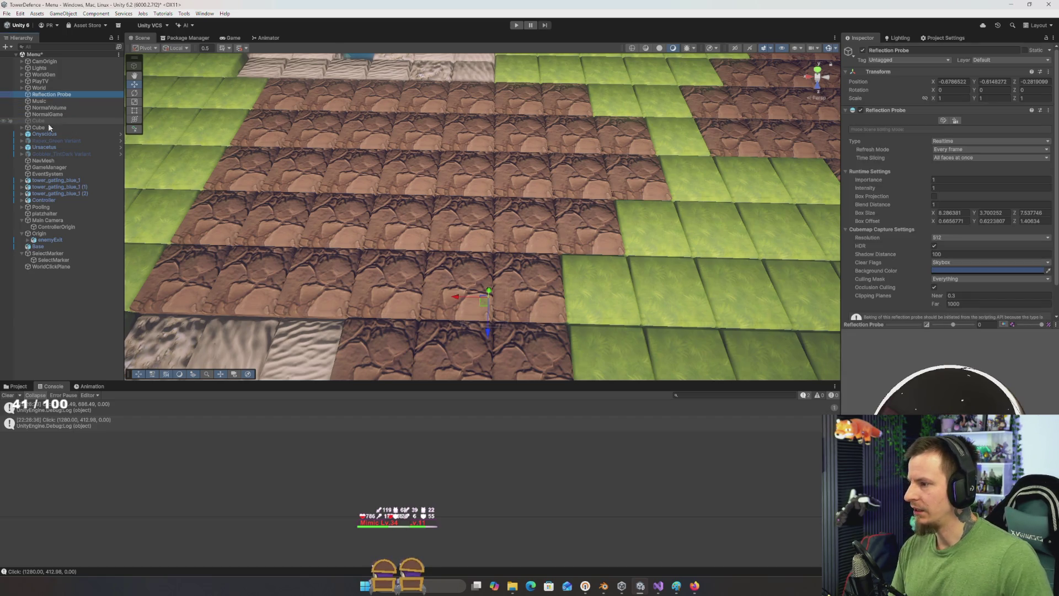
{"action": "left_click", "coordinate": [53, 63]}
{"action": "key", "text": "Right"}
{"action": "left_click", "coordinate": [54, 67]}
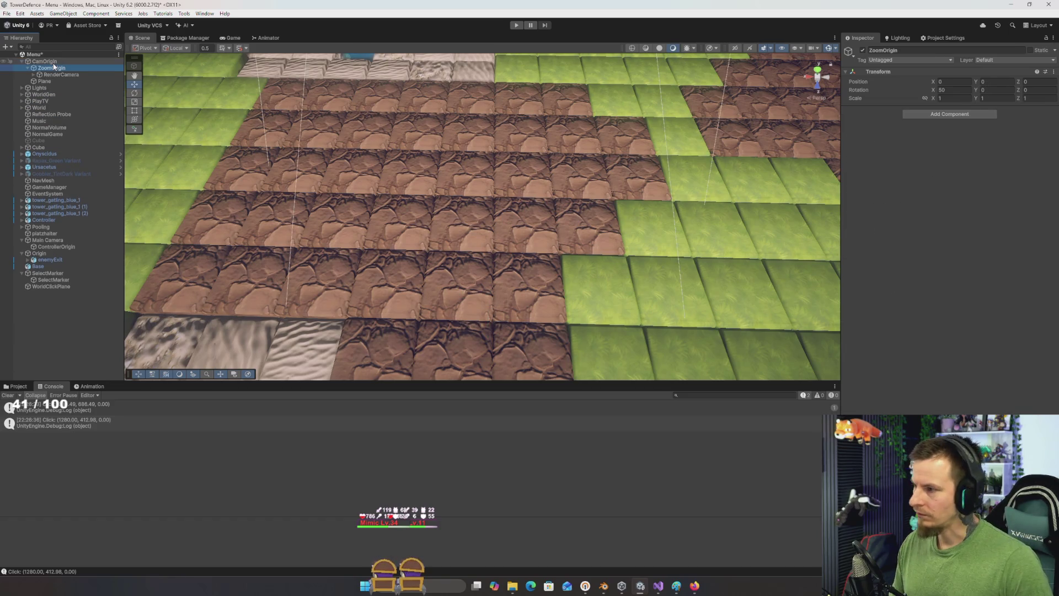
{"action": "key", "text": "Up"}
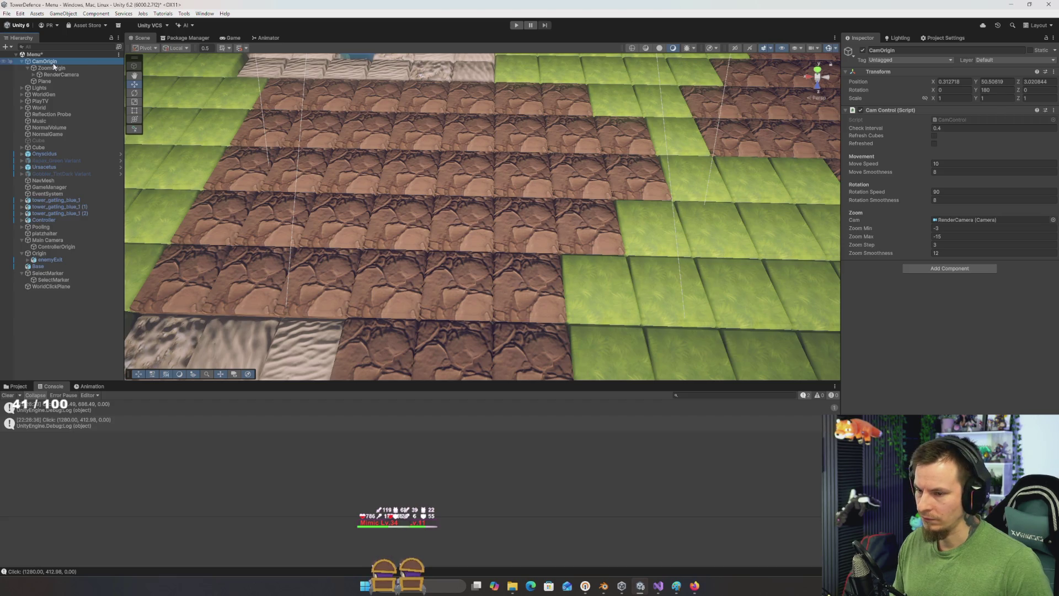
{"action": "key", "text": "Down"}
{"action": "key", "text": "Down"}
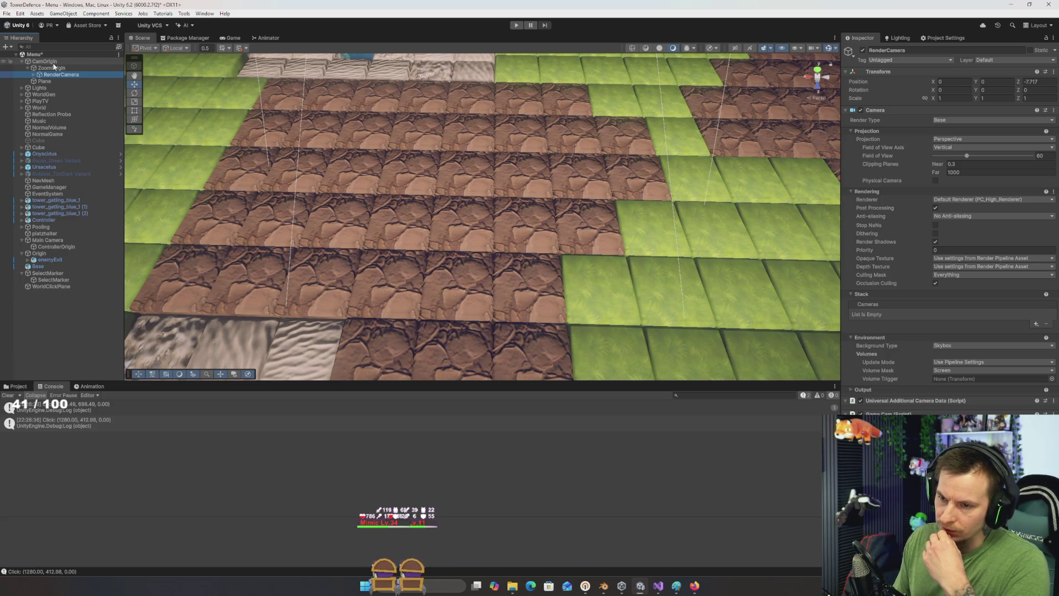
Step: Set RenderCamera's clipping planes to near 1 and far 100
{"action": "left_click", "coordinate": [992, 171]}
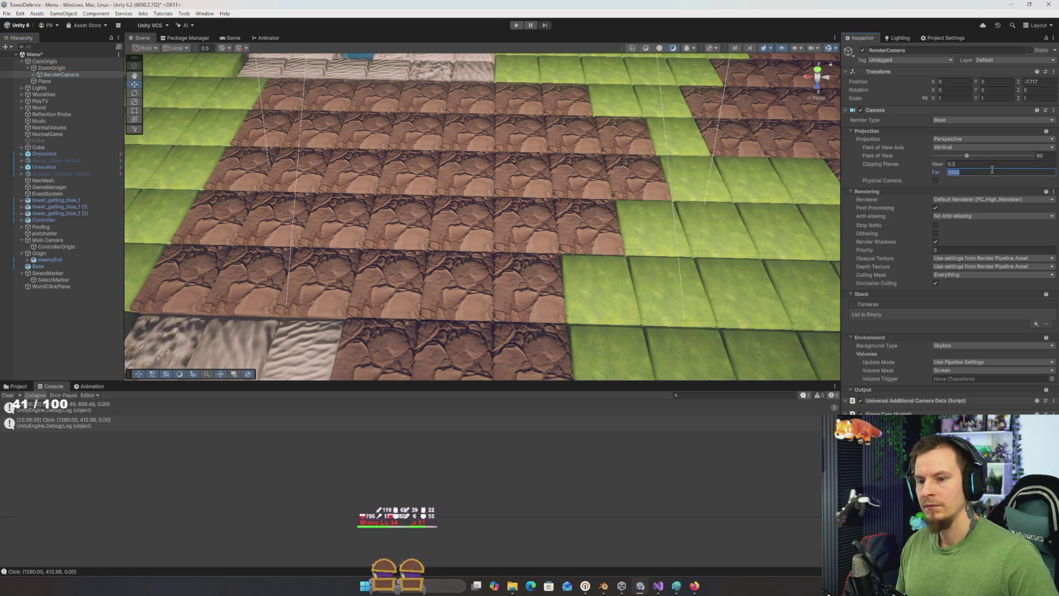
{"action": "type", "text": "100"}
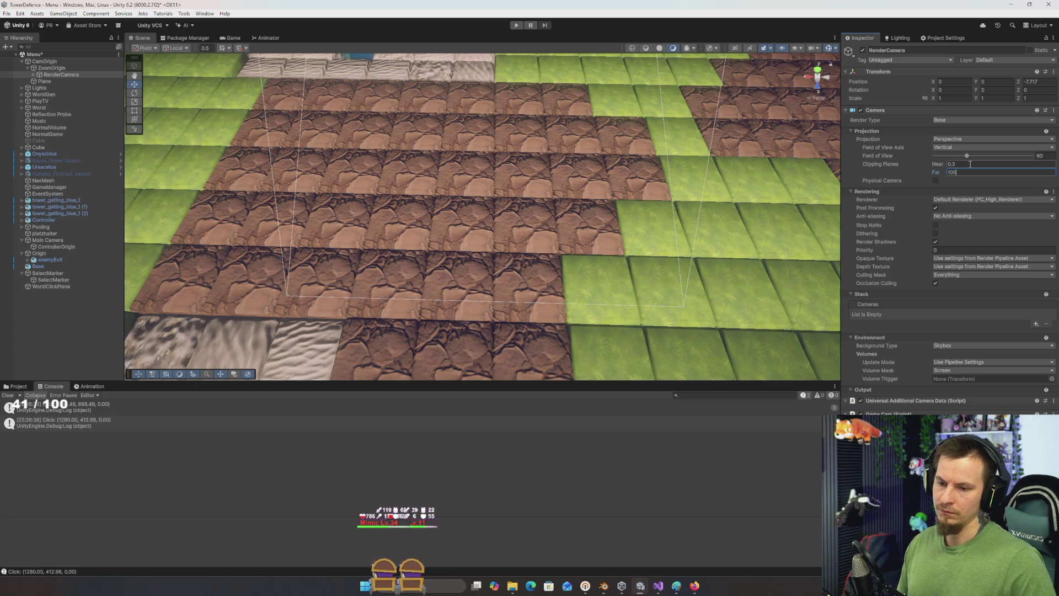
{"action": "left_click", "coordinate": [970, 163]}
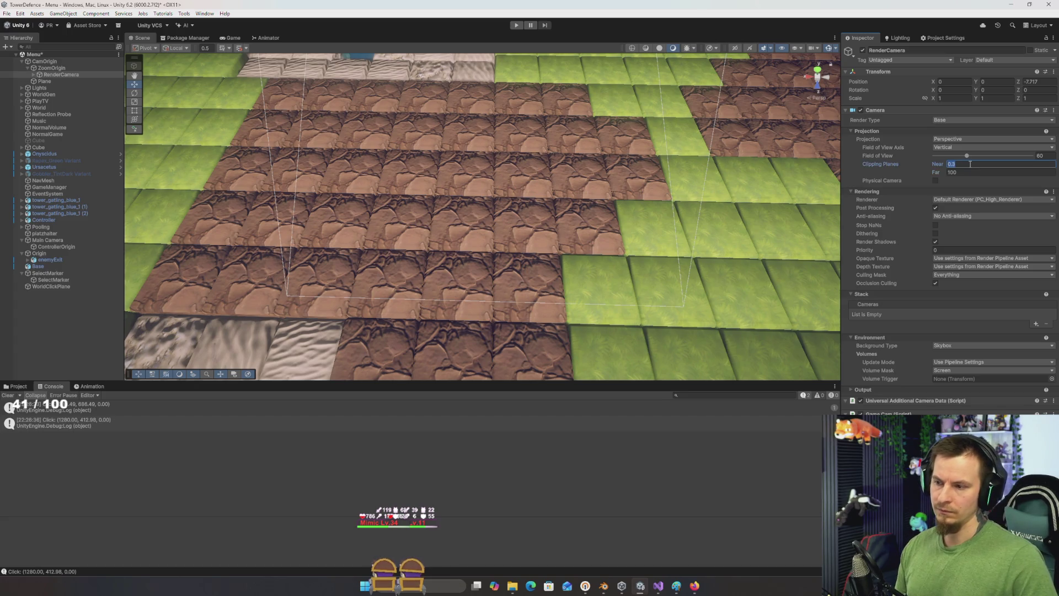
{"action": "type", "text": "1"}
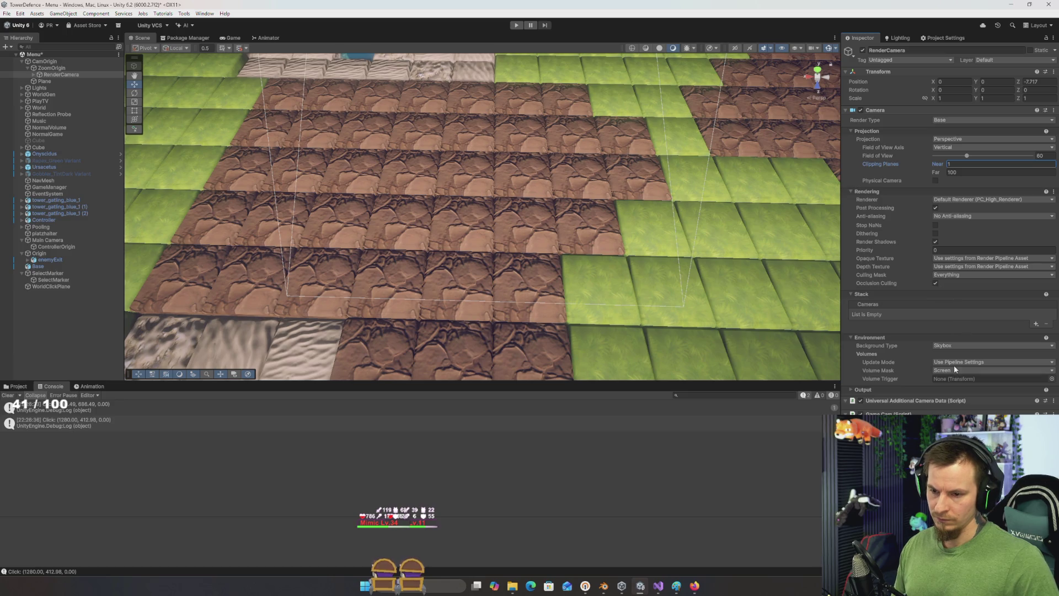
Step: Change the camera background to Solid Color with a near-black colour
{"action": "left_click", "coordinate": [952, 346]}
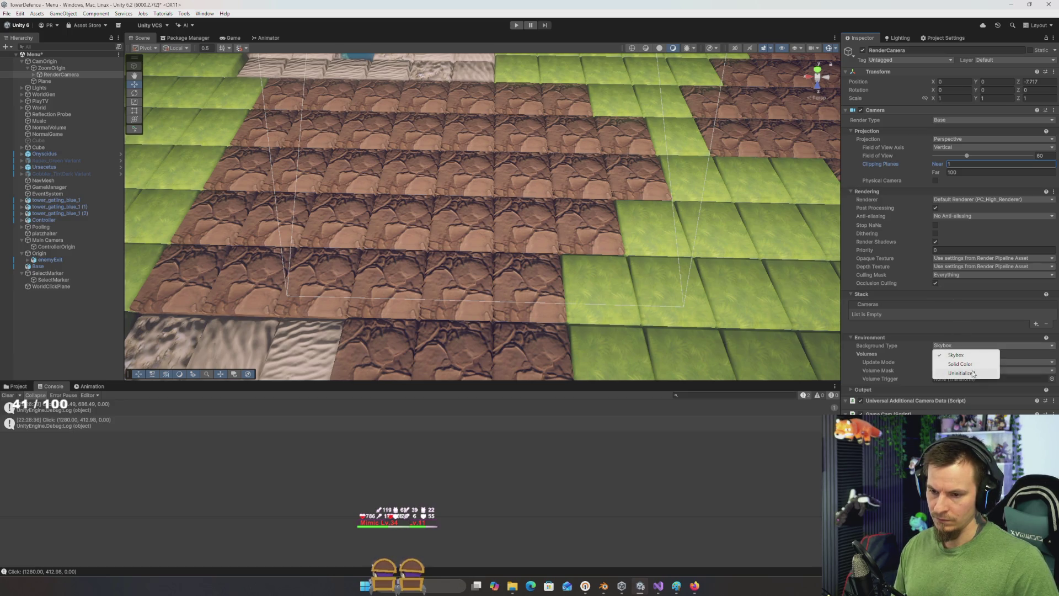
{"action": "left_click", "coordinate": [961, 364]}
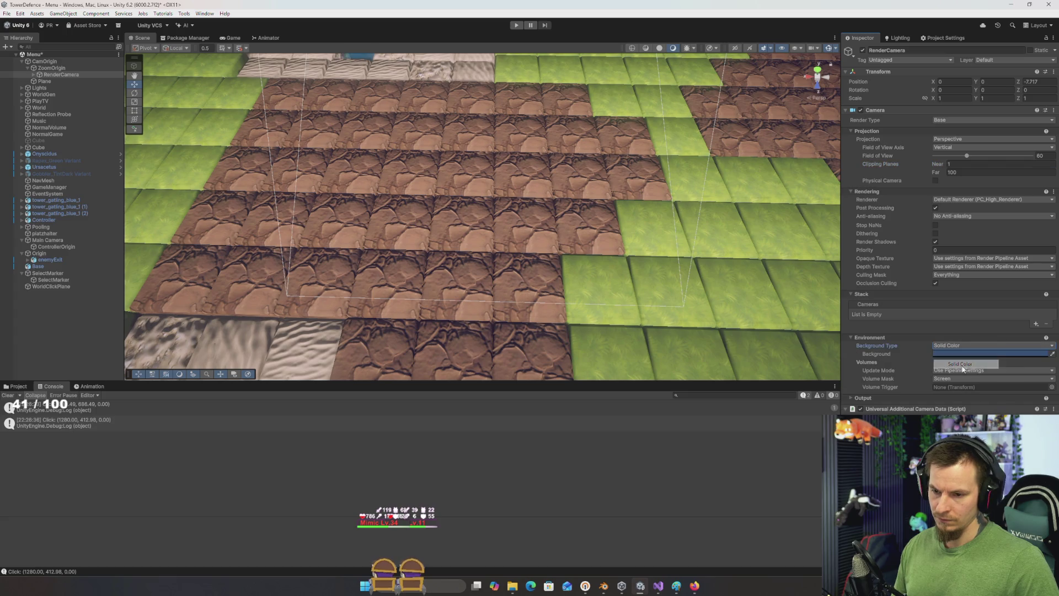
{"action": "left_click", "coordinate": [965, 354]}
{"action": "left_click_drag", "start_coordinate": [997, 377], "coordinate": [989, 395]}
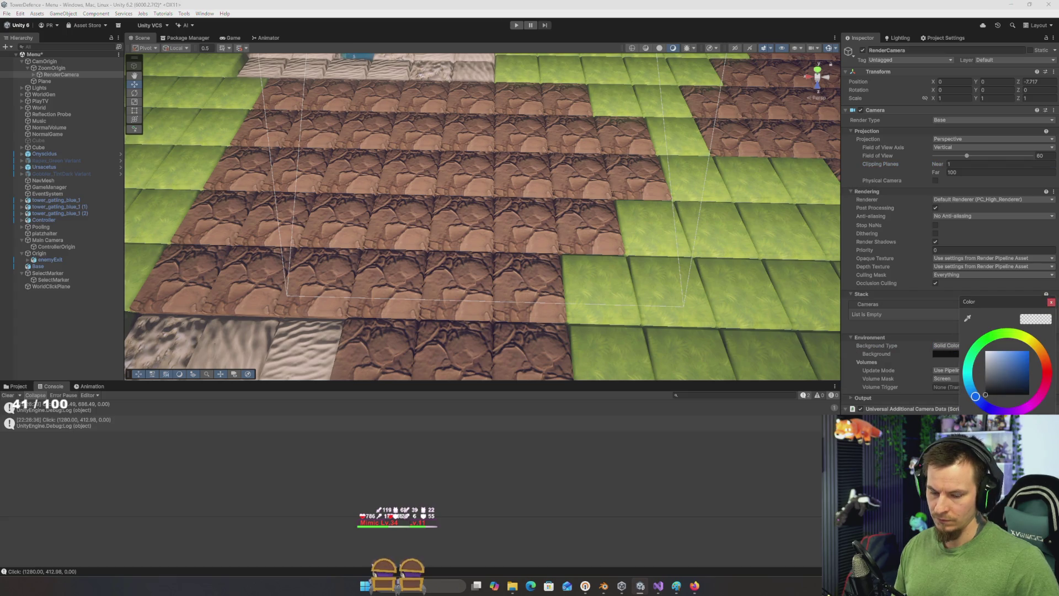
{"action": "key", "text": "Return"}
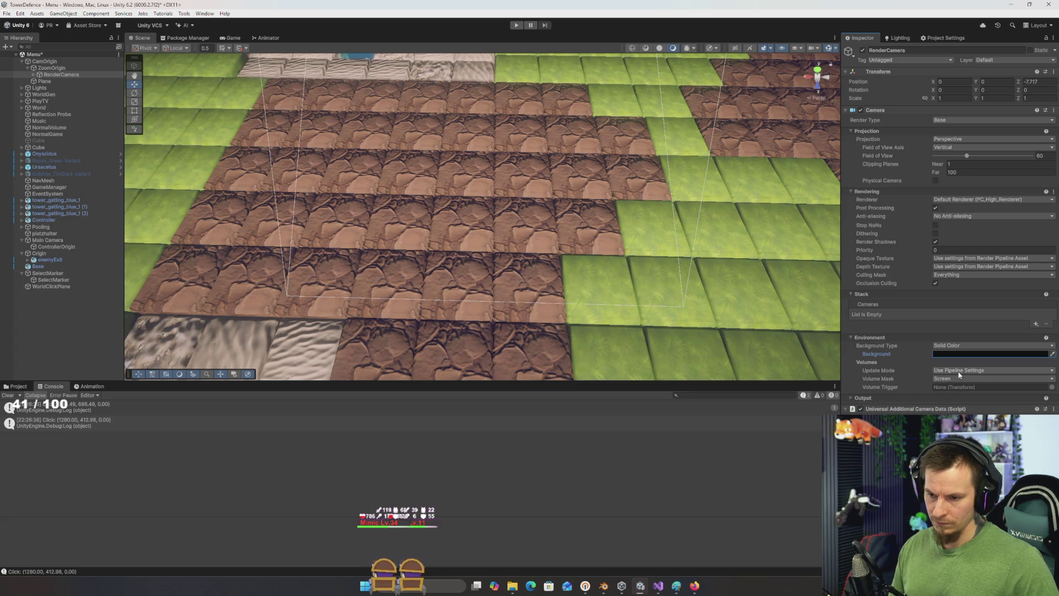
Step: Set volume Update Mode to Via Scripting, leave Volume Mask on Screen, and save the scene
{"action": "left_click", "coordinate": [959, 375]}
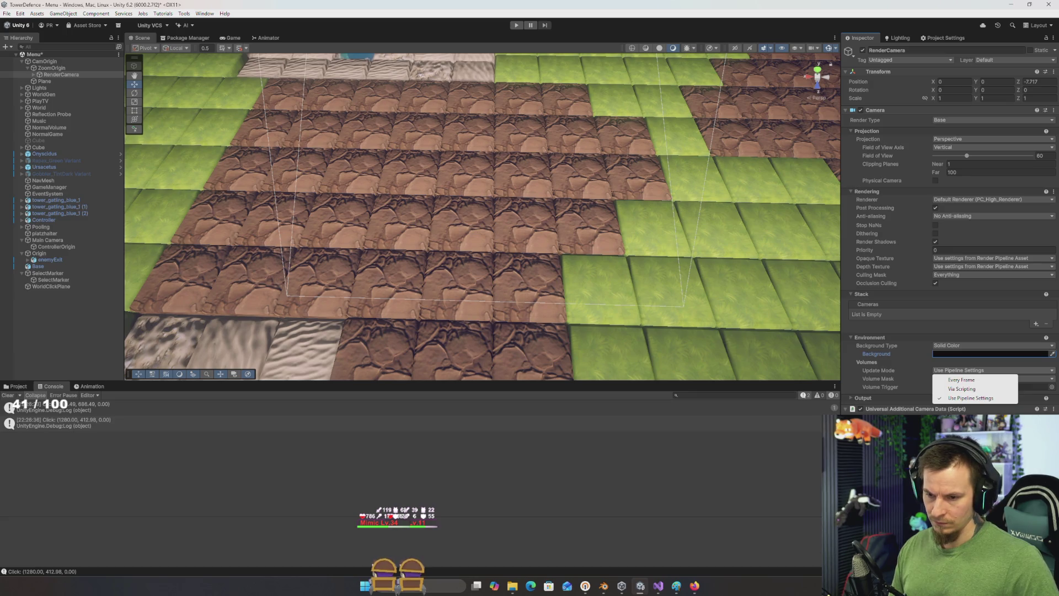
{"action": "key", "text": "Escape"}
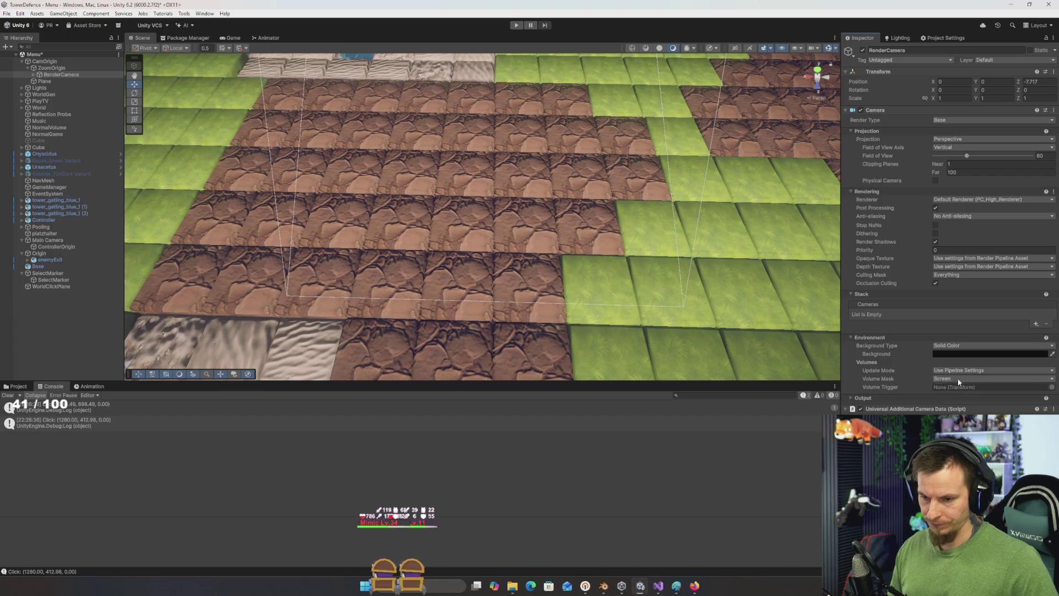
{"action": "left_click", "coordinate": [951, 373]}
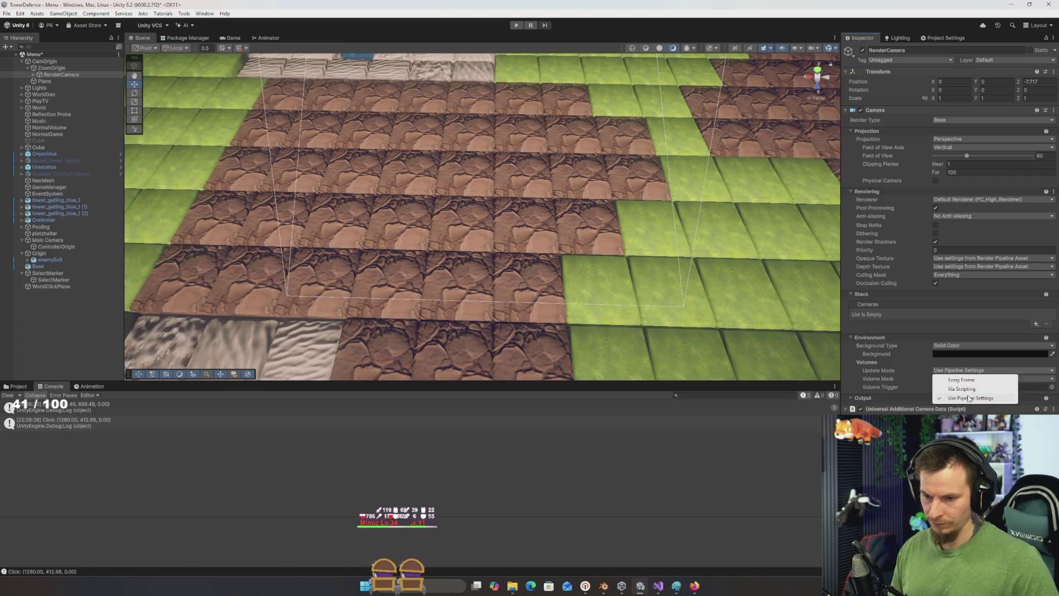
{"action": "left_click", "coordinate": [971, 389]}
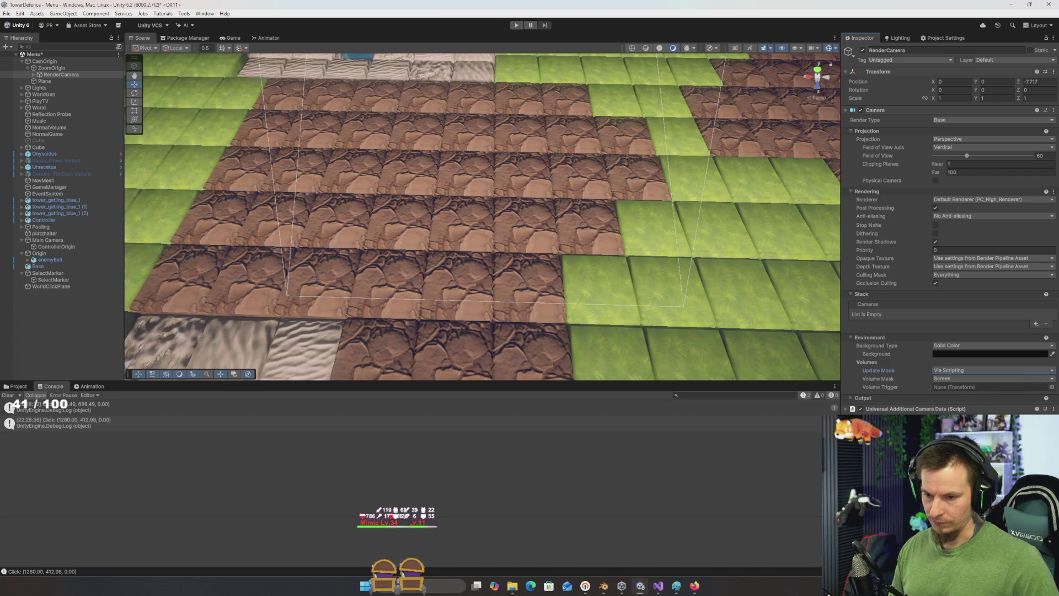
{"action": "left_click", "coordinate": [952, 380]}
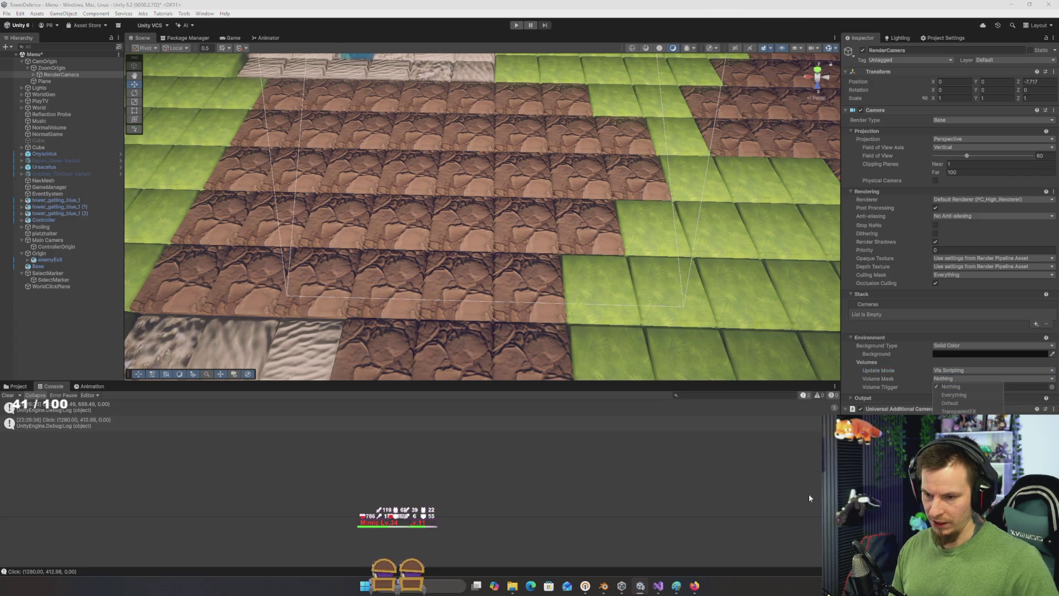
{"action": "left_click", "coordinate": [961, 389]}
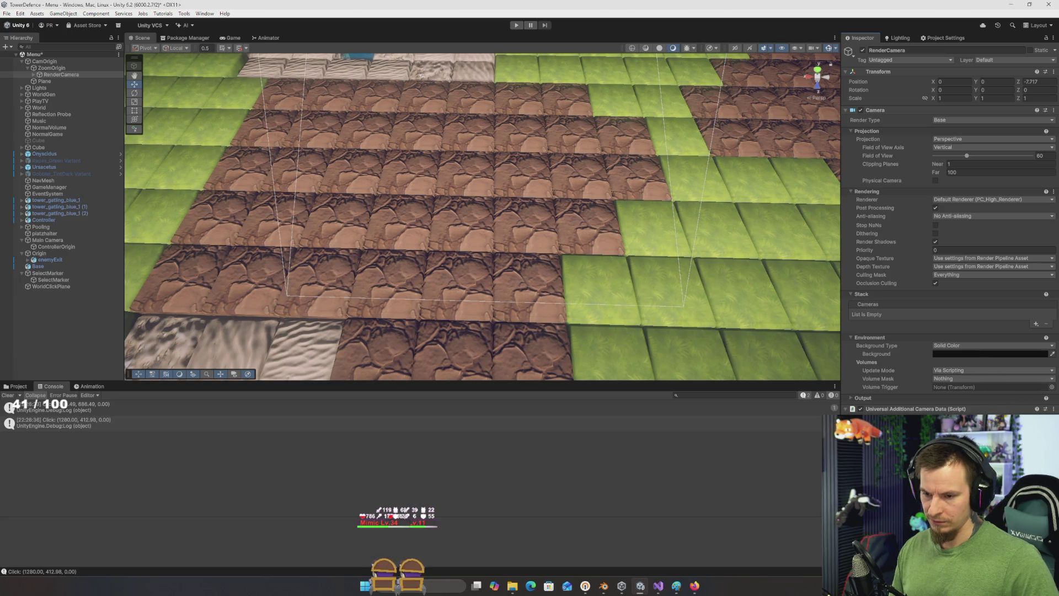
{"action": "left_click", "coordinate": [959, 377]}
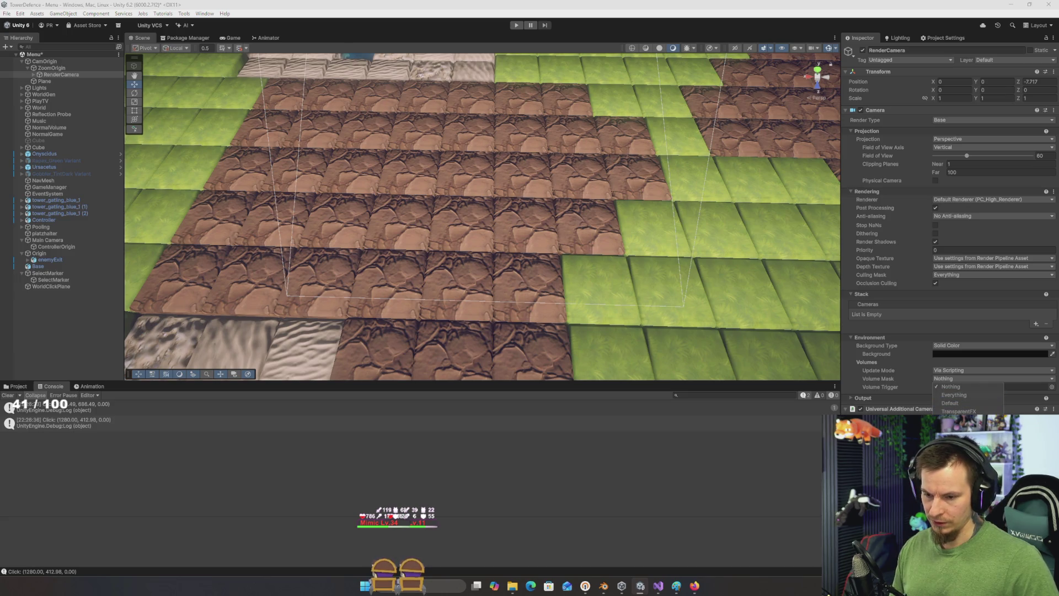
{"action": "key", "text": "Escape"}
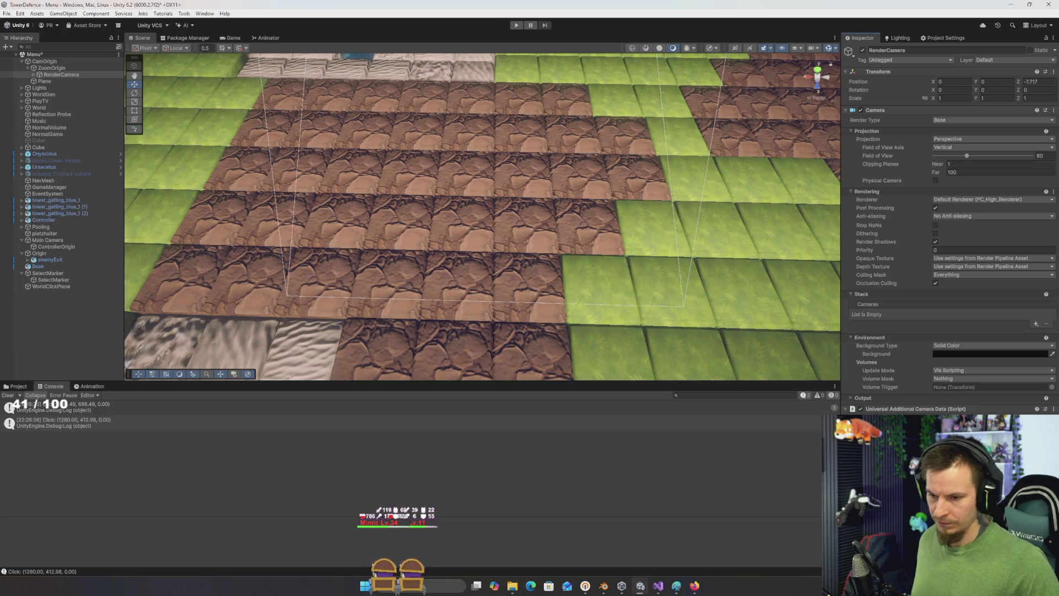
{"action": "key", "text": "ctrl+s"}
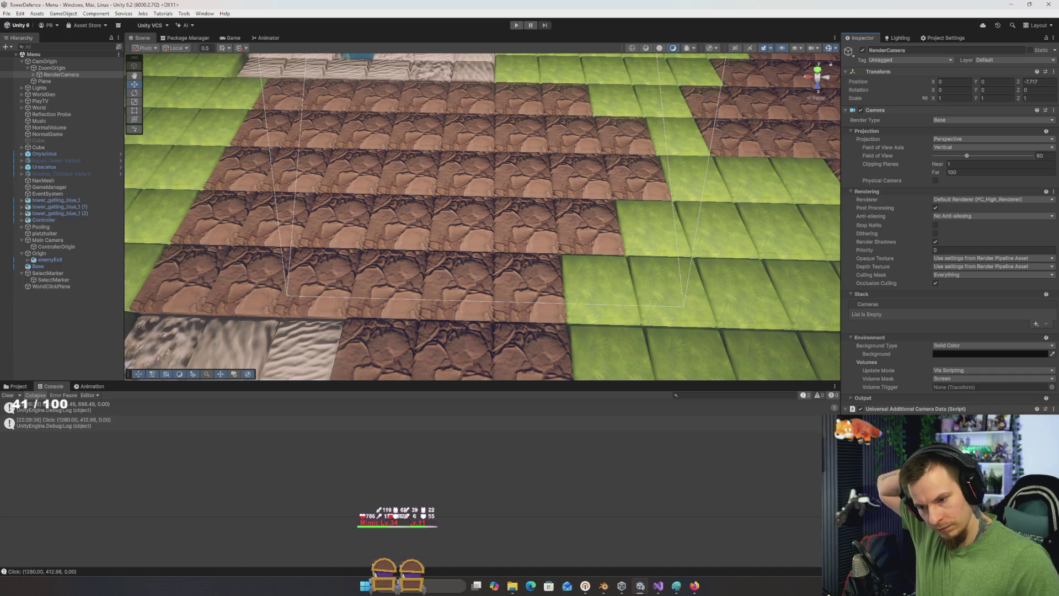
{"action": "key", "text": "alt+Tab"}
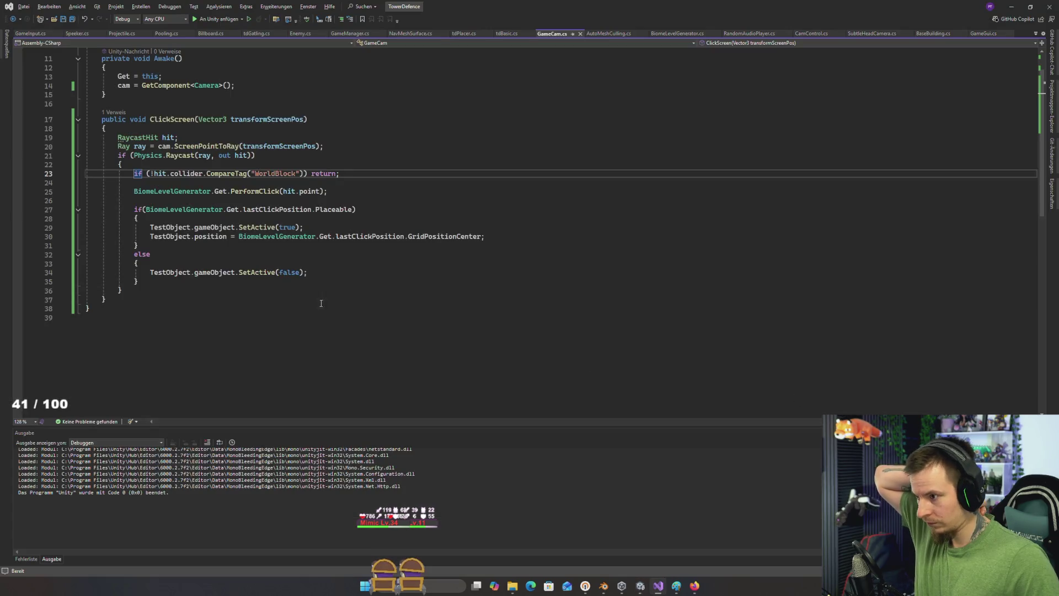
{"action": "scroll", "coordinate": [300, 301], "scroll_direction": "up", "scroll_amount": 4}
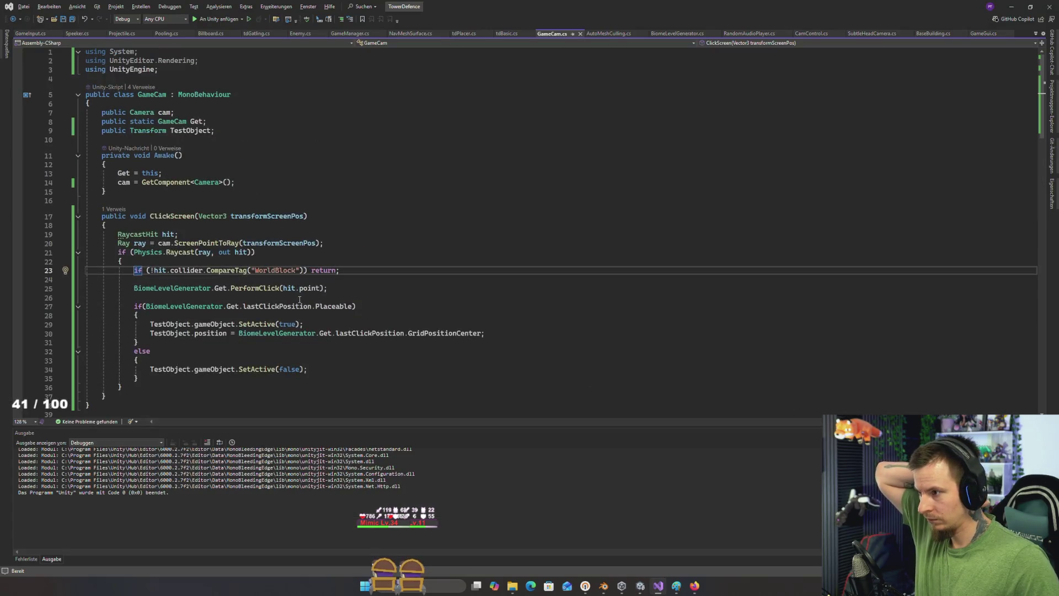
{"action": "key", "text": "alt+Tab"}
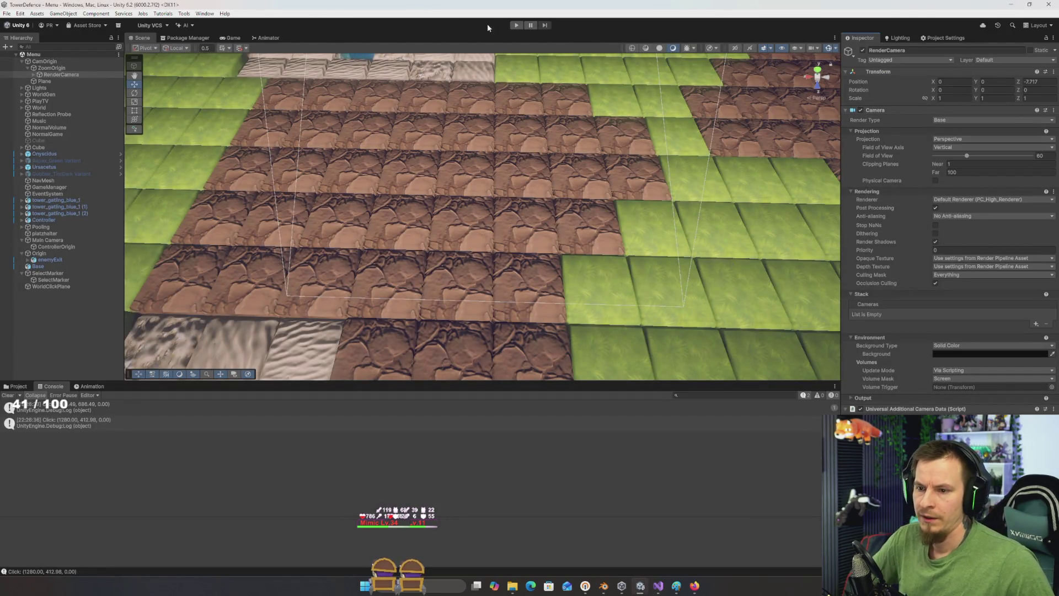
Step: Play the tower-defence game with the Stats overlay on and the Game view enlarged
{"action": "left_click", "coordinate": [517, 25]}
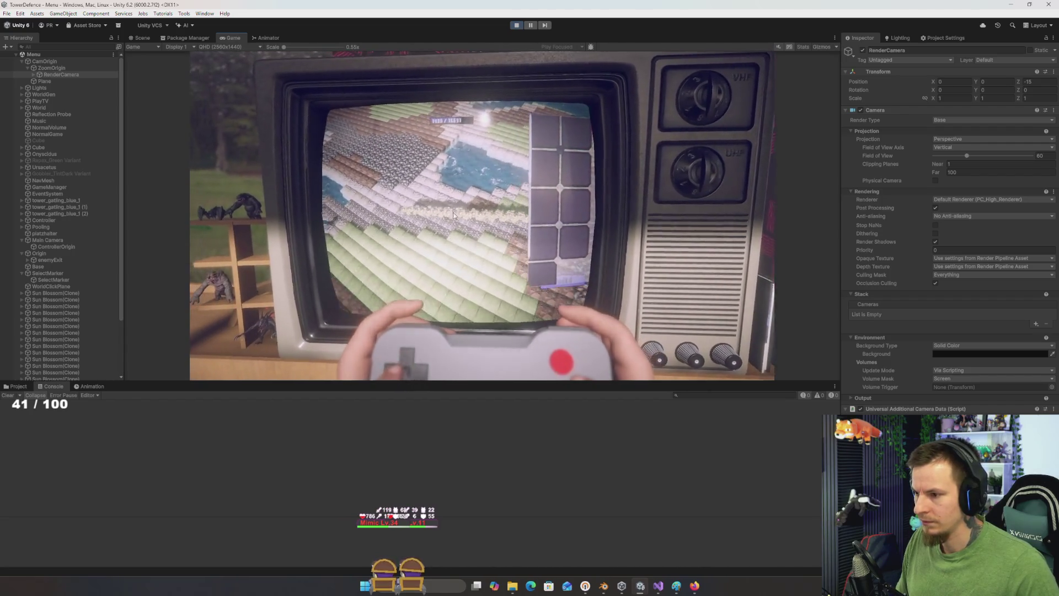
{"action": "left_click", "coordinate": [804, 48]}
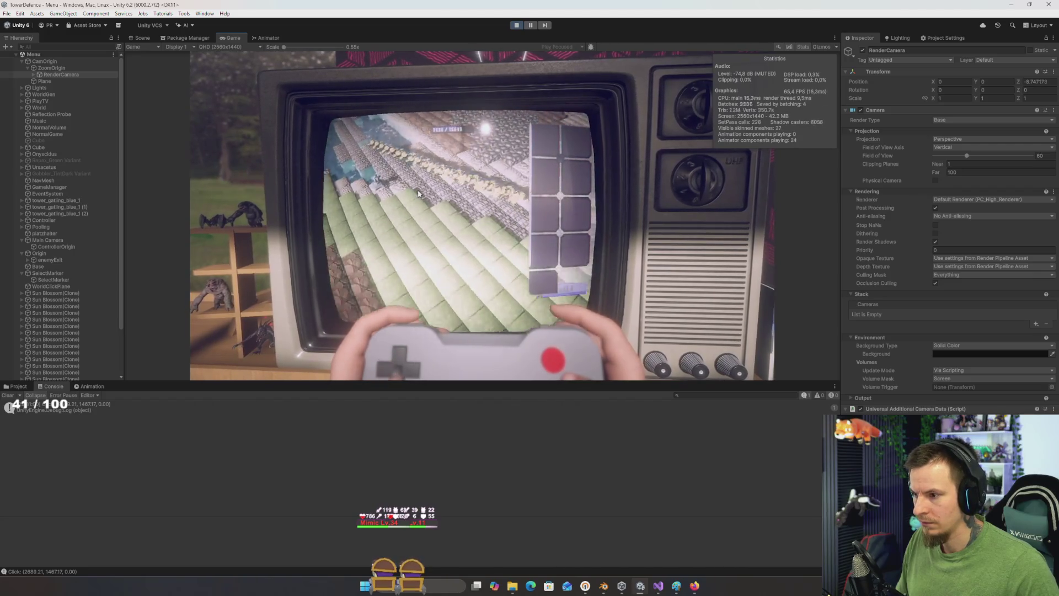
{"action": "left_click_drag", "start_coordinate": [475, 381], "coordinate": [475, 445]}
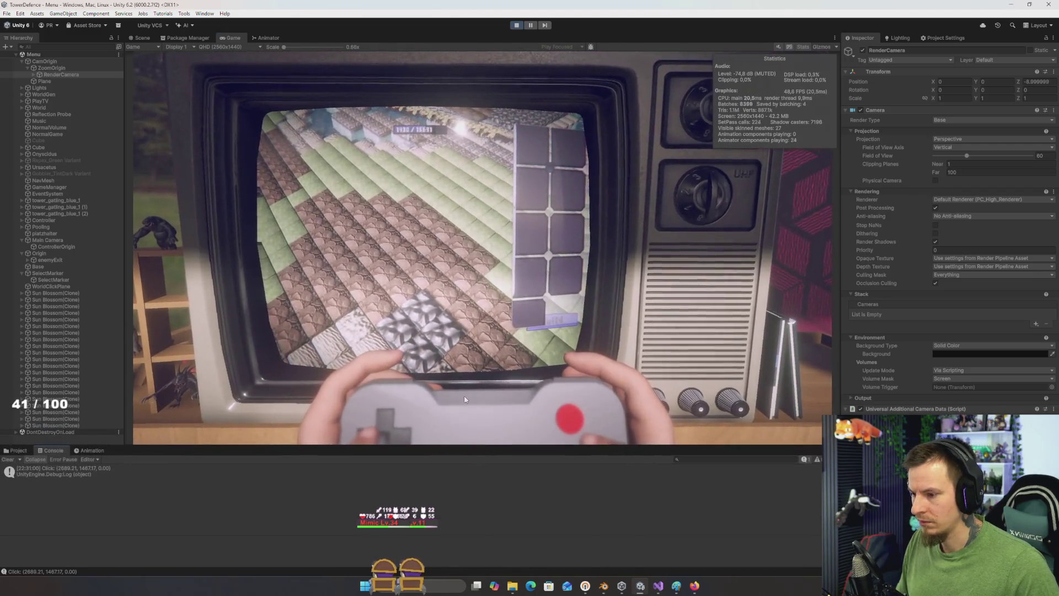
{"action": "left_click", "coordinate": [421, 319]}
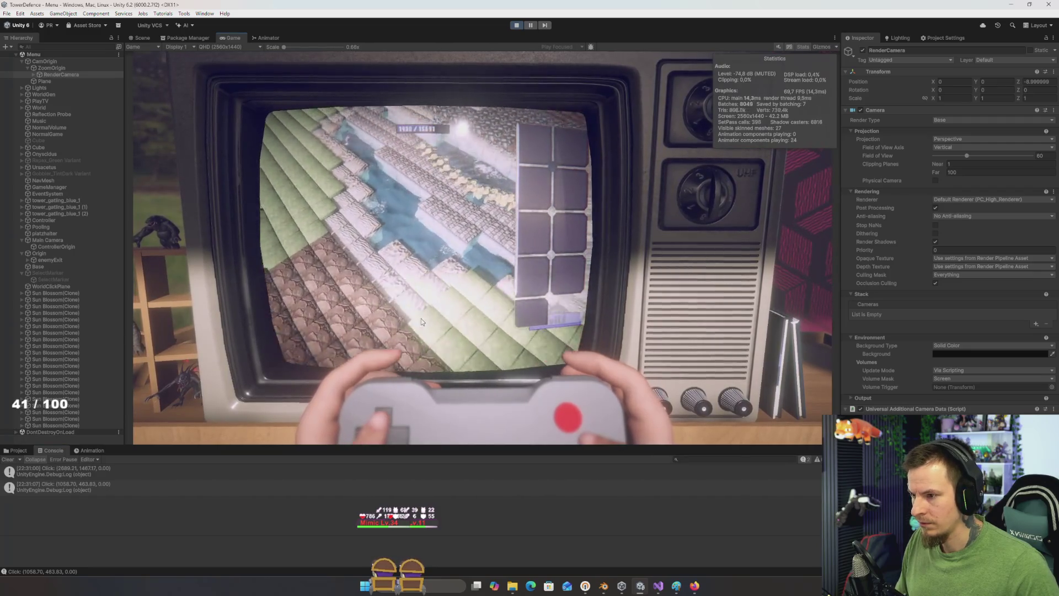
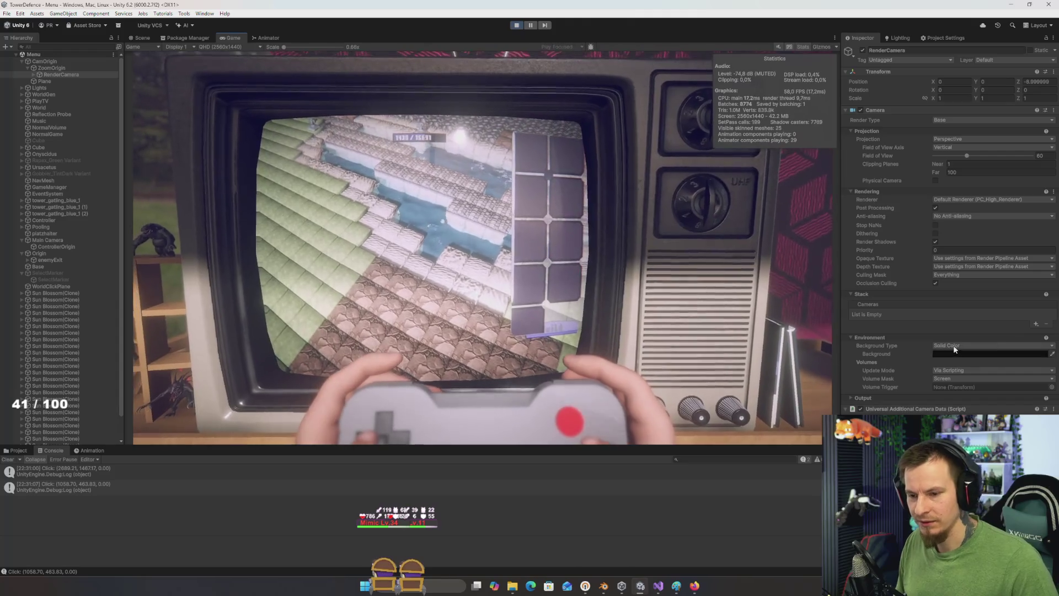
Step: Switch RenderCamera's background type to Skybox, then stop play mode
{"action": "left_click", "coordinate": [954, 345]}
{"action": "left_click", "coordinate": [956, 355]}
{"action": "left_click", "coordinate": [433, 257]}
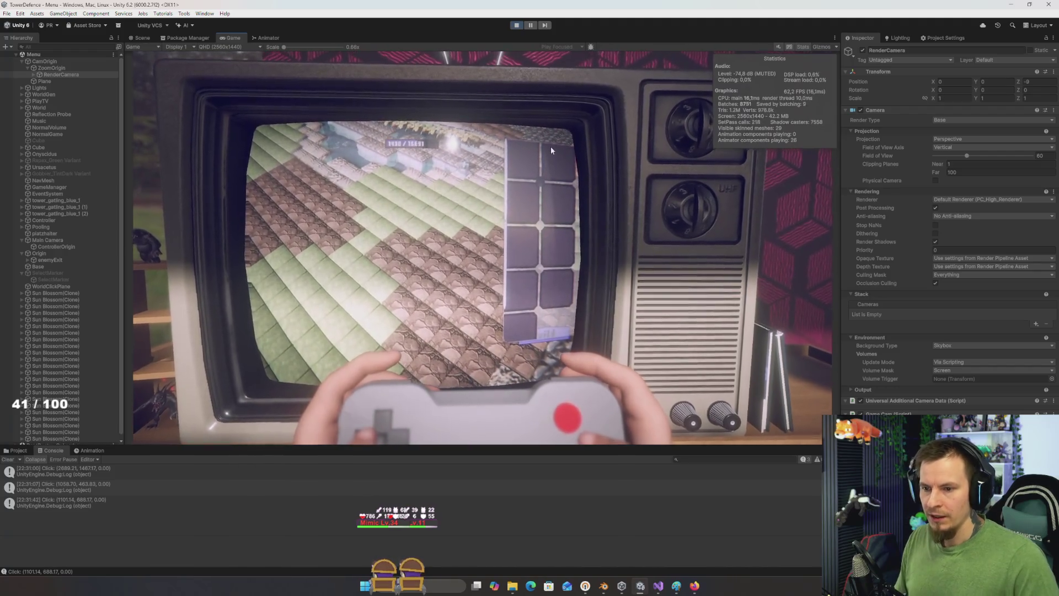
{"action": "left_click", "coordinate": [518, 26]}
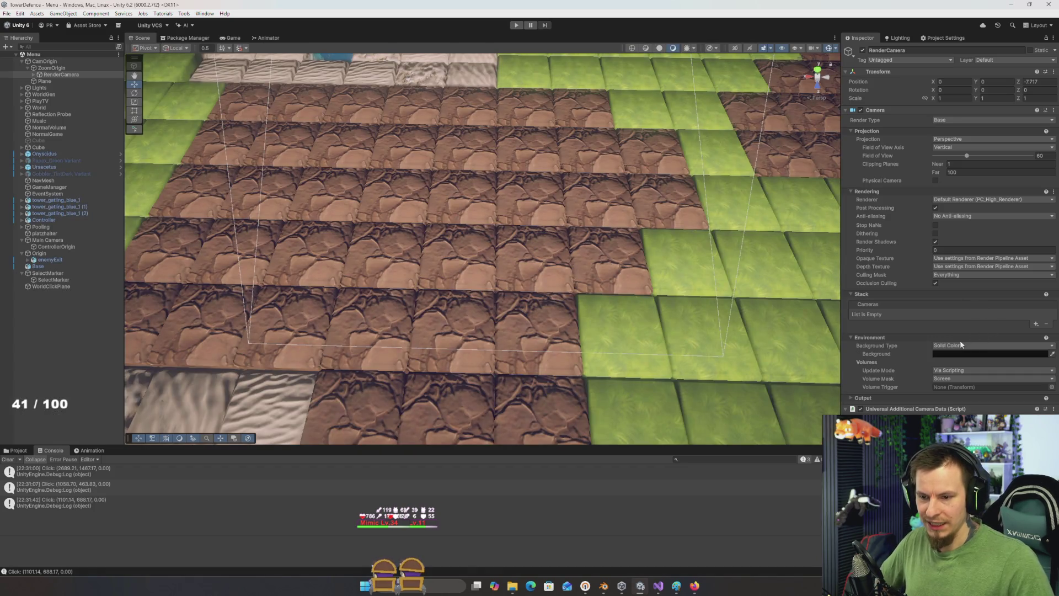
{"action": "left_click_drag", "start_coordinate": [711, 280], "coordinate": [659, 268]}
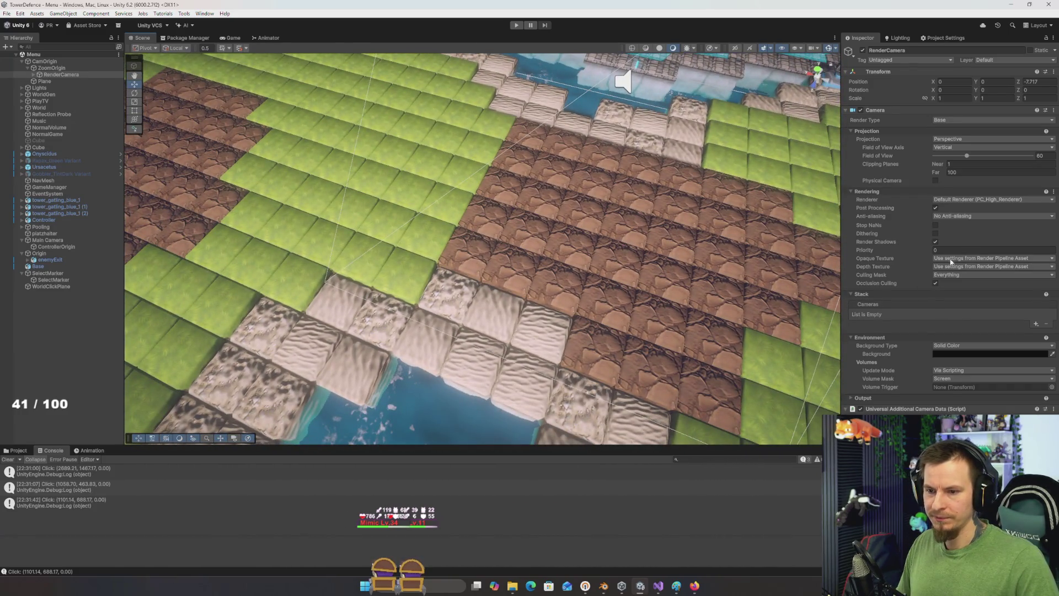
{"action": "left_click", "coordinate": [958, 200]}
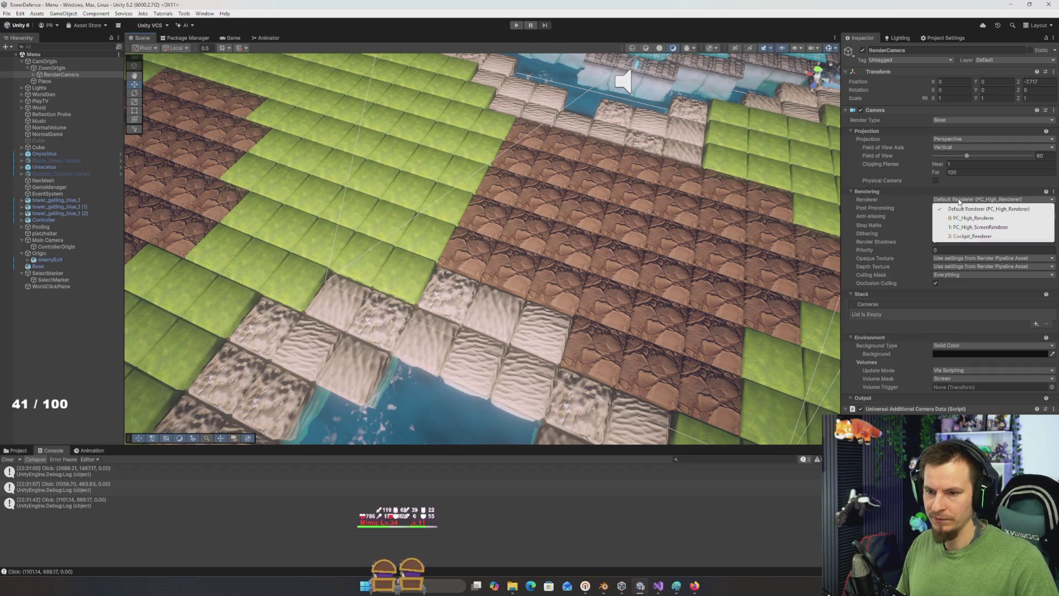
{"action": "left_click", "coordinate": [799, 219]}
{"action": "right_click", "coordinate": [779, 213]}
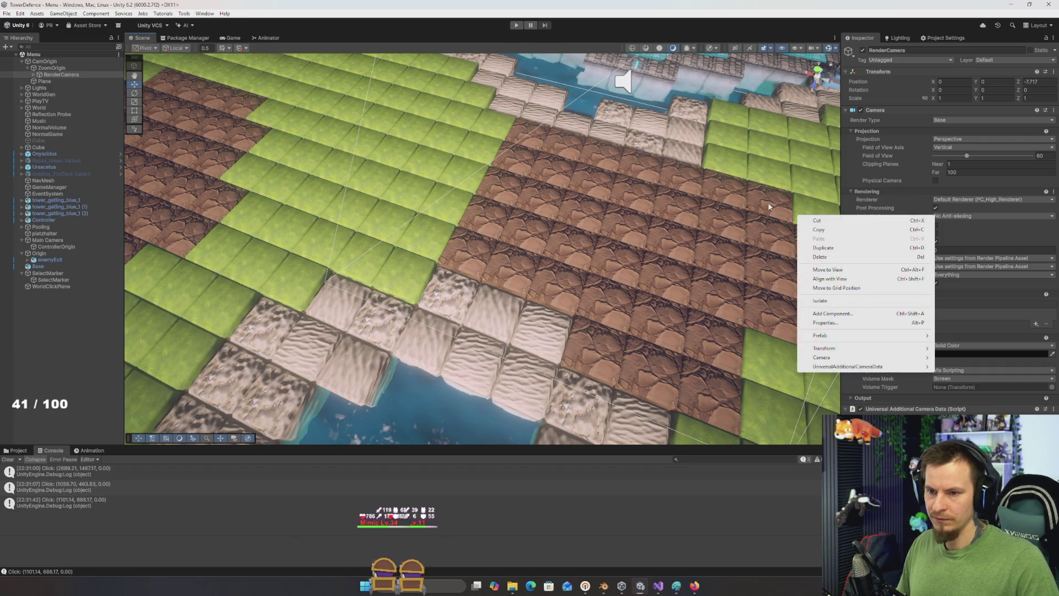
{"action": "mouse_move", "coordinate": [779, 212]}
{"action": "left_mouse_down"}
{"action": "mouse_move", "coordinate": [632, 147]}
{"action": "mouse_move", "coordinate": [656, 140]}
{"action": "left_mouse_up"}
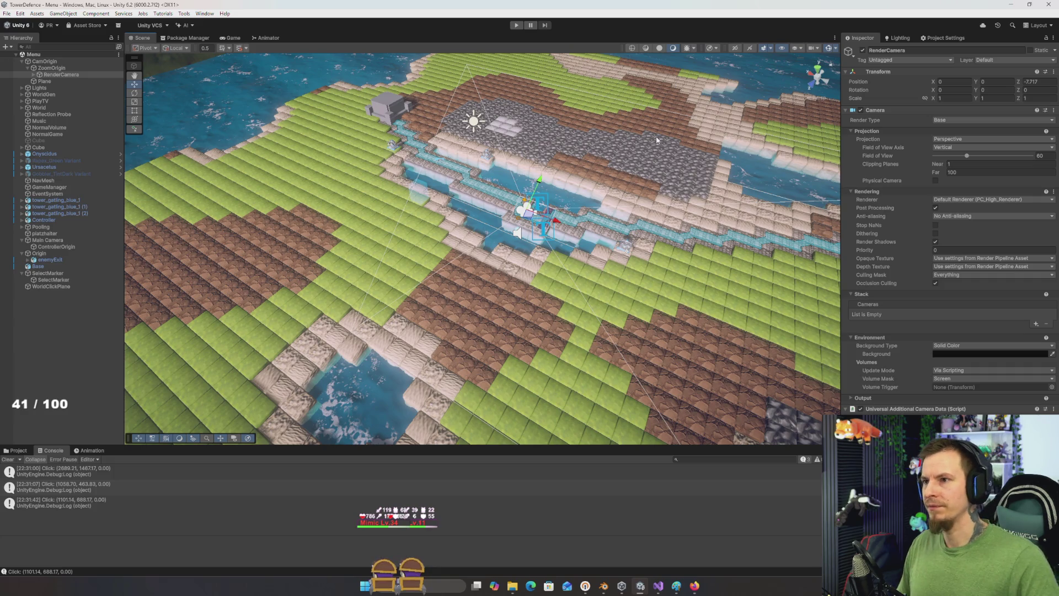
{"action": "left_click_drag", "start_coordinate": [639, 174], "coordinate": [628, 178]}
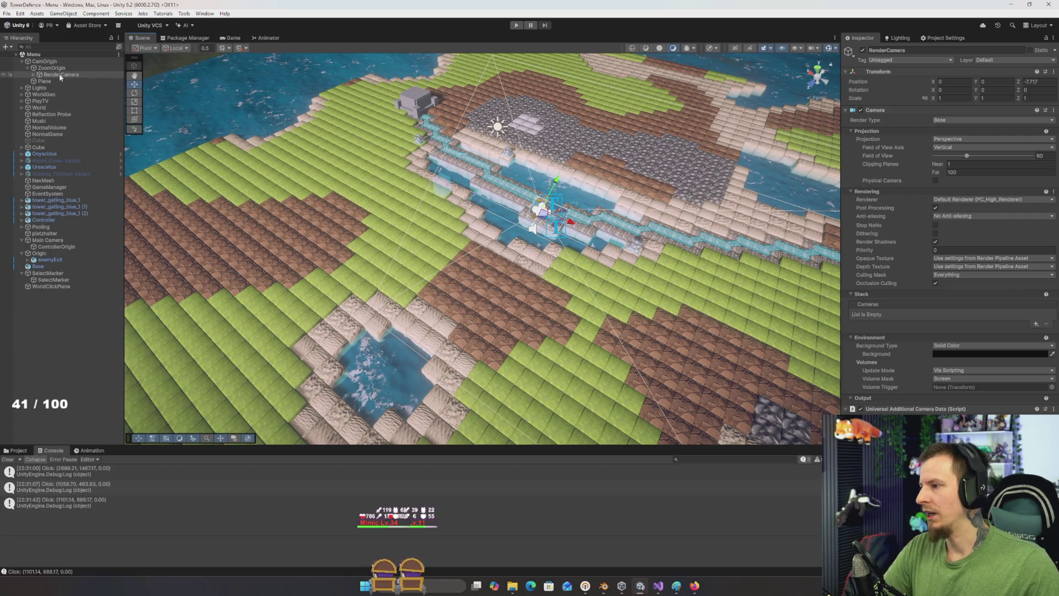
{"action": "key", "text": "Right"}
{"action": "key", "text": "Down"}
Step: Deactivate the Scroll View panel under GameCanvas so it is hidden
{"action": "key", "text": "Right"}
{"action": "key", "text": "Down"}
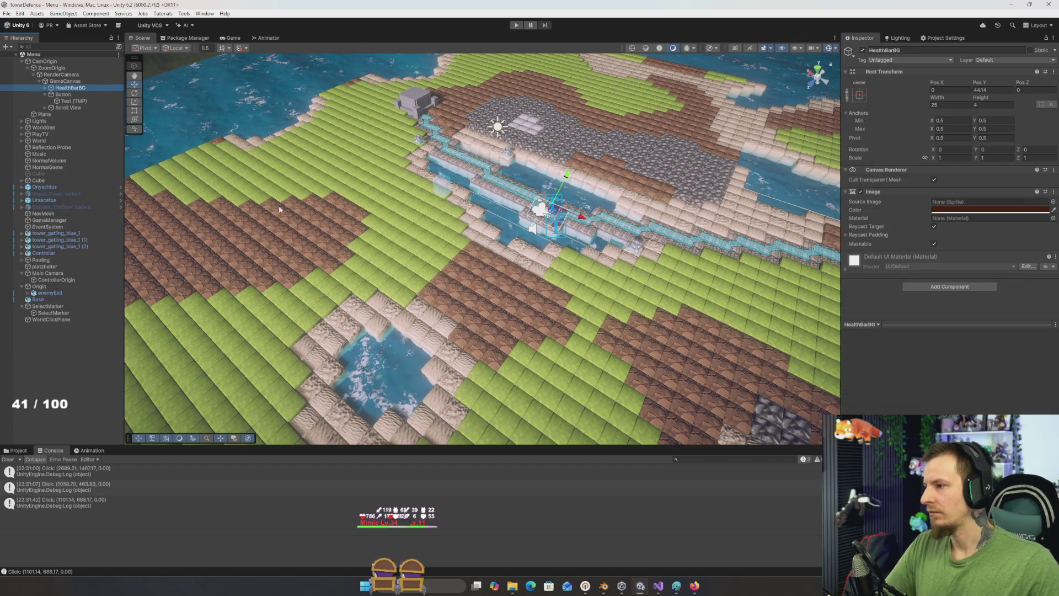
{"action": "key", "text": "f"}
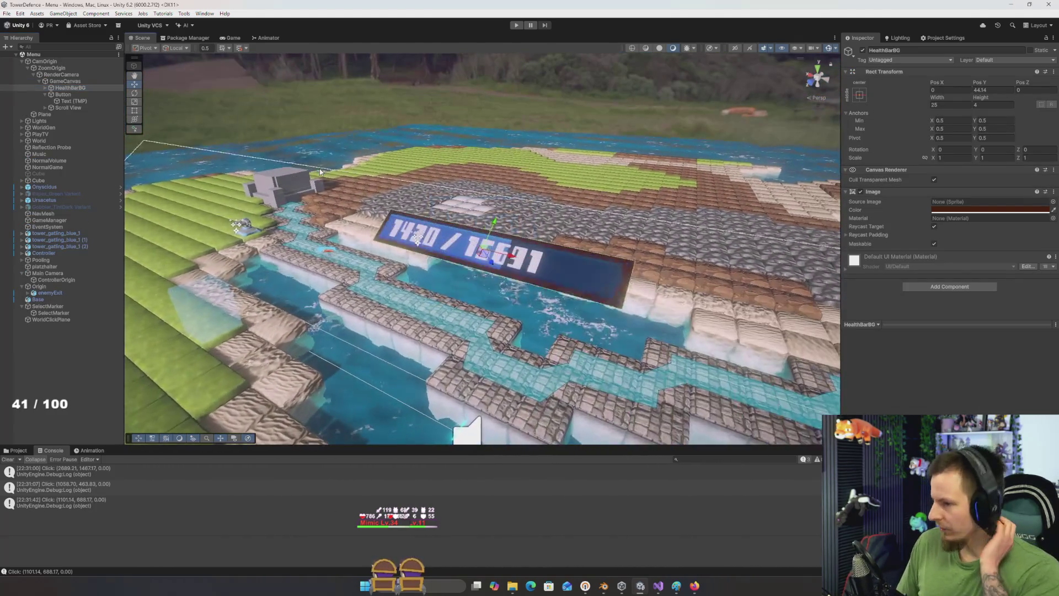
{"action": "mouse_move", "coordinate": [407, 222]}
{"action": "left_mouse_down"}
{"action": "mouse_move", "coordinate": [479, 247]}
{"action": "mouse_move", "coordinate": [474, 263]}
{"action": "left_mouse_up"}
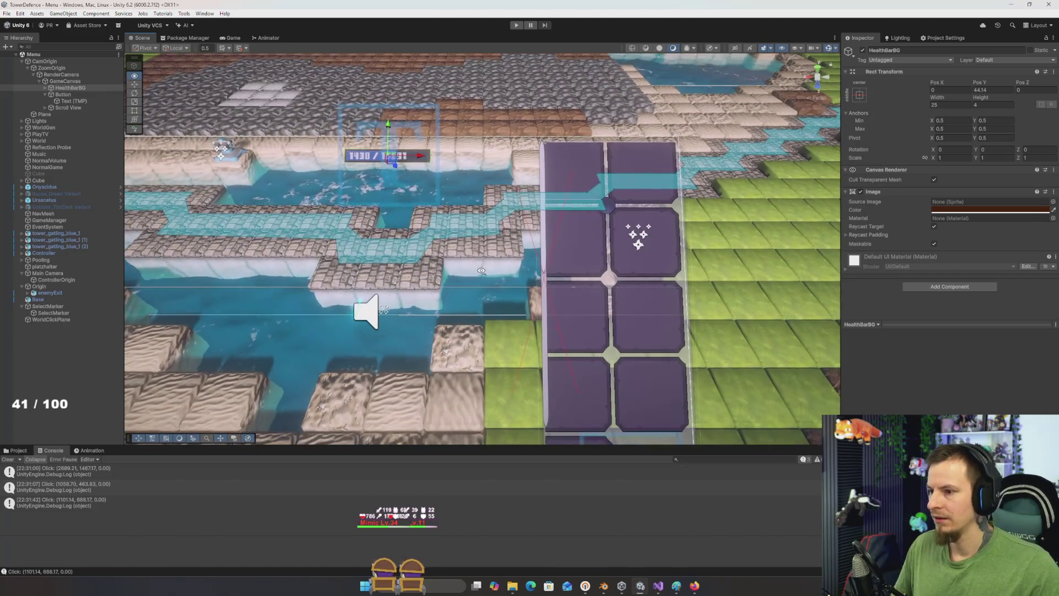
{"action": "left_click", "coordinate": [94, 101]}
{"action": "left_click", "coordinate": [109, 108]}
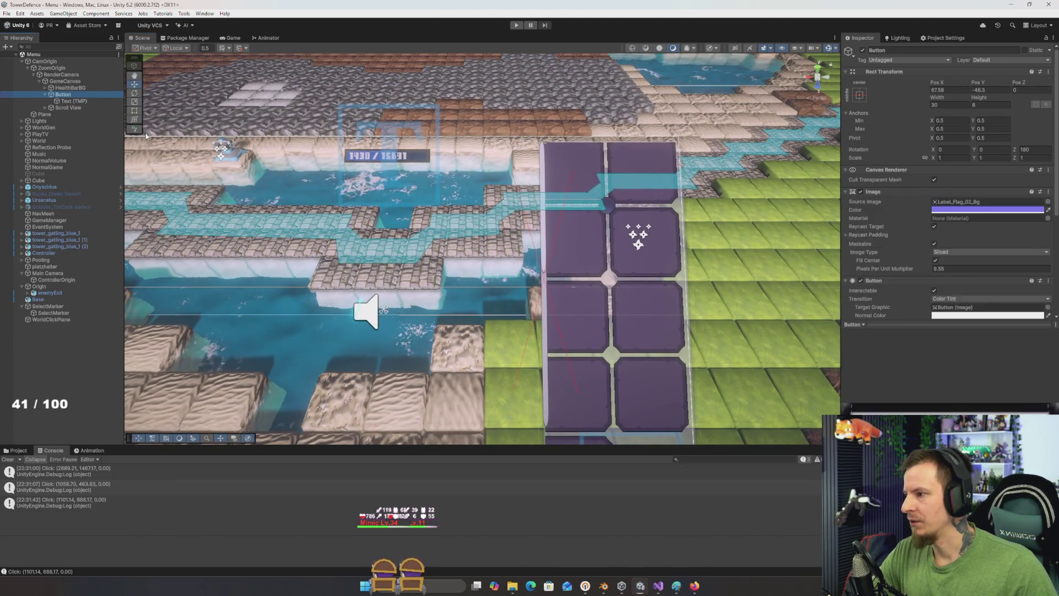
{"action": "left_click", "coordinate": [862, 50]}
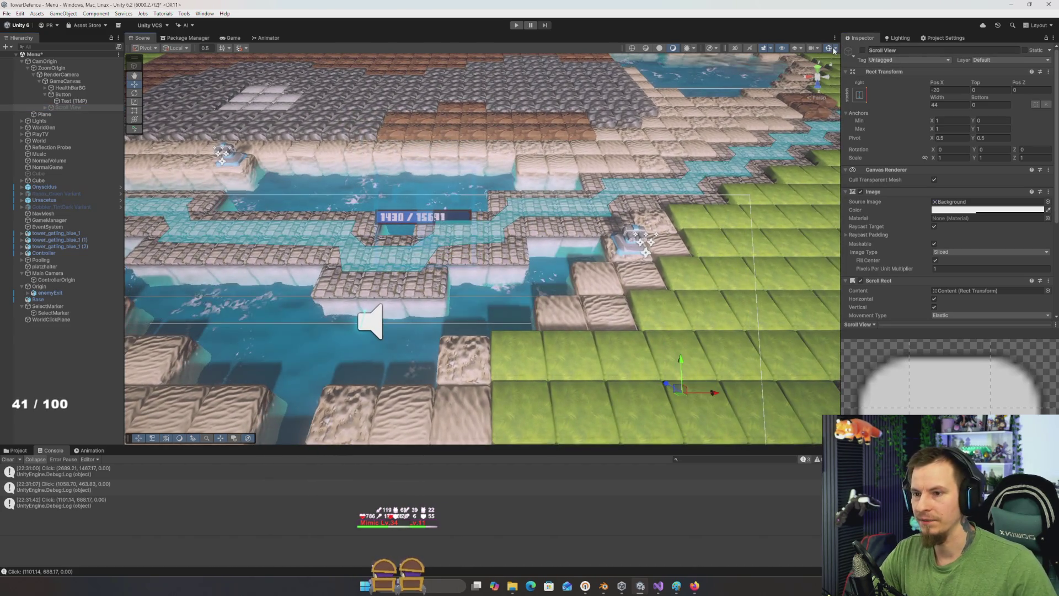
Step: Toggle the scene gizmos and bring the health bar's 1430 / 15691 label into view
{"action": "key", "text": "ctrl+shift+g"}
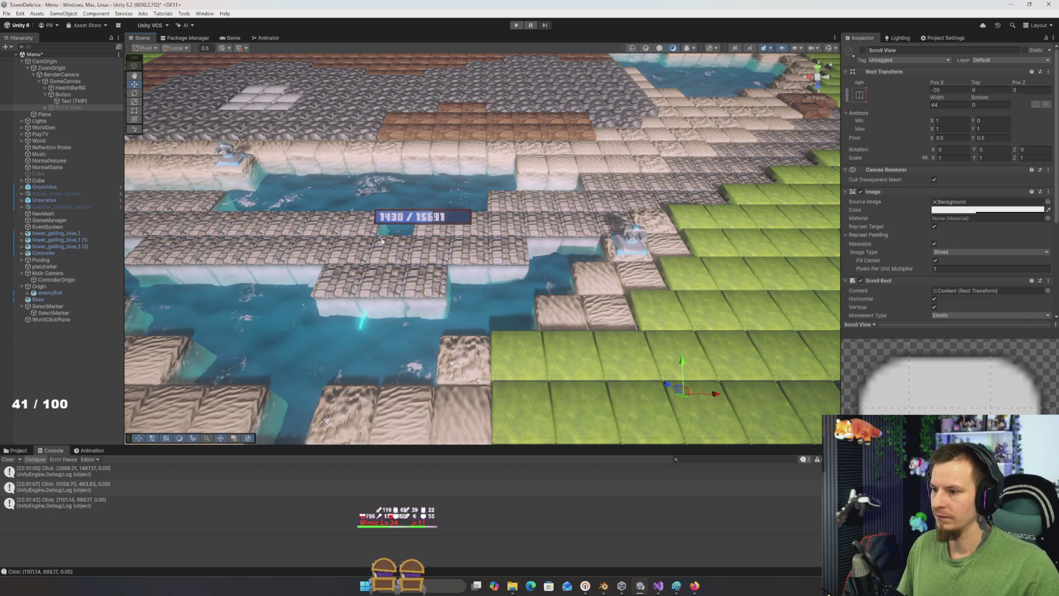
{"action": "left_click", "coordinate": [446, 223]}
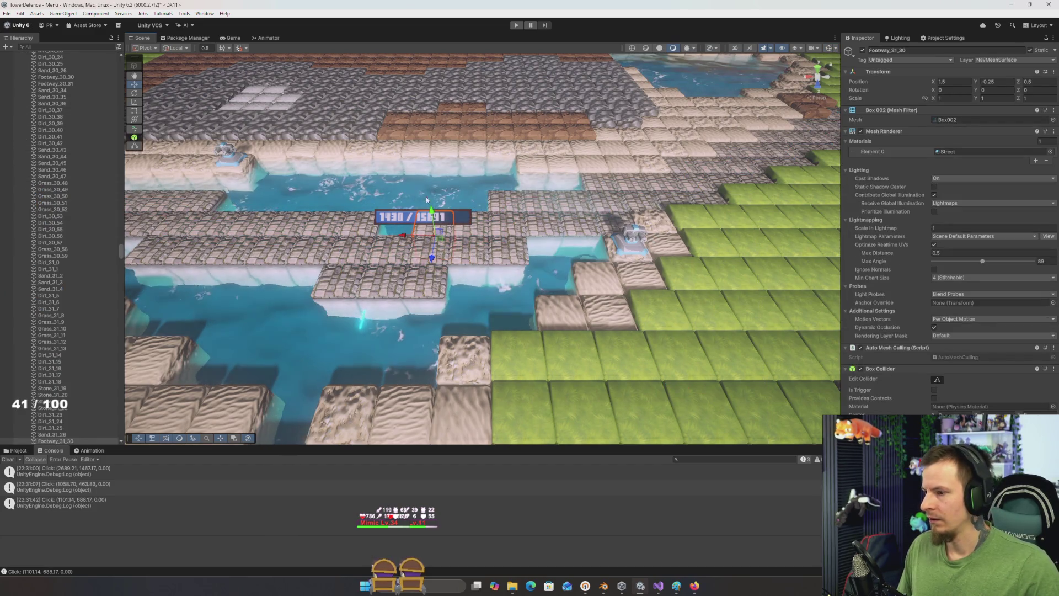
{"action": "left_click", "coordinate": [406, 221]}
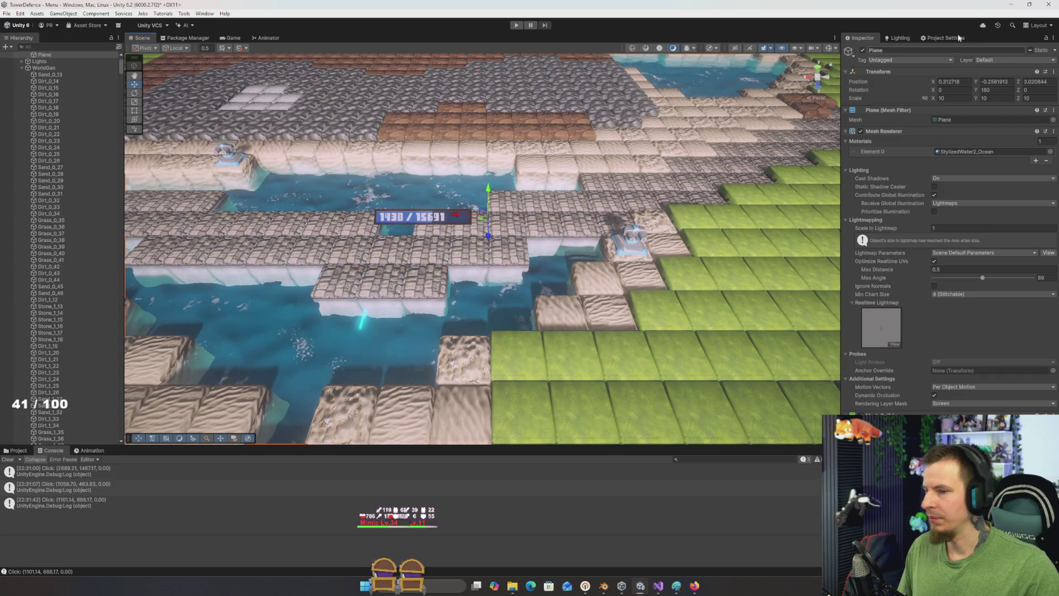
{"action": "left_click", "coordinate": [828, 48]}
{"action": "left_click", "coordinate": [436, 217]}
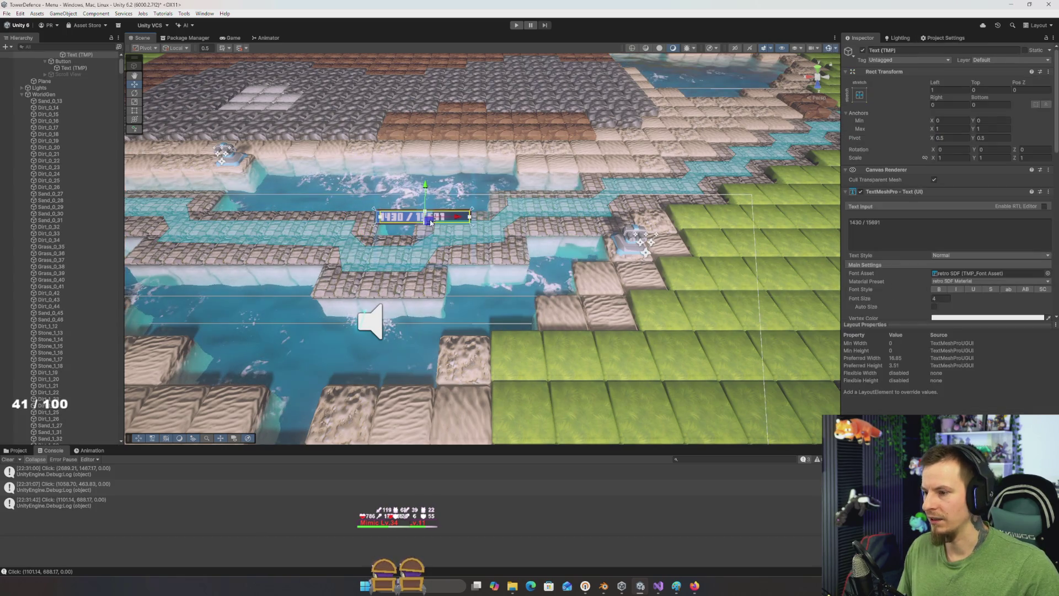
{"action": "left_click_drag", "start_coordinate": [509, 221], "coordinate": [395, 233]}
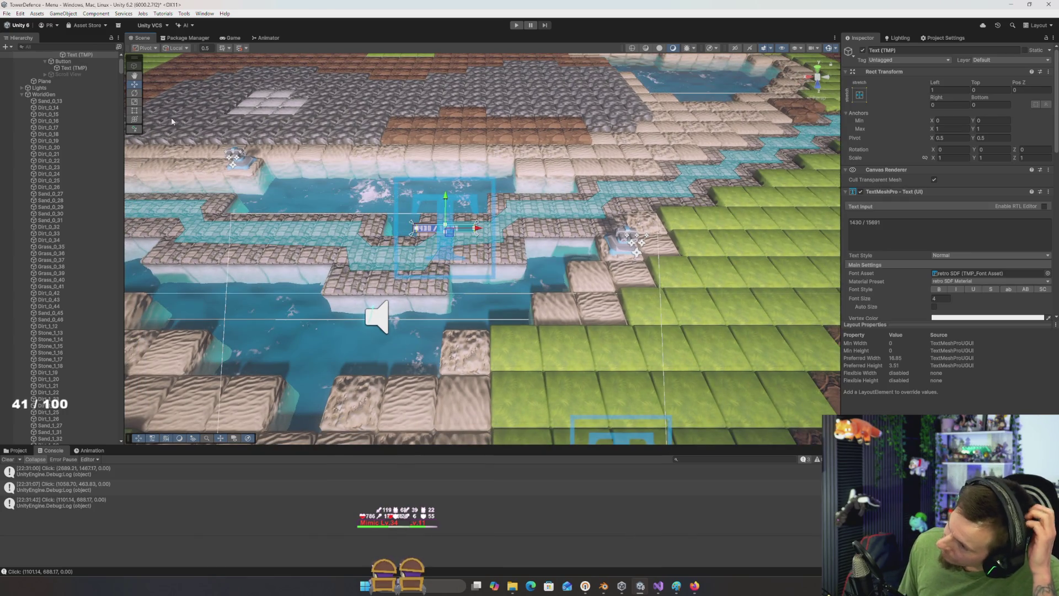
{"action": "scroll", "coordinate": [83, 99], "scroll_direction": "up", "scroll_amount": 3}
Step: Duplicate HealthBarBG and move the copy left to about Pos X -64
{"action": "left_click", "coordinate": [79, 95]}
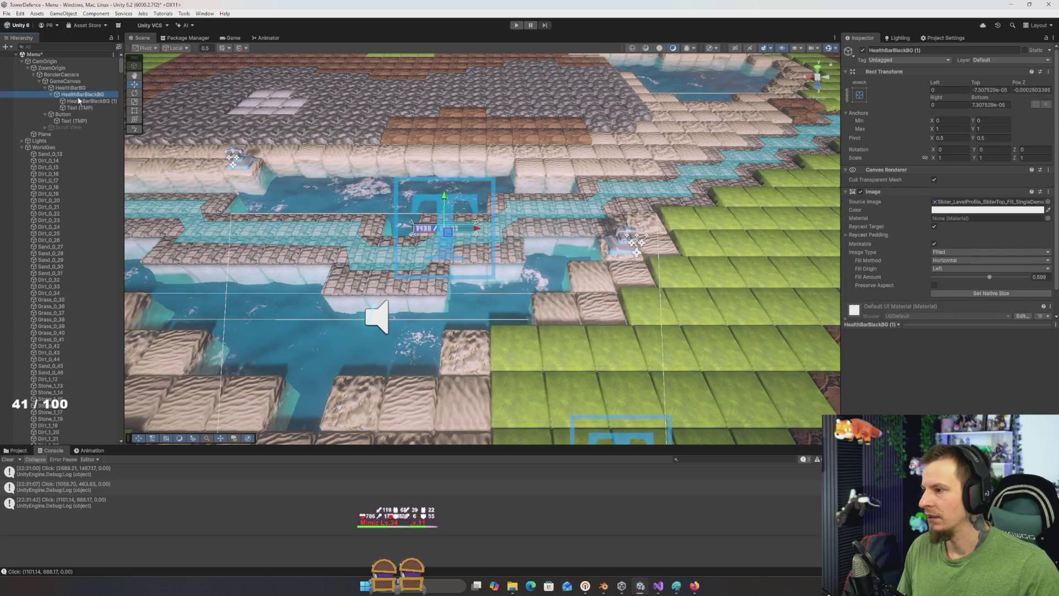
{"action": "left_click", "coordinate": [75, 88]}
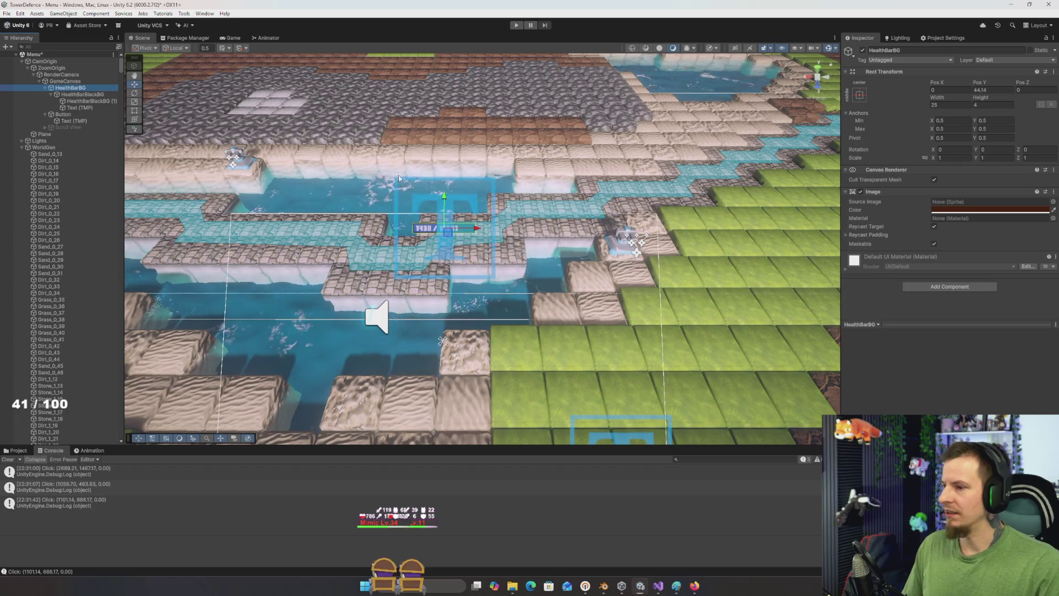
{"action": "key", "text": "ctrl+d"}
{"action": "left_click_drag", "start_coordinate": [477, 230], "coordinate": [375, 231]}
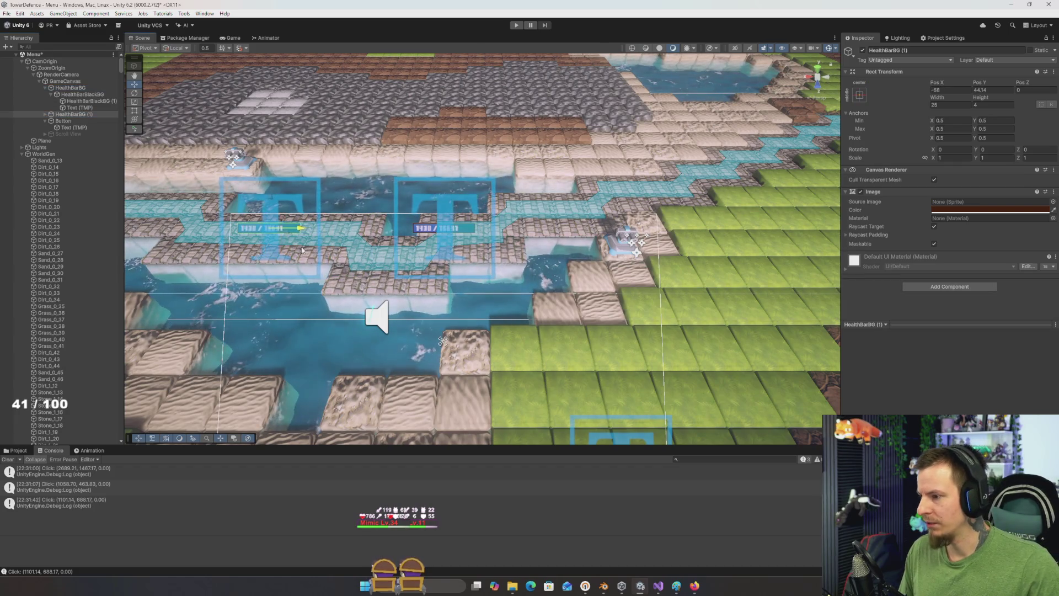
{"action": "key", "text": "f"}
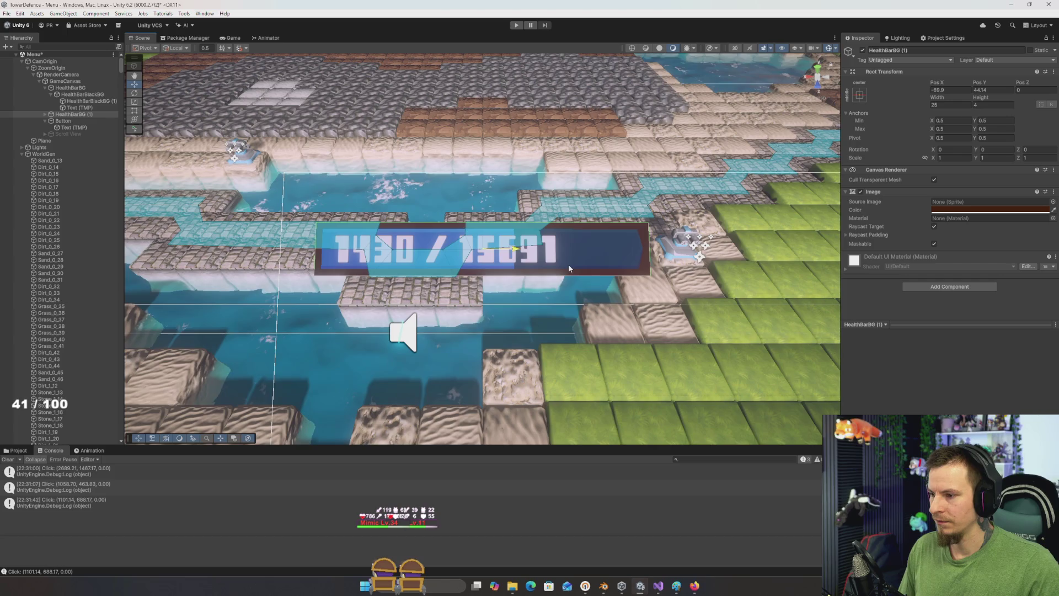
{"action": "left_click_drag", "start_coordinate": [519, 254], "coordinate": [592, 266]}
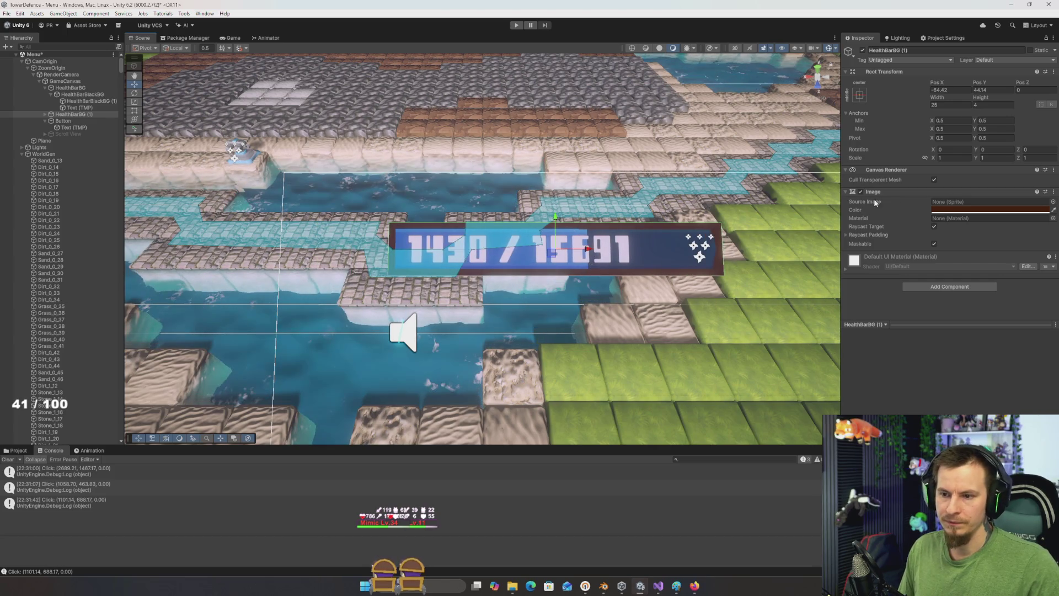
{"action": "left_click", "coordinate": [72, 114]}
{"action": "key", "text": "F2"}
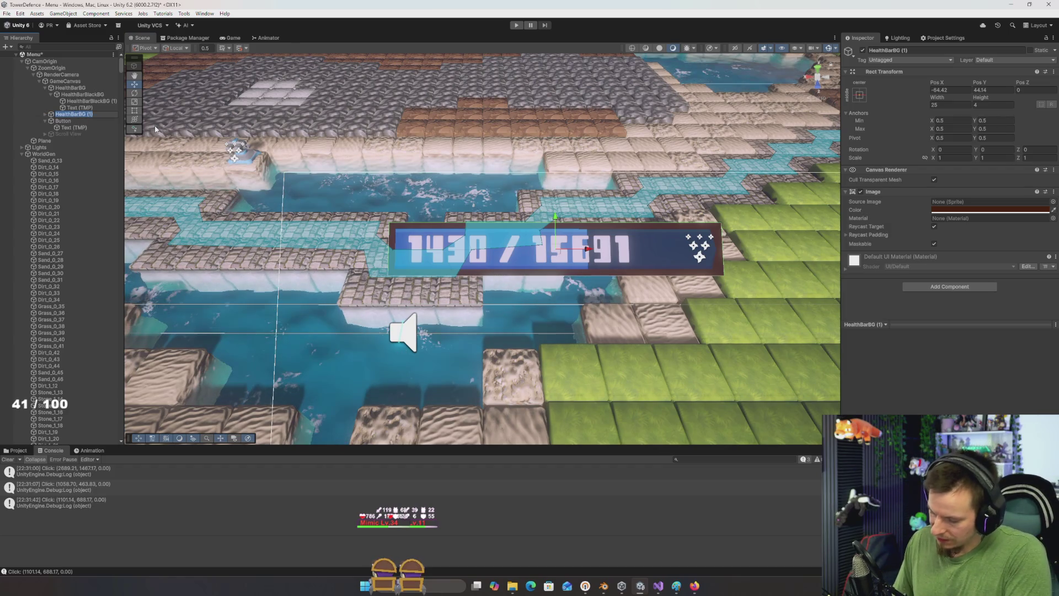
Step: Rename the duplicated bar to Resource
{"action": "type", "text": "Red"}
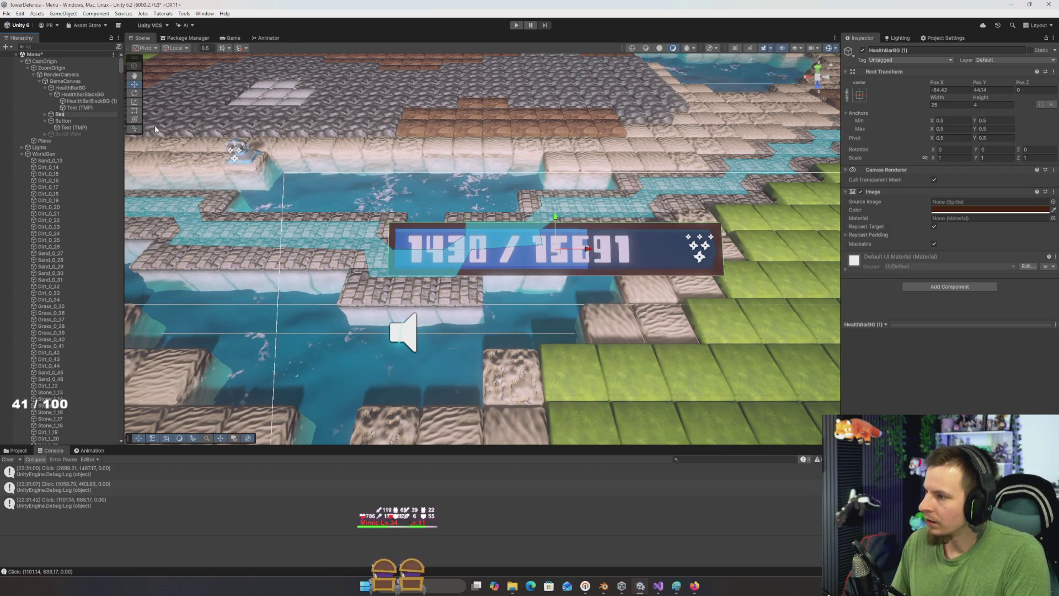
{"action": "type", "text": "ource"}
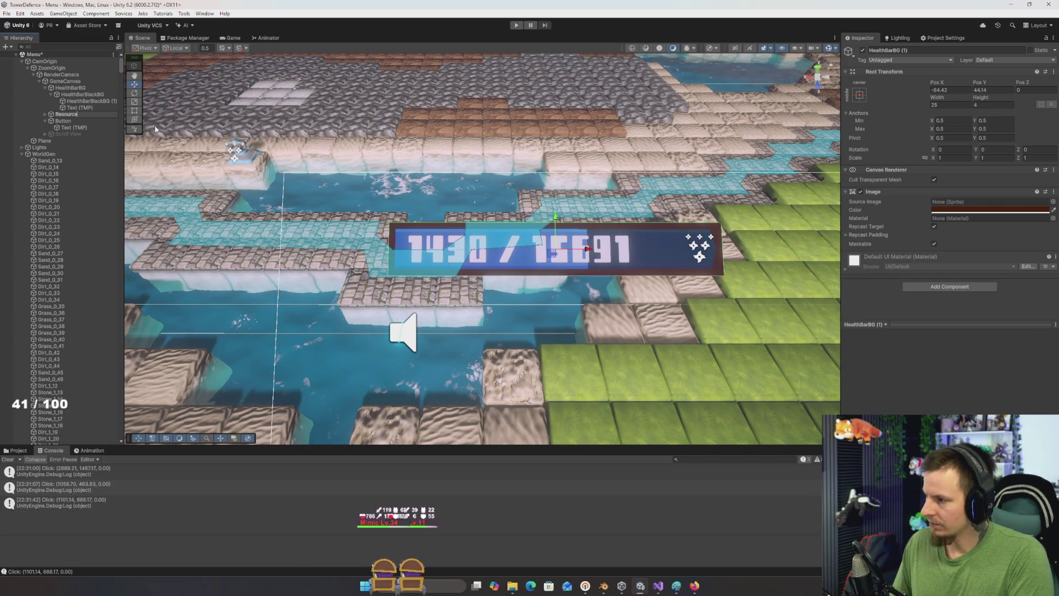
{"action": "key", "text": "Return"}
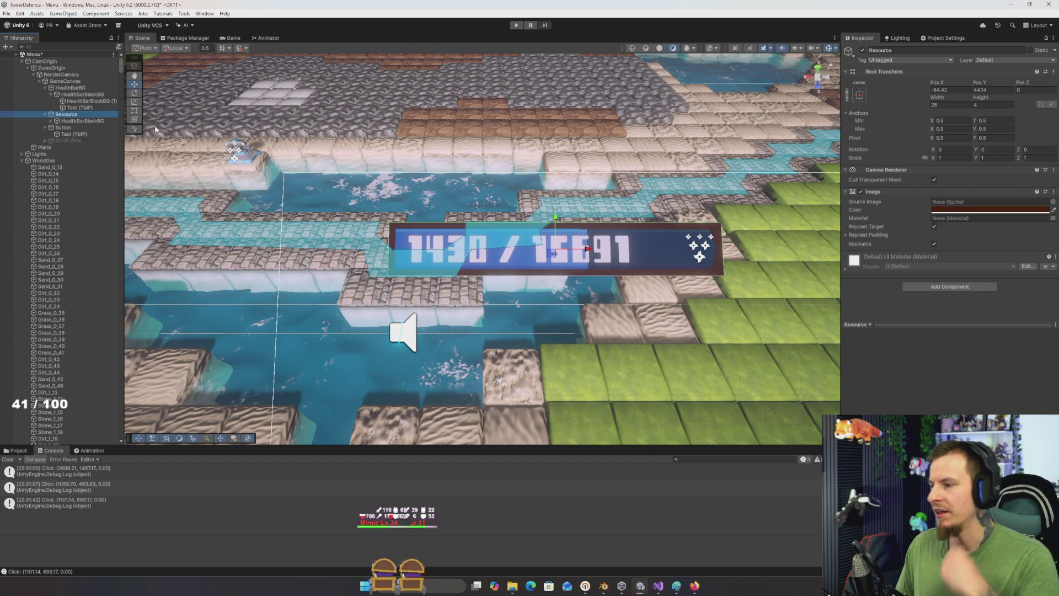
{"action": "left_click", "coordinate": [81, 121]}
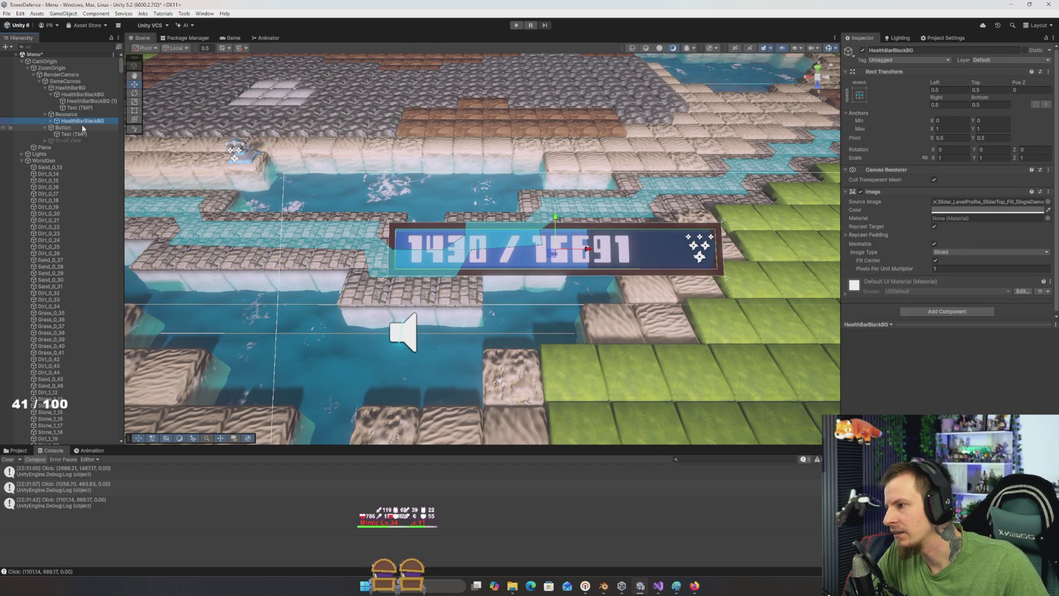
{"action": "key", "text": "Up"}
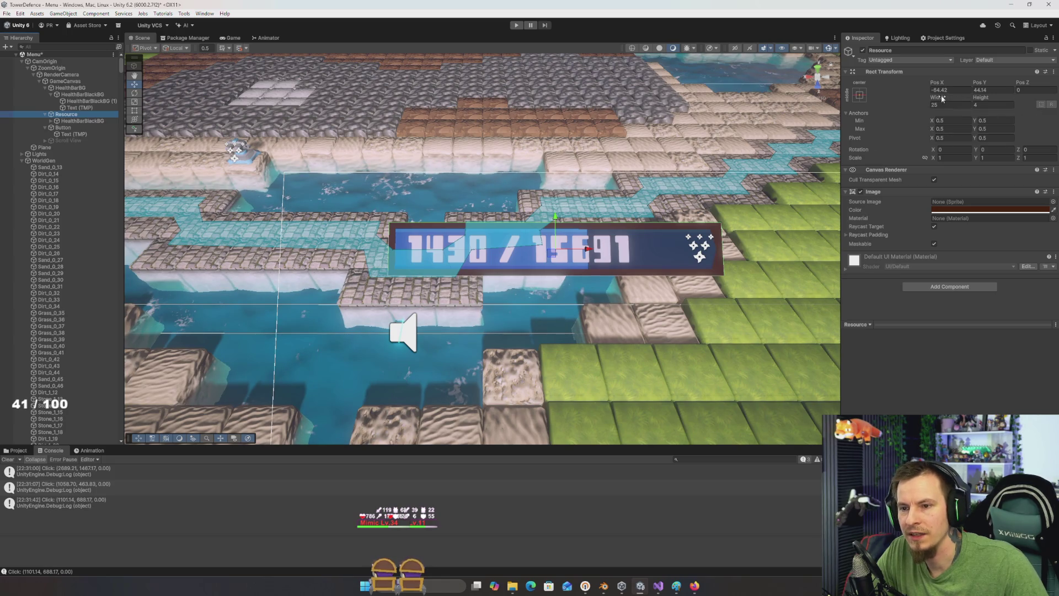
Step: Make Resource 22.37 tall, shift it down and right, and preview it in play mode
{"action": "left_click_drag", "start_coordinate": [985, 102], "coordinate": [993, 98]}
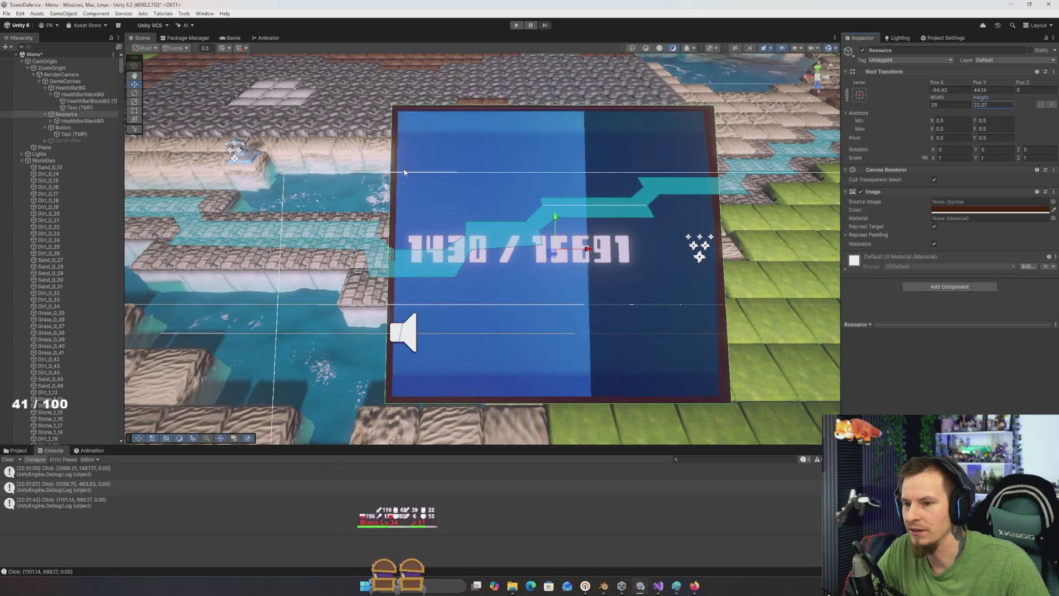
{"action": "scroll", "coordinate": [511, 269], "scroll_direction": "down", "scroll_amount": 5}
{"action": "left_click_drag", "start_coordinate": [522, 220], "coordinate": [522, 280]}
{"action": "scroll", "coordinate": [522, 279], "scroll_direction": "down", "scroll_amount": 3}
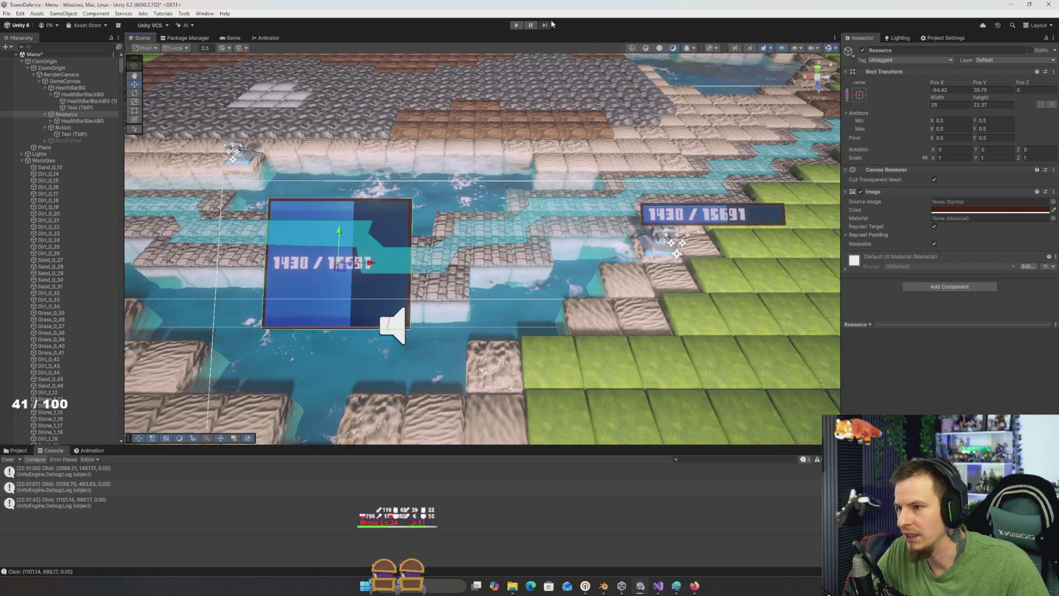
{"action": "mouse_move", "coordinate": [371, 263]}
{"action": "left_mouse_down"}
{"action": "mouse_move", "coordinate": [711, 263]}
{"action": "mouse_move", "coordinate": [355, 287]}
{"action": "left_mouse_up"}
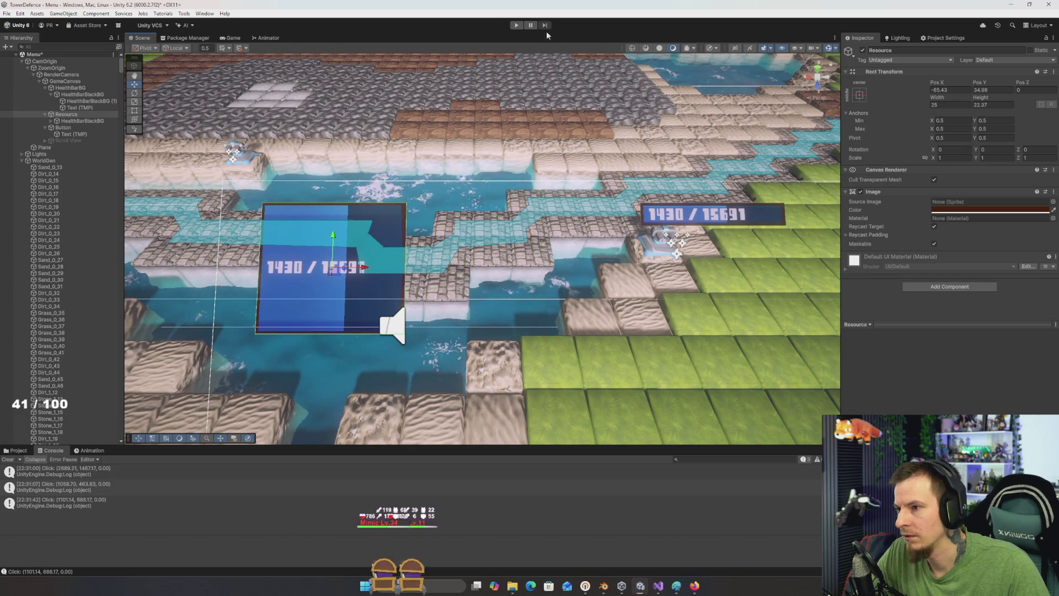
{"action": "left_click", "coordinate": [517, 26]}
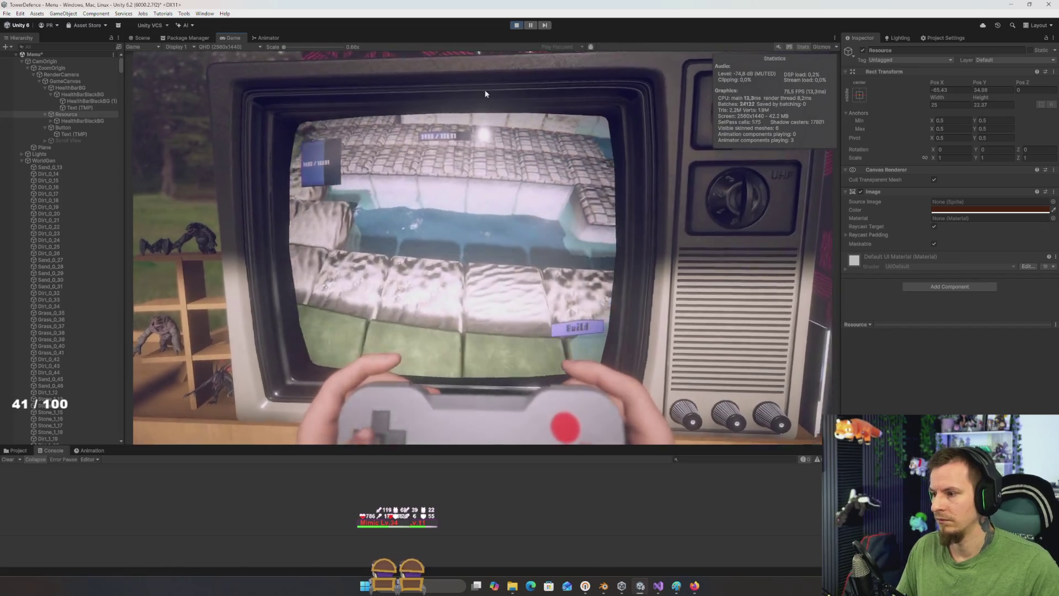
Step: Look over GameCam.cs in Visual Studio and return to the Unity editor
{"action": "key", "text": "alt+Tab"}
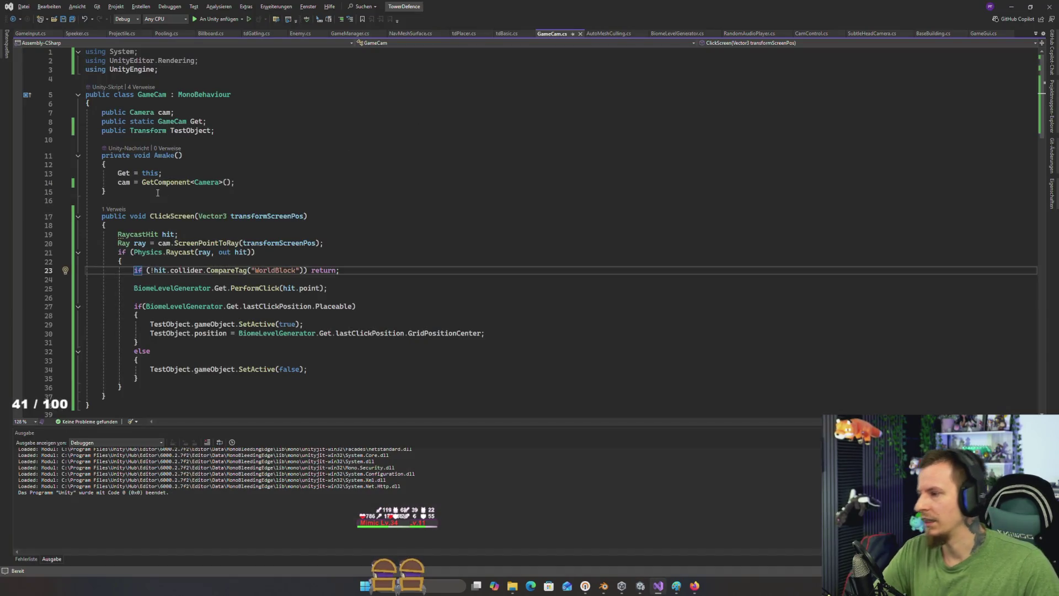
{"action": "key", "text": "alt+Tab"}
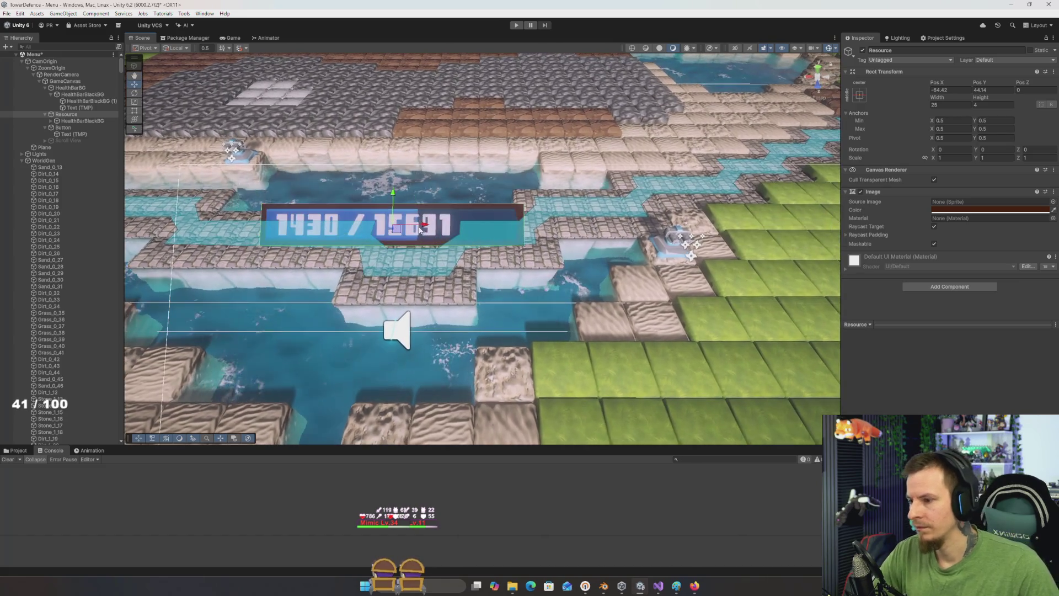
Step: Delete the HealthBarBlackBG (1) fill object from under Resource
{"action": "left_click", "coordinate": [81, 121]}
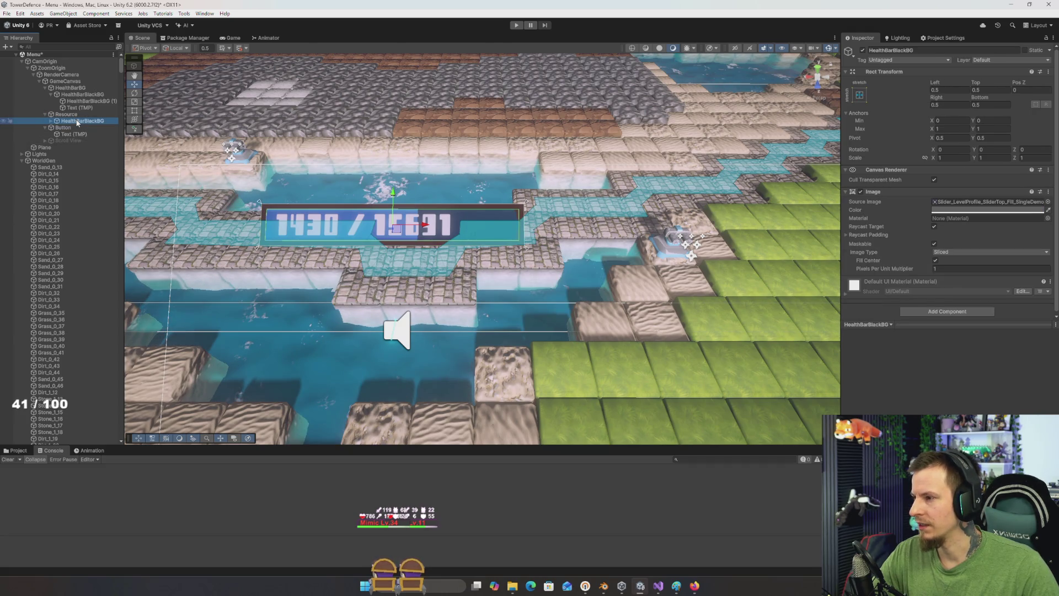
{"action": "left_click", "coordinate": [69, 114]}
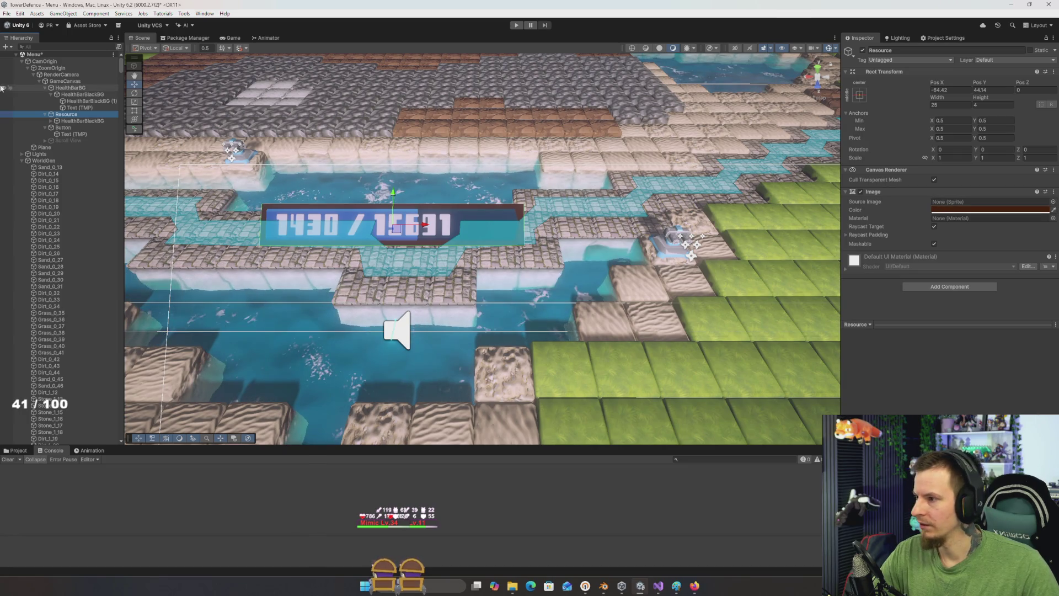
{"action": "left_click", "coordinate": [50, 121]}
{"action": "left_click", "coordinate": [98, 128]}
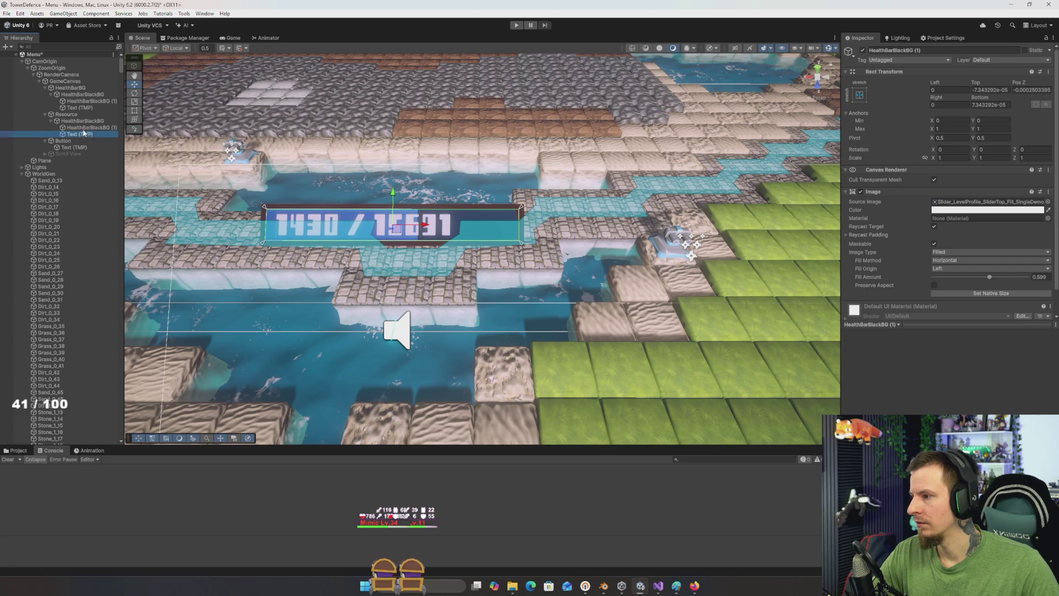
{"action": "left_click", "coordinate": [82, 121]}
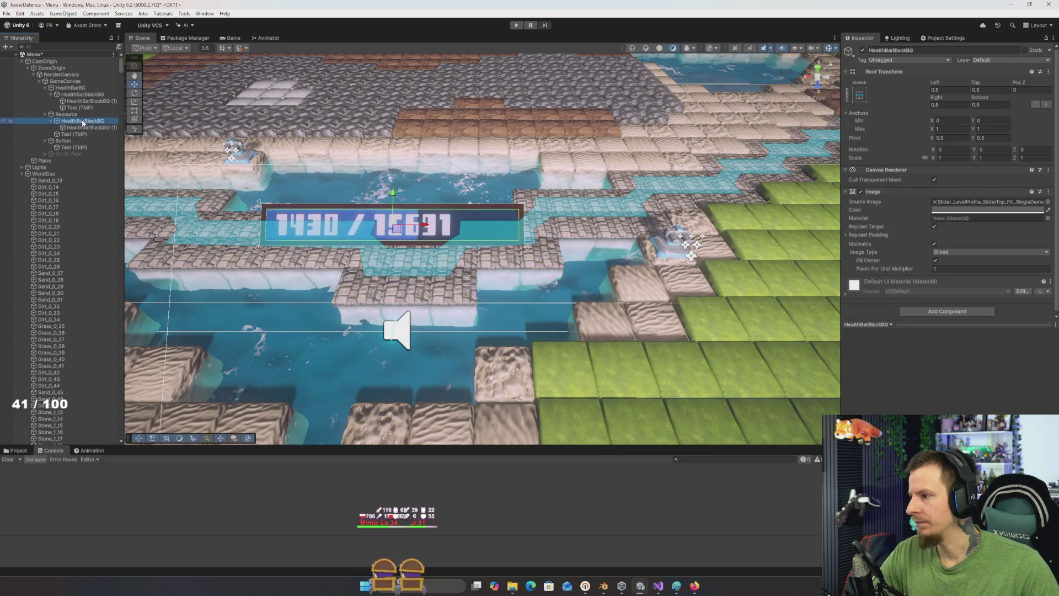
{"action": "left_click", "coordinate": [81, 128]}
{"action": "key", "text": "Up"}
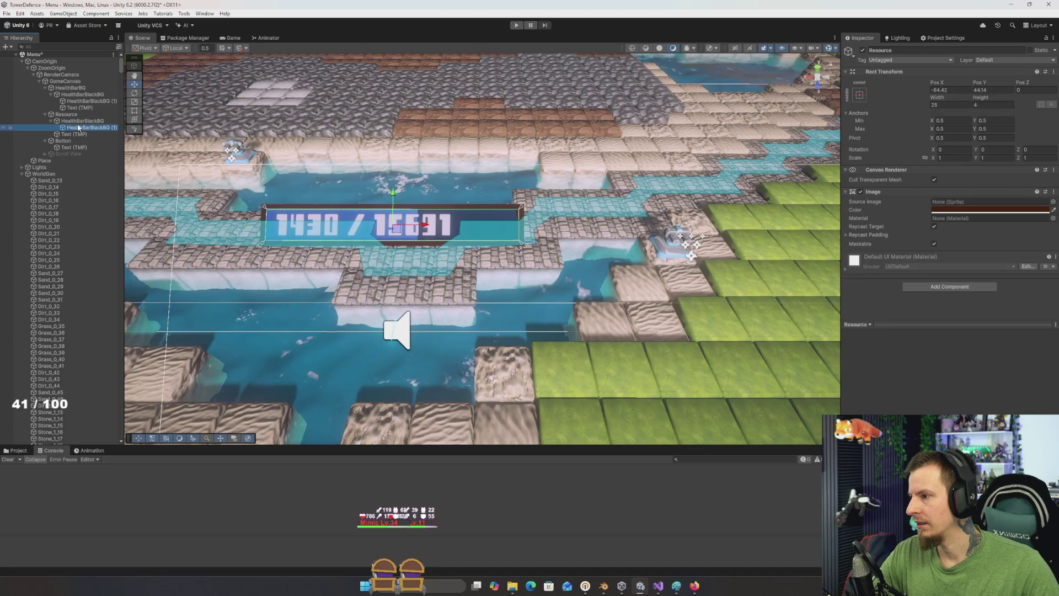
{"action": "left_click", "coordinate": [72, 135]}
{"action": "left_click", "coordinate": [67, 114]}
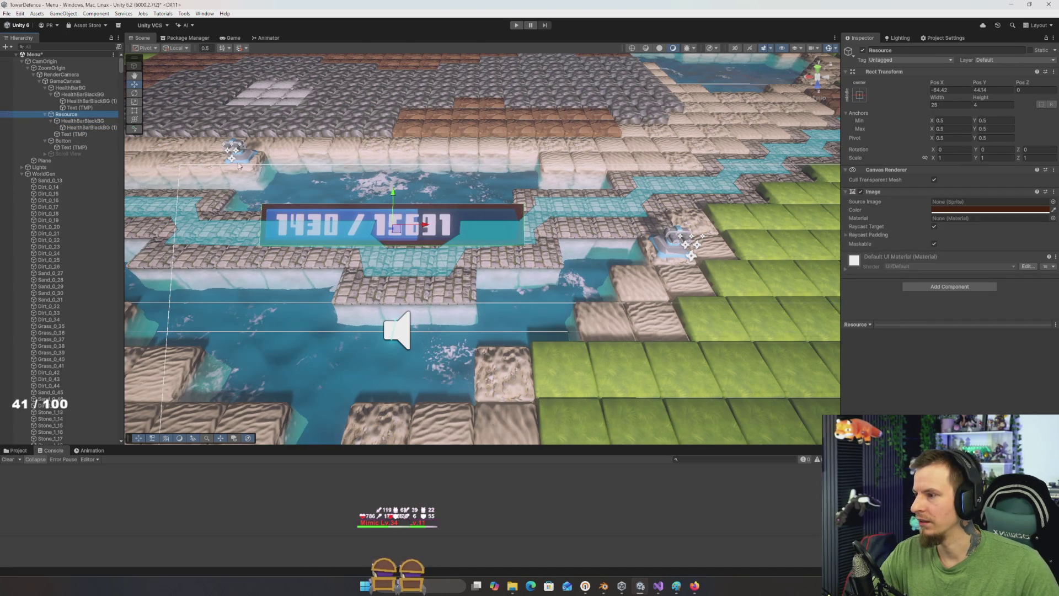
{"action": "left_click", "coordinate": [74, 134]}
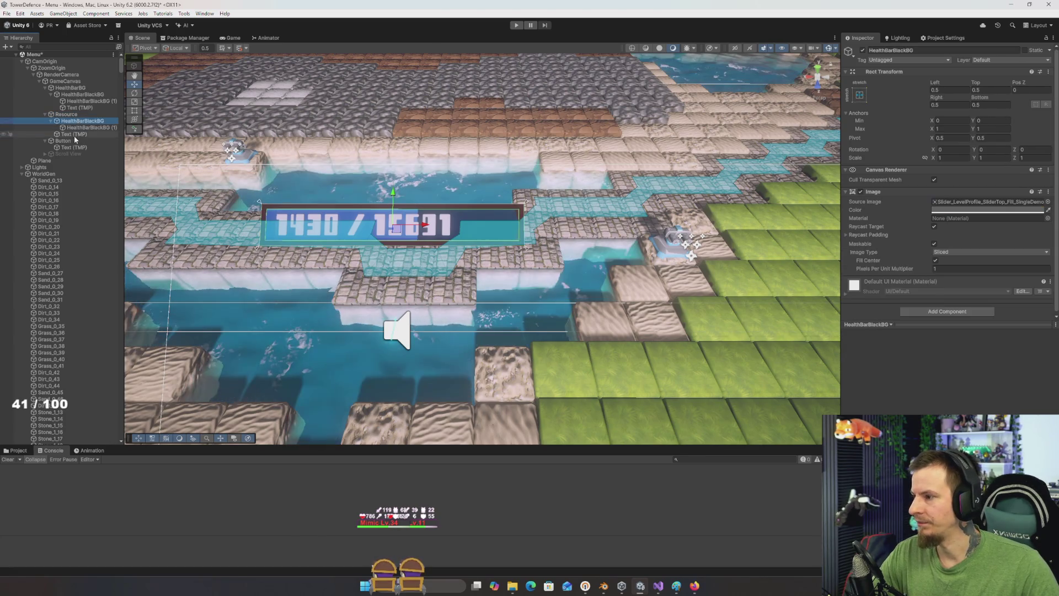
{"action": "left_click", "coordinate": [82, 129]}
{"action": "key", "text": "Delete"}
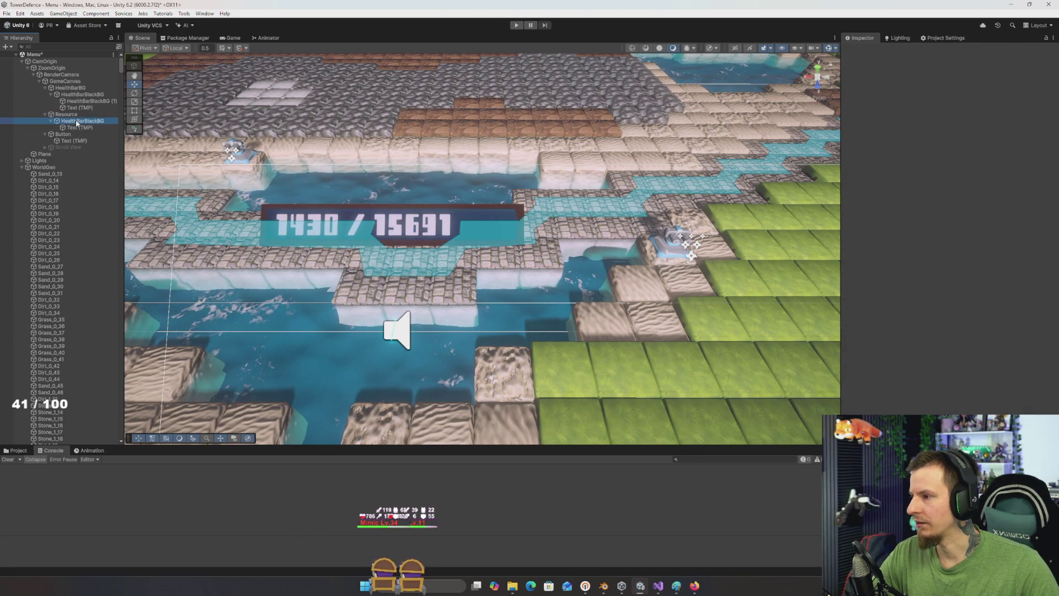
Step: Add a Vertical Layout Group component to Resource
{"action": "left_click", "coordinate": [66, 114]}
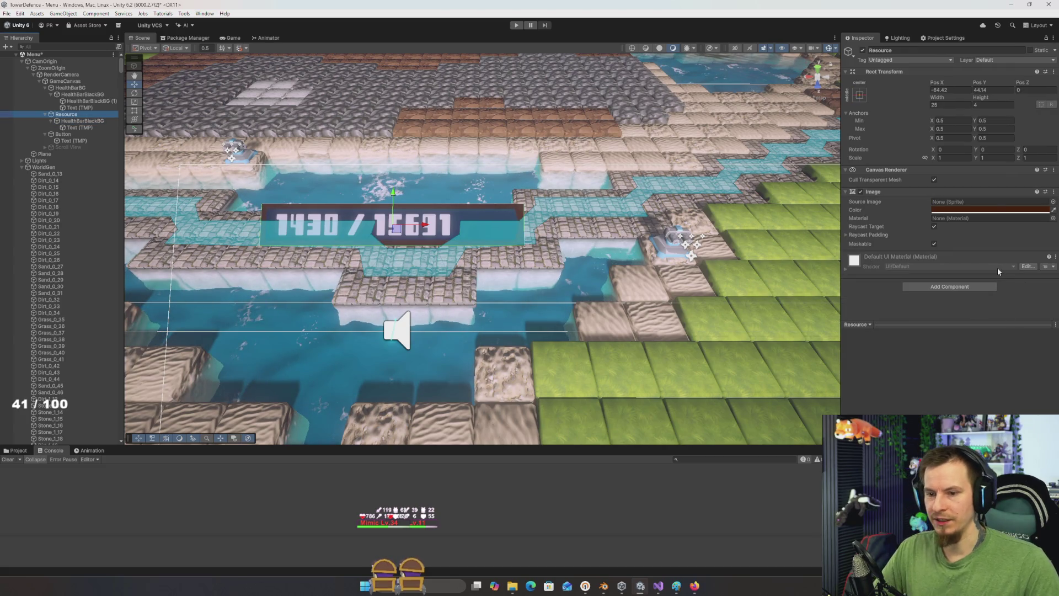
{"action": "left_click", "coordinate": [970, 287]}
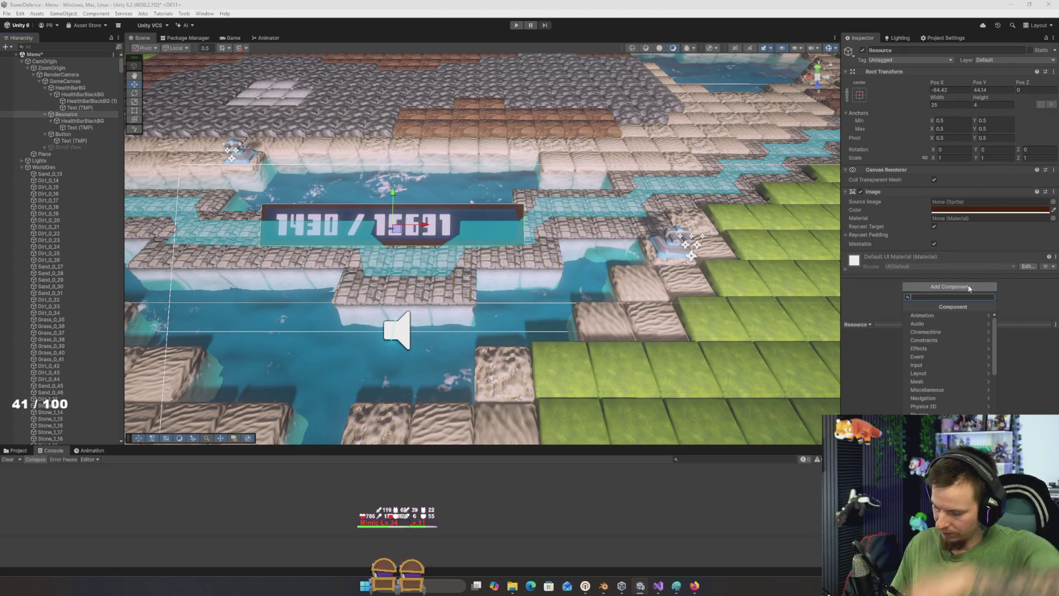
{"action": "type", "text": "vertical"}
{"action": "key", "text": "Return"}
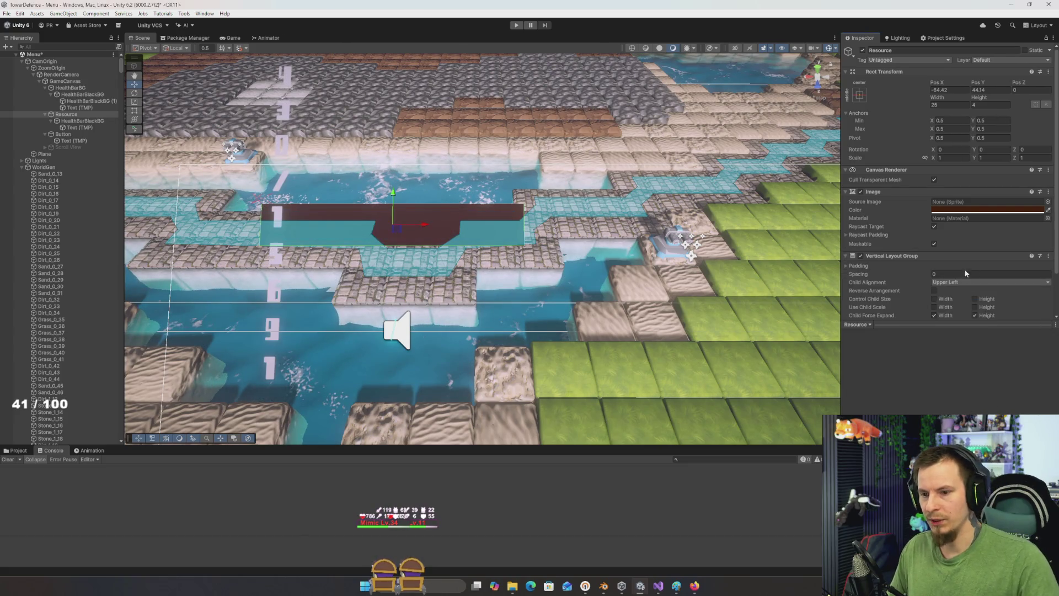
Step: Remove the Image component from the Resource panel
{"action": "scroll", "coordinate": [964, 269], "scroll_direction": "down", "scroll_amount": 2}
{"action": "scroll", "coordinate": [368, 243], "scroll_direction": "up", "scroll_amount": 1}
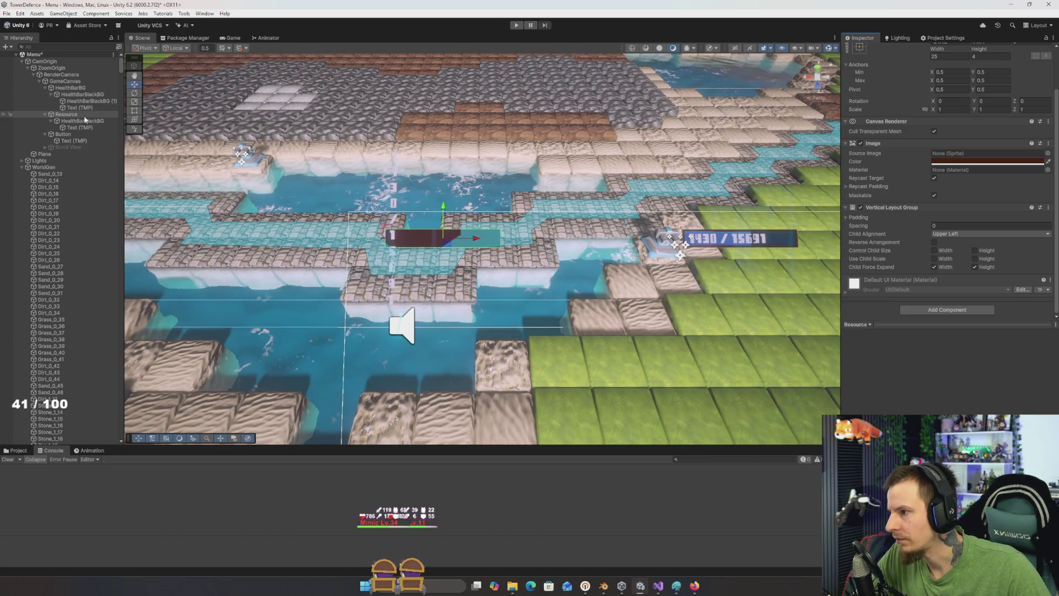
{"action": "left_click", "coordinate": [75, 121]}
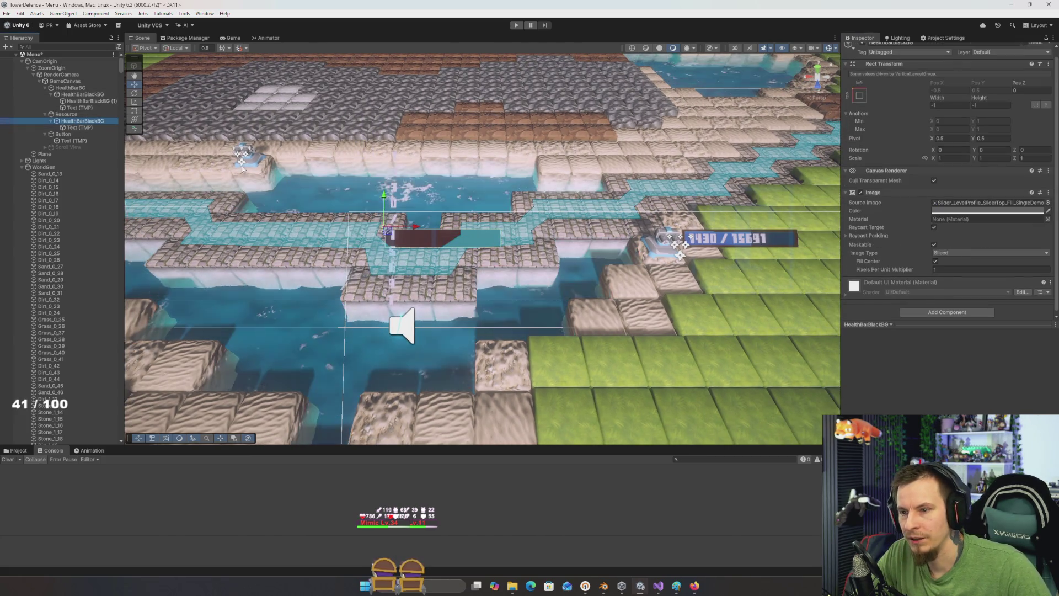
{"action": "mouse_move", "coordinate": [410, 210]}
{"action": "left_mouse_down"}
{"action": "mouse_move", "coordinate": [342, 166]}
{"action": "mouse_move", "coordinate": [324, 194]}
{"action": "left_mouse_up"}
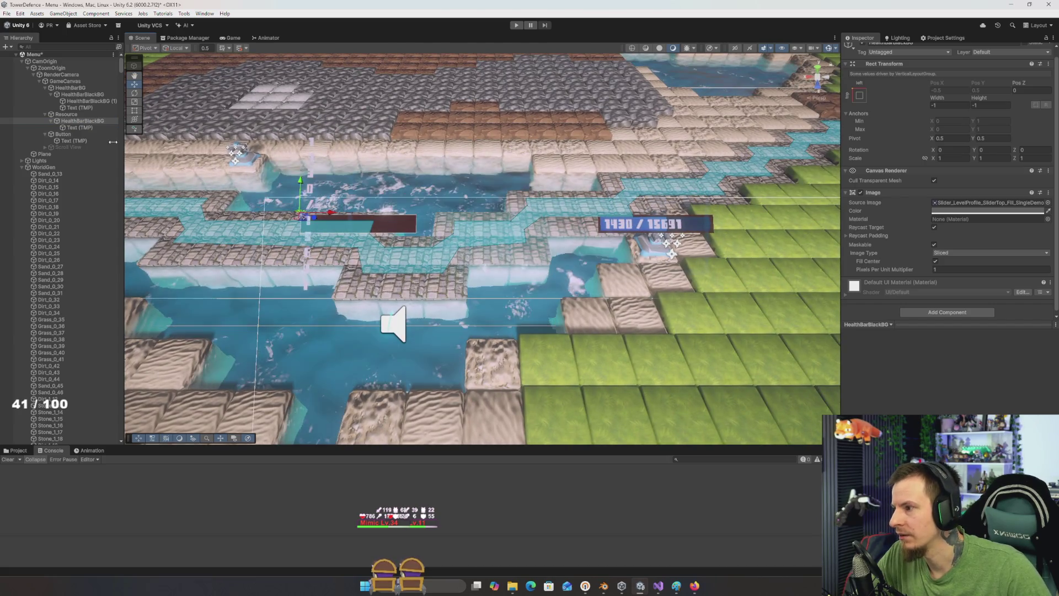
{"action": "left_click", "coordinate": [359, 223]}
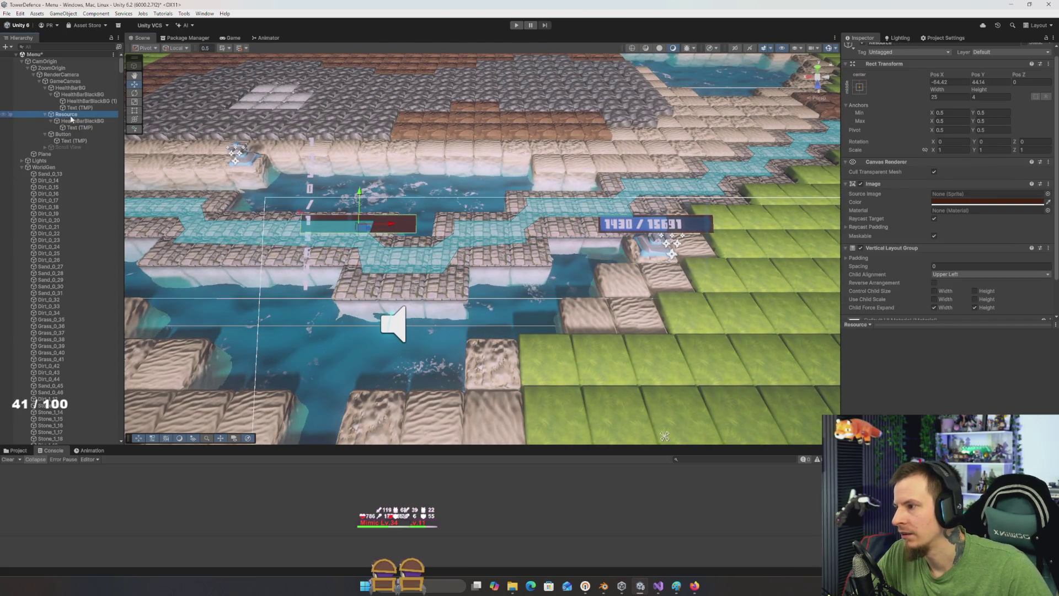
{"action": "right_click", "coordinate": [876, 185]}
{"action": "left_click", "coordinate": [915, 222]}
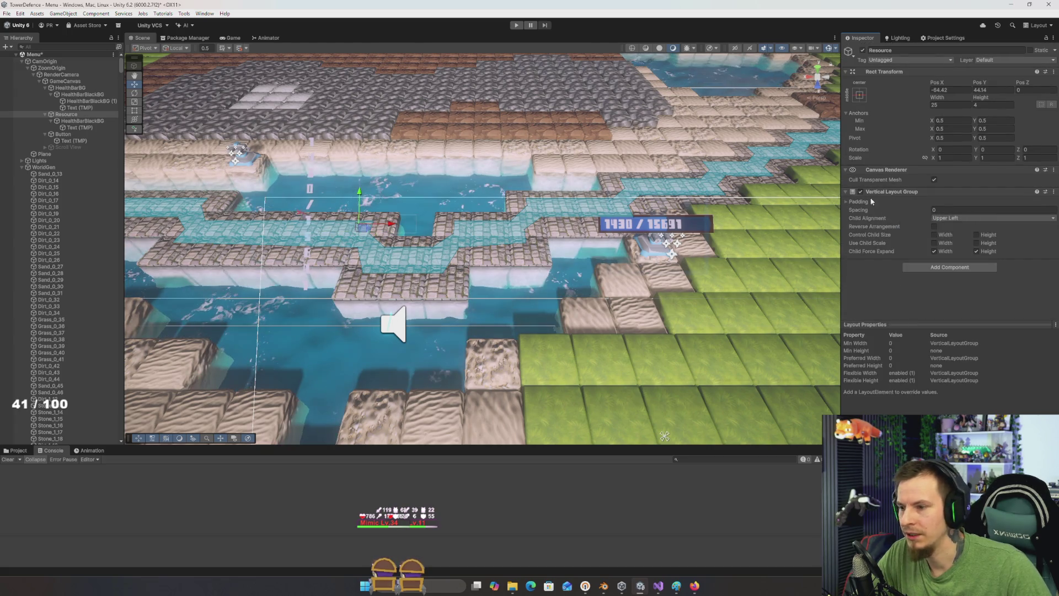
Step: Set the Resource panel's width and height to 25 by 25
{"action": "left_click_drag", "start_coordinate": [937, 97], "coordinate": [946, 110]}
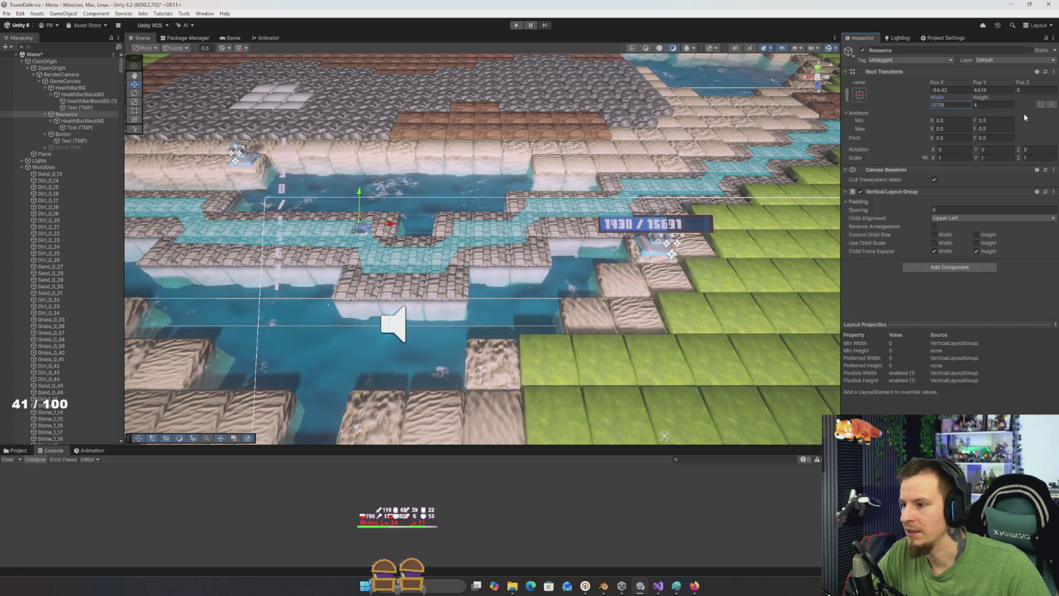
{"action": "left_click", "coordinate": [952, 107]}
{"action": "type", "text": "25"}
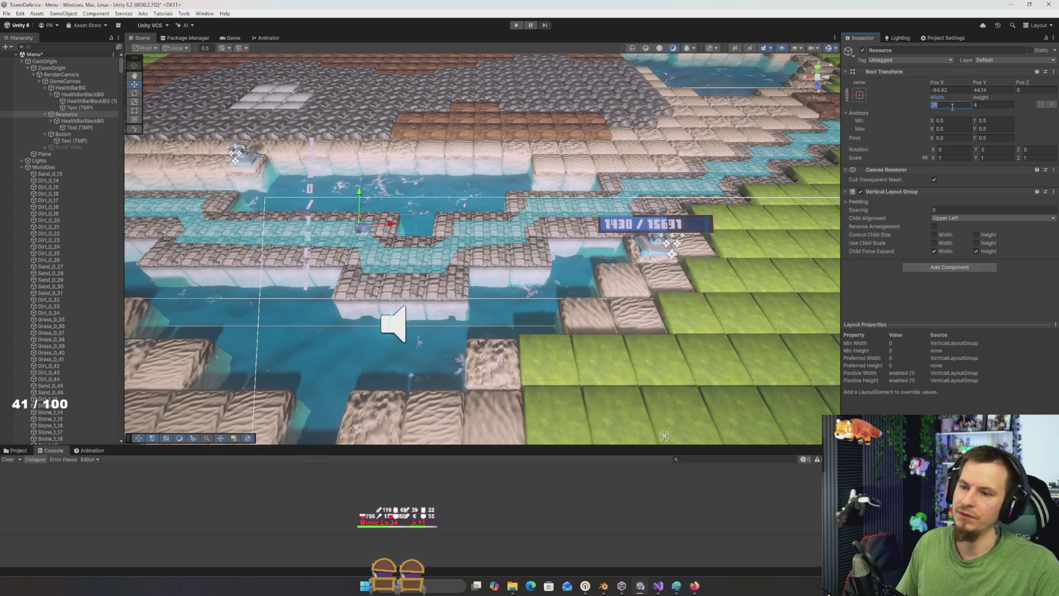
{"action": "key", "text": "Return"}
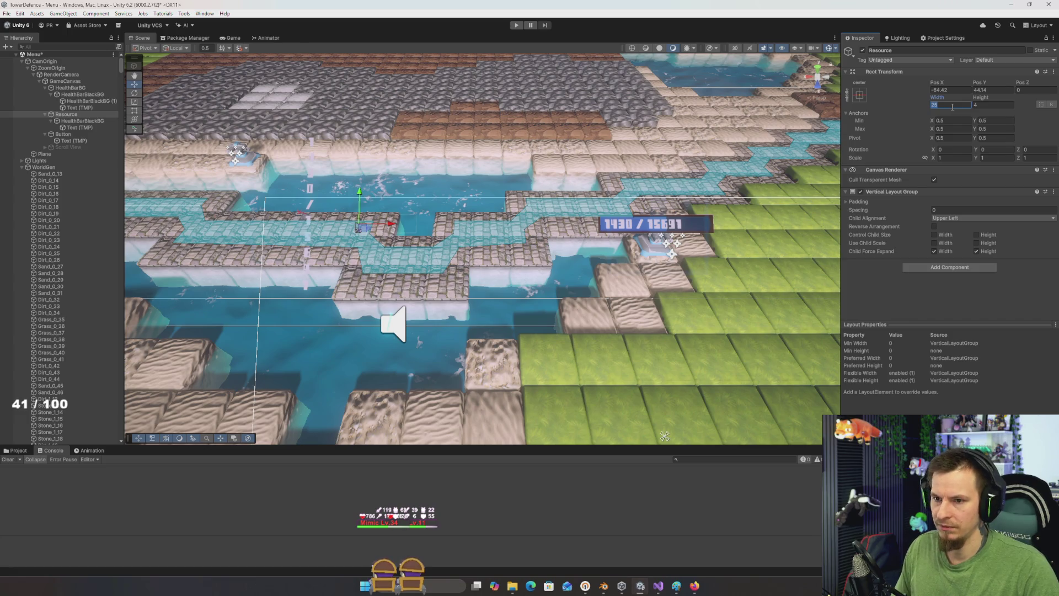
{"action": "key", "text": "Tab"}
{"action": "type", "text": "5"}
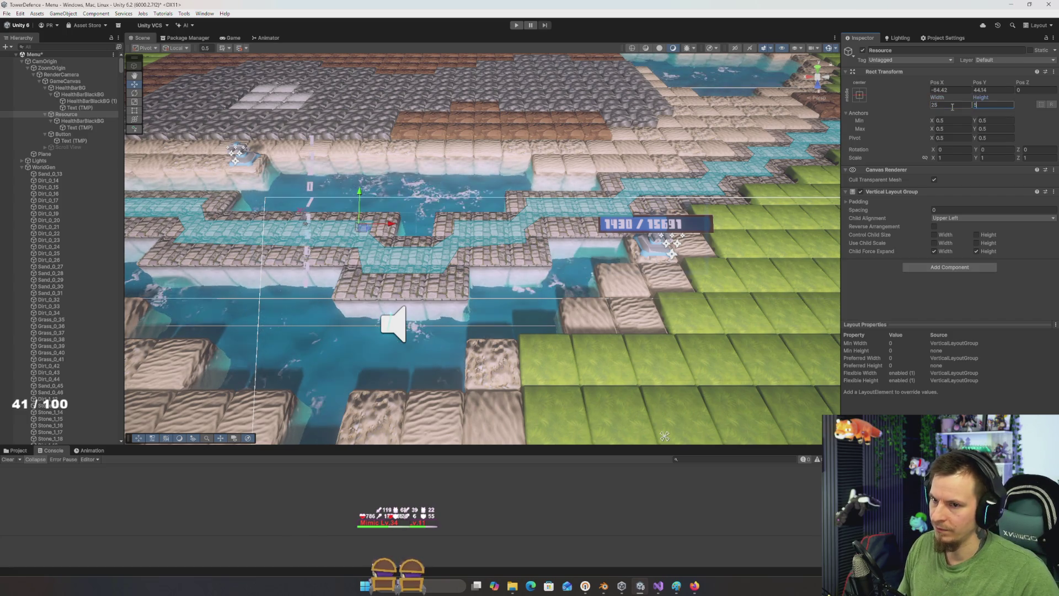
{"action": "key", "text": "BackSpace"}
{"action": "type", "text": "25"}
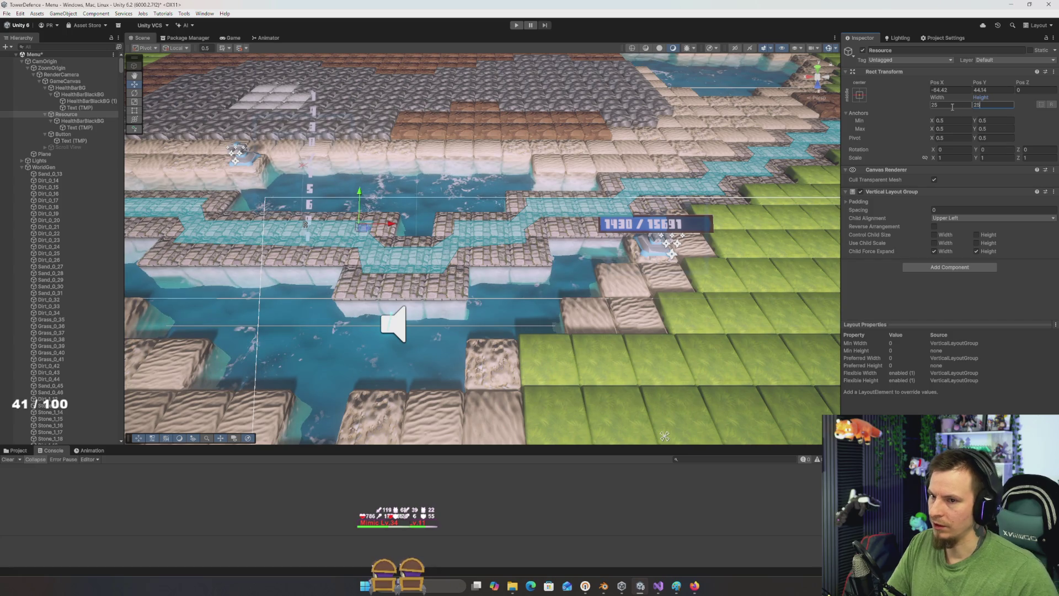
{"action": "key", "text": "Return"}
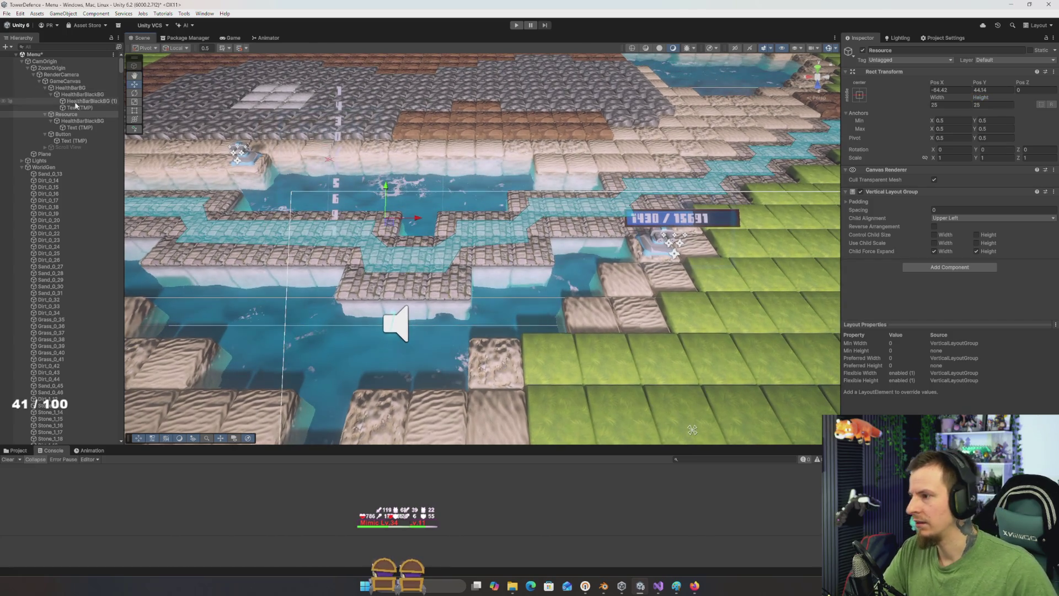
Step: Turn off Child Force Expand Height on Resource's Vertical Layout Group
{"action": "left_click", "coordinate": [83, 121]}
{"action": "left_click", "coordinate": [861, 103]}
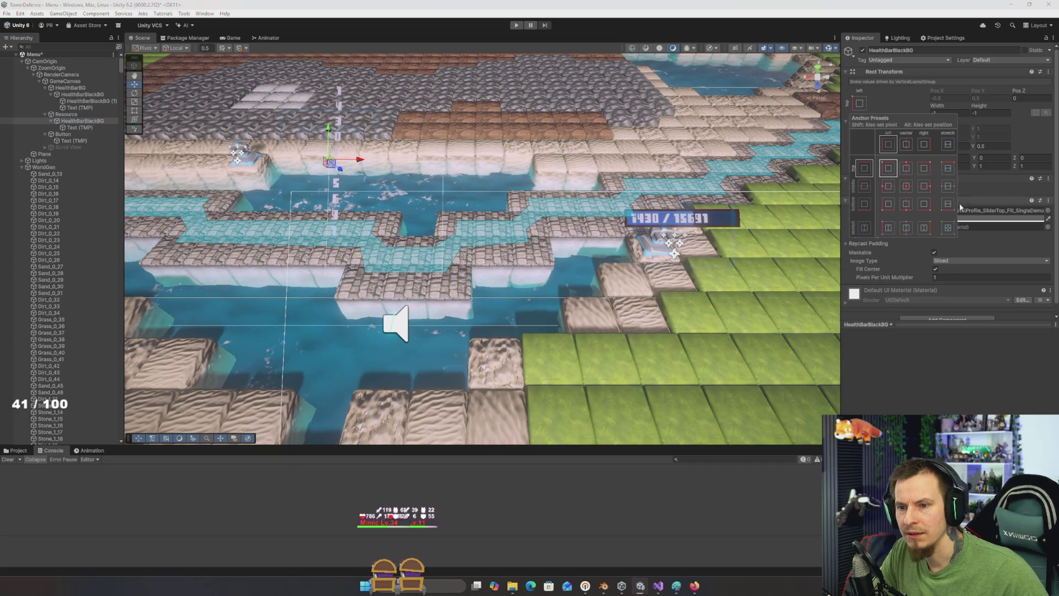
{"action": "left_click", "coordinate": [82, 119]}
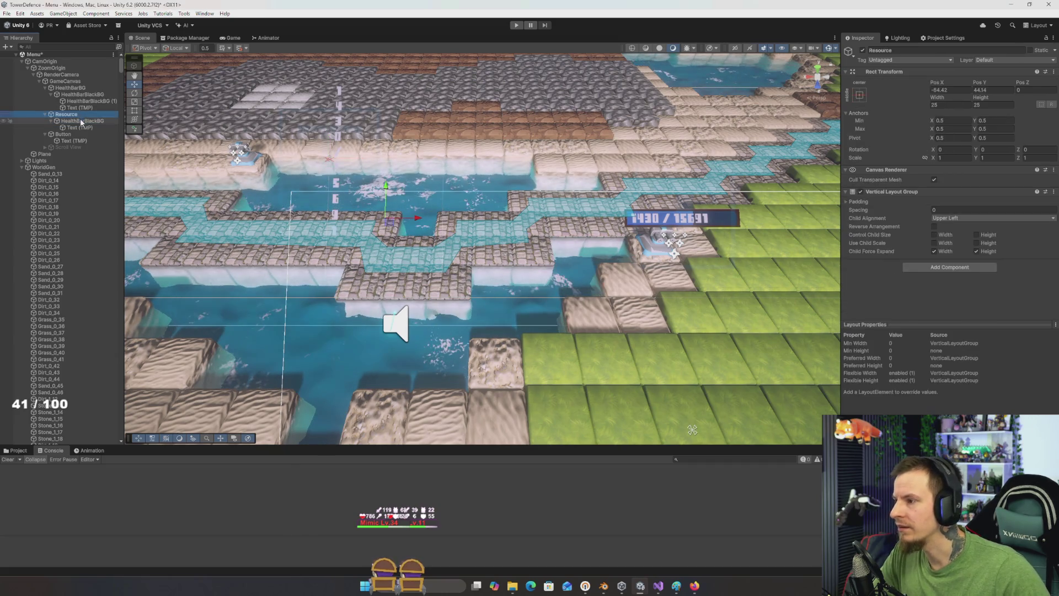
{"action": "left_click", "coordinate": [84, 123]}
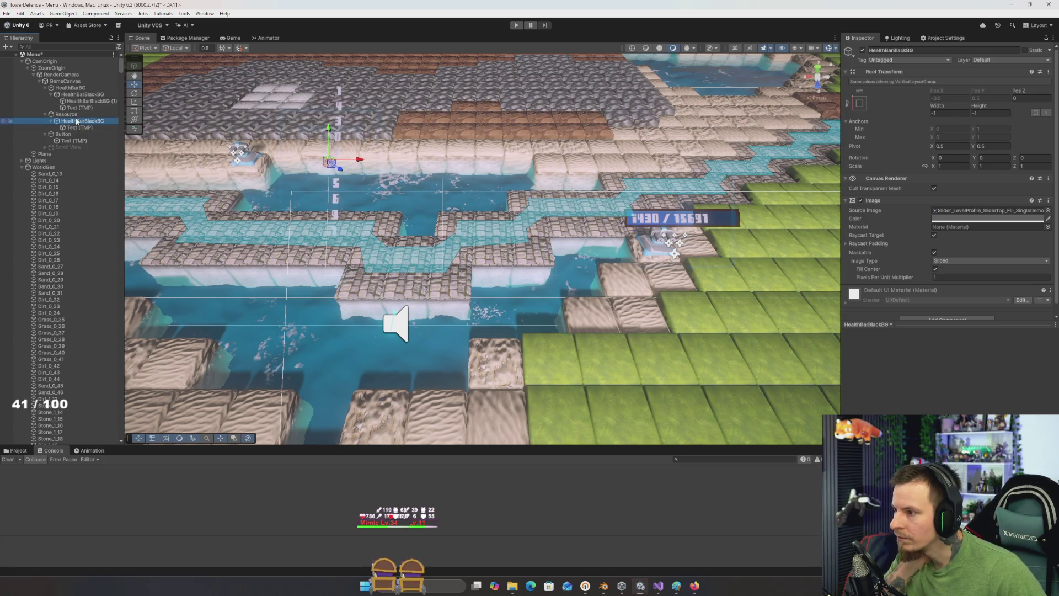
{"action": "left_click", "coordinate": [77, 121]}
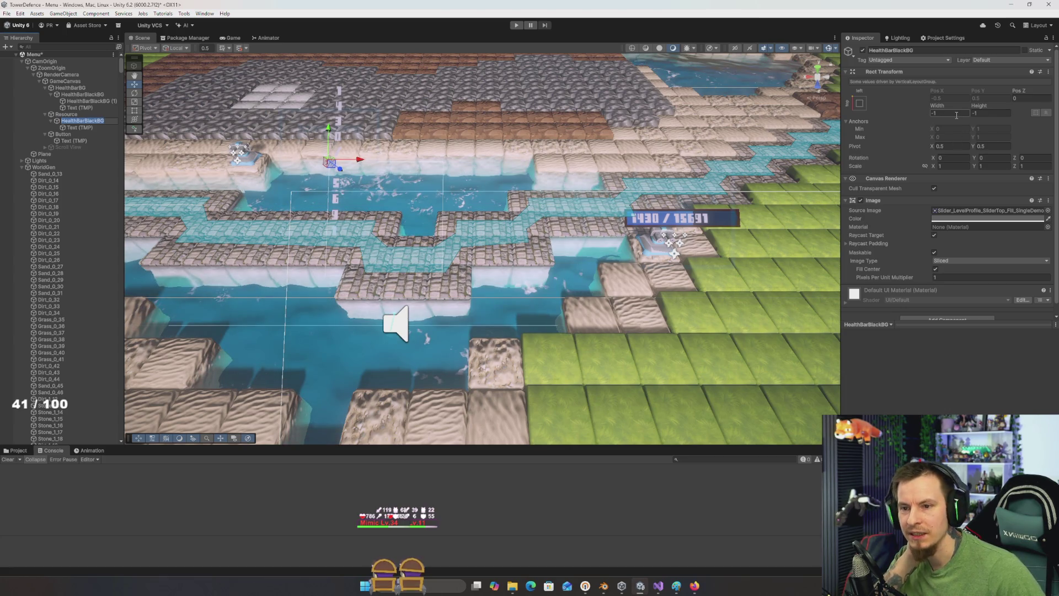
{"action": "left_click", "coordinate": [66, 114]}
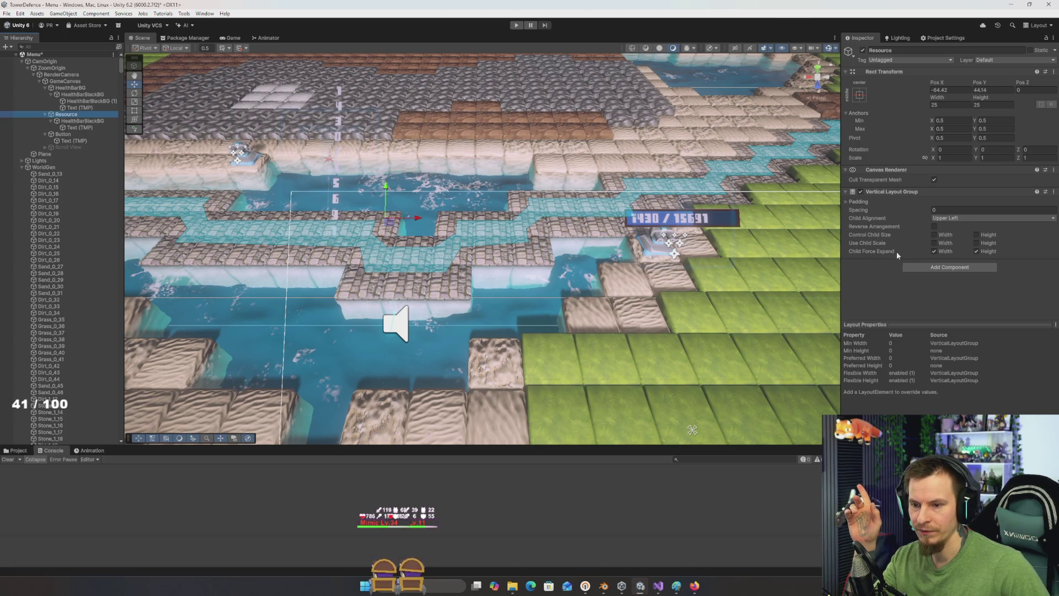
{"action": "left_click", "coordinate": [989, 251]}
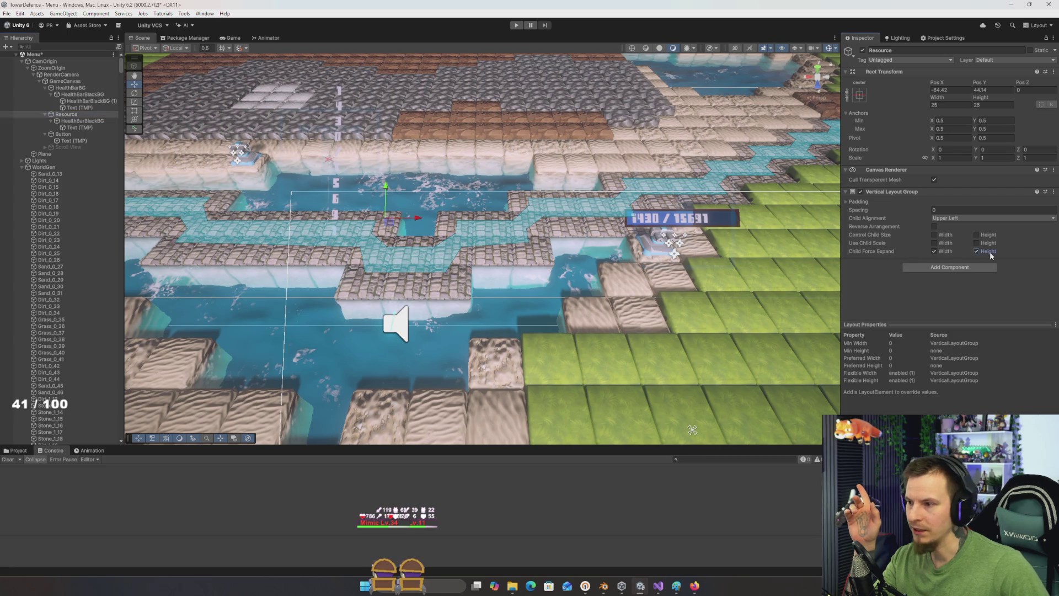
Step: Enable Control Child Size Width on Resource and set the bar background's height to 4
{"action": "left_click", "coordinate": [947, 235]}
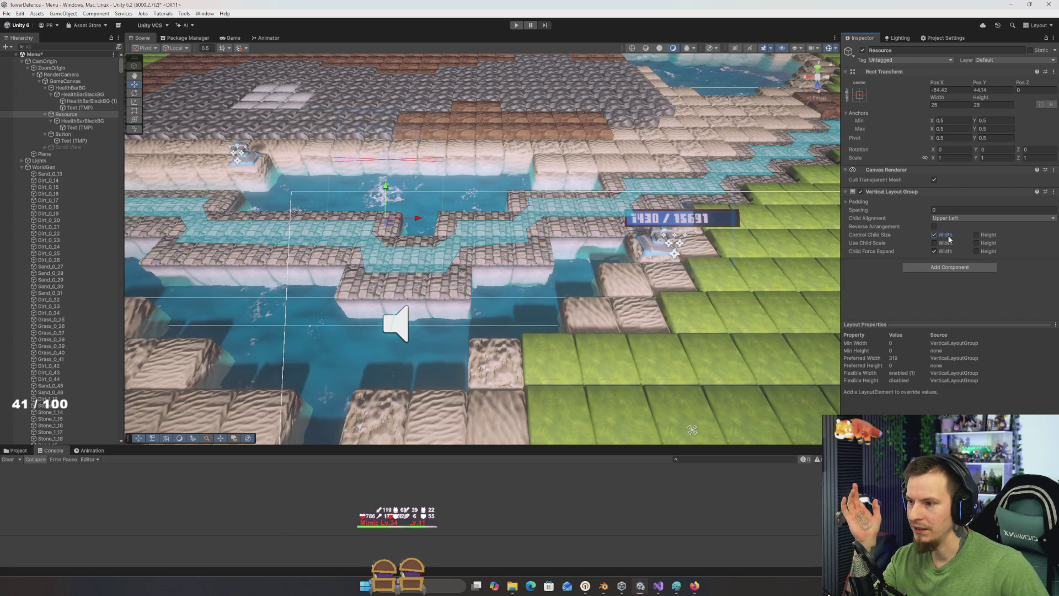
{"action": "left_click", "coordinate": [946, 236]}
{"action": "left_click", "coordinate": [946, 236]}
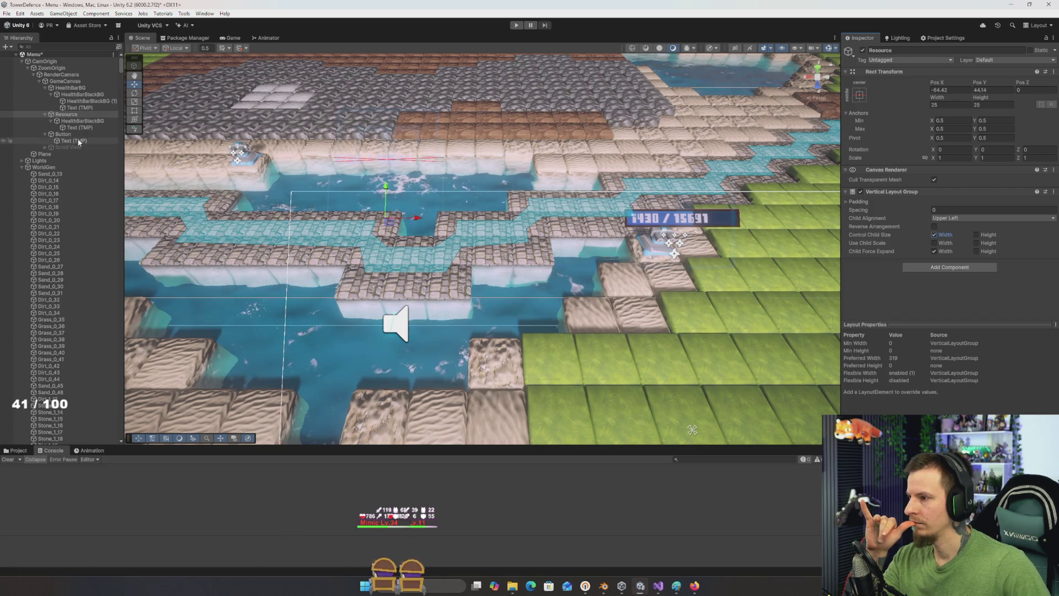
{"action": "left_click", "coordinate": [72, 120]}
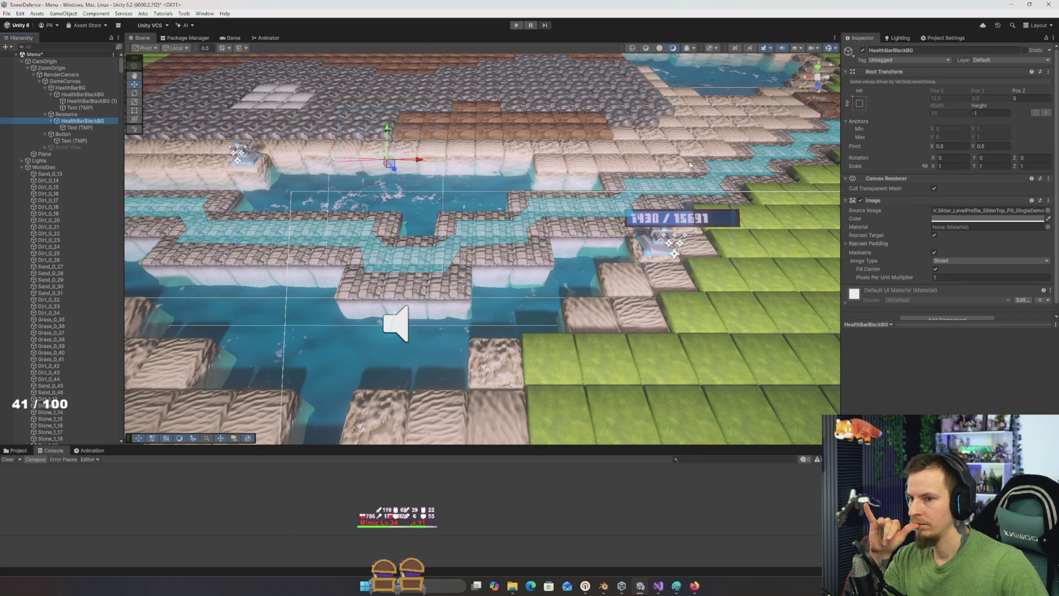
{"action": "left_click", "coordinate": [979, 113]}
{"action": "type", "text": "9"}
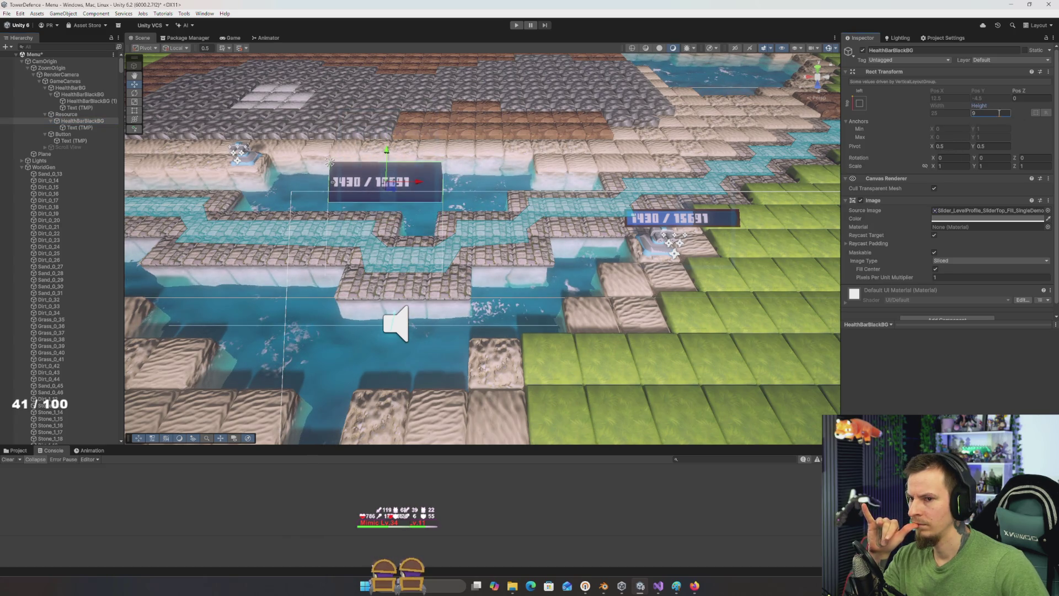
{"action": "type", "text": "4"}
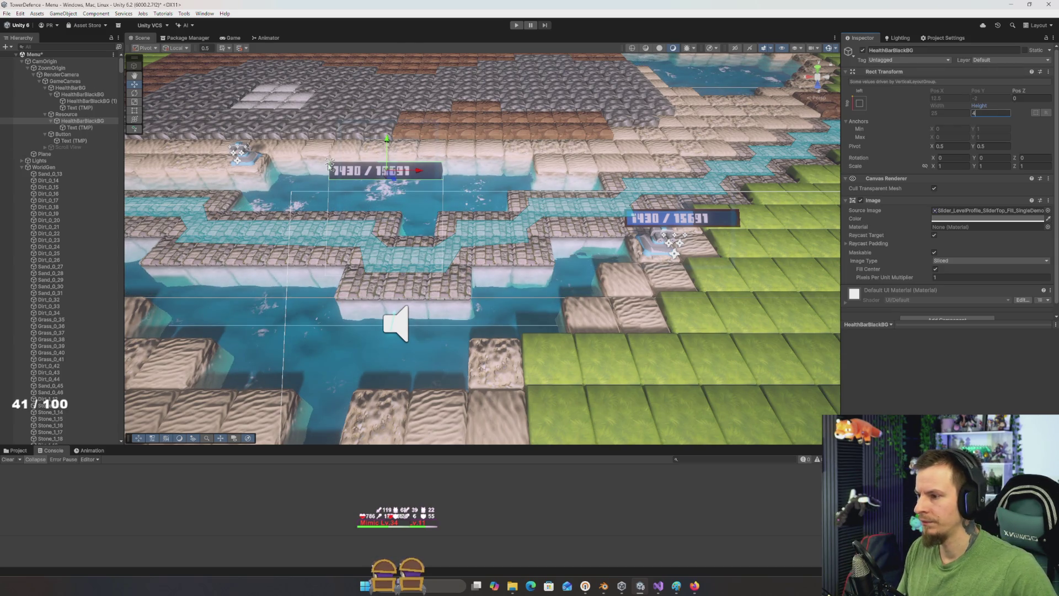
Step: Move the Resource bar lower, to about Pos X -66, Pos Y 33.69
{"action": "left_click", "coordinate": [66, 114]}
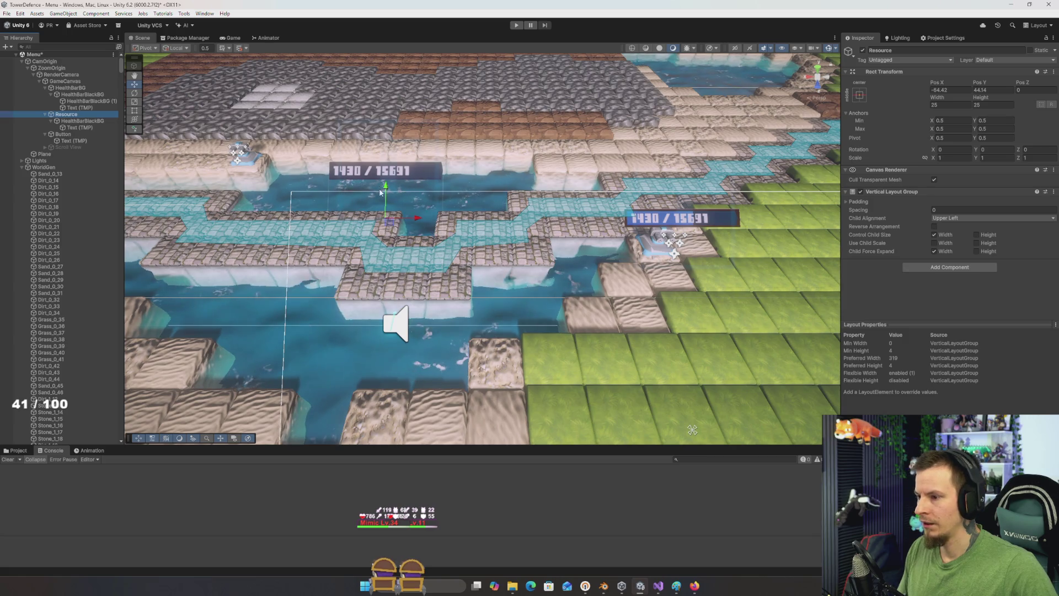
{"action": "mouse_move", "coordinate": [386, 188]}
{"action": "left_mouse_down"}
{"action": "mouse_move", "coordinate": [420, 277]}
{"action": "mouse_move", "coordinate": [587, 260]}
{"action": "mouse_move", "coordinate": [631, 239]}
{"action": "mouse_move", "coordinate": [408, 278]}
{"action": "left_mouse_up"}
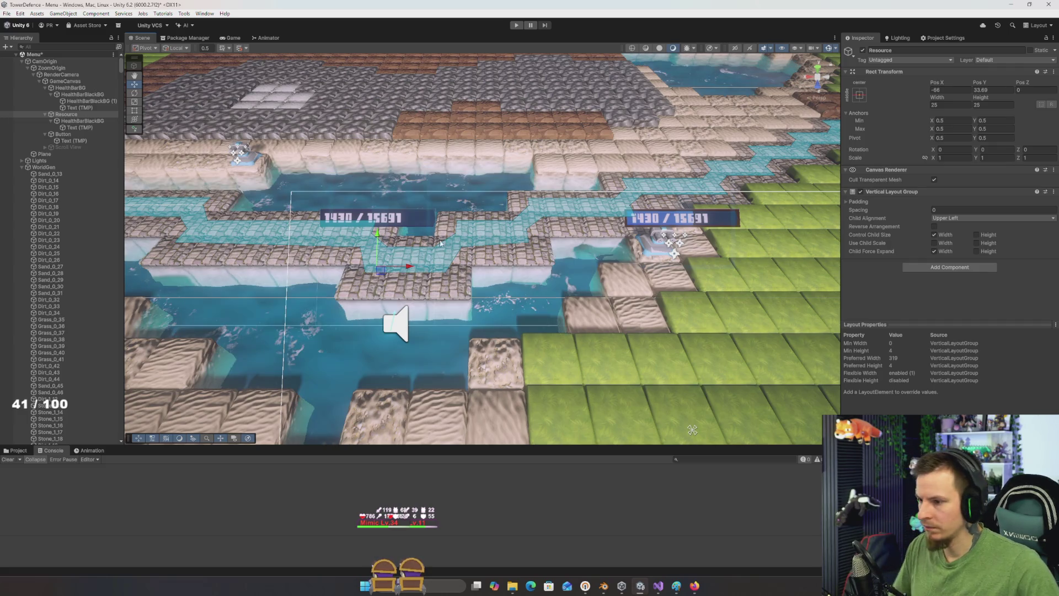
{"action": "scroll", "coordinate": [369, 229], "scroll_direction": "up", "scroll_amount": 5}
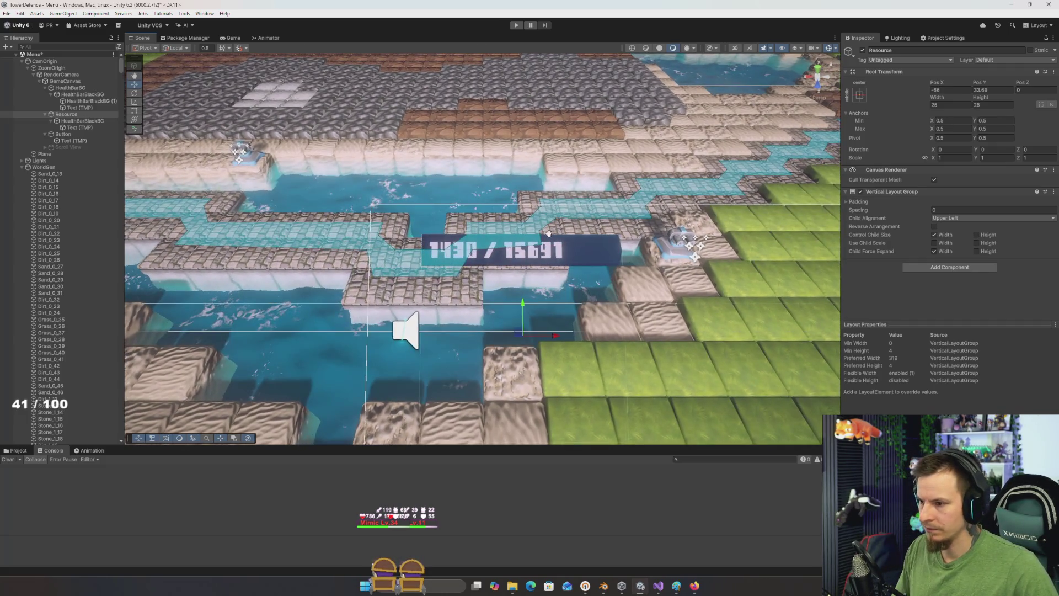
{"action": "left_click", "coordinate": [88, 121]}
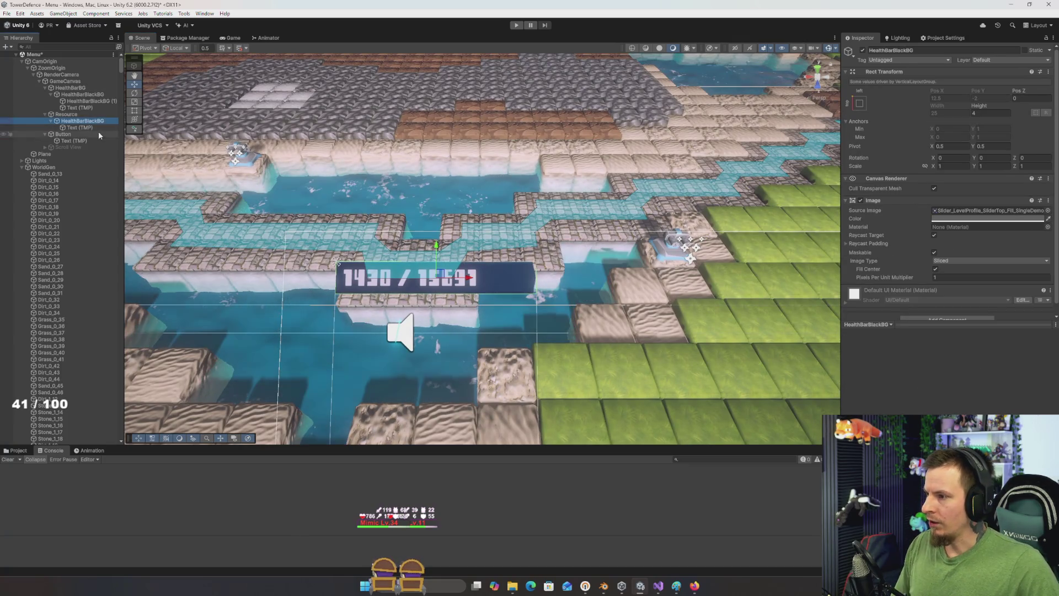
Step: Remove the bar background's Image component and make the Resource text black
{"action": "right_click", "coordinate": [879, 202]}
{"action": "left_click", "coordinate": [918, 238]}
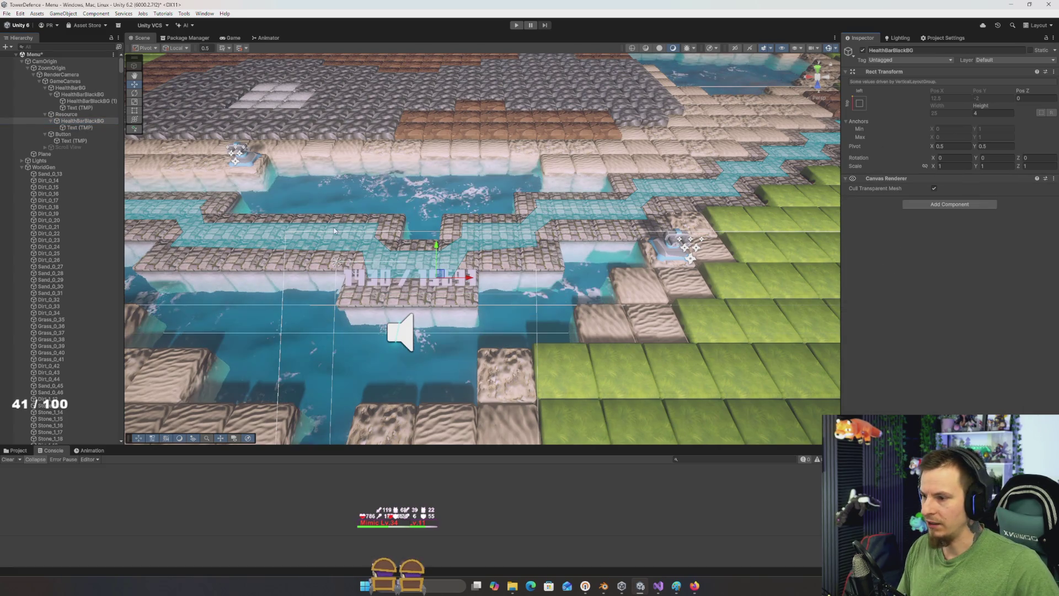
{"action": "left_click", "coordinate": [77, 127]}
{"action": "left_click", "coordinate": [988, 318]}
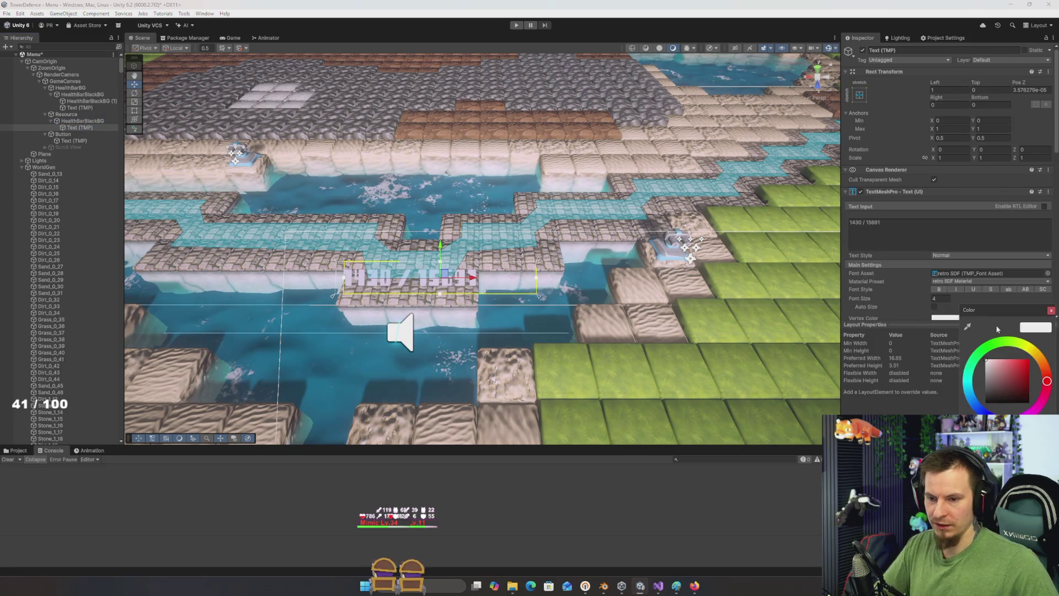
{"action": "left_click", "coordinate": [985, 403]}
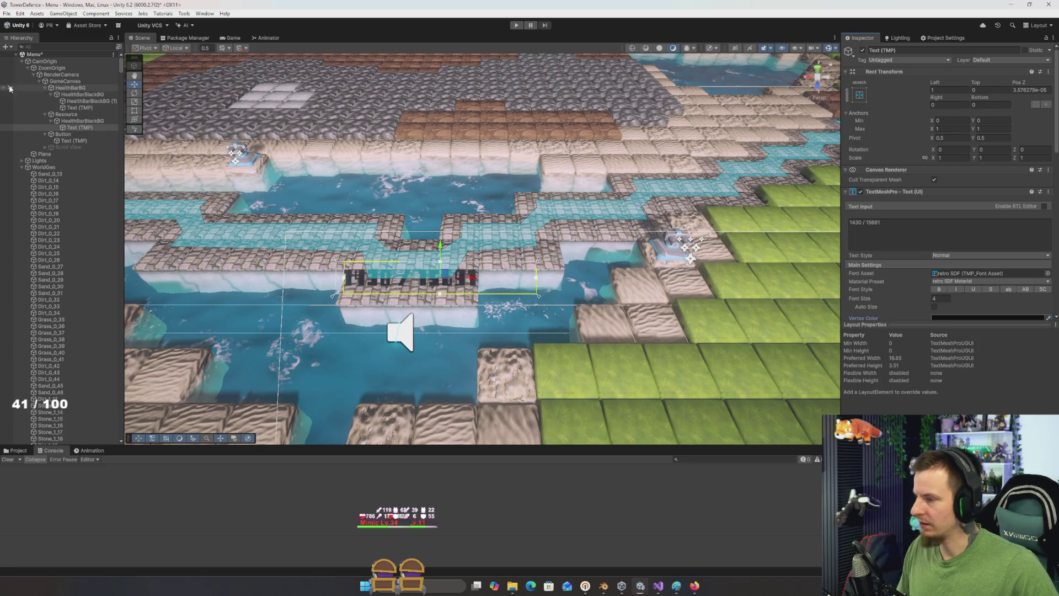
{"action": "left_click", "coordinate": [80, 121]}
{"action": "left_click", "coordinate": [77, 127]}
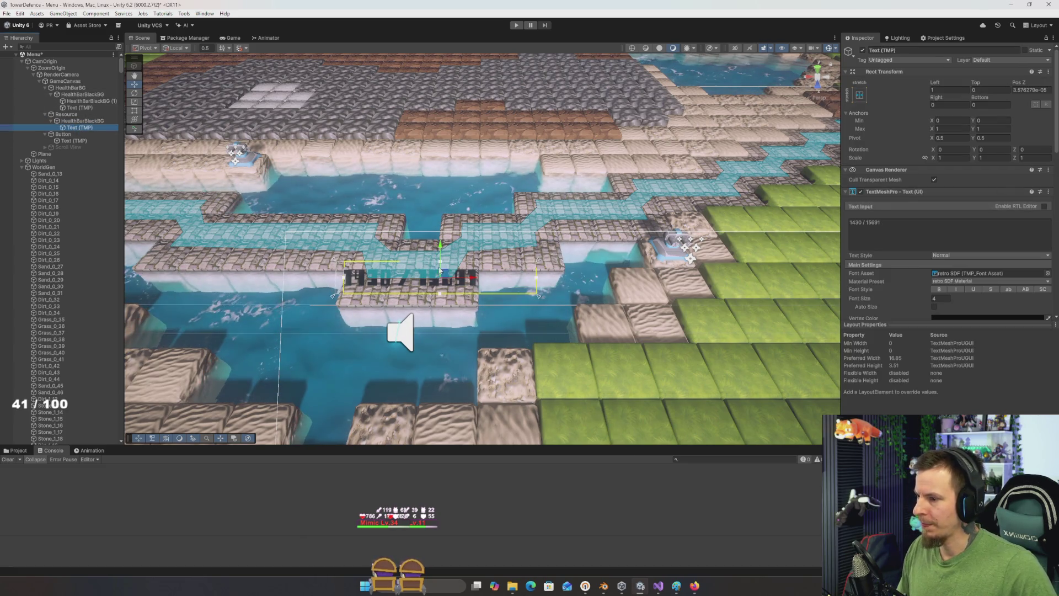
Step: Right-align the Resource text and change it to read 9506
{"action": "scroll", "coordinate": [915, 296], "scroll_direction": "down", "scroll_amount": 5}
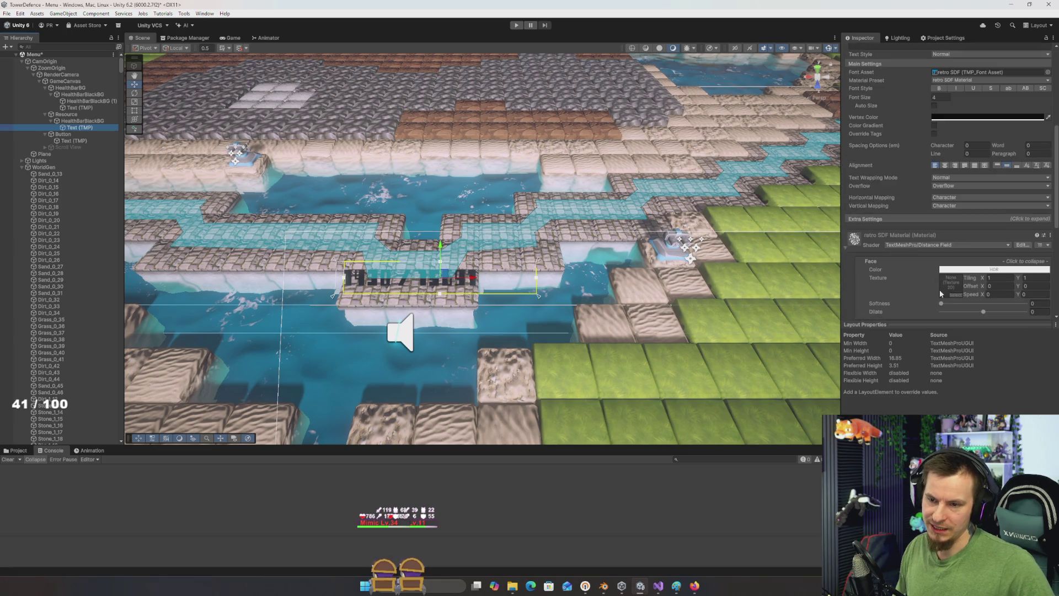
{"action": "left_click", "coordinate": [954, 165]}
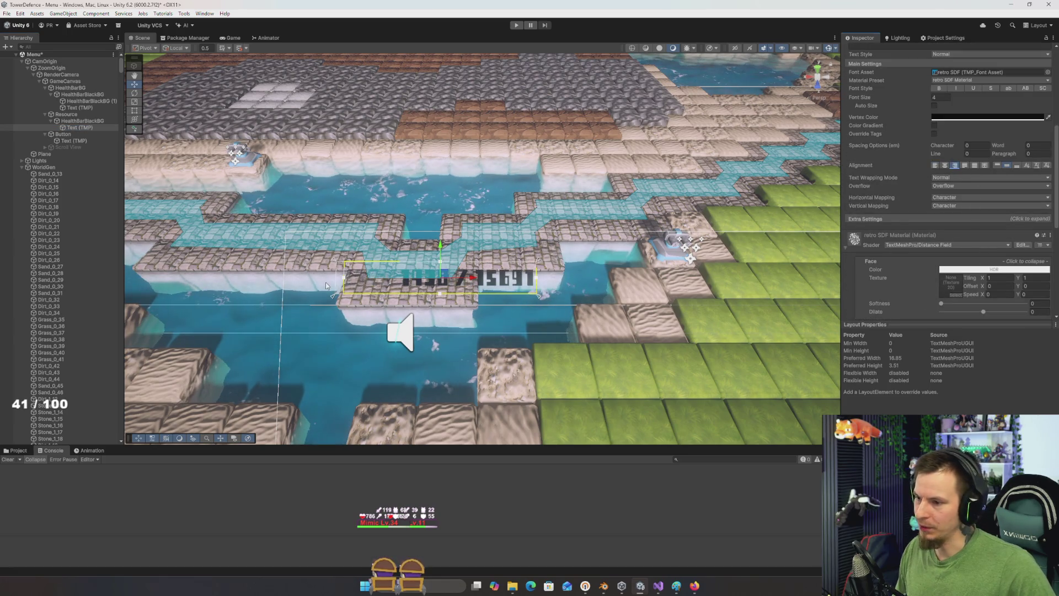
{"action": "scroll", "coordinate": [911, 306], "scroll_direction": "up", "scroll_amount": 2}
{"action": "scroll", "coordinate": [911, 306], "scroll_direction": "up", "scroll_amount": 4}
{"action": "left_click", "coordinate": [918, 244]}
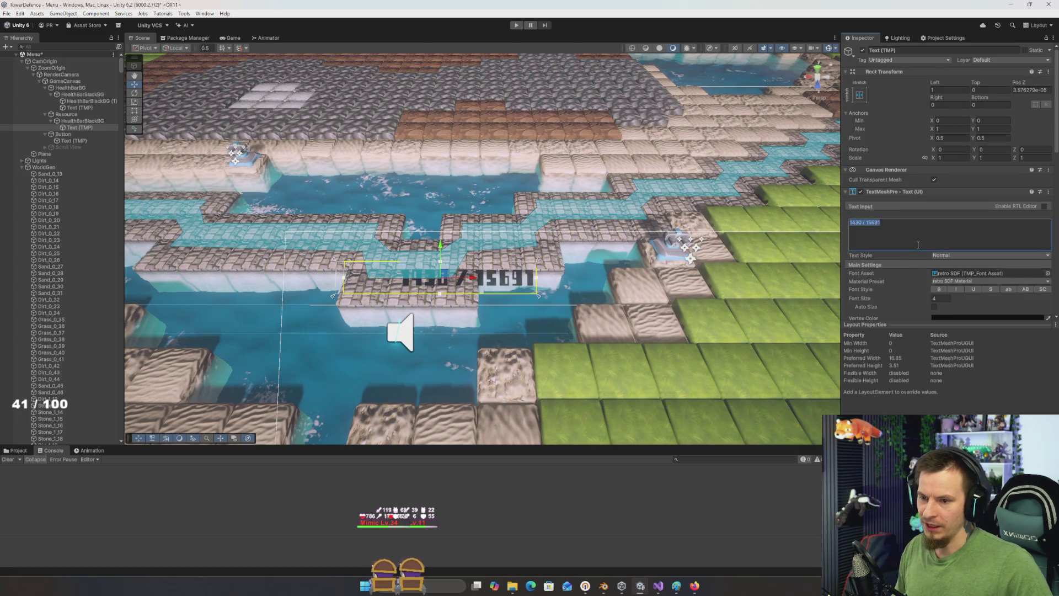
{"action": "type", "text": "9506"}
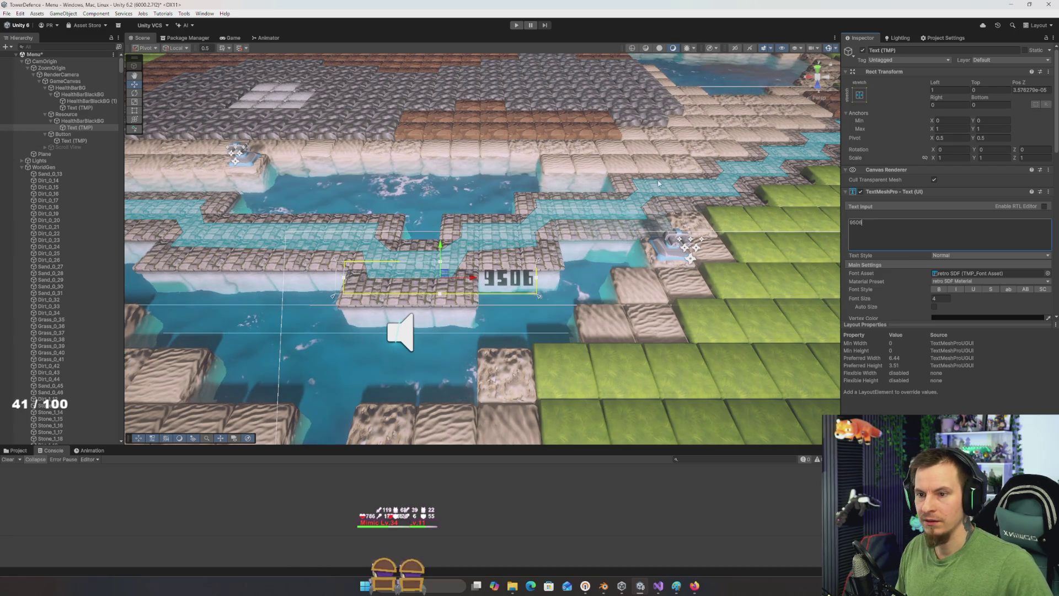
{"action": "right_click", "coordinate": [83, 121]}
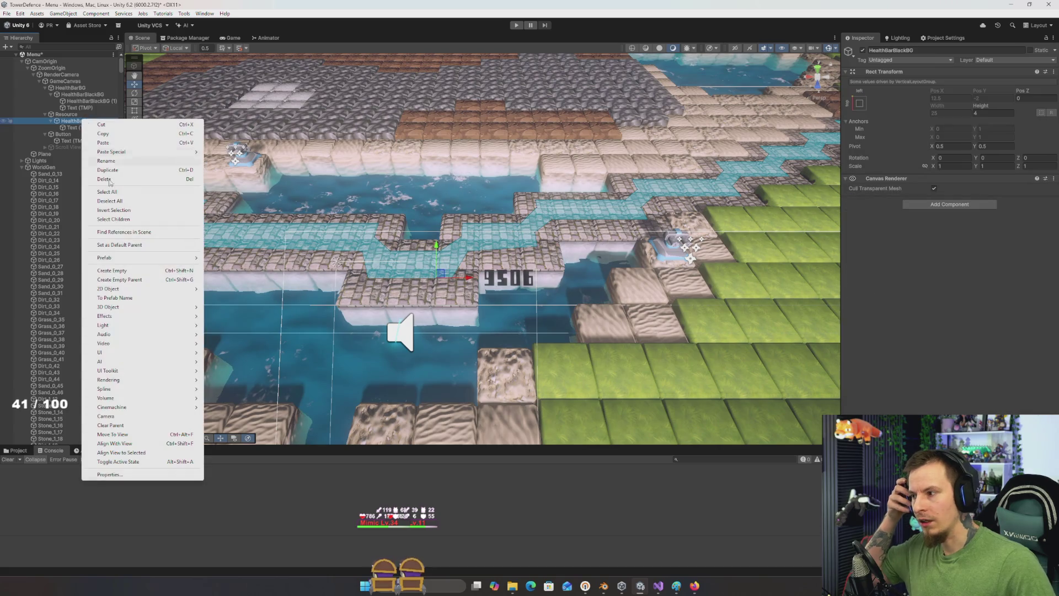
Step: Add a 4 by 4 UI Image under the bar background, left of the number
{"action": "mouse_move", "coordinate": [103, 355]}
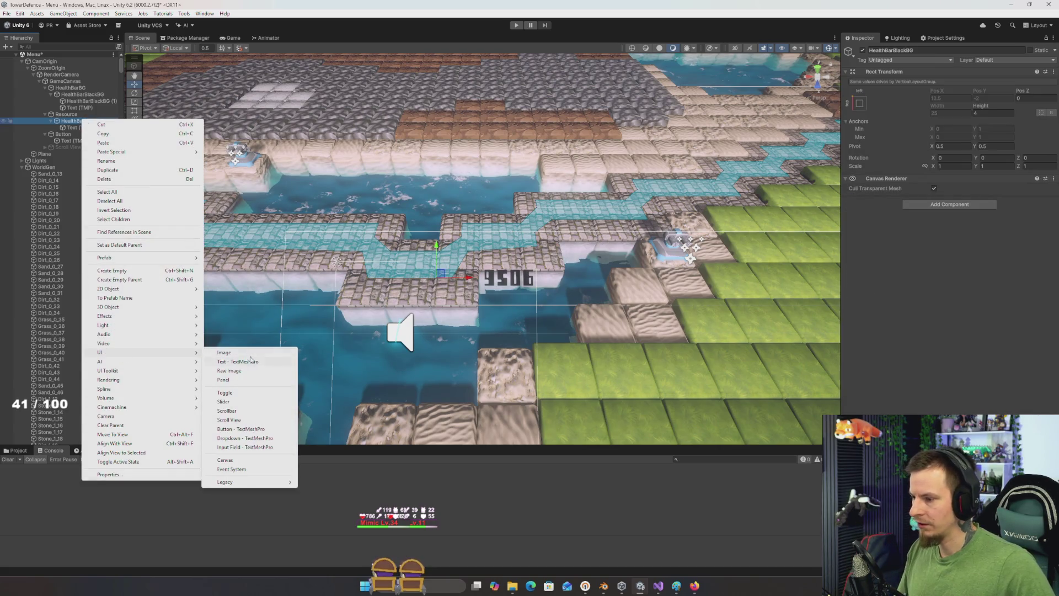
{"action": "left_click", "coordinate": [278, 356]}
{"action": "left_click", "coordinate": [951, 104]}
{"action": "type", "text": "4"}
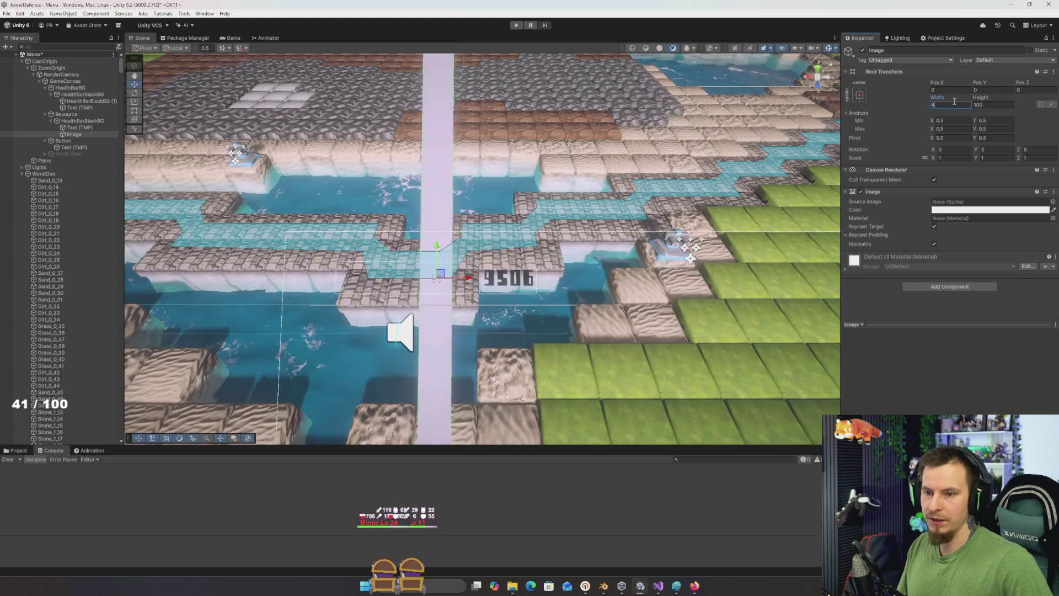
{"action": "key", "text": "Tab"}
{"action": "type", "text": "4"}
{"action": "left_click_drag", "start_coordinate": [470, 280], "coordinate": [386, 299]}
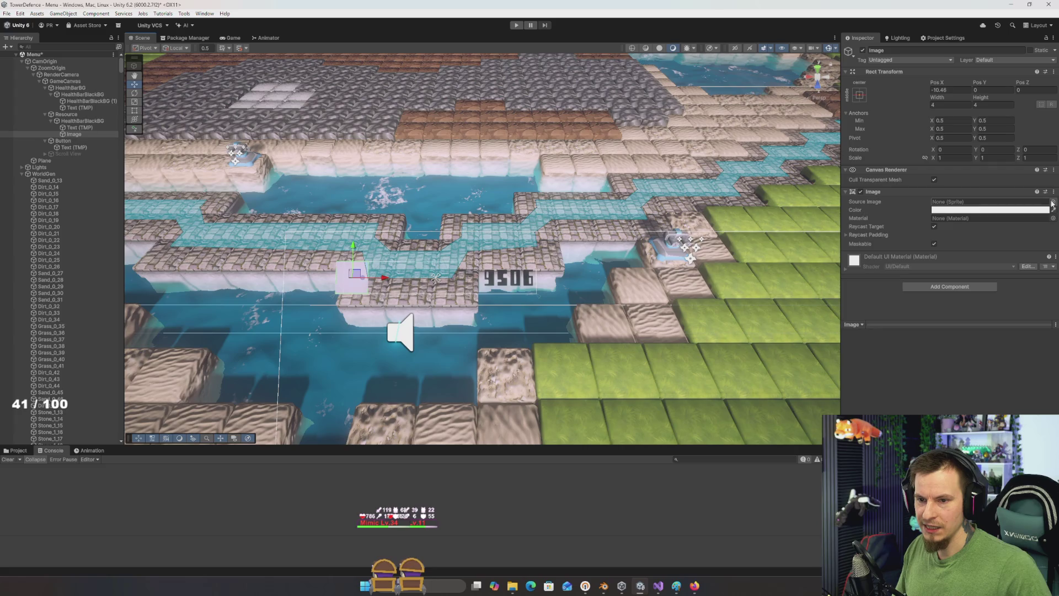
Step: Set the new image's Source Image to the Icon_Coin sprite
{"action": "left_click", "coordinate": [1053, 202]}
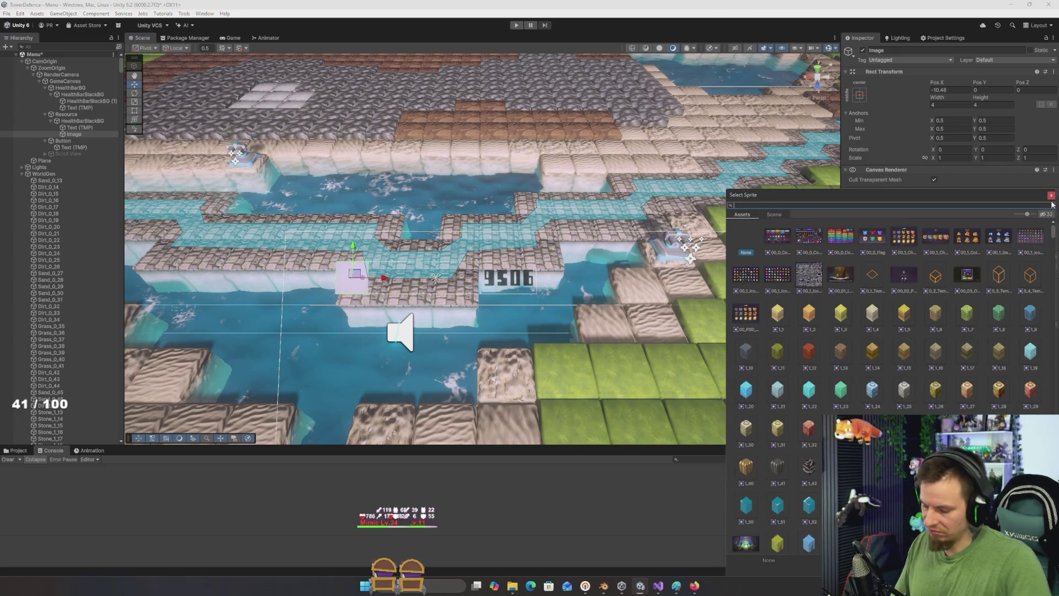
{"action": "type", "text": "coin"}
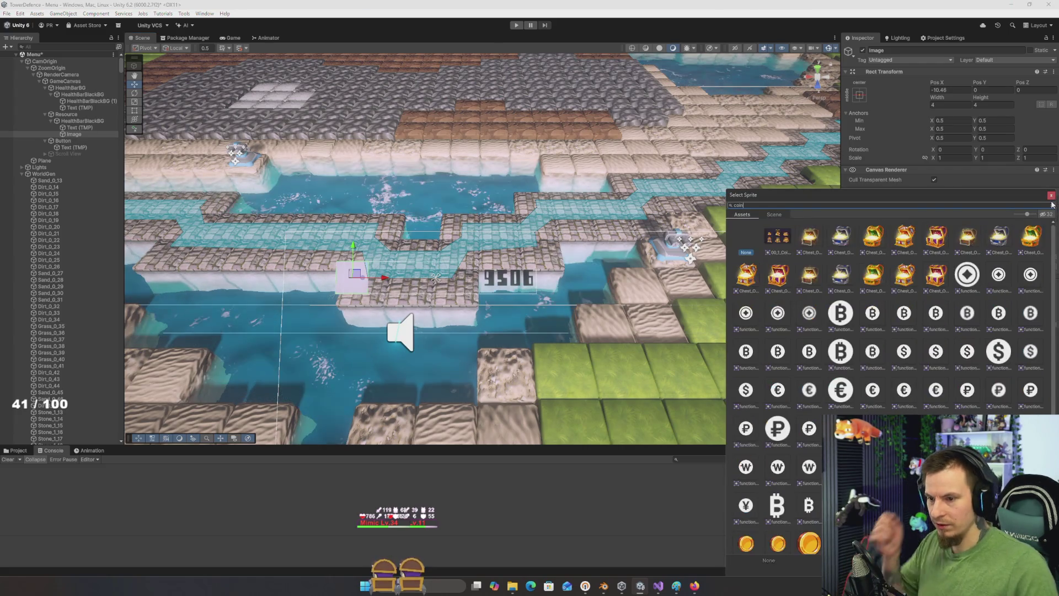
{"action": "left_click", "coordinate": [967, 505]}
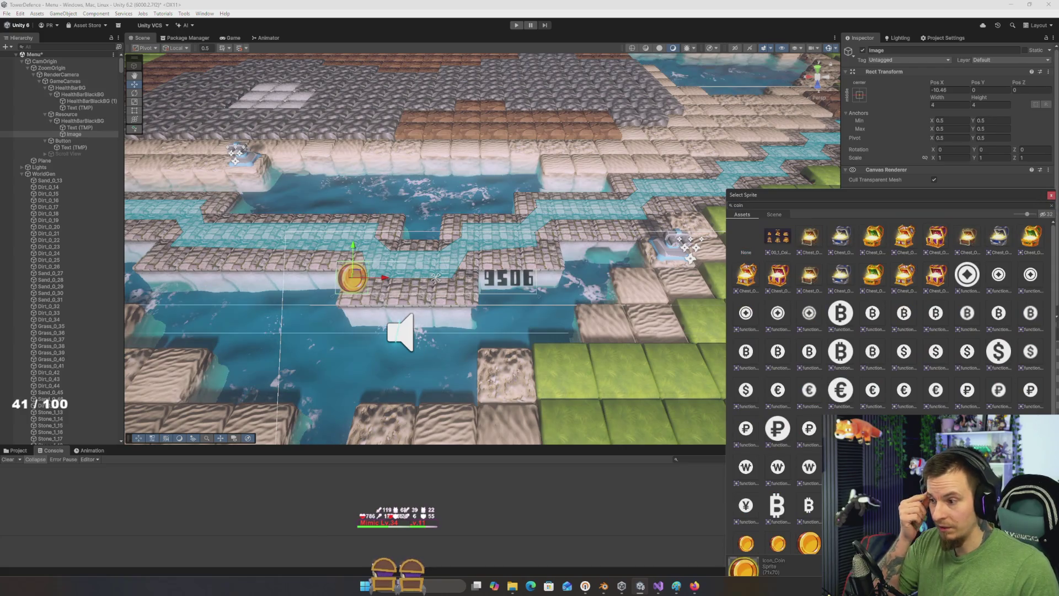
{"action": "scroll", "coordinate": [889, 358], "scroll_direction": "down", "scroll_amount": 3}
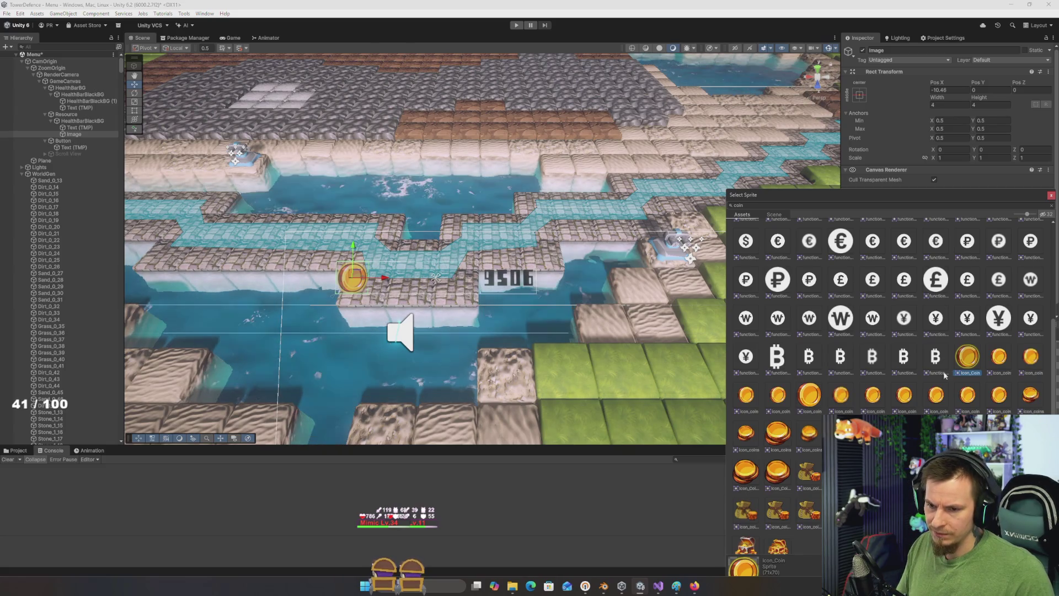
{"action": "double_click", "coordinate": [967, 357]}
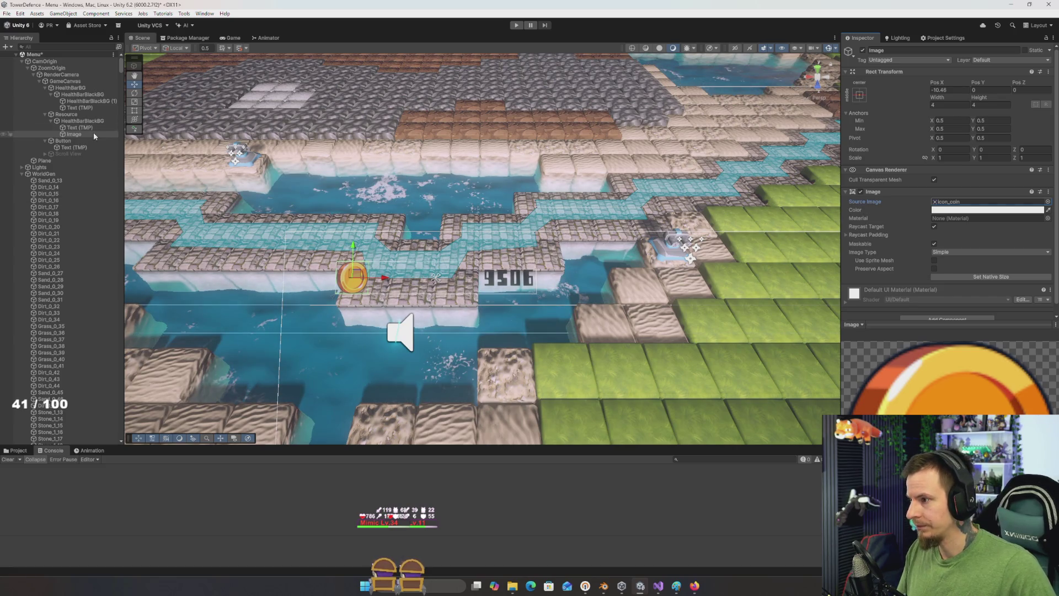
{"action": "left_click", "coordinate": [80, 127]}
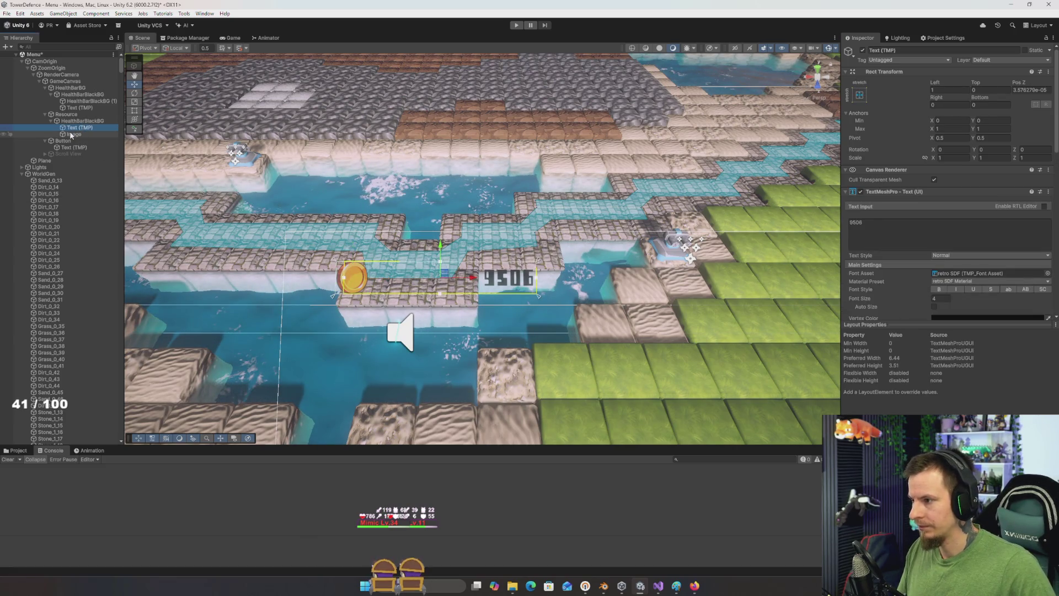
{"action": "left_click", "coordinate": [80, 134]}
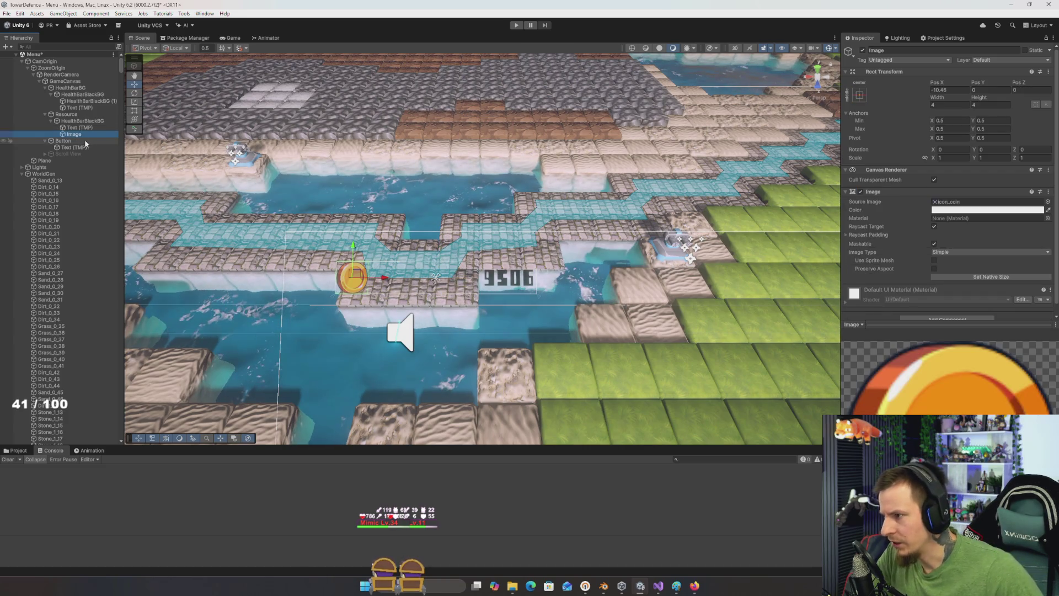
Step: Append 99 to the coin counter so it reads 950699
{"action": "left_click", "coordinate": [80, 128]}
{"action": "left_click", "coordinate": [895, 227]}
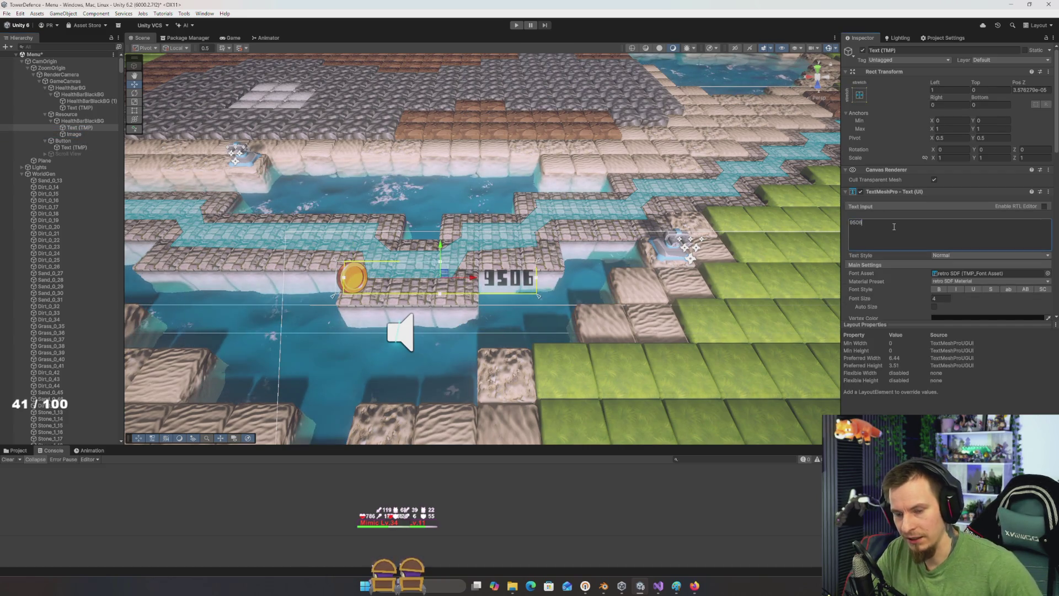
{"action": "type", "text": "99"}
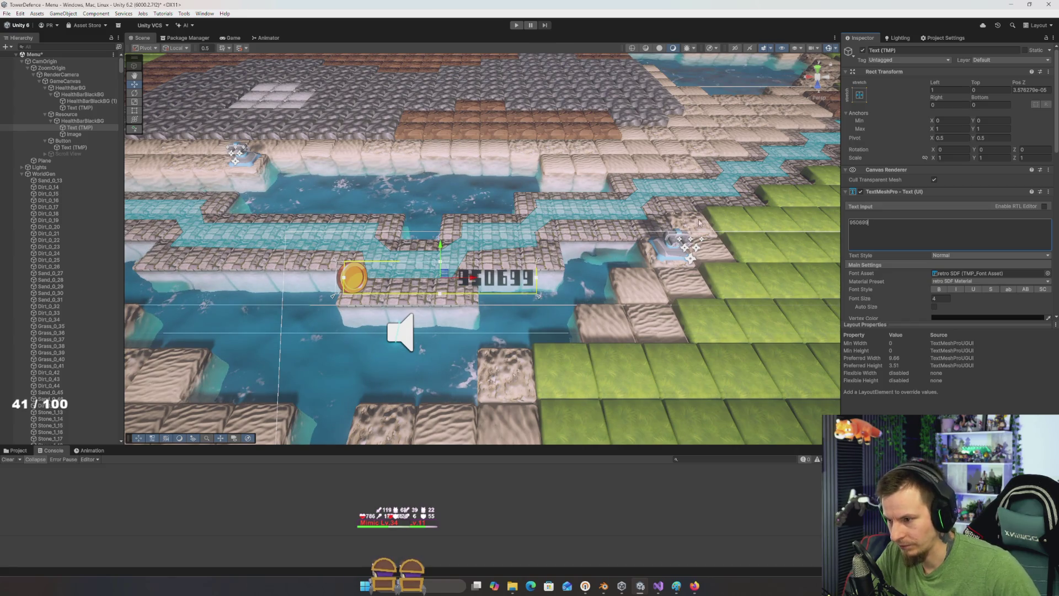
Step: Narrow the Resource container's width from 25 down to 10
{"action": "left_click", "coordinate": [83, 121]}
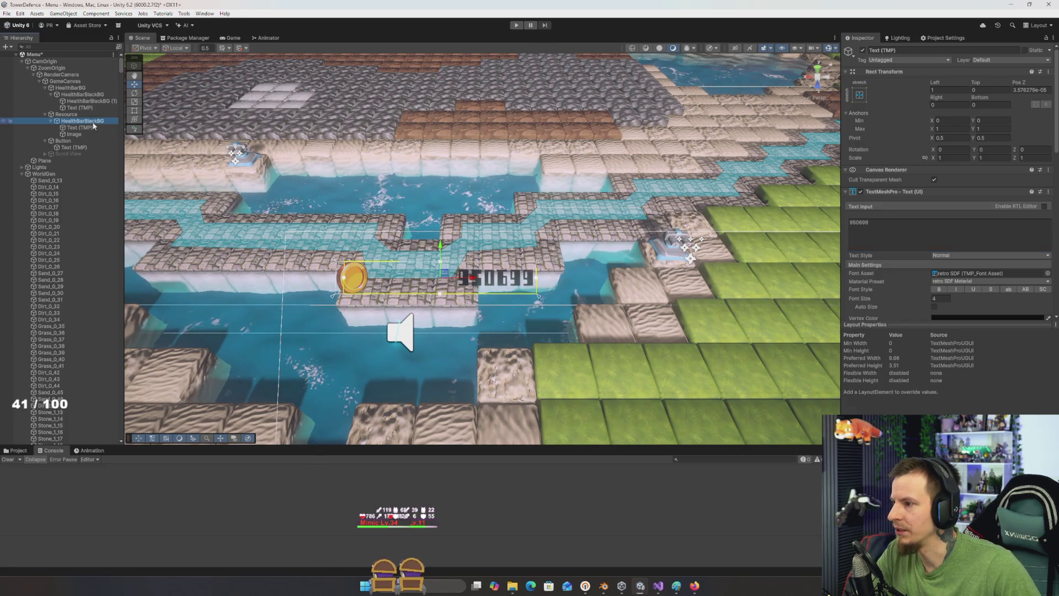
{"action": "key", "text": "Up"}
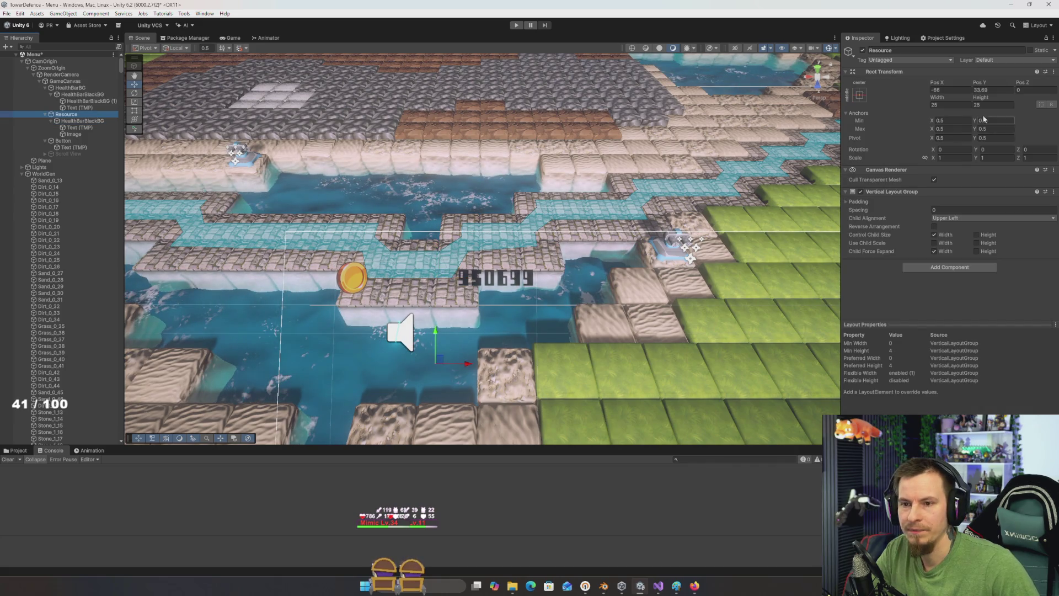
{"action": "left_click", "coordinate": [949, 105]}
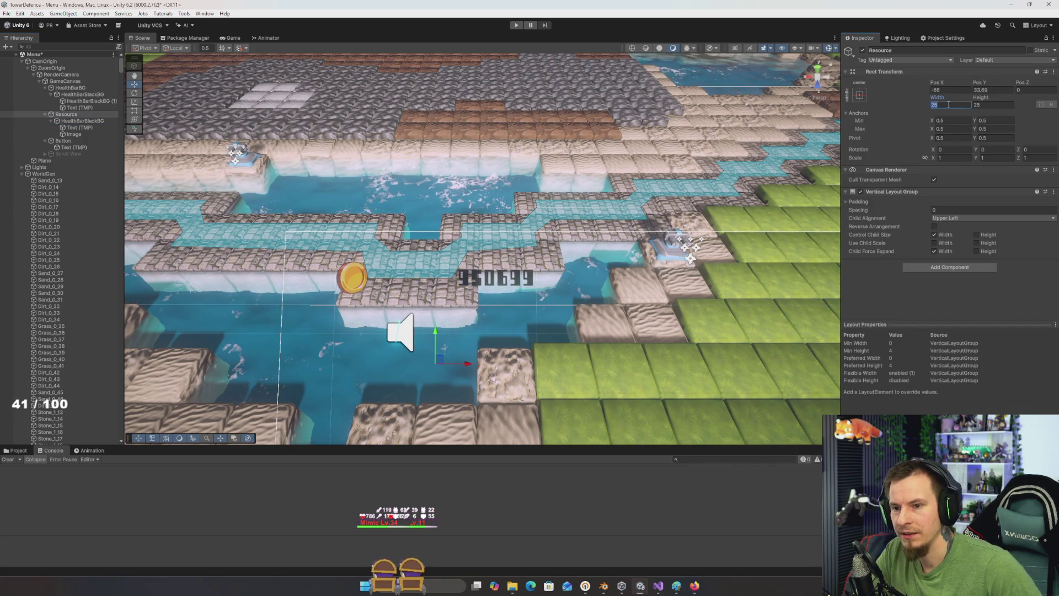
{"action": "type", "text": "20"}
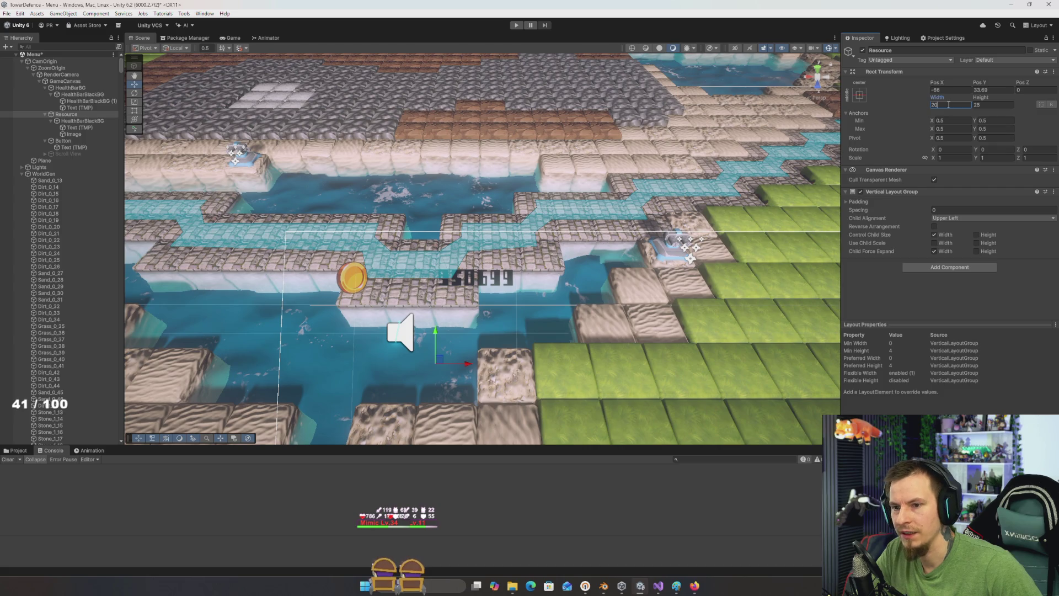
{"action": "key", "text": "BackSpace"}
{"action": "key", "text": "BackSpace"}
{"action": "type", "text": "15"}
{"action": "key", "text": "BackSpace"}
{"action": "key", "text": "BackSpace"}
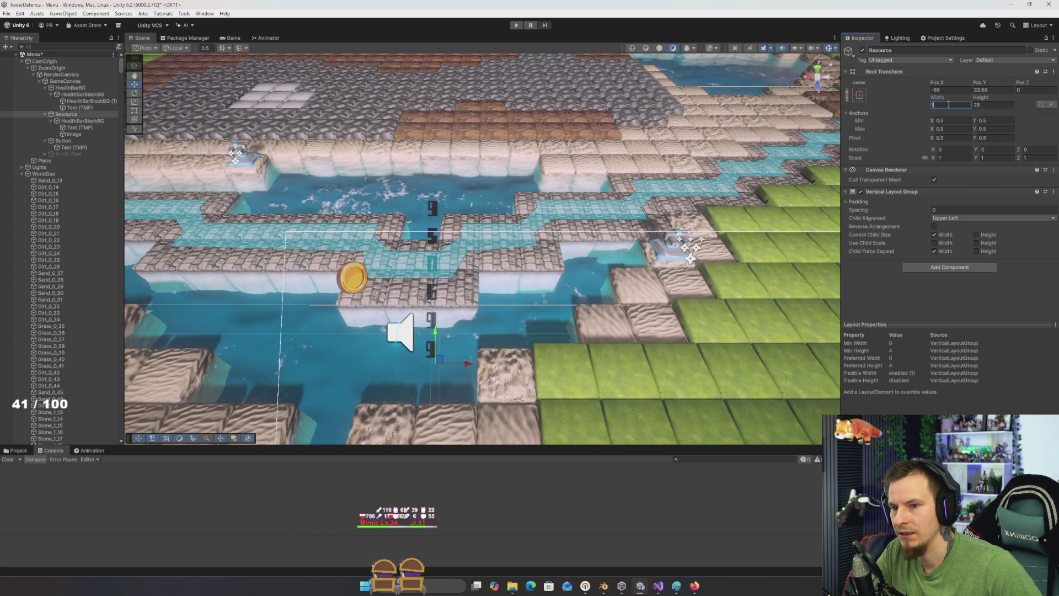
{"action": "type", "text": "10"}
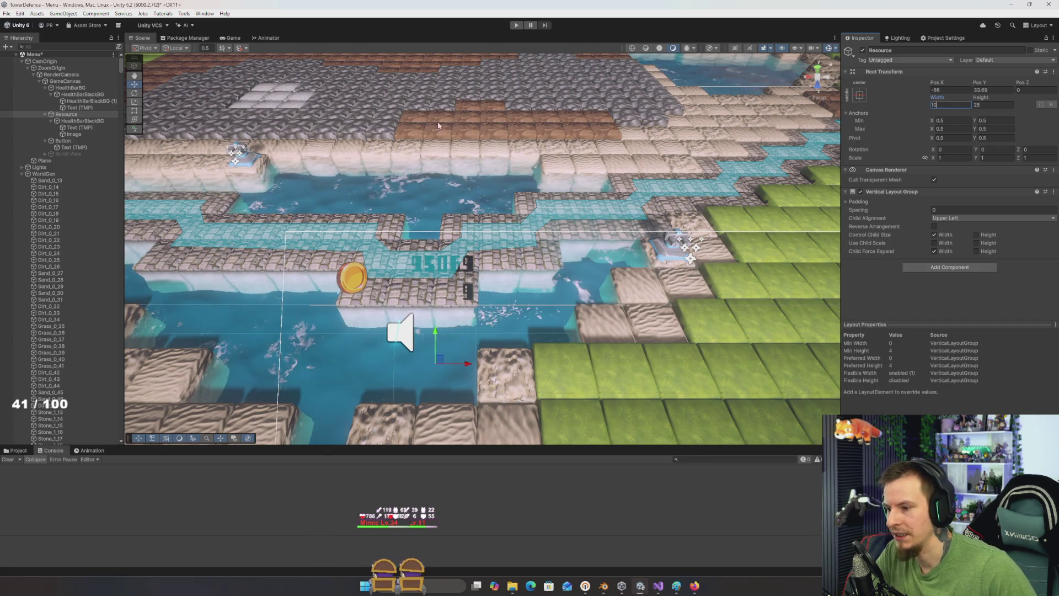
{"action": "left_click", "coordinate": [83, 121]}
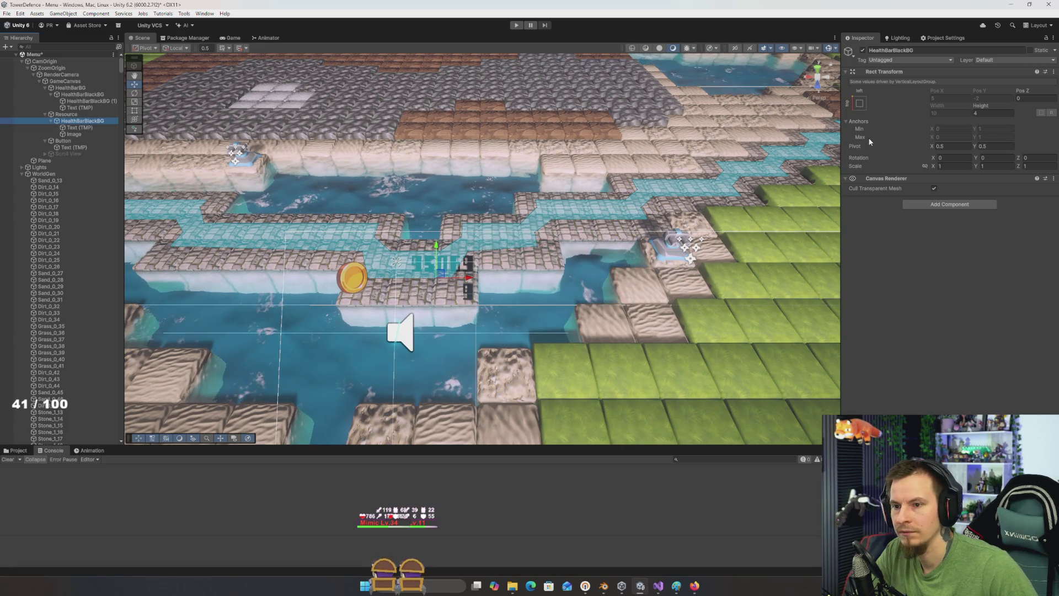
{"action": "scroll", "coordinate": [382, 205], "scroll_direction": "up", "scroll_amount": 3}
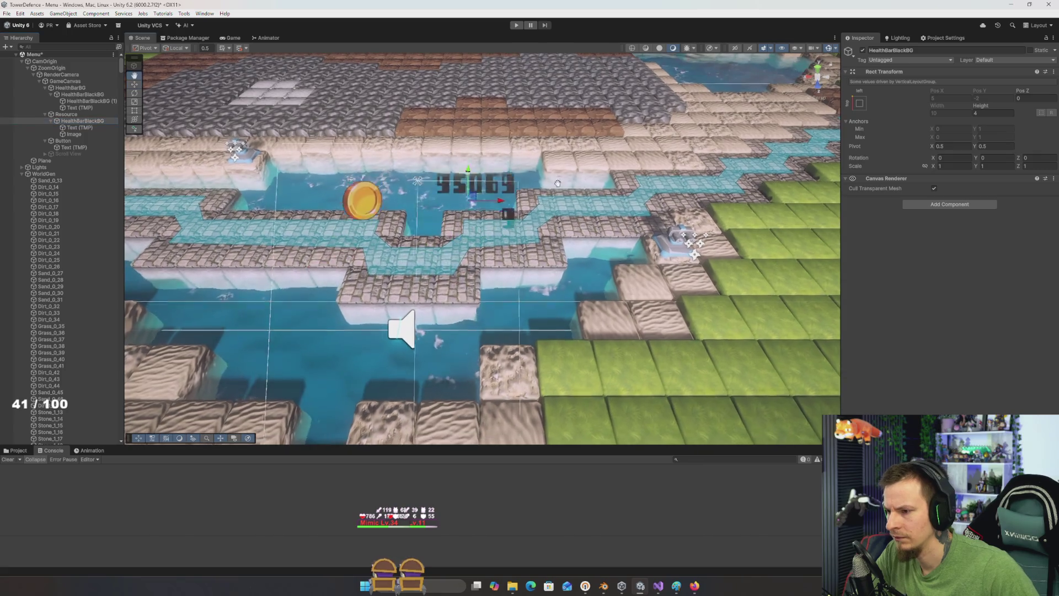
{"action": "left_click", "coordinate": [88, 134]}
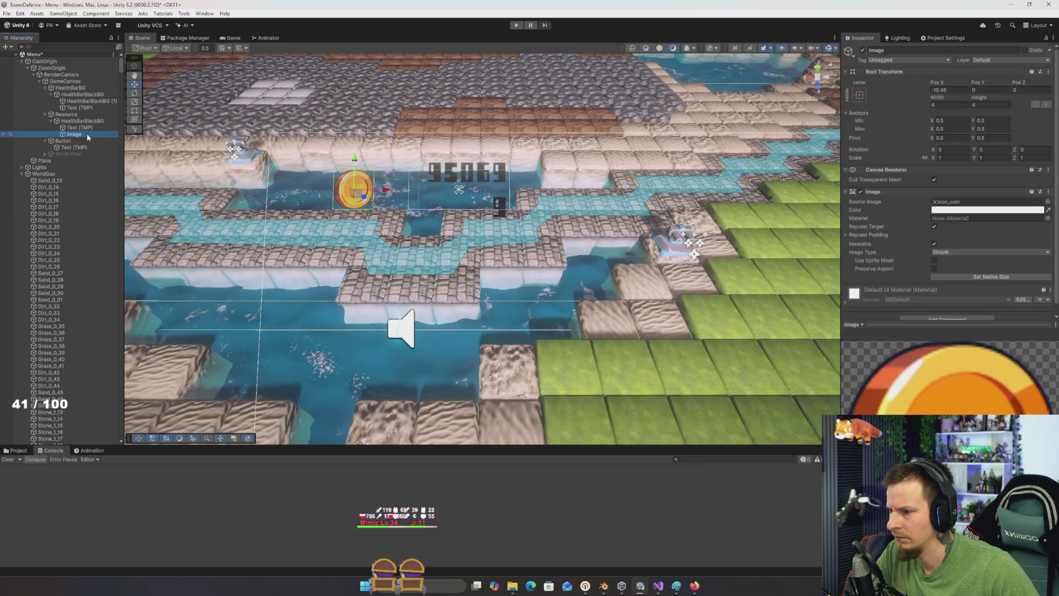
Step: Set the Resource container width to 15 and slide it along X with the Move tool
{"action": "left_click", "coordinate": [66, 114]}
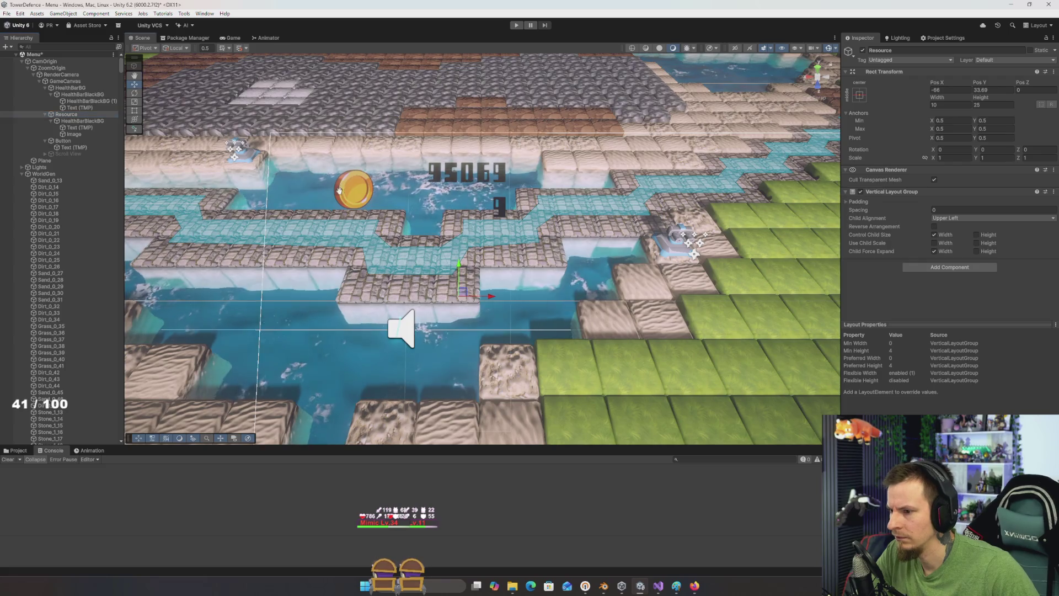
{"action": "mouse_move", "coordinate": [339, 187]}
{"action": "left_mouse_down"}
{"action": "mouse_move", "coordinate": [327, 298]}
{"action": "mouse_move", "coordinate": [336, 397]}
{"action": "left_mouse_up"}
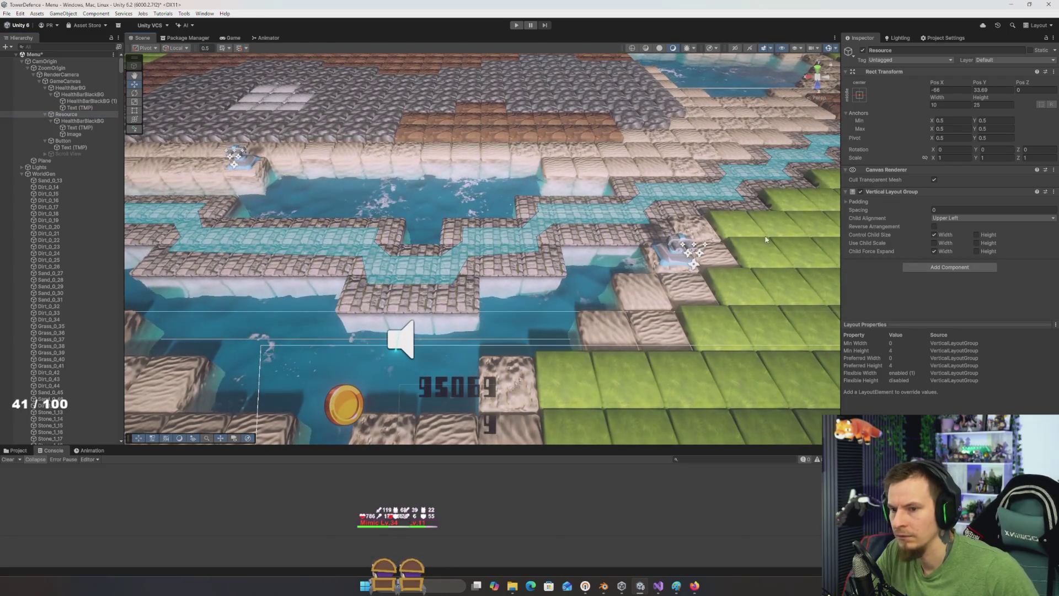
{"action": "left_click", "coordinate": [956, 106]}
{"action": "type", "text": "15"}
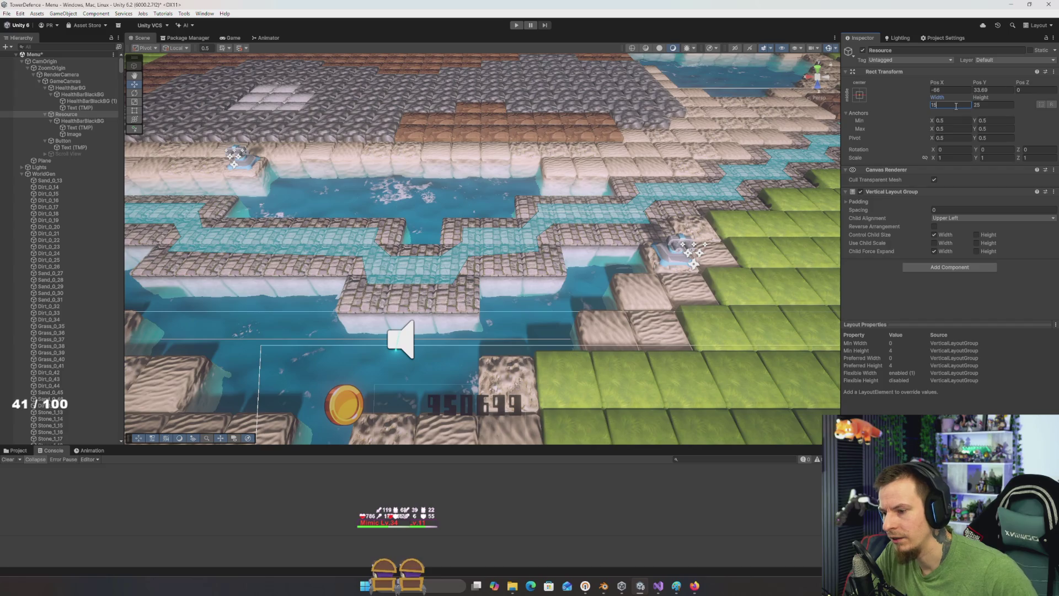
{"action": "key", "text": "Return"}
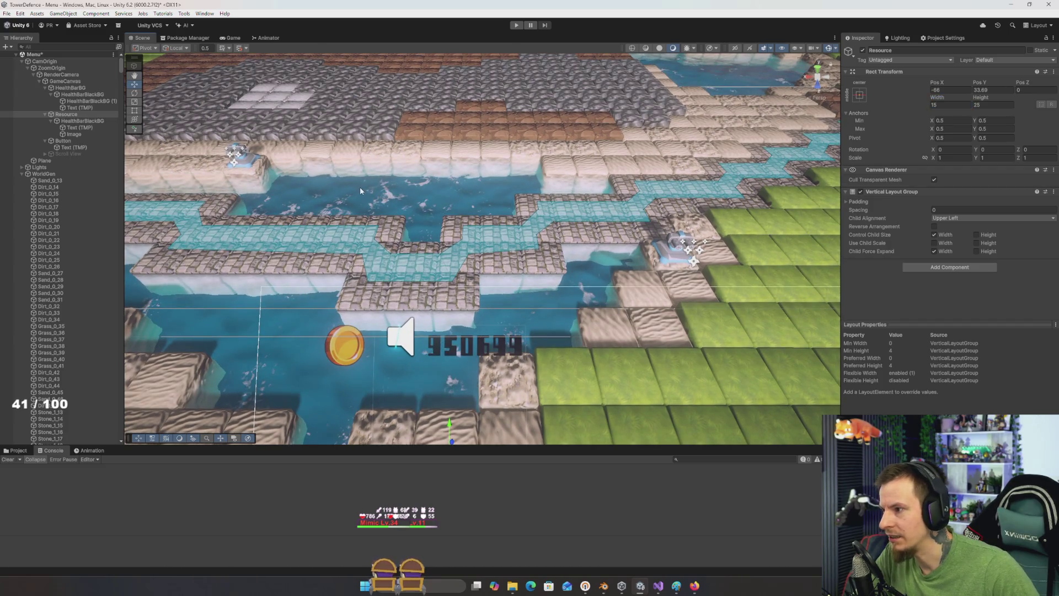
{"action": "left_click_drag", "start_coordinate": [360, 191], "coordinate": [386, 331]}
{"action": "key", "text": "w"}
{"action": "mouse_move", "coordinate": [478, 357]}
{"action": "left_mouse_down"}
{"action": "mouse_move", "coordinate": [358, 358]}
{"action": "mouse_move", "coordinate": [421, 359]}
{"action": "left_mouse_up"}
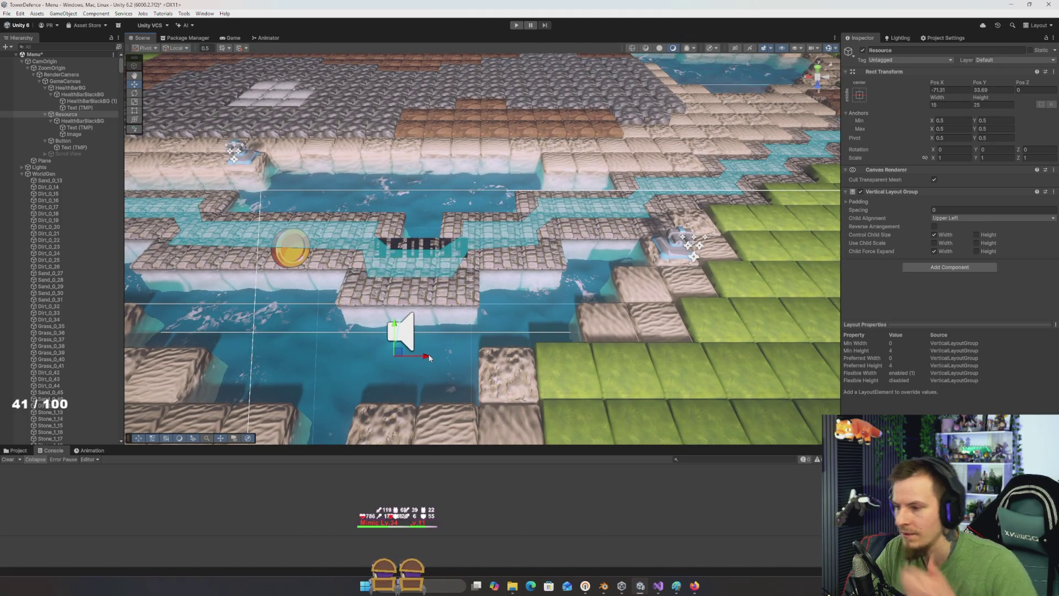
Step: Anchor the coin icon to the top-left preset with Pos X 2
{"action": "left_click", "coordinate": [74, 134]}
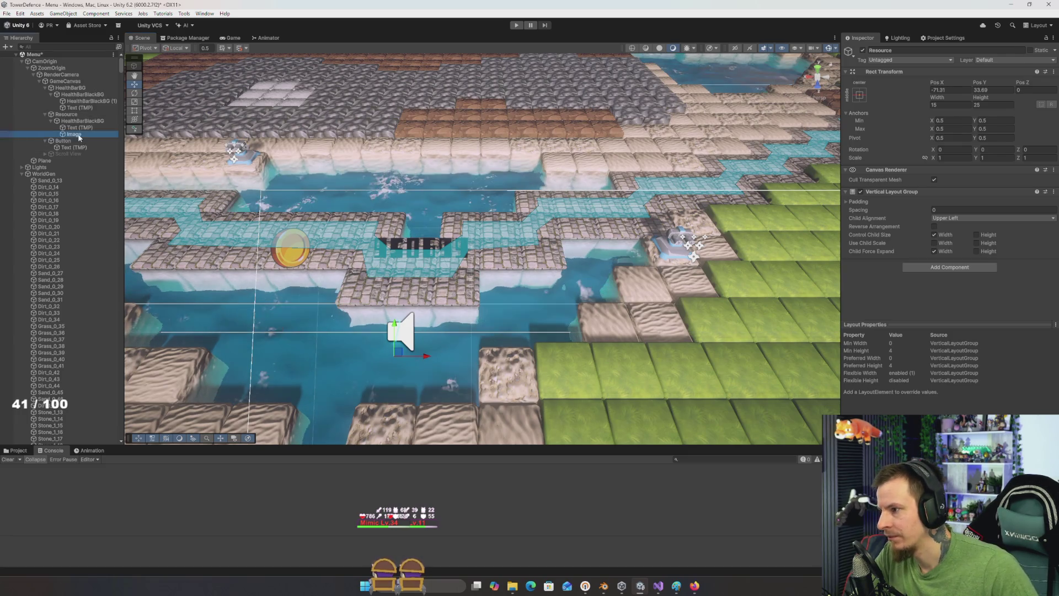
{"action": "left_click", "coordinate": [859, 96]}
{"action": "left_click", "coordinate": [888, 162]}
{"action": "left_click", "coordinate": [954, 90]}
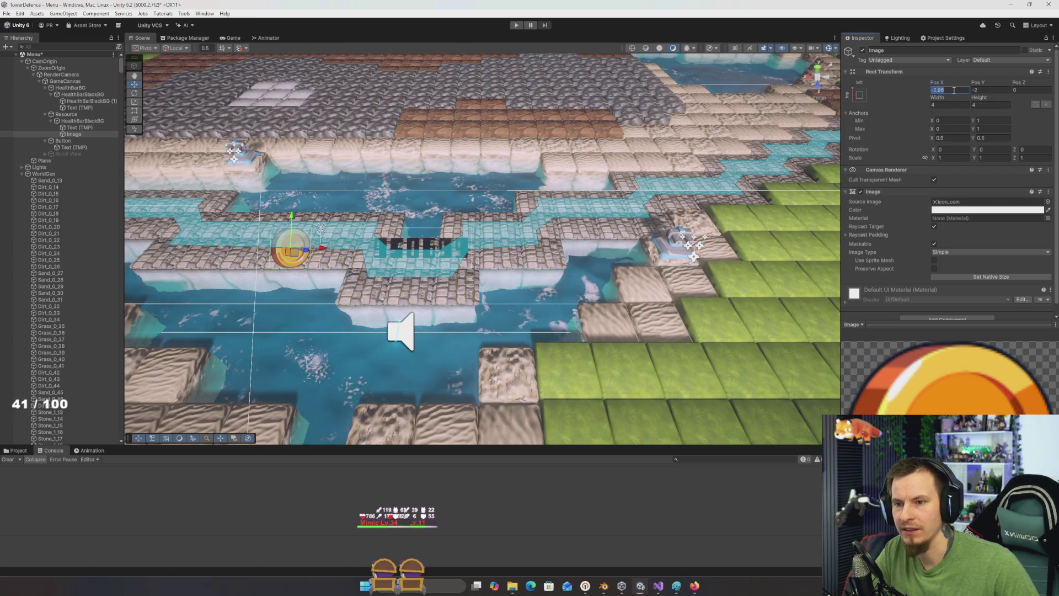
{"action": "type", "text": "2"}
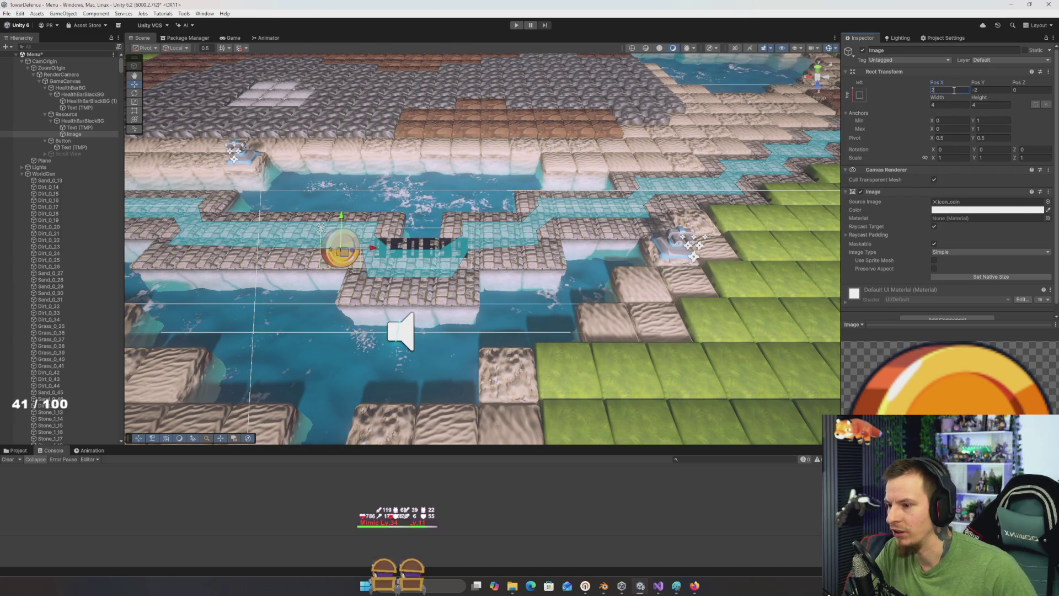
Step: Widen the Resource container to 17
{"action": "left_click", "coordinate": [451, 264]}
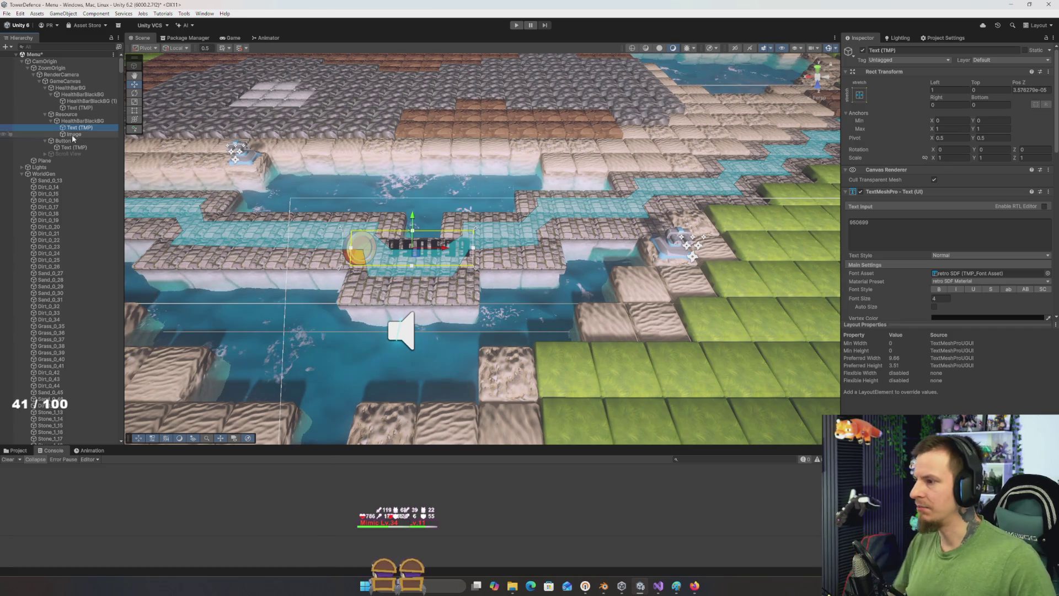
{"action": "left_click", "coordinate": [66, 114]}
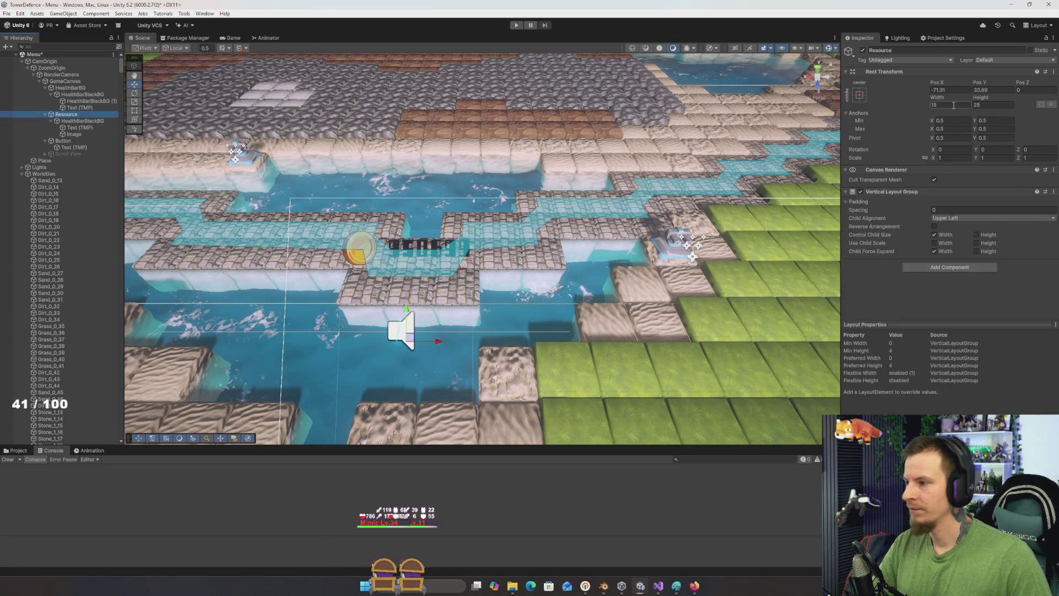
{"action": "left_click", "coordinate": [953, 105]}
{"action": "type", "text": "17"}
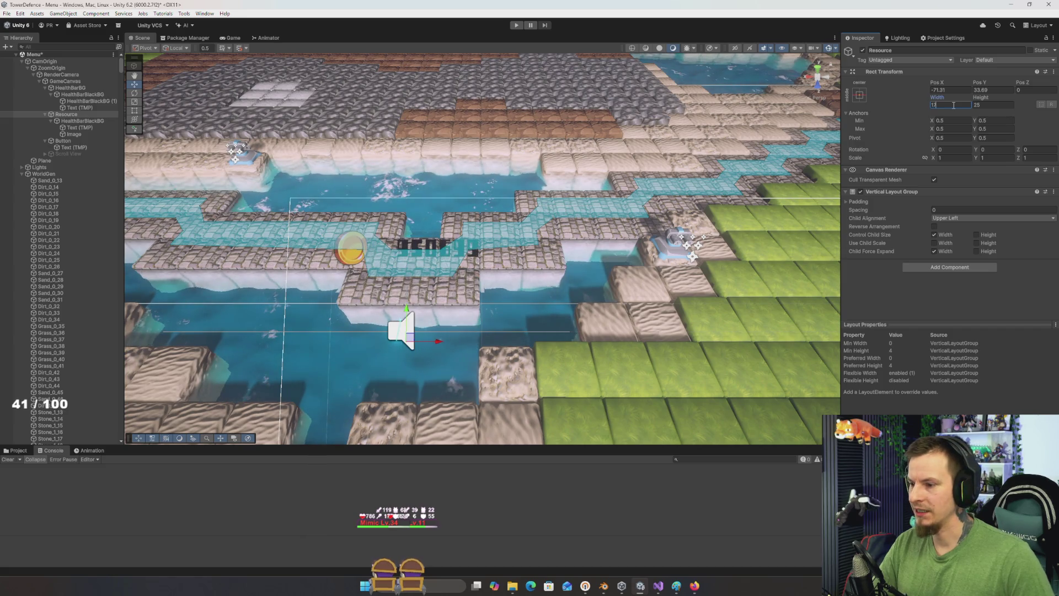
{"action": "left_click", "coordinate": [82, 128]}
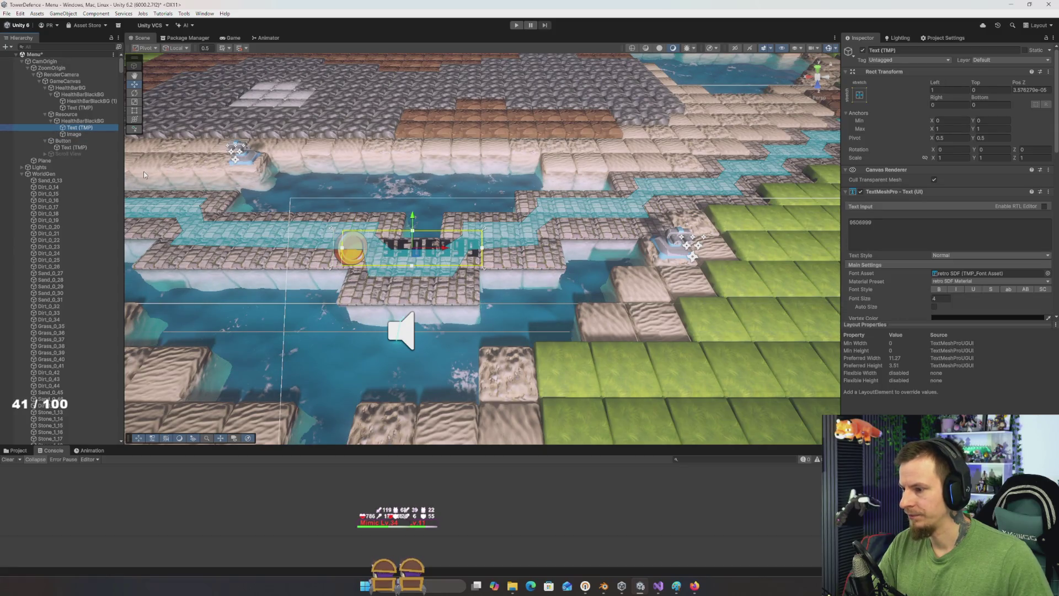
Step: Set the number text's Left offset to 4 so the count sits beside the coin
{"action": "left_click", "coordinate": [954, 90]}
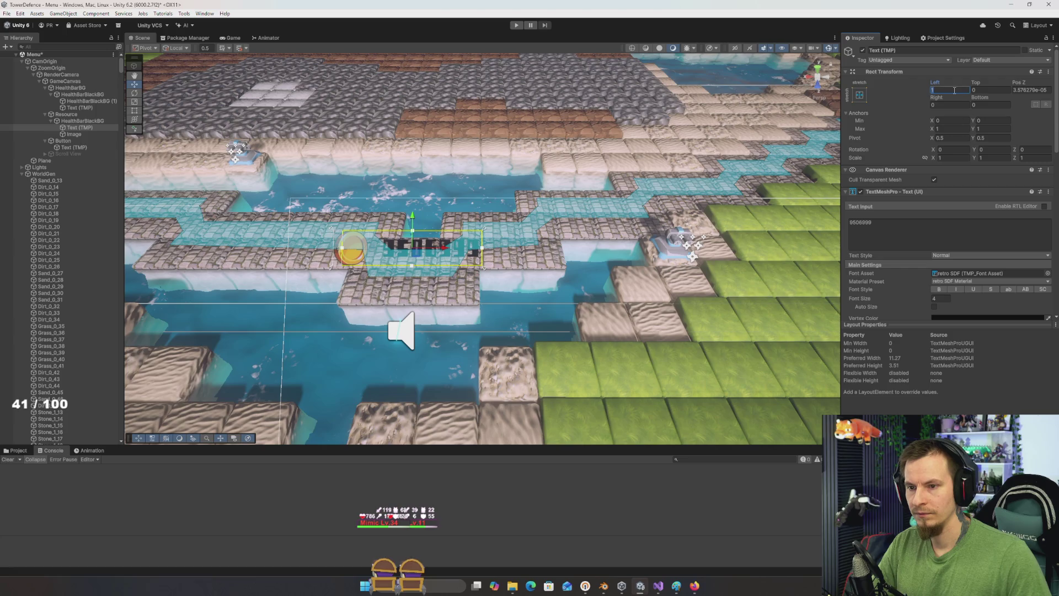
{"action": "type", "text": "2"}
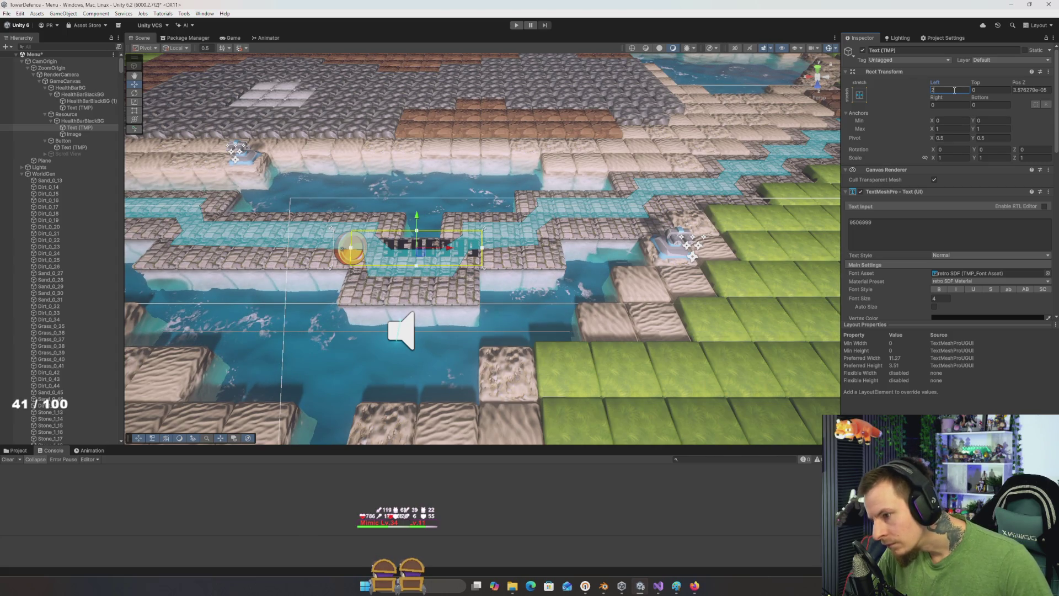
{"action": "type", "text": "4"}
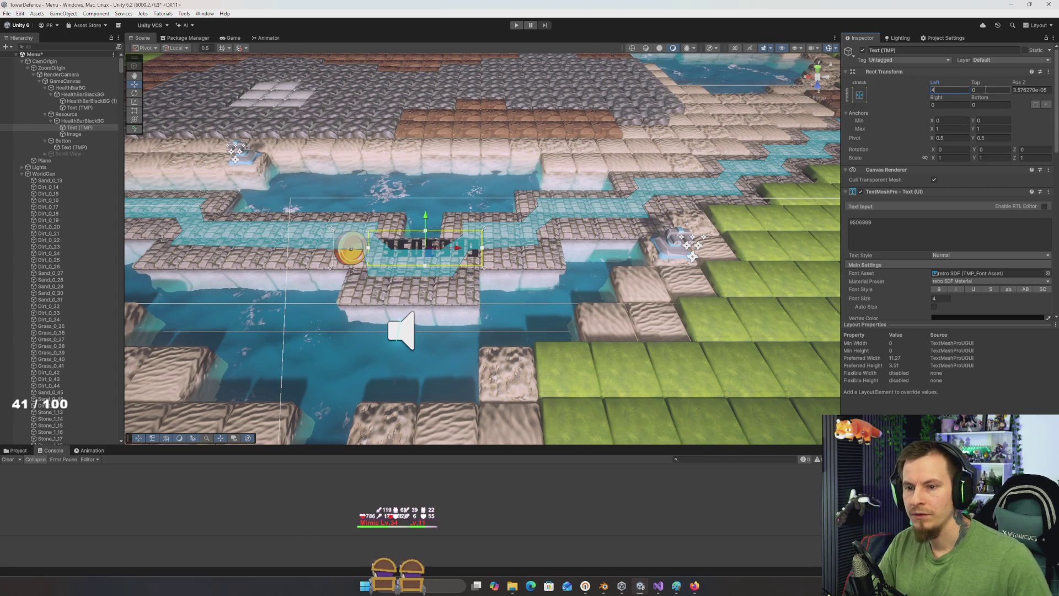
{"action": "mouse_move", "coordinate": [573, 229]}
{"action": "left_mouse_down"}
{"action": "mouse_move", "coordinate": [628, 128]}
{"action": "mouse_move", "coordinate": [623, 183]}
{"action": "left_mouse_up"}
{"action": "left_click", "coordinate": [92, 133]}
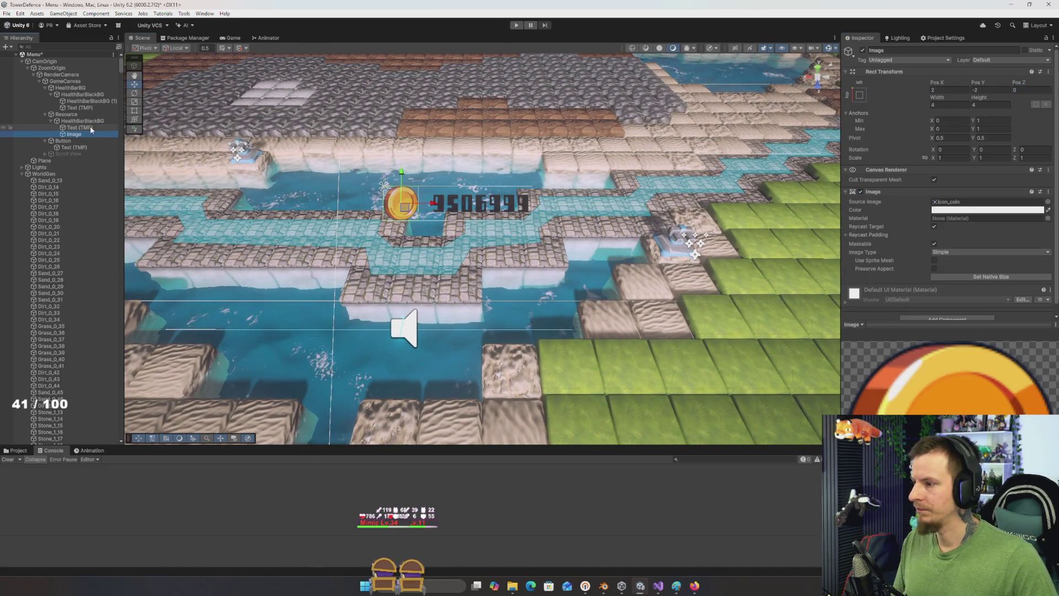
Step: Rename the counter to ResA and duplicate it four times with Ctrl+D
{"action": "left_click", "coordinate": [80, 121]}
{"action": "key", "text": "F2"}
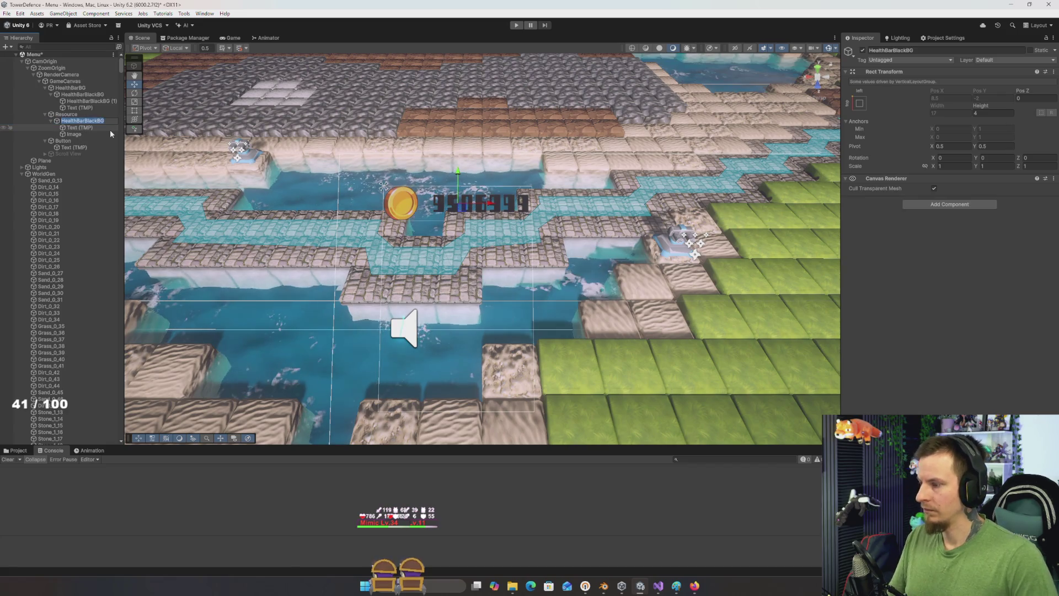
{"action": "type", "text": "ResA"}
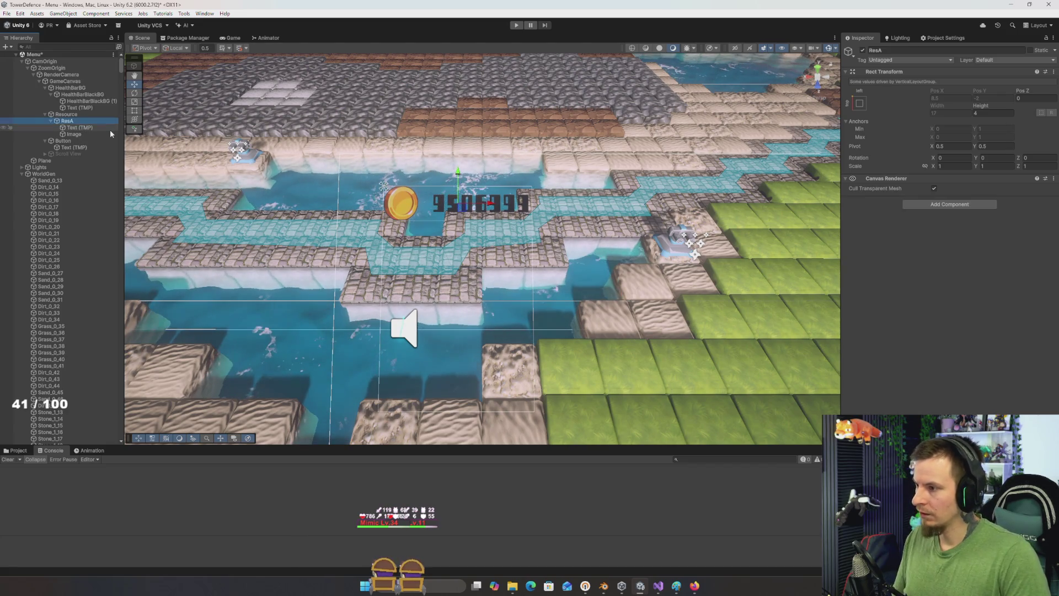
{"action": "key", "text": "Return"}
{"action": "key", "text": "ctrl+d"}
{"action": "key", "text": "ctrl+d"}
{"action": "key", "text": "ctrl+d"}
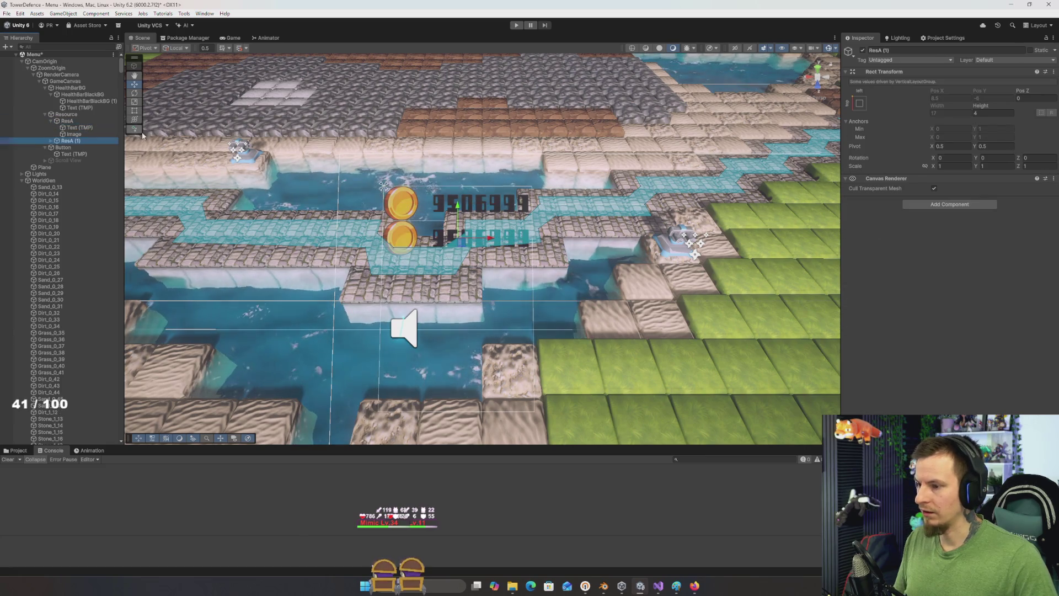
Step: Set the Resource container's Vertical Layout Group Spacing to 1
{"action": "mouse_move", "coordinate": [383, 110]}
{"action": "left_mouse_down"}
{"action": "mouse_move", "coordinate": [386, 73]}
{"action": "mouse_move", "coordinate": [354, 178]}
{"action": "left_mouse_up"}
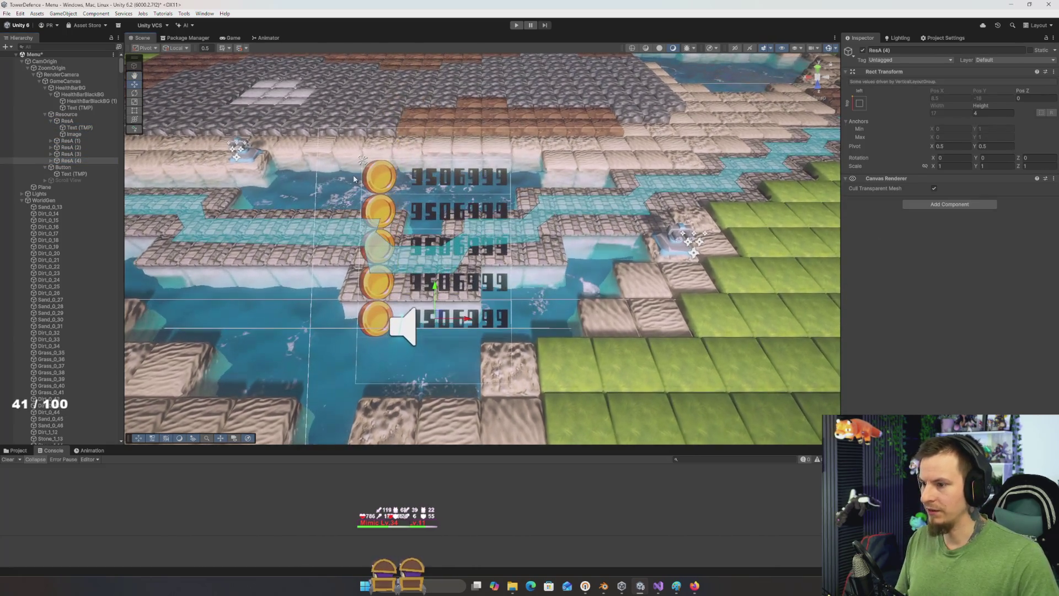
{"action": "left_click", "coordinate": [72, 114]}
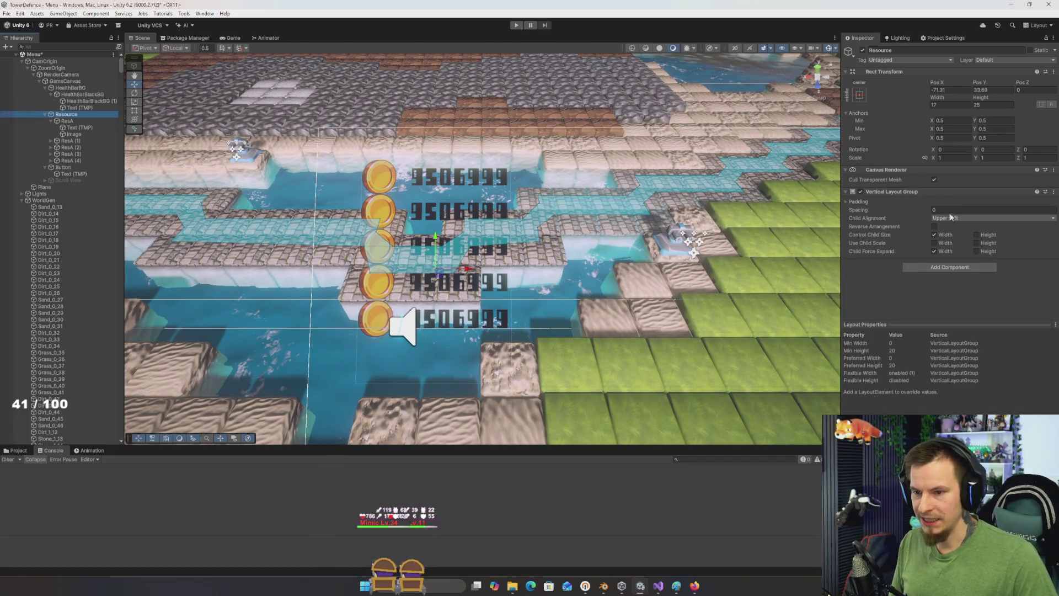
{"action": "type", "text": "10"}
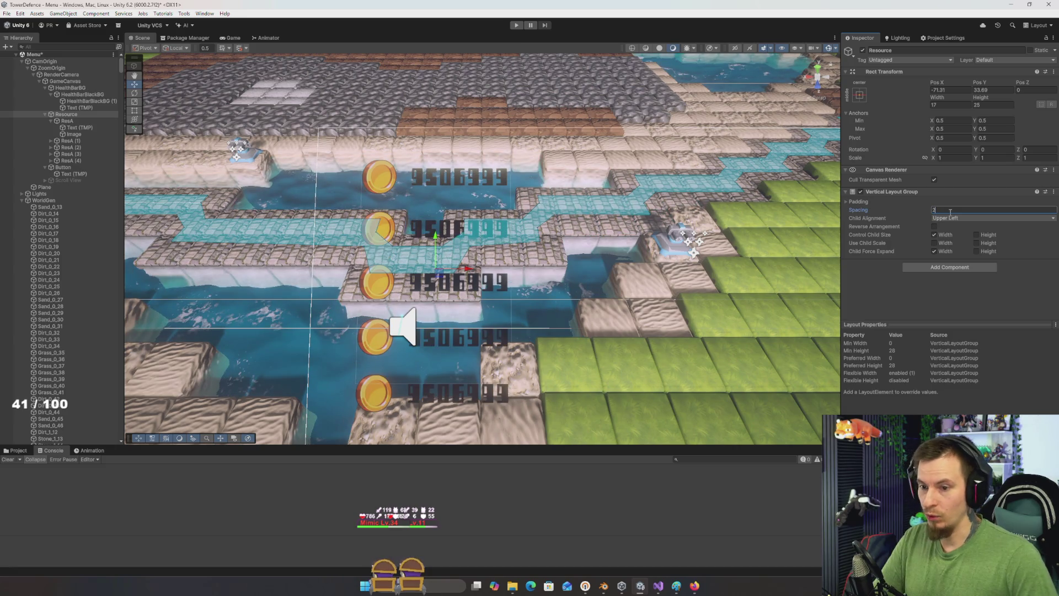
{"action": "key", "text": "BackSpace"}
{"action": "type", "text": "1"}
{"action": "key", "text": "Return"}
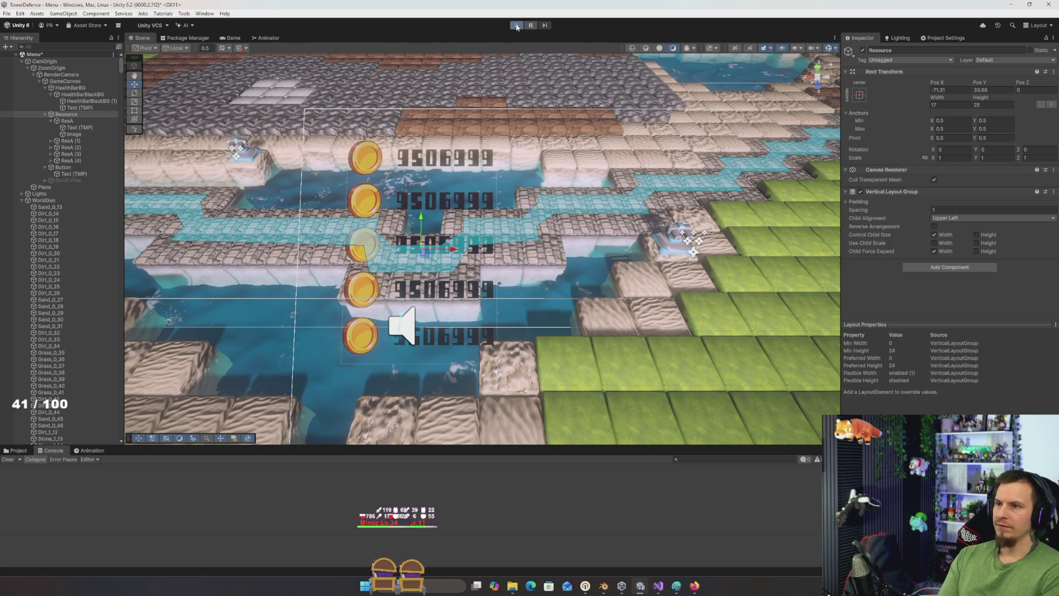
Step: Enter Play mode, maximize and restore the Game view, then dock it right of the Scene view
{"action": "left_click", "coordinate": [516, 26]}
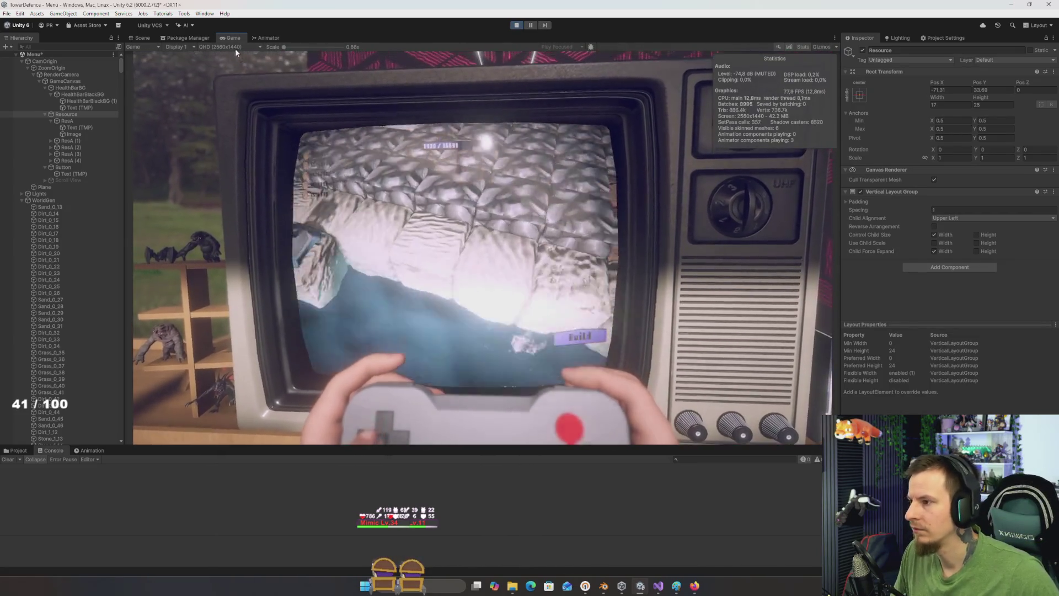
{"action": "double_click", "coordinate": [229, 38]}
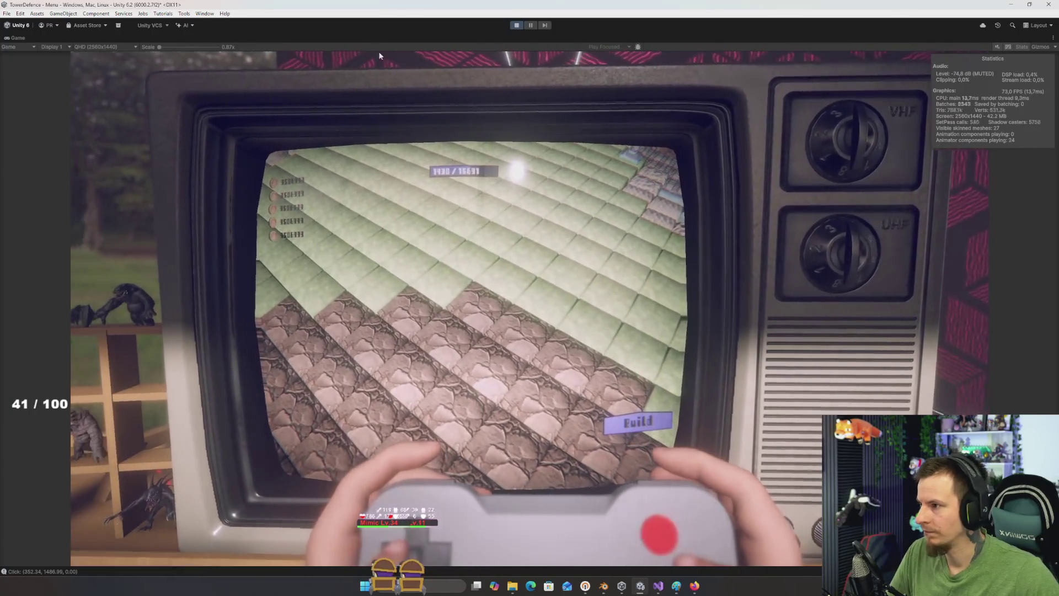
{"action": "double_click", "coordinate": [19, 39]}
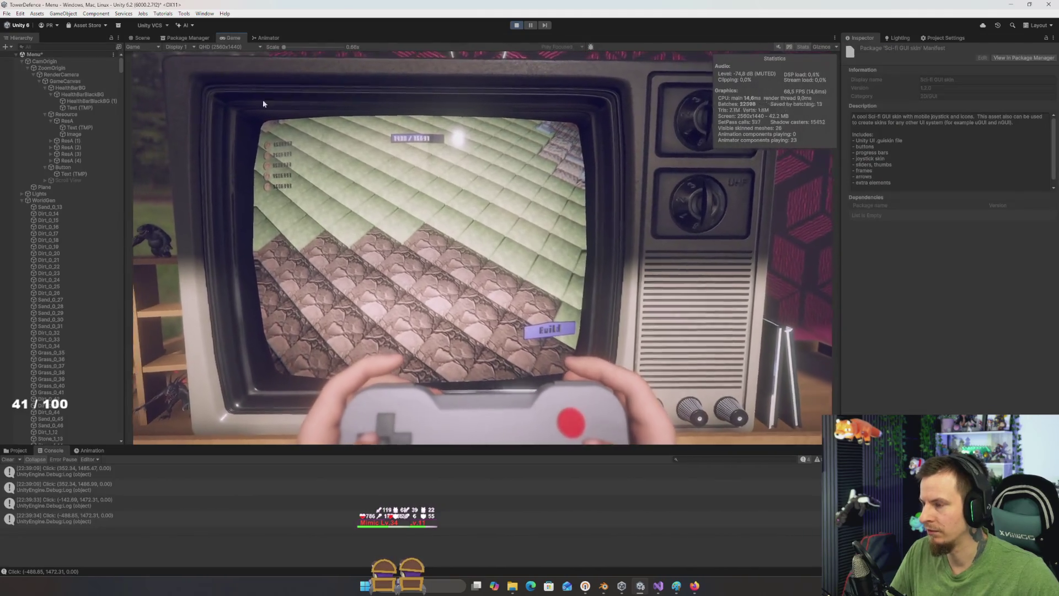
{"action": "mouse_move", "coordinate": [232, 37]}
{"action": "left_mouse_down"}
{"action": "mouse_move", "coordinate": [267, 41]}
{"action": "mouse_move", "coordinate": [265, 93]}
{"action": "mouse_move", "coordinate": [793, 254]}
{"action": "left_mouse_up"}
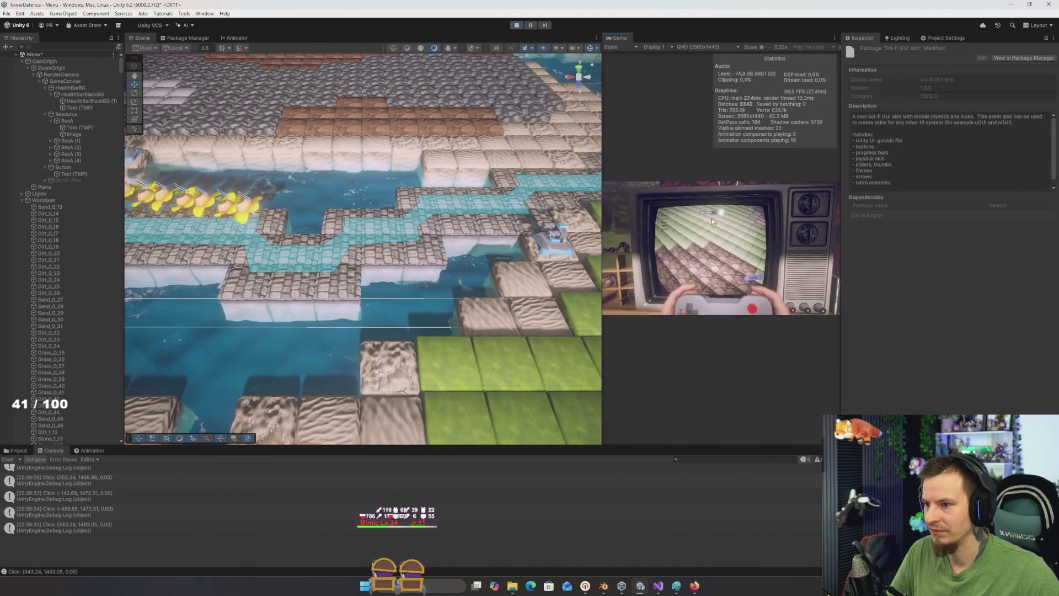
Step: Move the Resource coin list up and right and scale it to 1.125 on X and Y
{"action": "left_click_drag", "start_coordinate": [601, 200], "coordinate": [444, 204]}
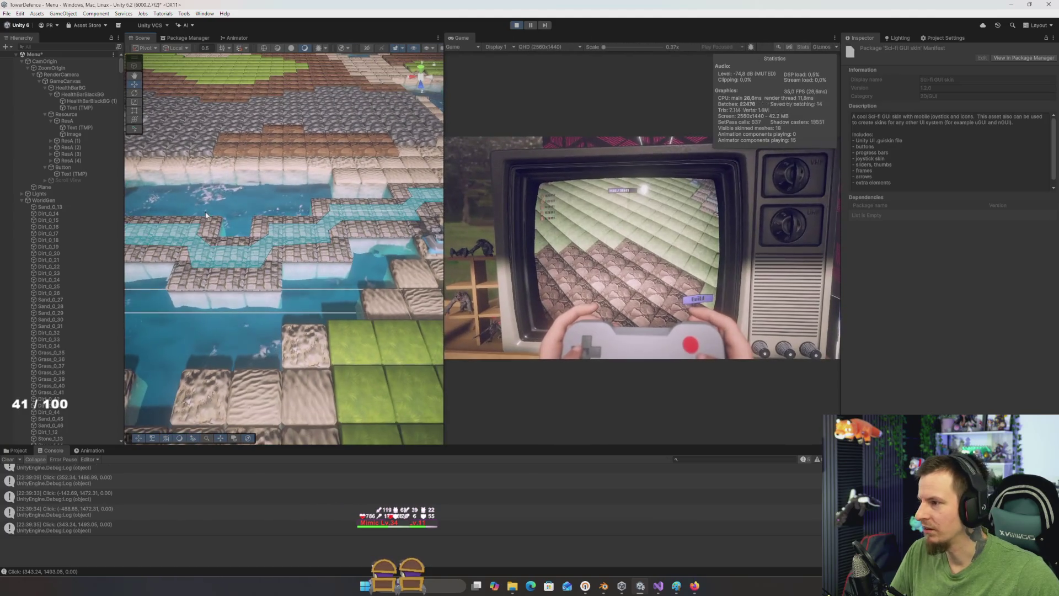
{"action": "double_click", "coordinate": [66, 114]}
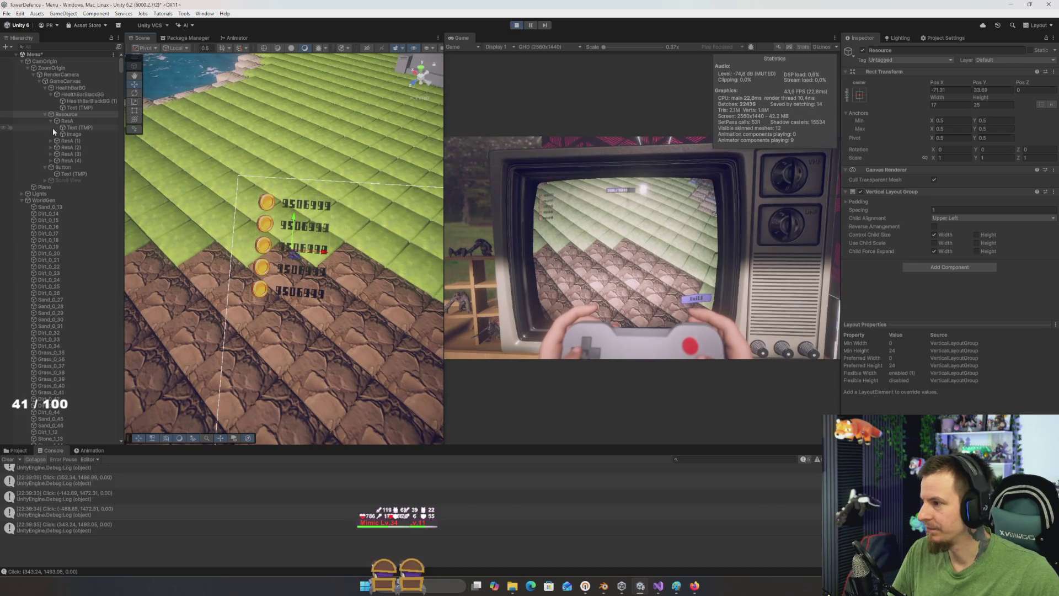
{"action": "left_click_drag", "start_coordinate": [324, 253], "coordinate": [350, 258]}
{"action": "left_click_drag", "start_coordinate": [325, 225], "coordinate": [325, 205]}
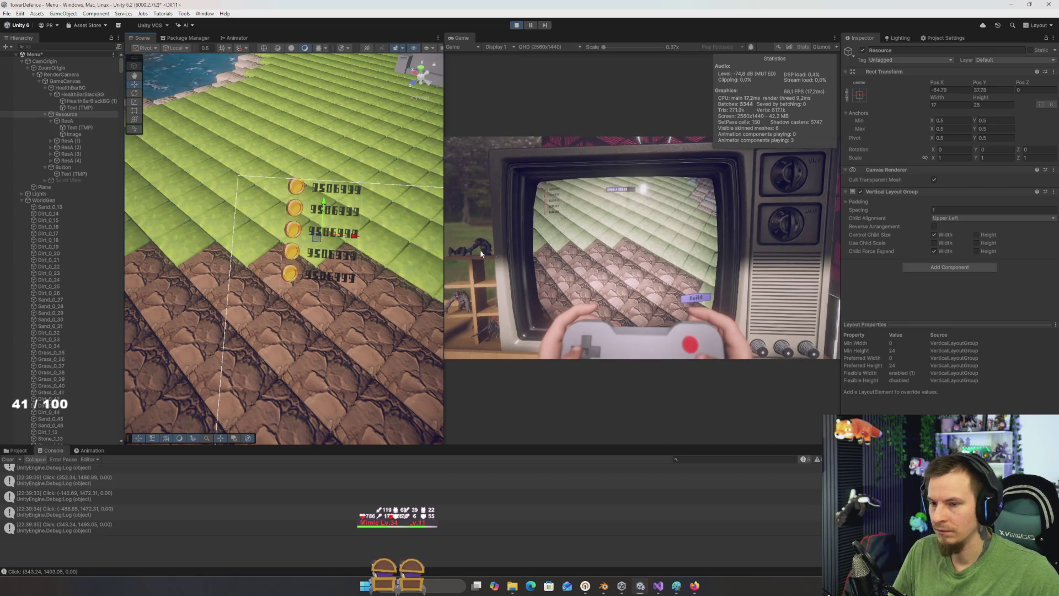
{"action": "type", "text": "1.125"}
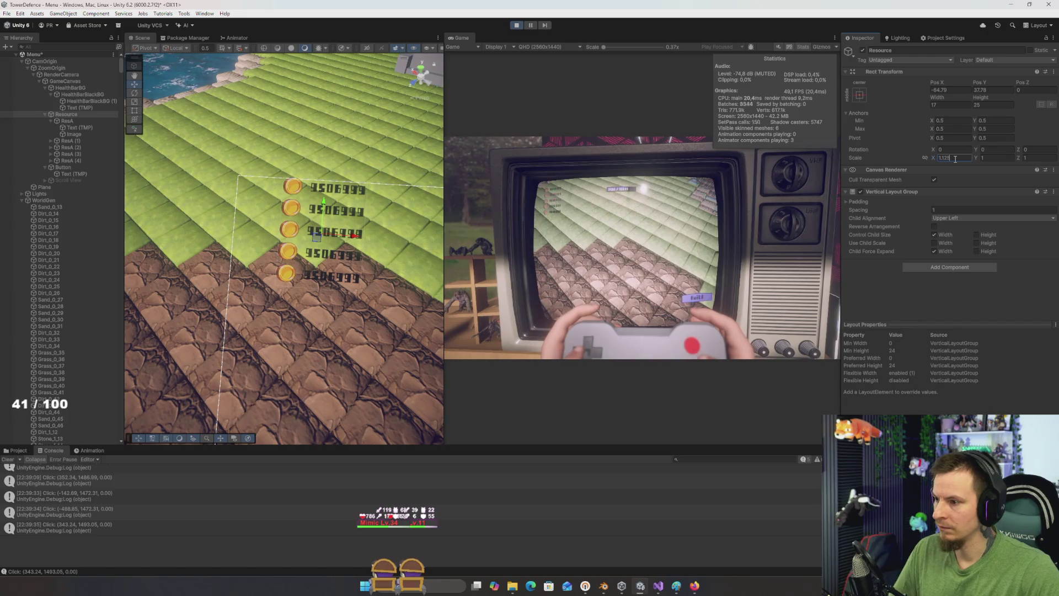
{"action": "key", "text": "Tab"}
{"action": "type", "text": "1.125"}
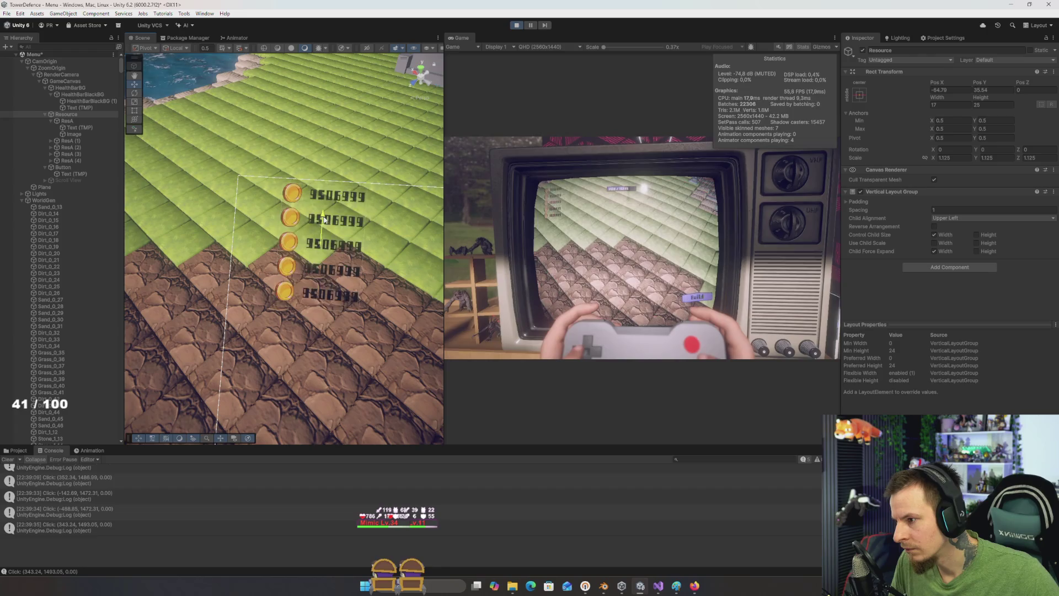
{"action": "mouse_move", "coordinate": [324, 215]}
{"action": "left_mouse_down"}
{"action": "mouse_move", "coordinate": [331, 191]}
{"action": "mouse_move", "coordinate": [342, 215]}
{"action": "left_mouse_up"}
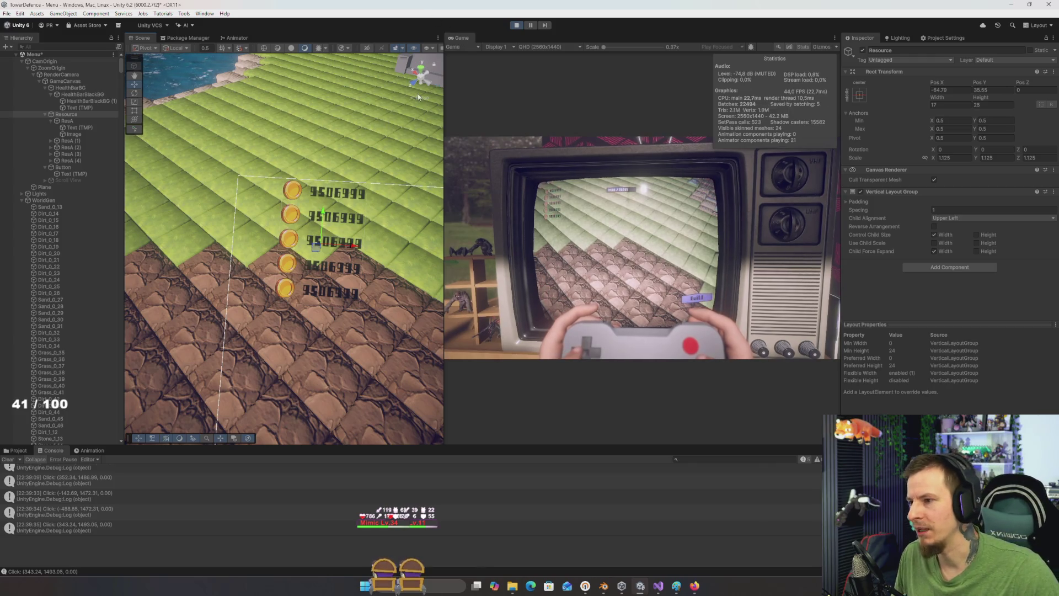
Step: Play the game with the Game view maximized, then stop Play mode
{"action": "double_click", "coordinate": [462, 38]}
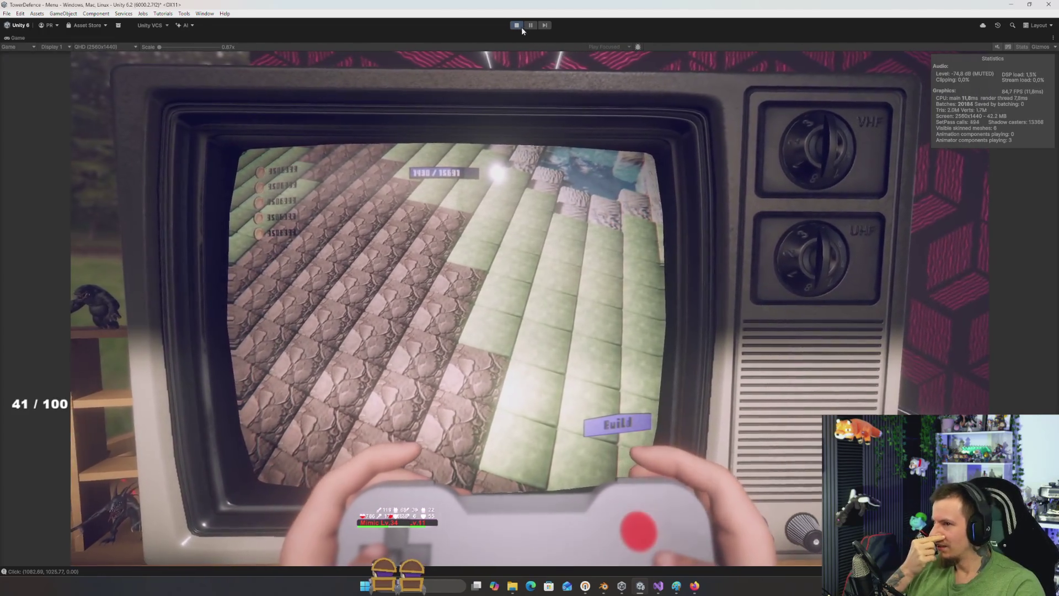
{"action": "left_click", "coordinate": [517, 25]}
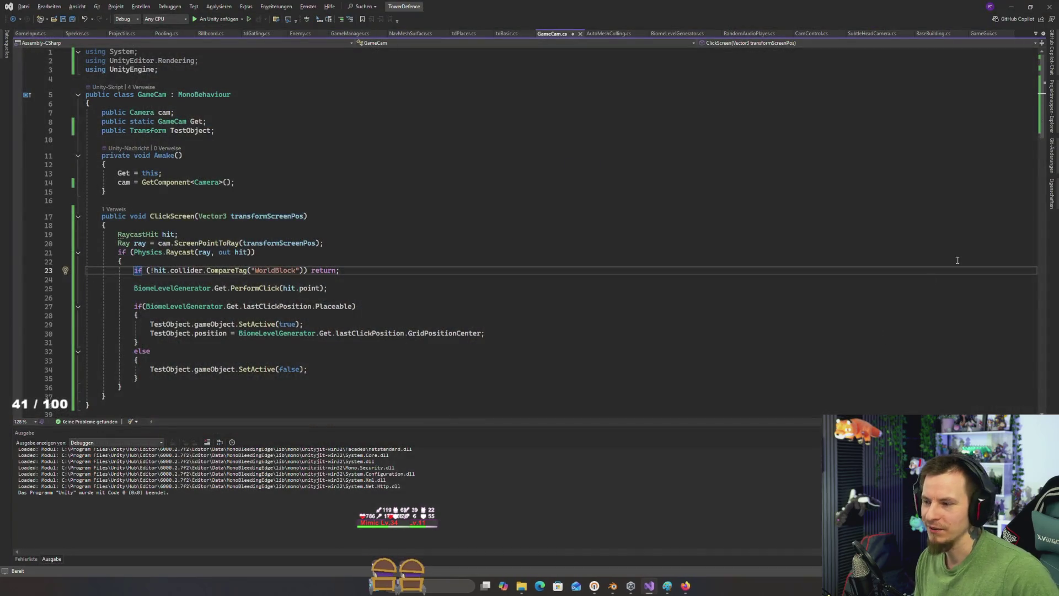
Step: Close the Visual Studio window showing GameCam.cs
{"action": "left_click", "coordinate": [1049, 11]}
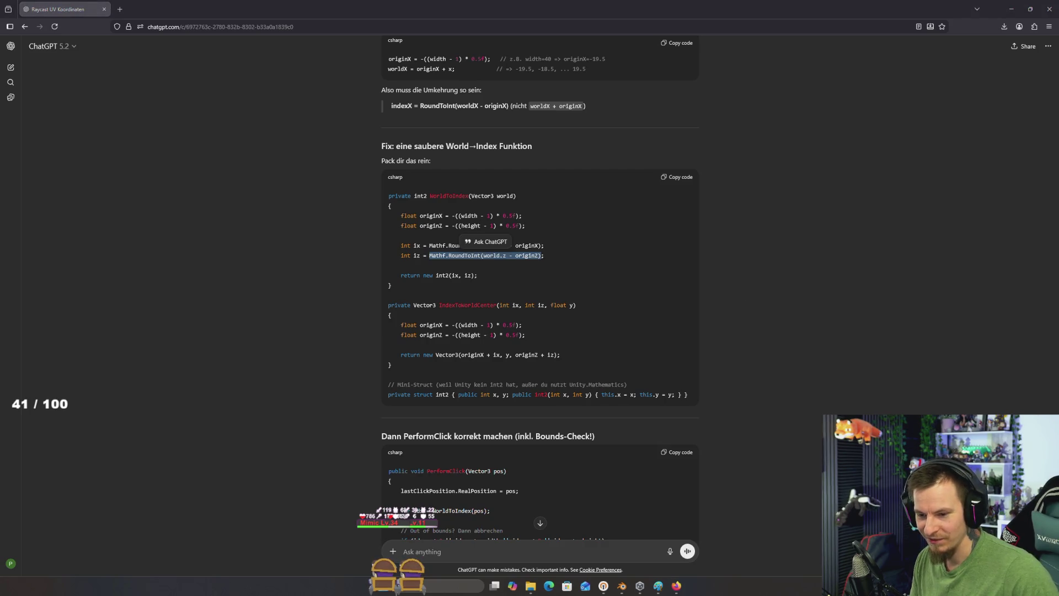
Step: Launch Tower Dominion from the Steam taskbar menu and continue the saved game
{"action": "right_click", "coordinate": [888, 586]}
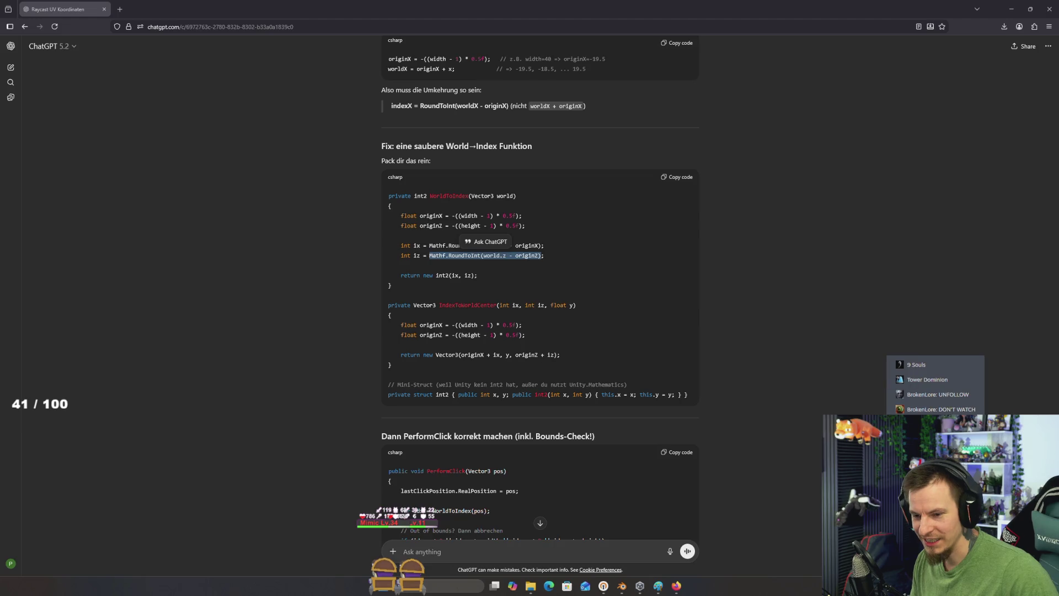
{"action": "left_click", "coordinate": [929, 379]}
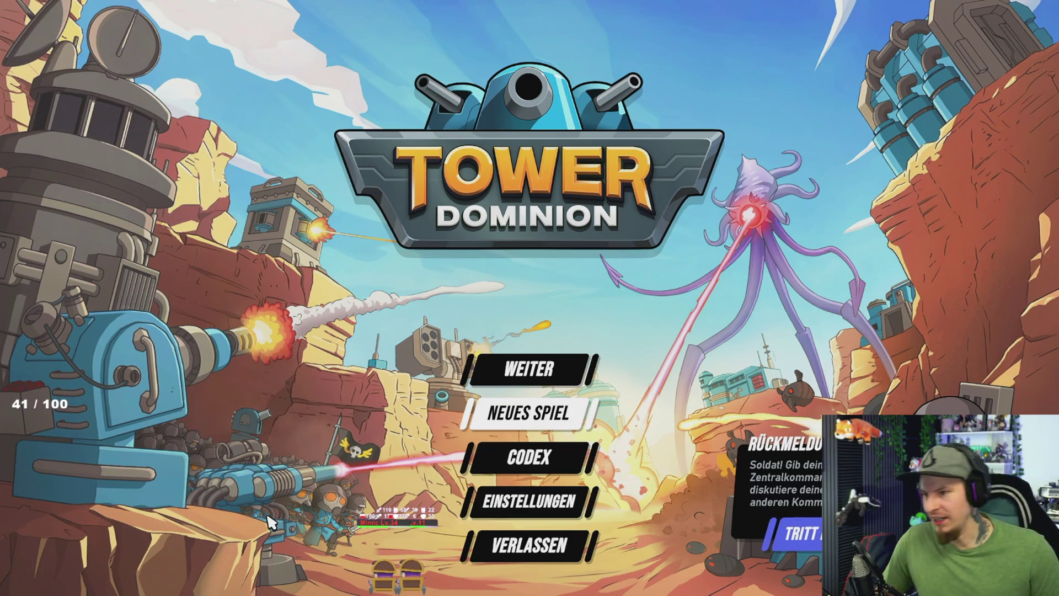
{"action": "left_click", "coordinate": [547, 379]}
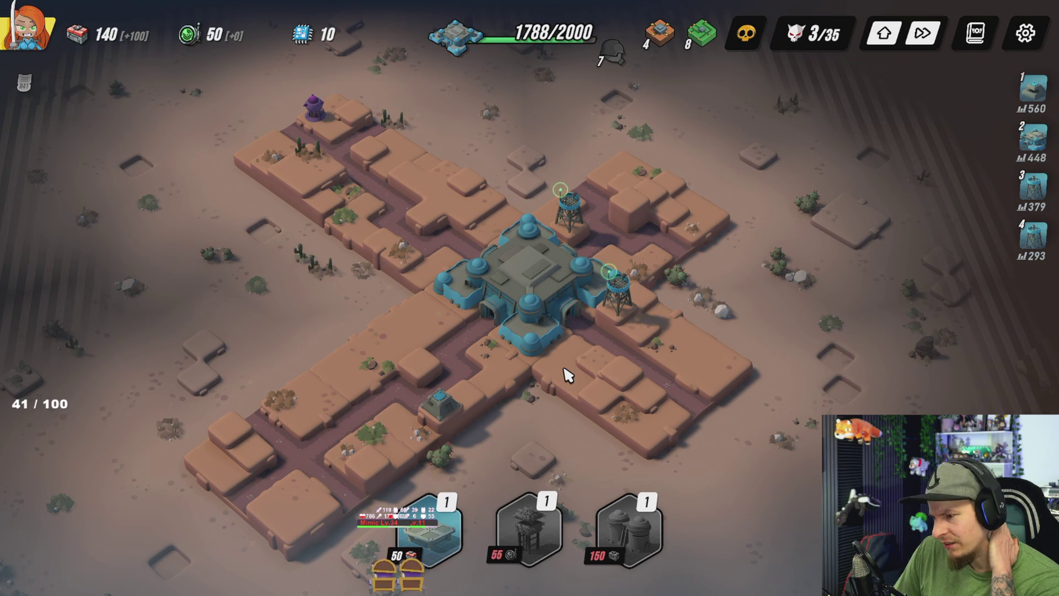
Step: Quit the desert run to the main menu, start a new game and pick the Löwen von Ravelski regiment
{"action": "key", "text": "Escape"}
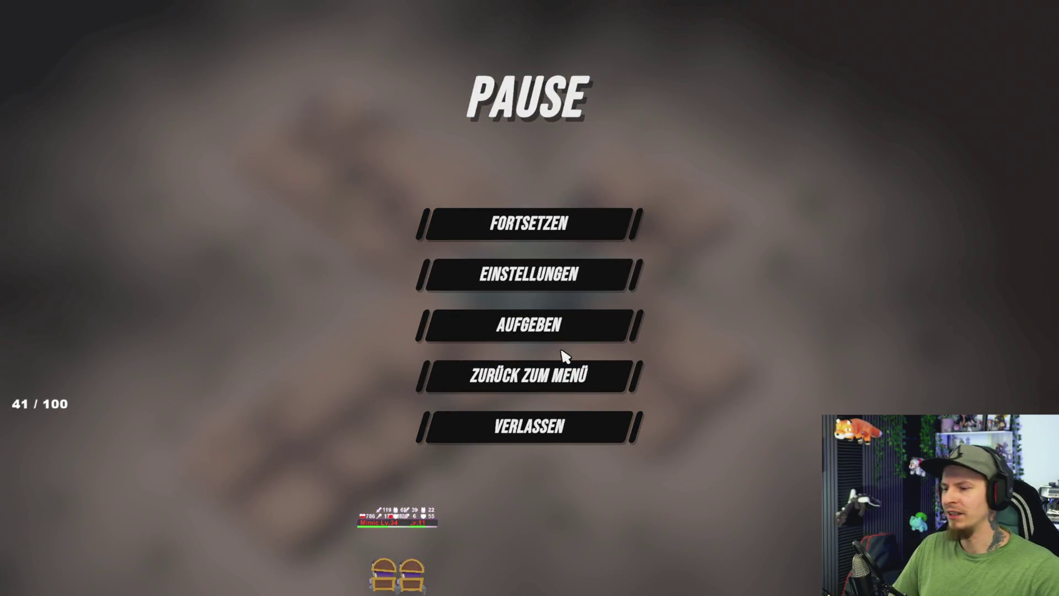
{"action": "left_click", "coordinate": [547, 383]}
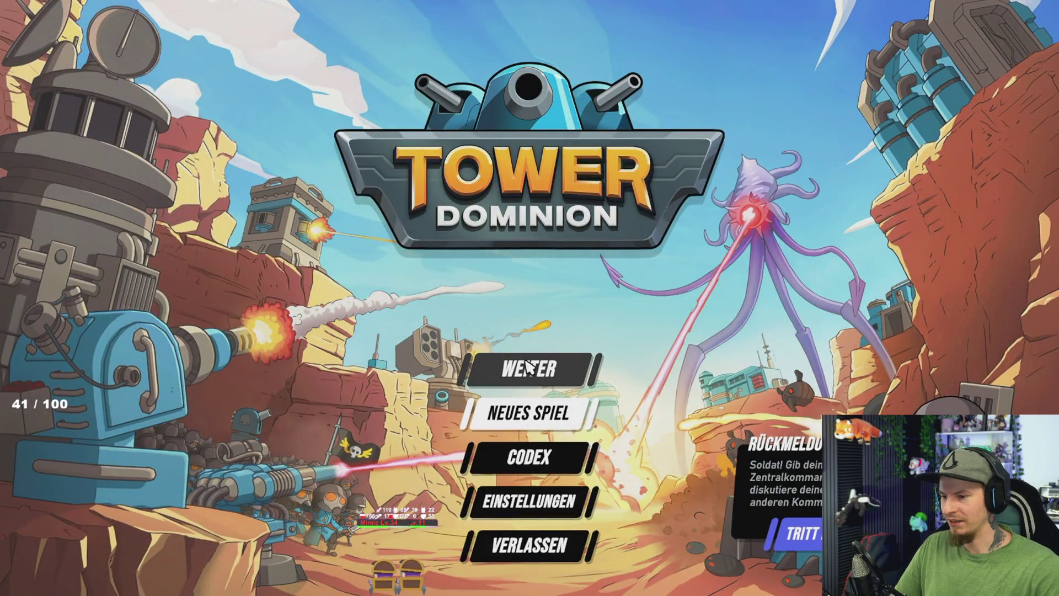
{"action": "left_click", "coordinate": [529, 426]}
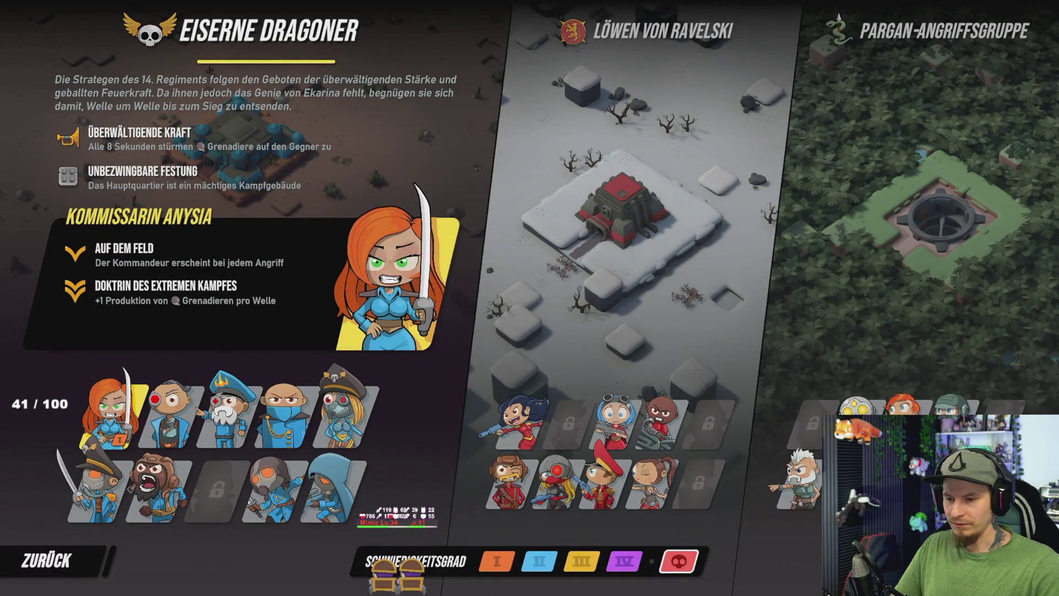
{"action": "left_click", "coordinate": [797, 480]}
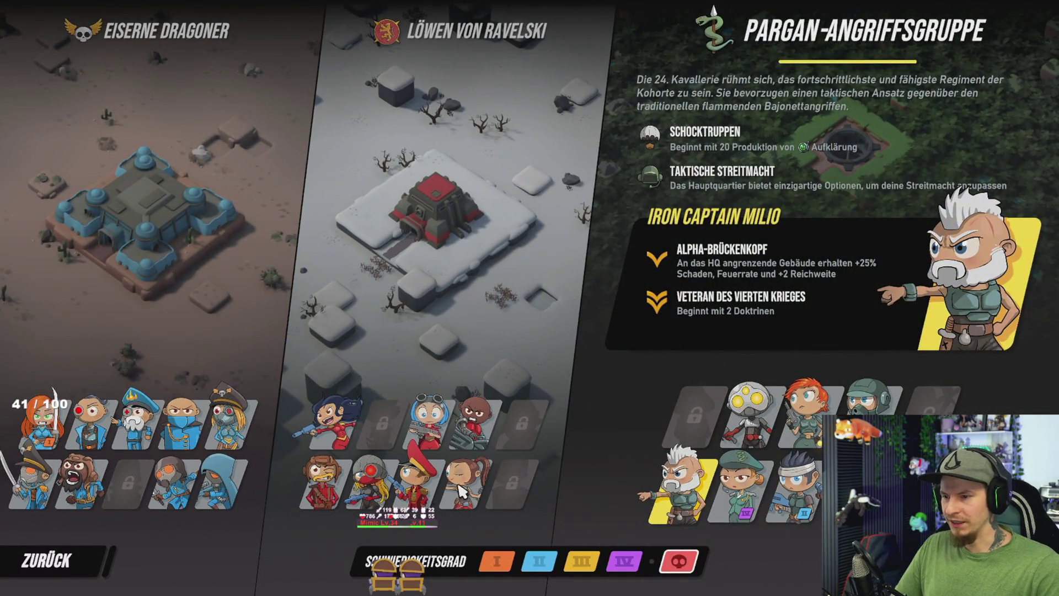
{"action": "left_click", "coordinate": [484, 487]}
{"action": "left_click", "coordinate": [482, 493]}
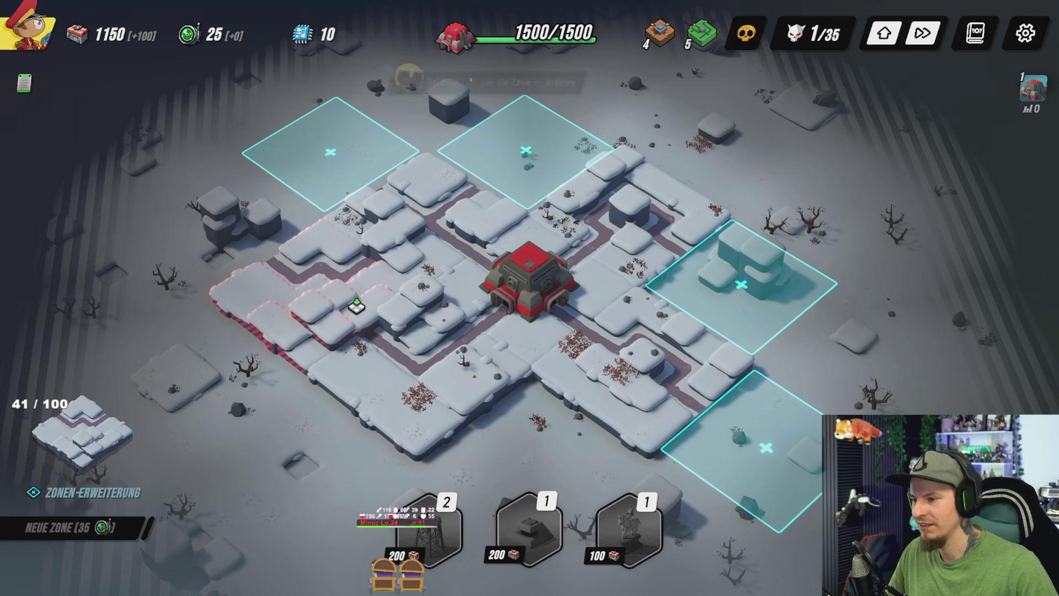
Step: Rotate the previewed new zone tile beside the snowy base
{"action": "key", "text": "r"}
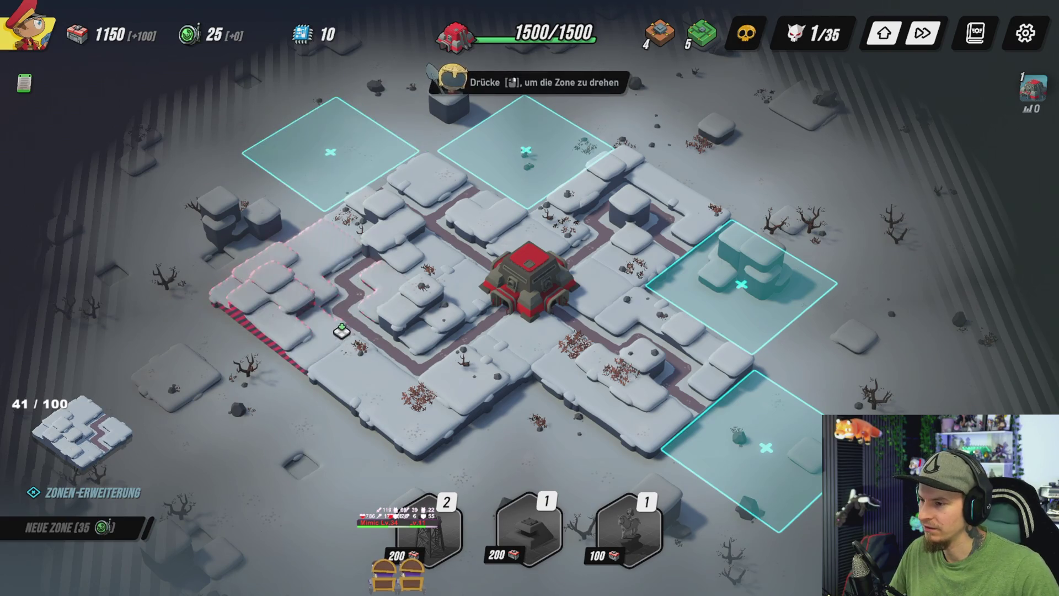
Step: Place the new zone on the base's right side
{"action": "key", "text": "d"}
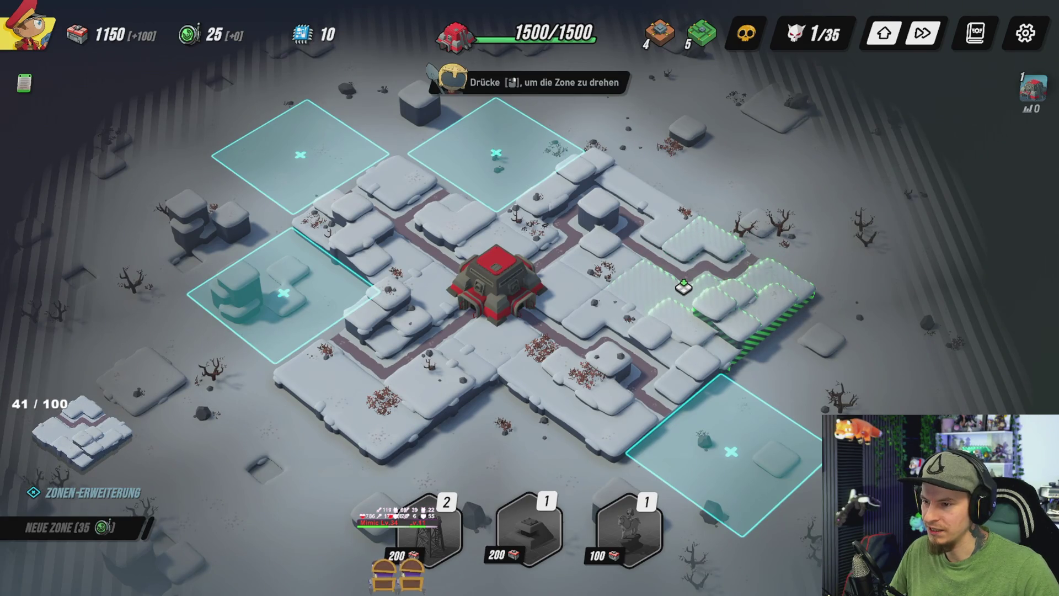
{"action": "left_click", "coordinate": [683, 286]}
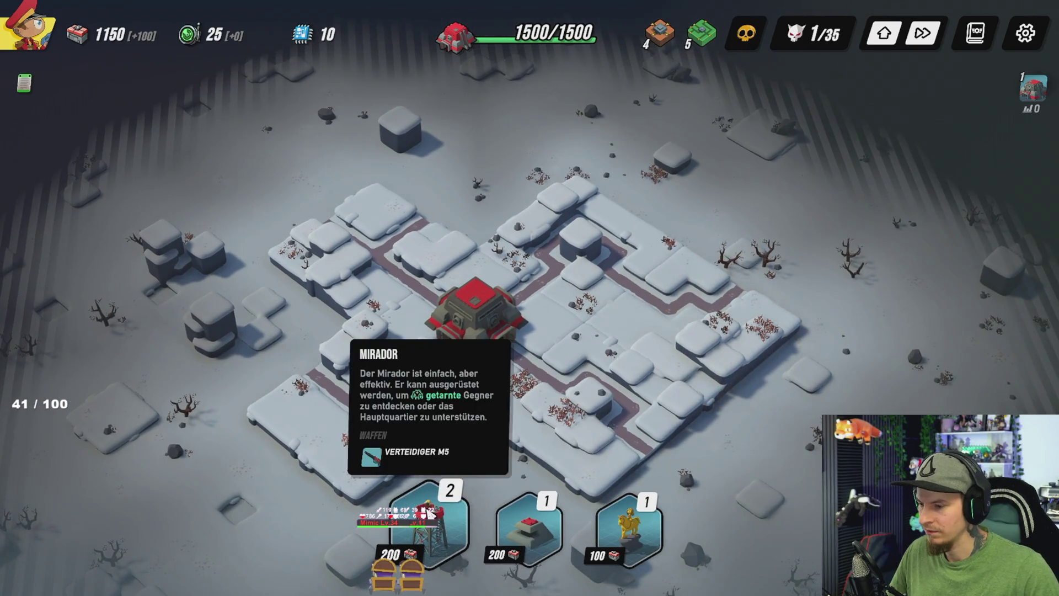
{"action": "left_click", "coordinate": [427, 529]}
{"action": "scroll", "coordinate": [430, 309], "scroll_direction": "up", "scroll_amount": 5}
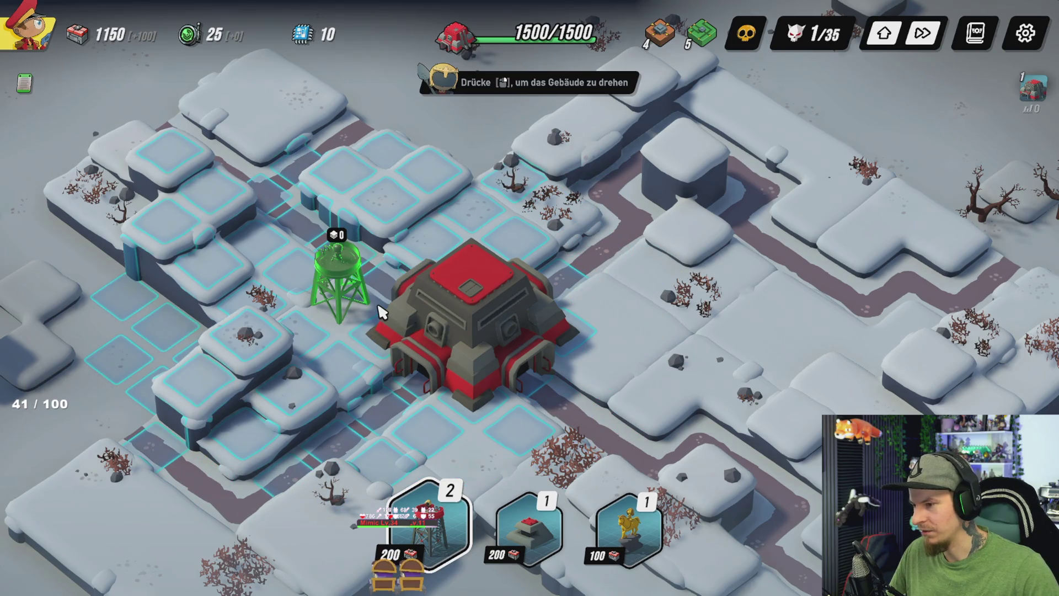
{"action": "right_click", "coordinate": [375, 336]}
Step: Build two Mirador watchtowers, one left and one right of the headquarters
{"action": "left_click", "coordinate": [469, 320]}
{"action": "mouse_move", "coordinate": [776, 266]}
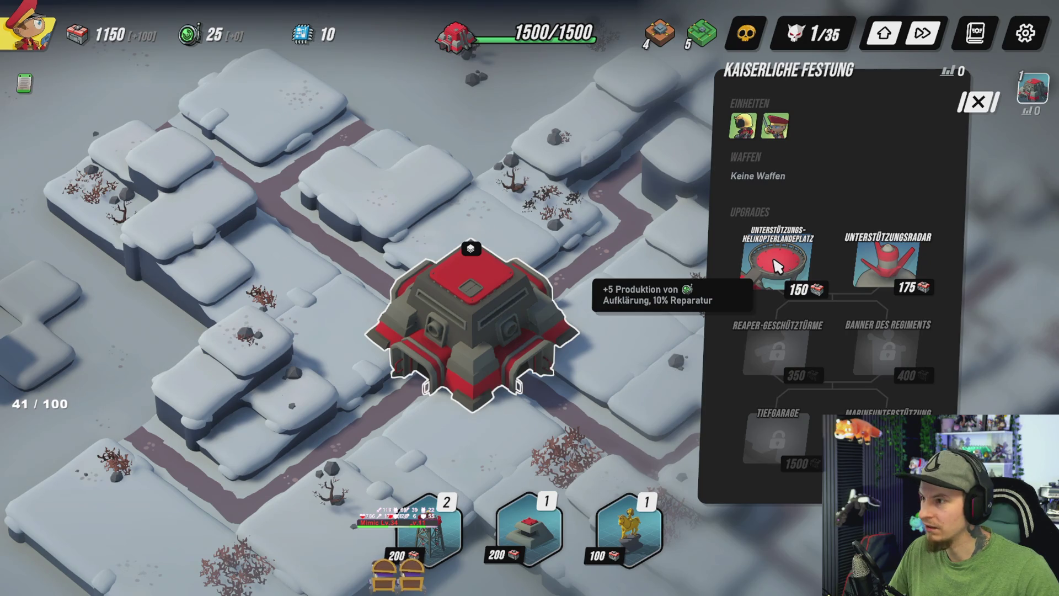
{"action": "left_click", "coordinate": [428, 530]}
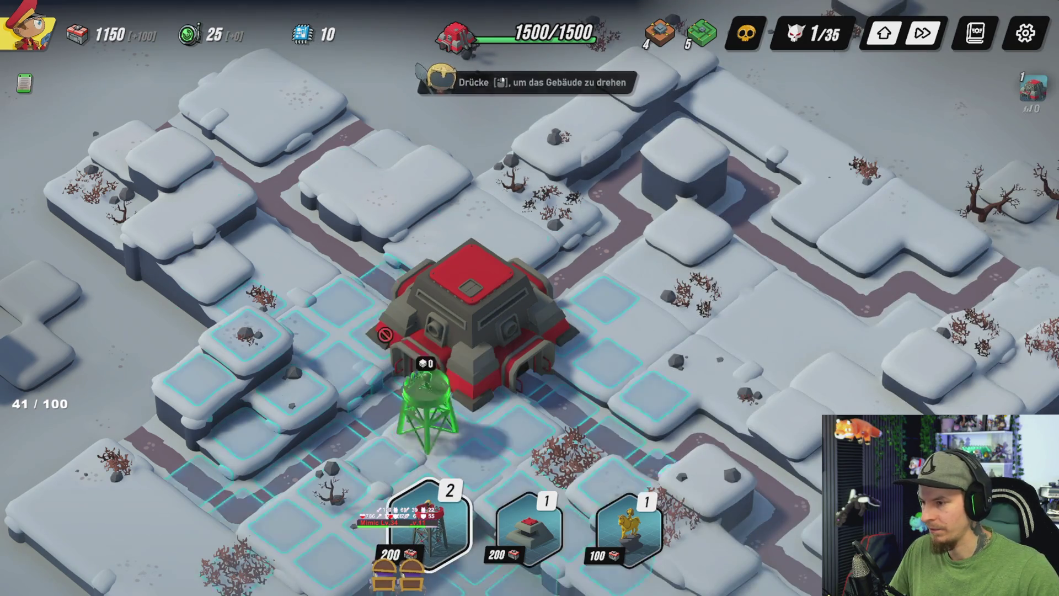
{"action": "left_click", "coordinate": [353, 305]}
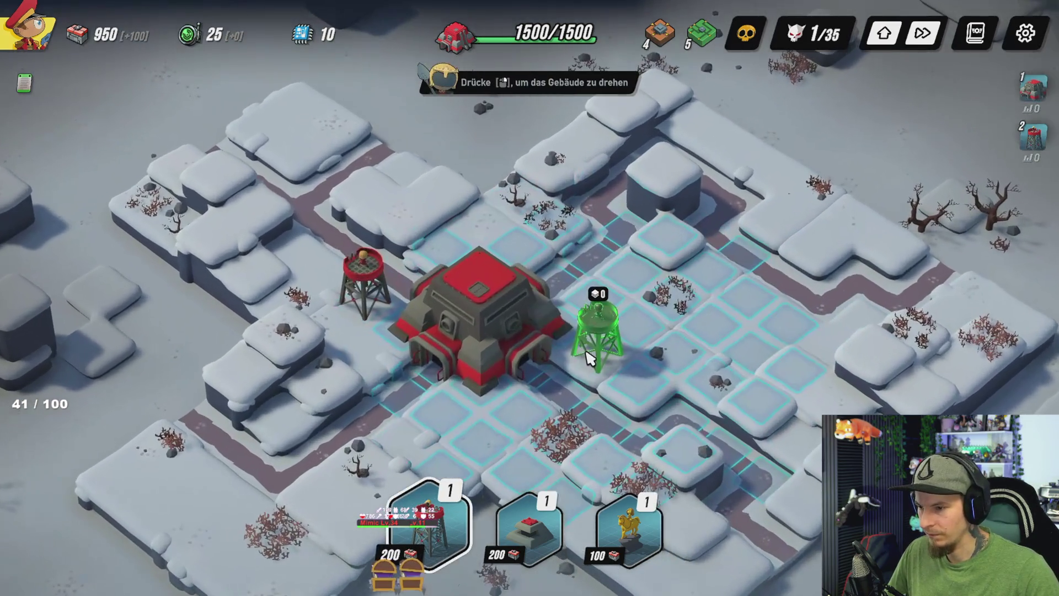
{"action": "left_click", "coordinate": [590, 357]}
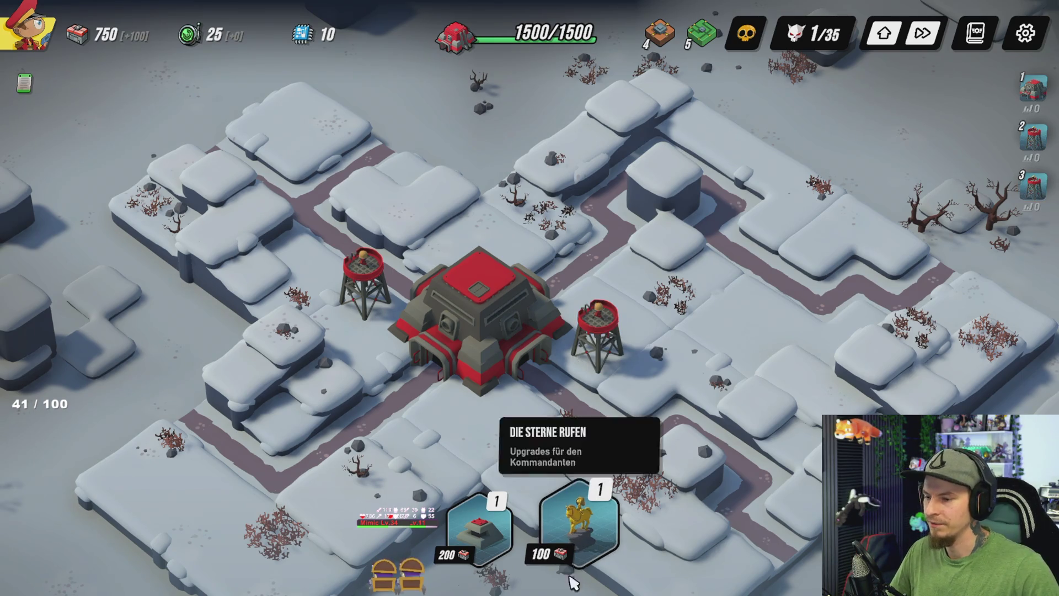
Step: Place a bunker on the right snow block and check its details
{"action": "left_click", "coordinate": [474, 546]}
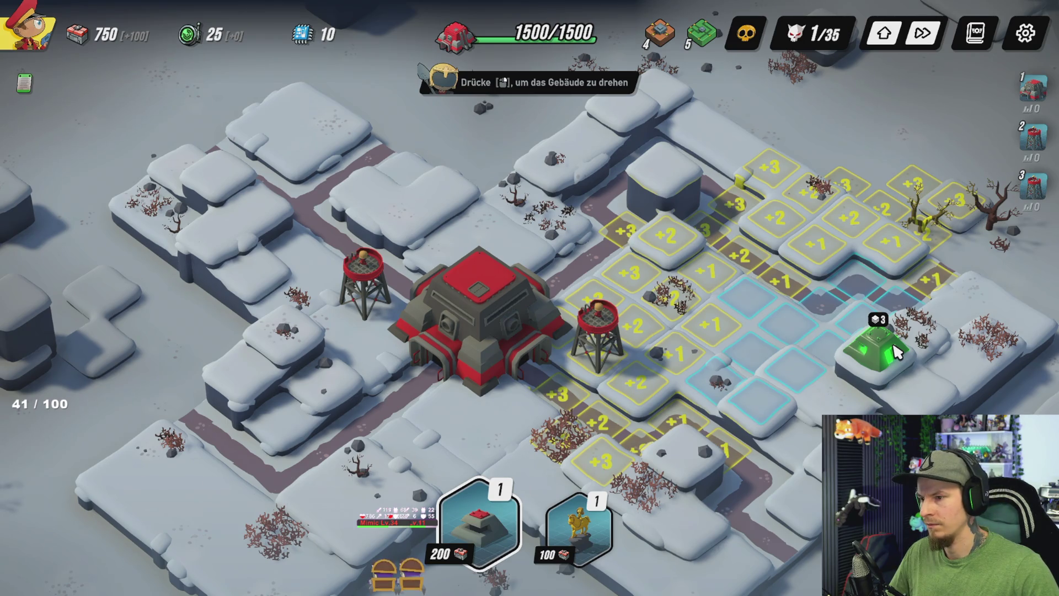
{"action": "left_click", "coordinate": [849, 355]}
{"action": "left_click", "coordinate": [829, 341]}
{"action": "scroll", "coordinate": [618, 227], "scroll_direction": "down", "scroll_amount": 5}
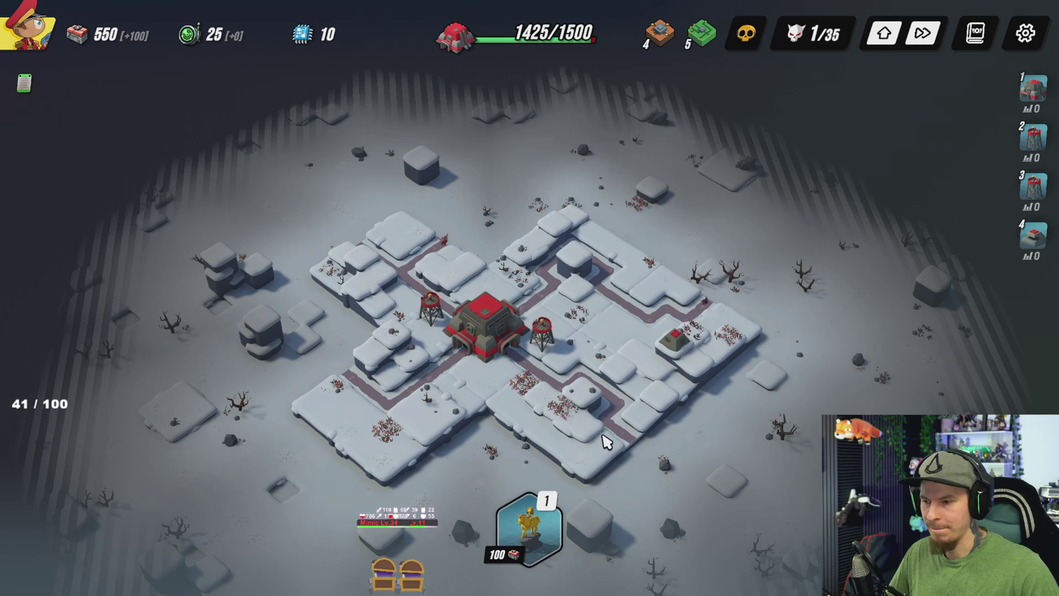
{"action": "scroll", "coordinate": [606, 442], "scroll_direction": "up", "scroll_amount": 5}
Step: Review the right and left watchtowers' upgrade options while wave 1 plays out
{"action": "left_click", "coordinate": [547, 353]}
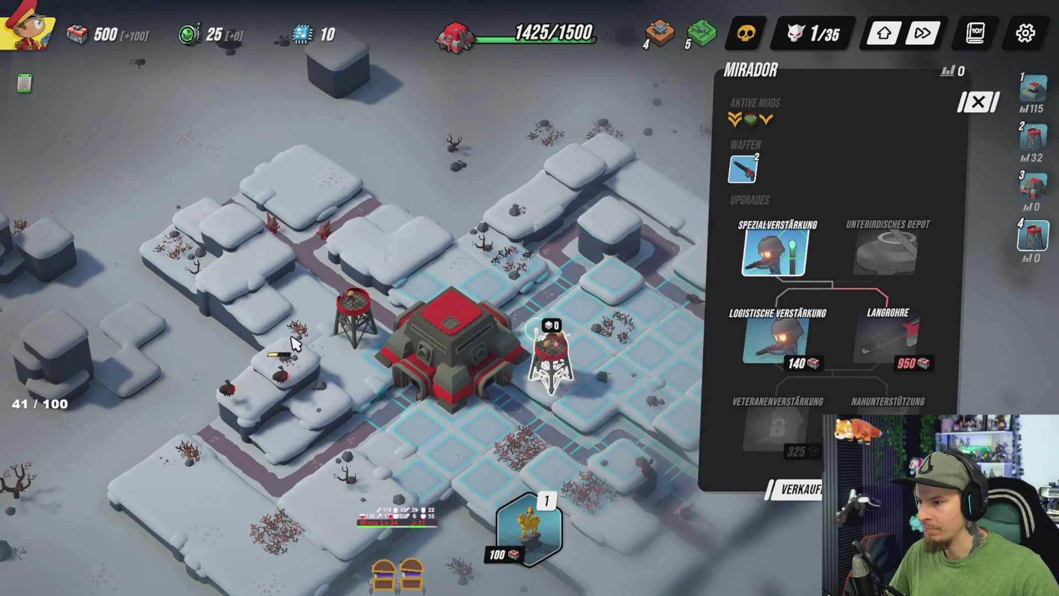
{"action": "left_click", "coordinate": [351, 318]}
{"action": "left_click", "coordinate": [242, 334]}
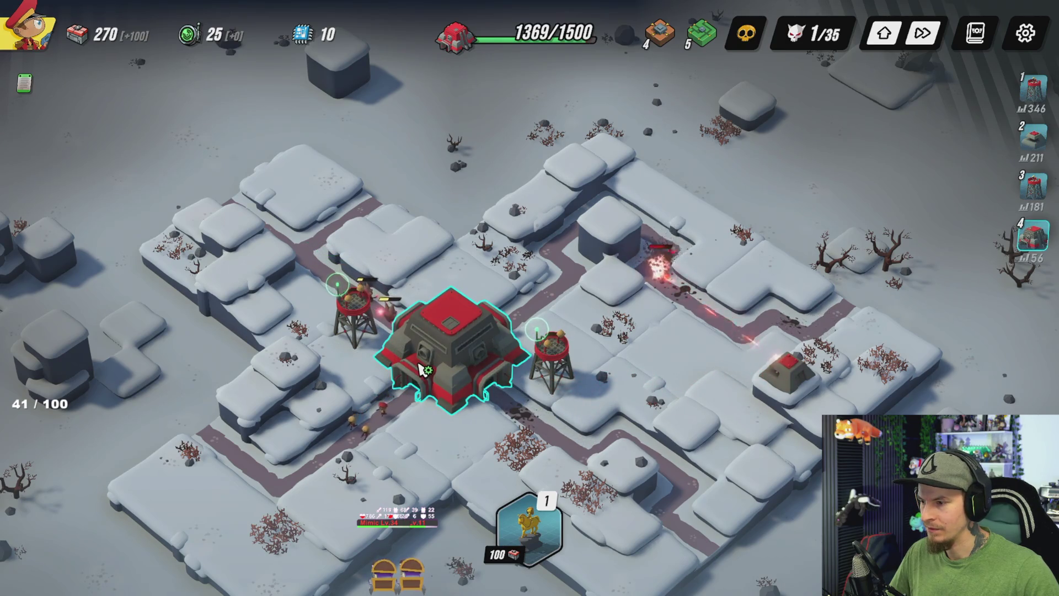
{"action": "scroll", "coordinate": [422, 368], "scroll_direction": "up", "scroll_amount": 3}
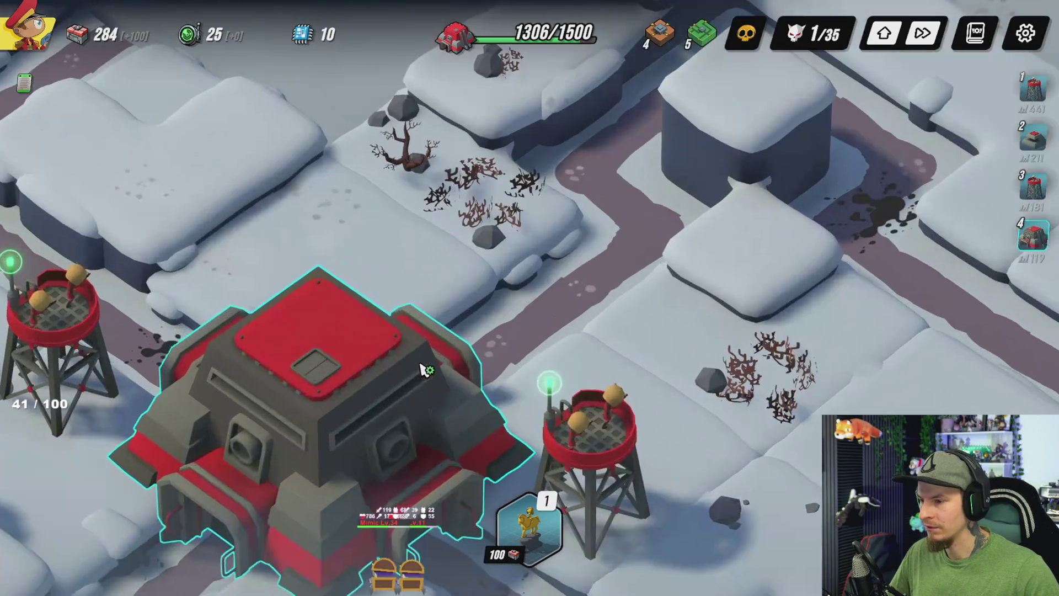
{"action": "scroll", "coordinate": [426, 367], "scroll_direction": "down", "scroll_amount": 6}
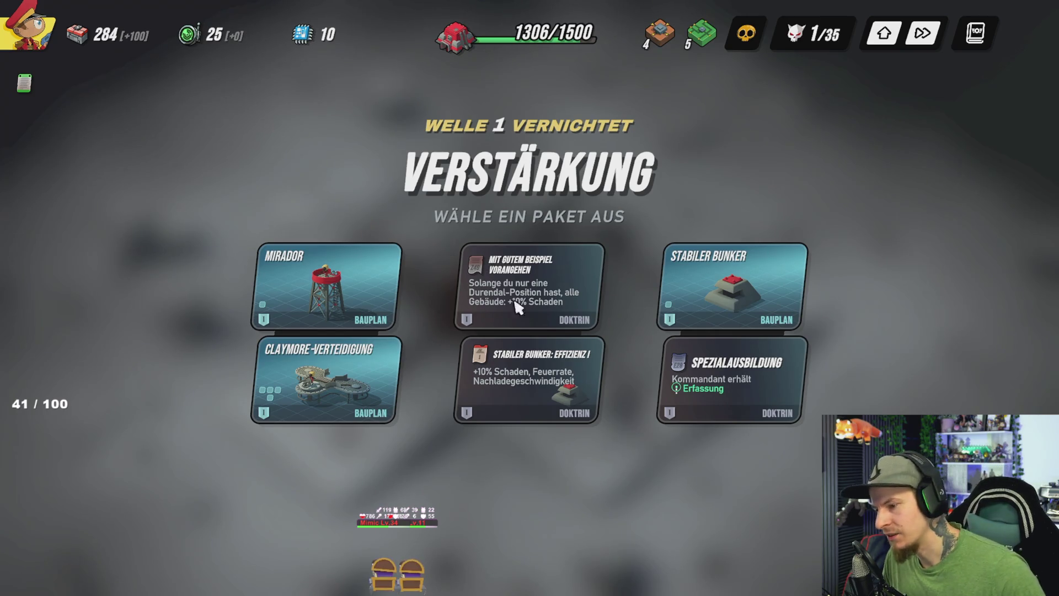
Step: Take the middle doctrine package and buy Logistische Verstärkung for the left and third watchtowers
{"action": "left_click", "coordinate": [569, 305]}
{"action": "scroll", "coordinate": [528, 257], "scroll_direction": "up", "scroll_amount": 5}
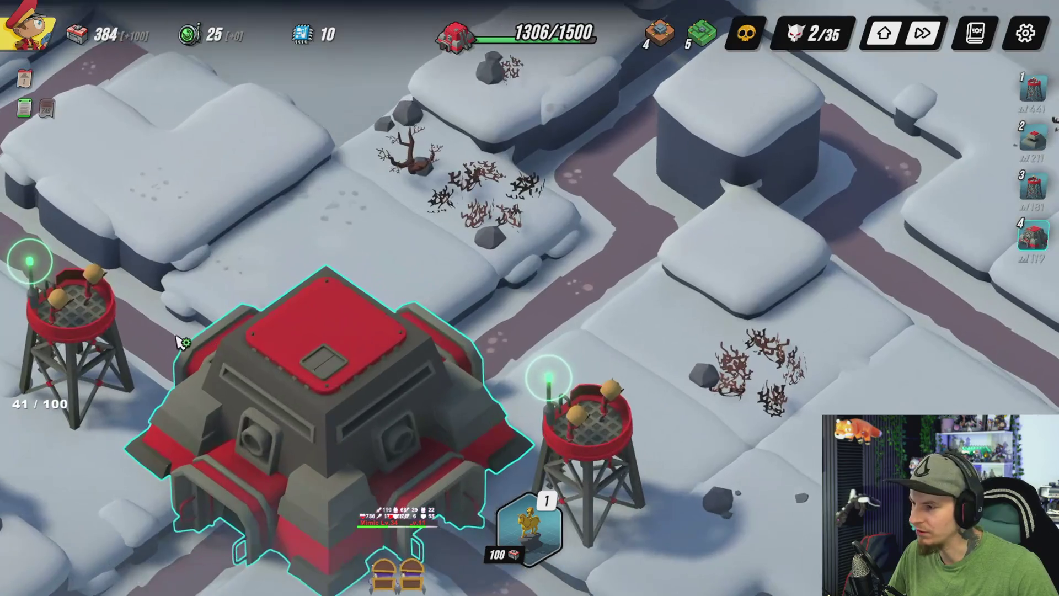
{"action": "scroll", "coordinate": [180, 342], "scroll_direction": "down", "scroll_amount": 5}
{"action": "left_click", "coordinate": [375, 306]}
{"action": "left_click", "coordinate": [785, 336]}
{"action": "left_click", "coordinate": [1032, 188]}
{"action": "left_click", "coordinate": [780, 336]}
{"action": "key", "text": "Escape"}
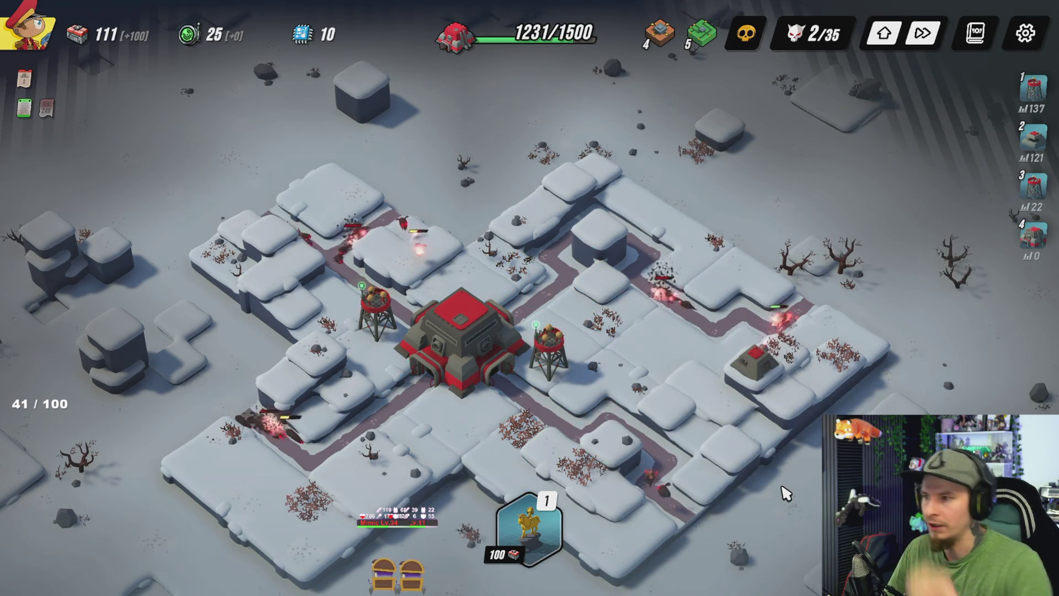
Step: Buy the helicopter landing pad for the HQ and claim the +100 Nachschub supplies
{"action": "left_click", "coordinate": [481, 357]}
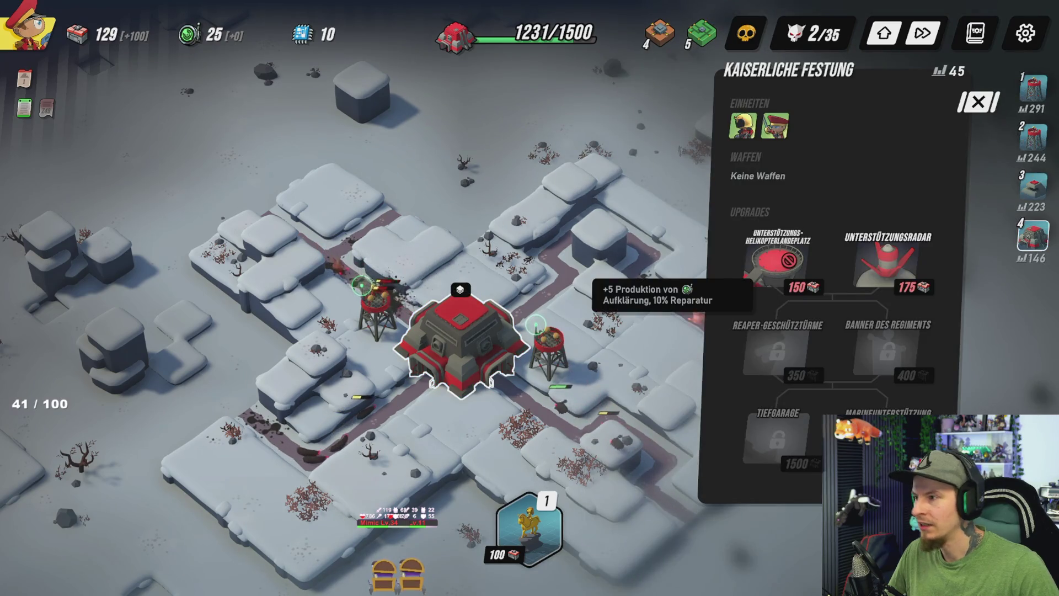
{"action": "left_click", "coordinate": [775, 260]}
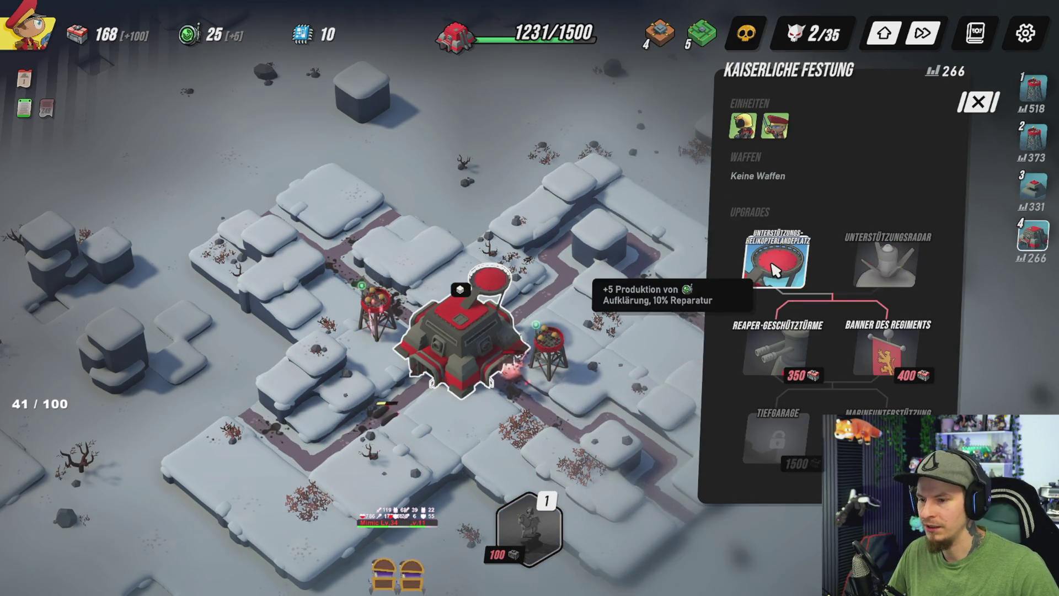
{"action": "left_click", "coordinate": [550, 156]}
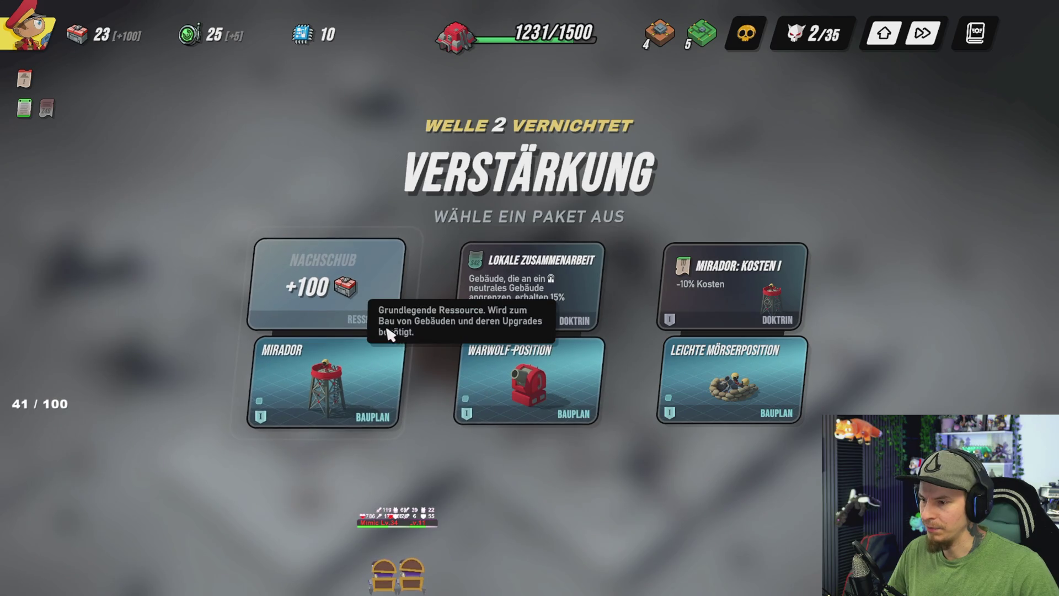
{"action": "left_click", "coordinate": [342, 301]}
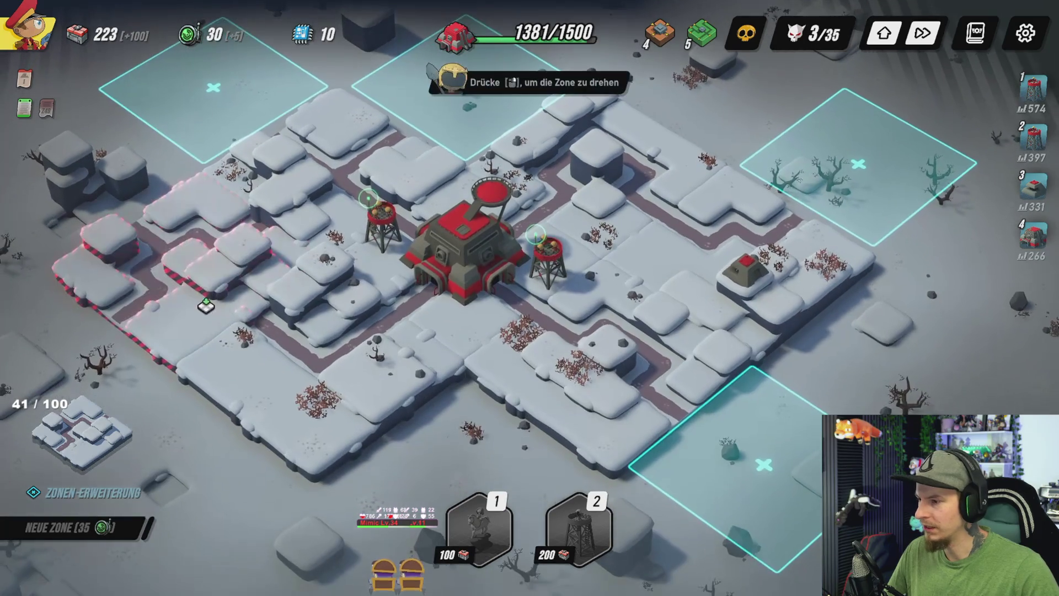
Step: Rotate the new zone piece and attach it to the base's left edge
{"action": "right_click", "coordinate": [206, 281]}
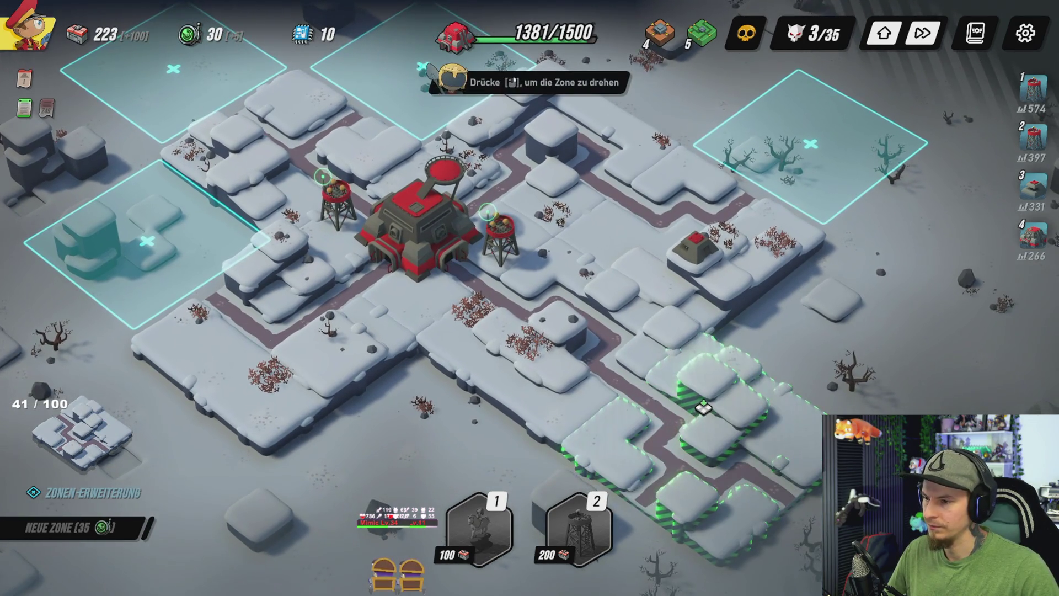
{"action": "left_click", "coordinate": [703, 407]}
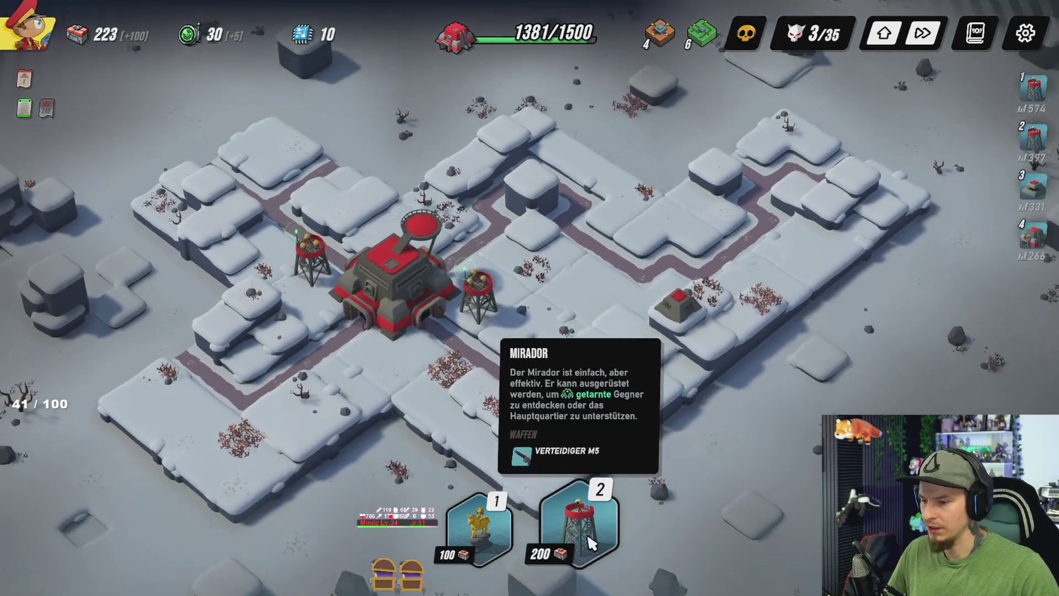
{"action": "left_click", "coordinate": [589, 554]}
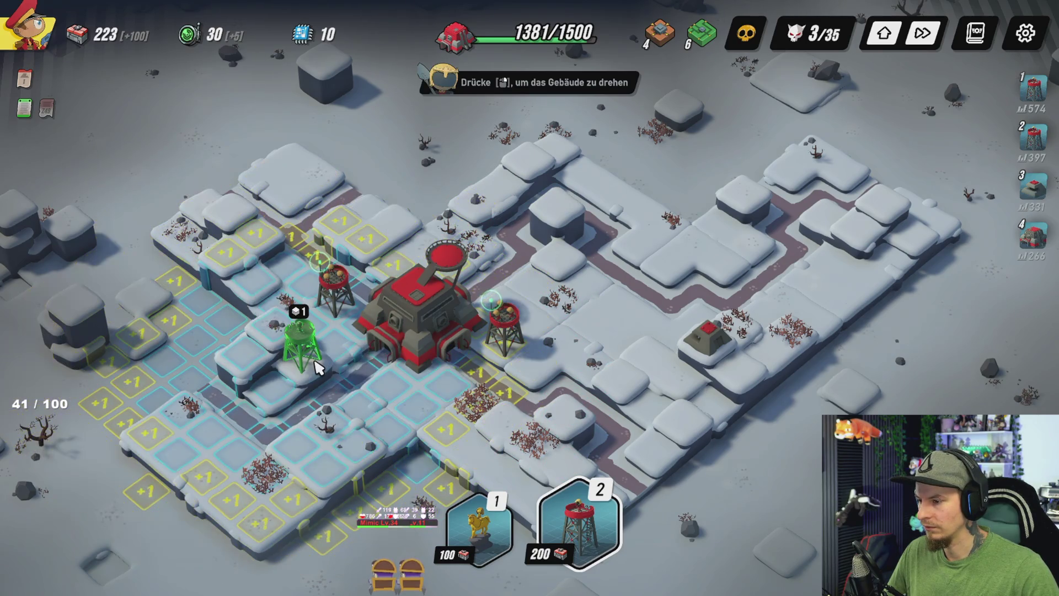
{"action": "right_click", "coordinate": [337, 295]}
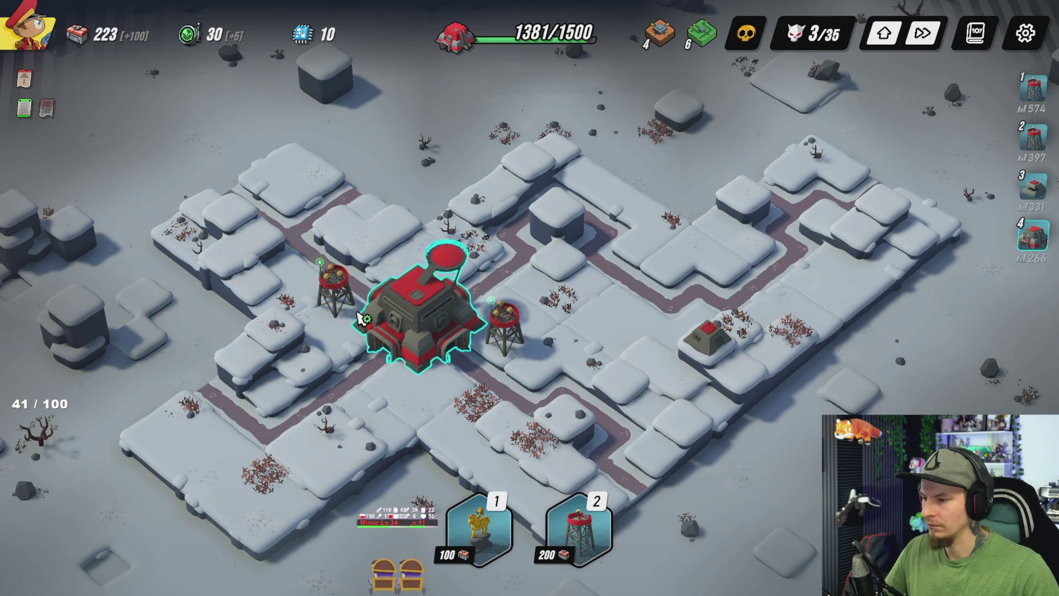
Step: Check the left watchtower's upgrades, then build a Mirador watchtower in the new left zone
{"action": "left_click", "coordinate": [345, 296]}
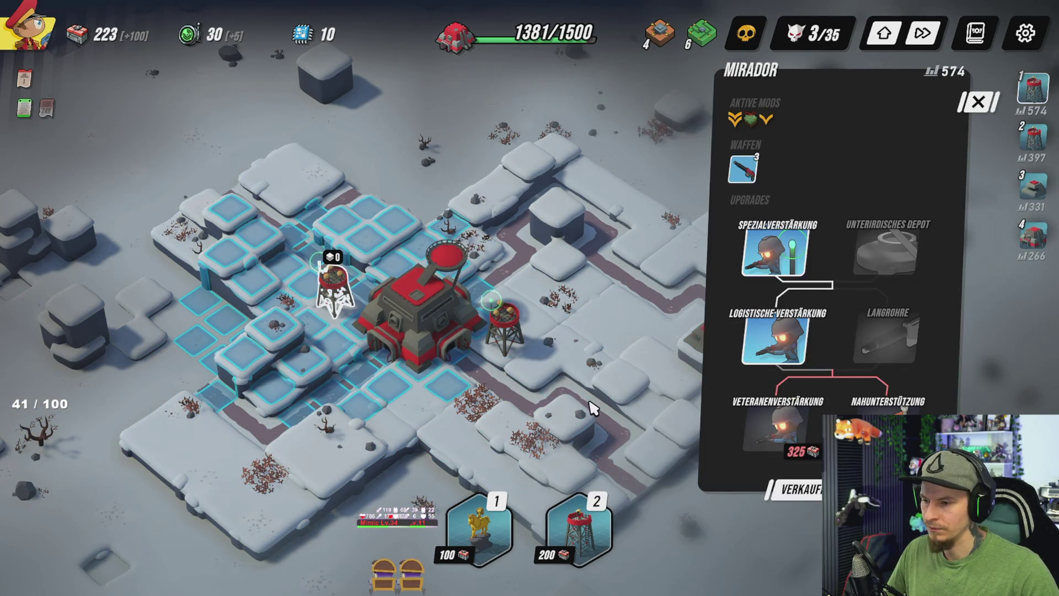
{"action": "left_click", "coordinate": [640, 375]}
{"action": "left_click", "coordinate": [606, 516]}
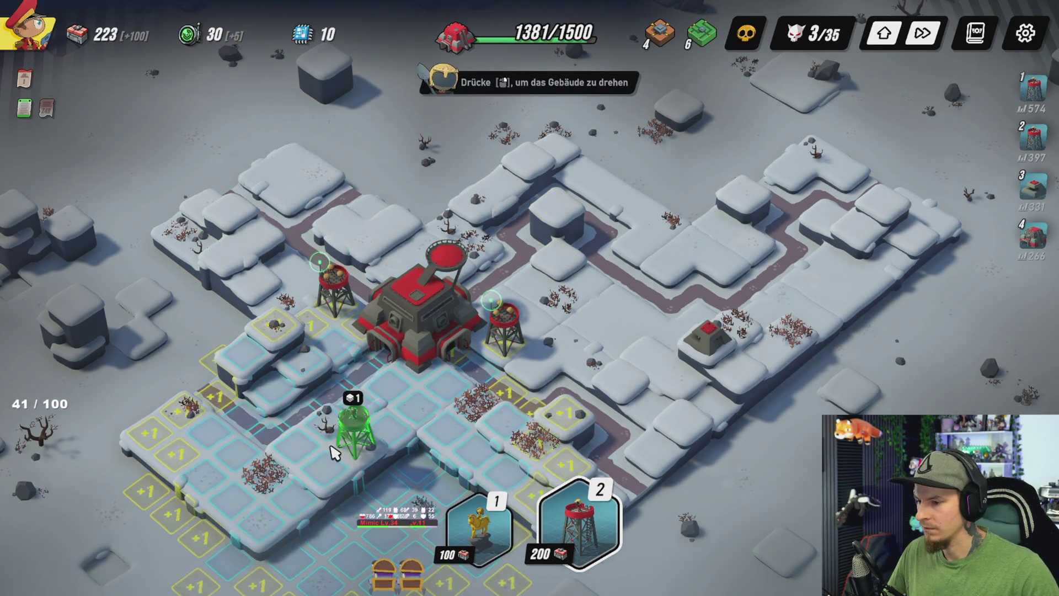
{"action": "left_click", "coordinate": [318, 369]}
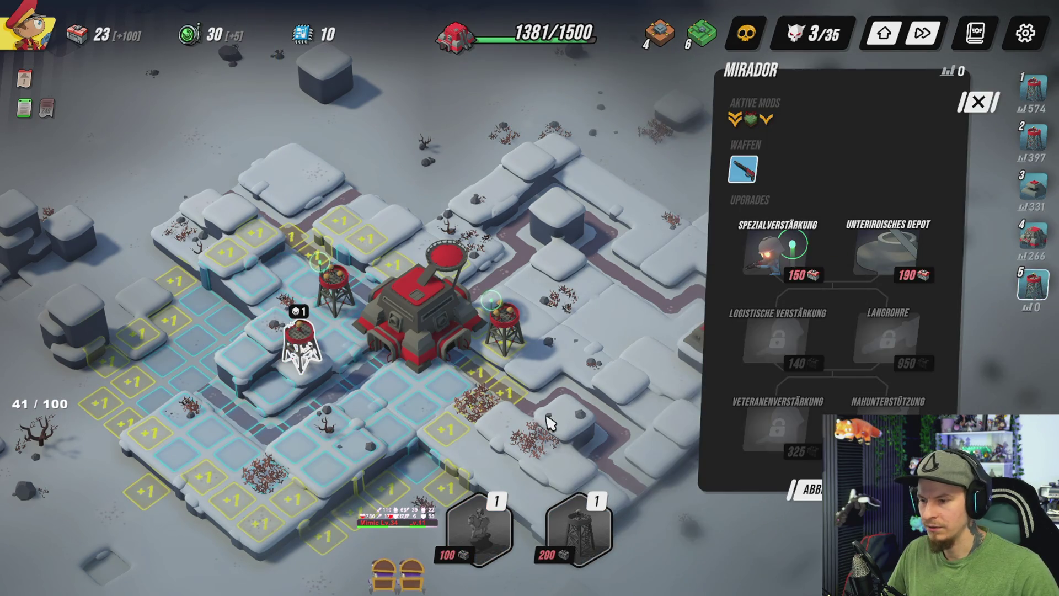
{"action": "key", "text": "a"}
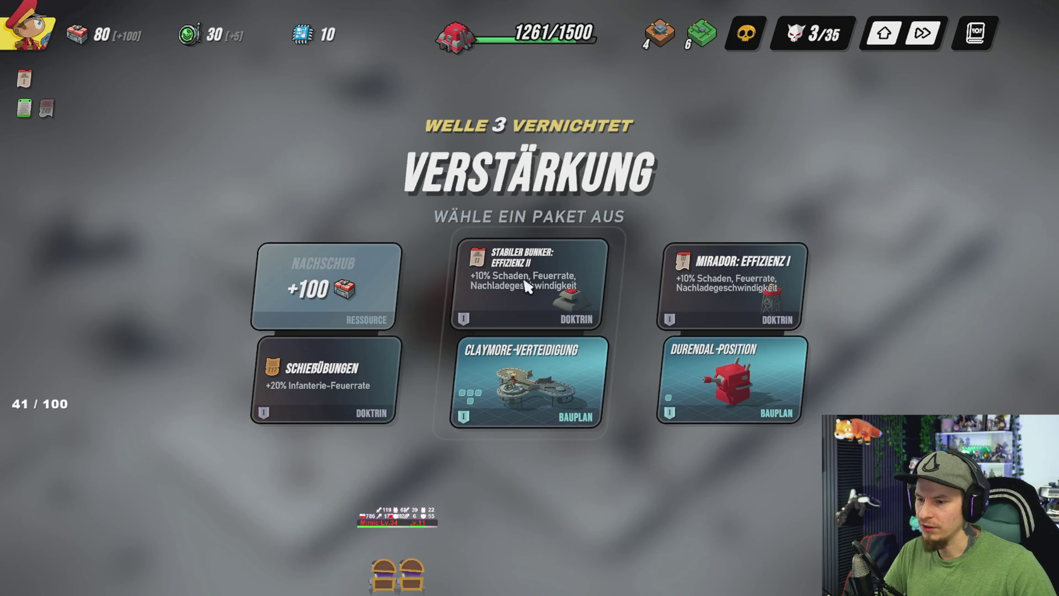
Step: Take the right-hand package with Mirador: Effizienz I and Durendal-Position
{"action": "left_click", "coordinate": [674, 301]}
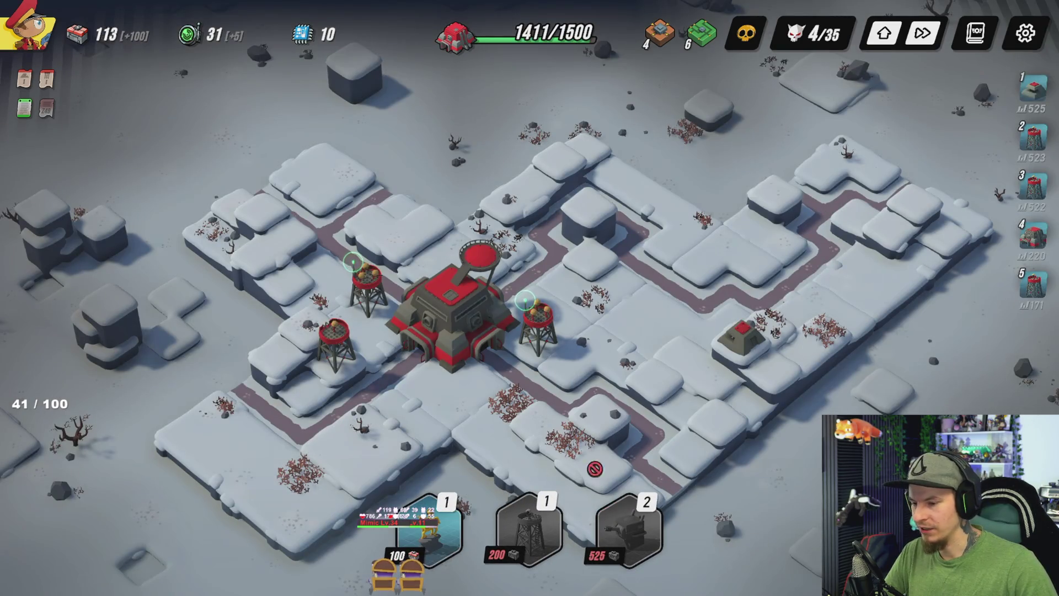
Step: Buy Spezialverstärkung for the newest watchtower, then review the left watchtower's upgrades
{"action": "left_click", "coordinate": [347, 352]}
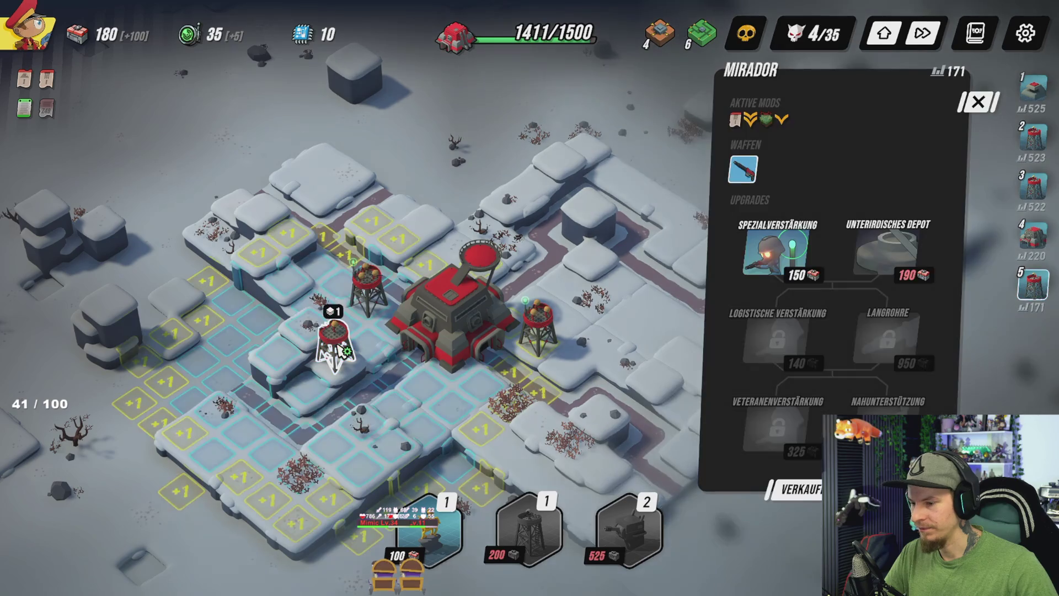
{"action": "left_click", "coordinate": [775, 251]}
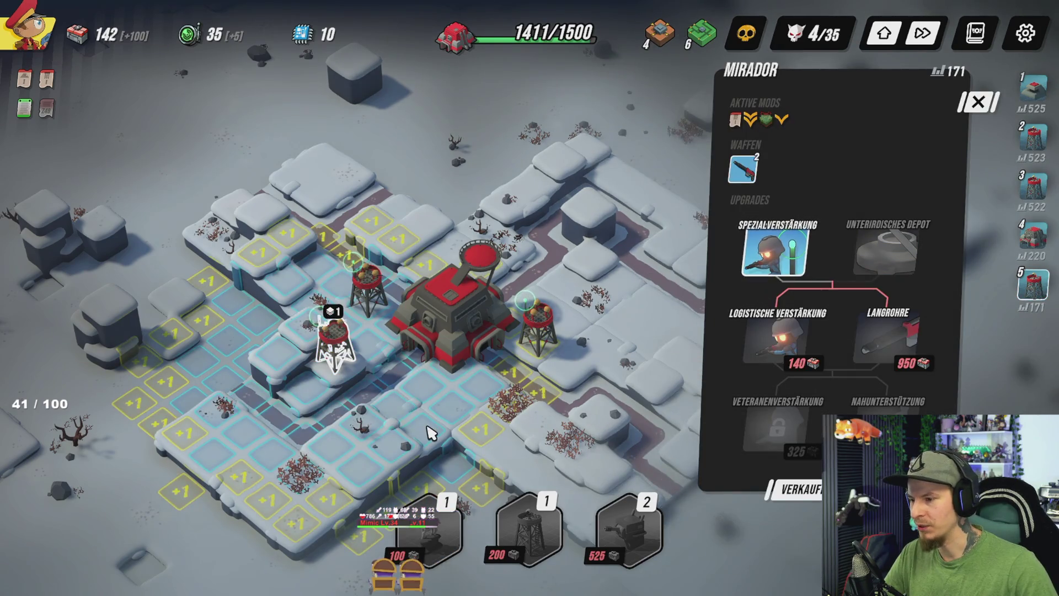
{"action": "key", "text": "Escape"}
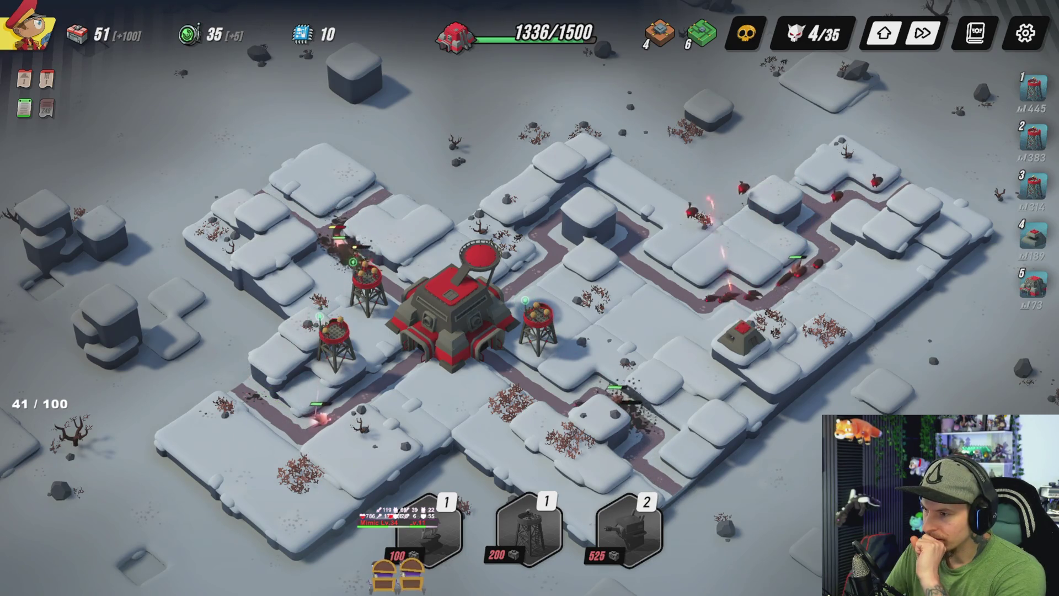
{"action": "left_click", "coordinate": [367, 284]}
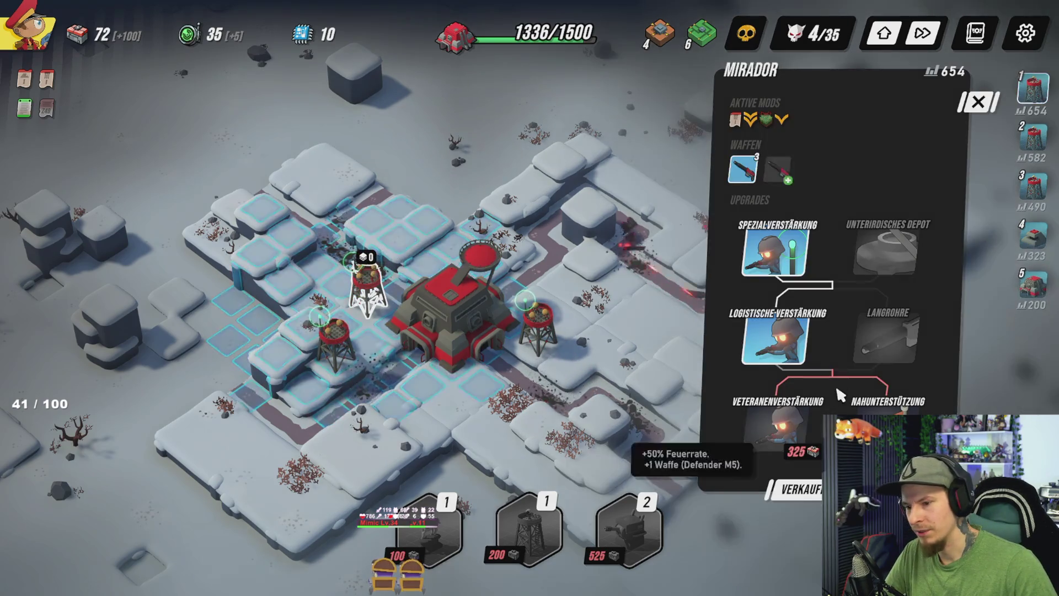
{"action": "left_click", "coordinate": [757, 460]}
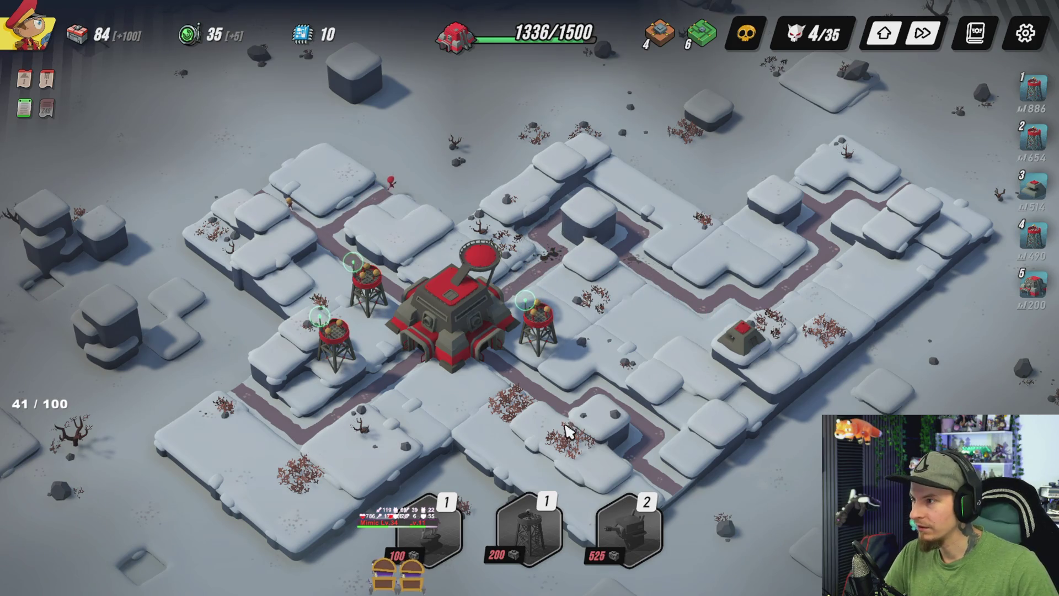
{"action": "mouse_move", "coordinate": [637, 539]}
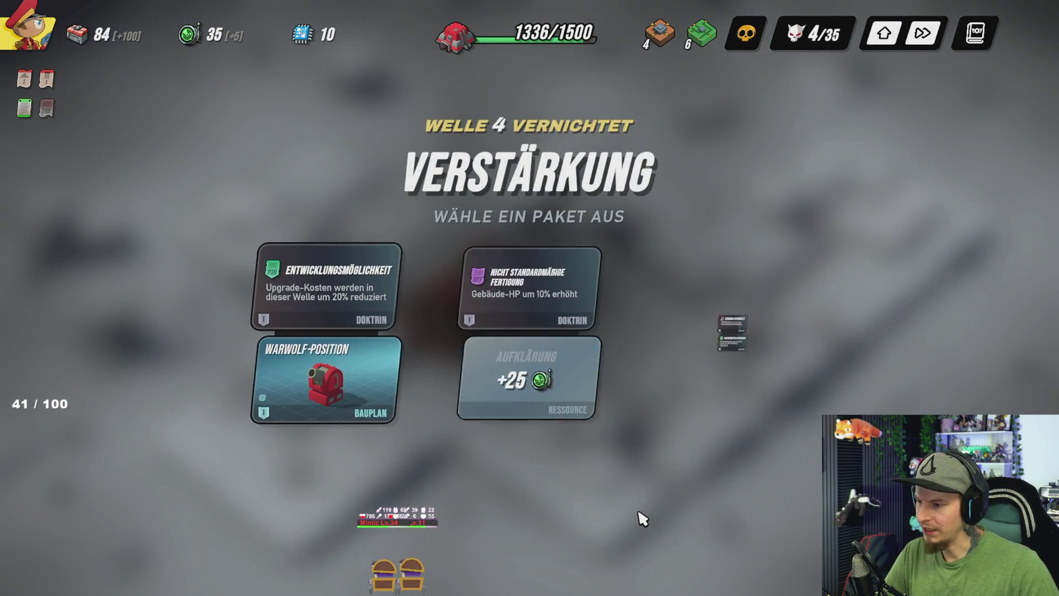
Step: Accept the Mirador: Effizienz II / Strukturelles Netzwerk reinforcement package
{"action": "mouse_move", "coordinate": [288, 350]}
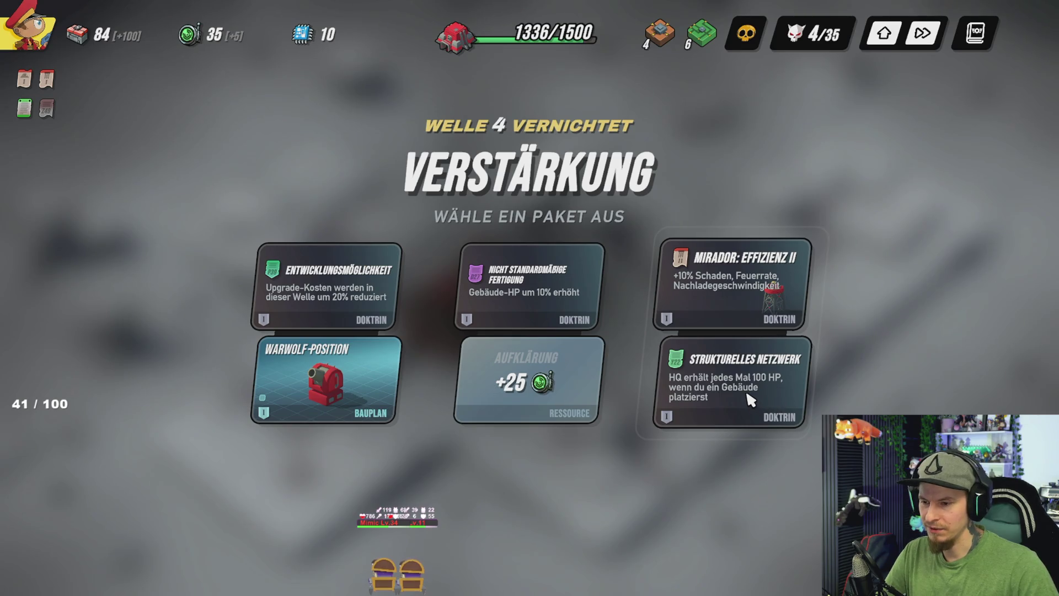
{"action": "mouse_move", "coordinate": [580, 420]}
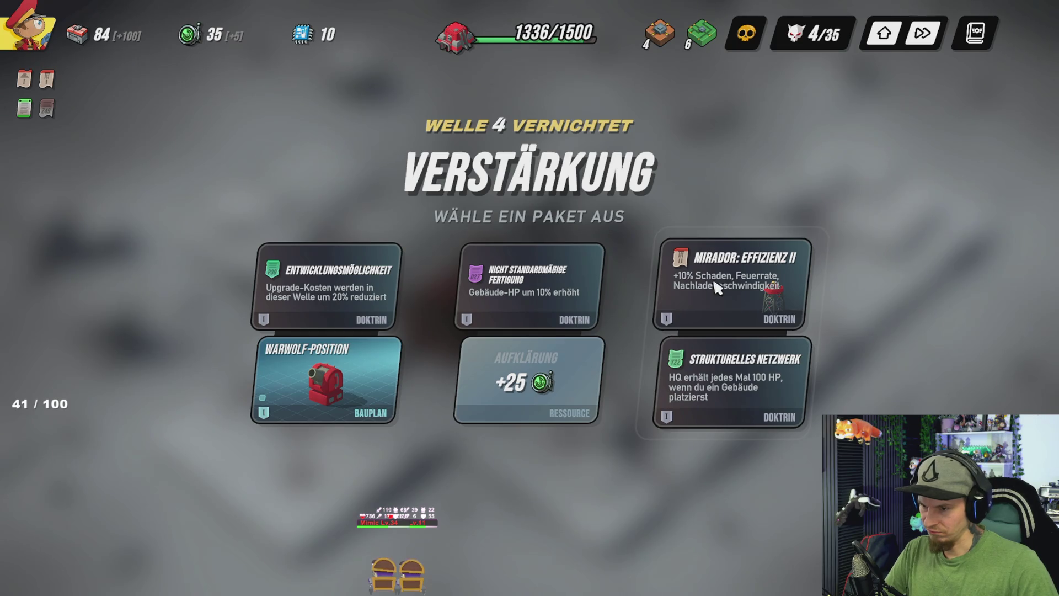
{"action": "left_click", "coordinate": [766, 300]}
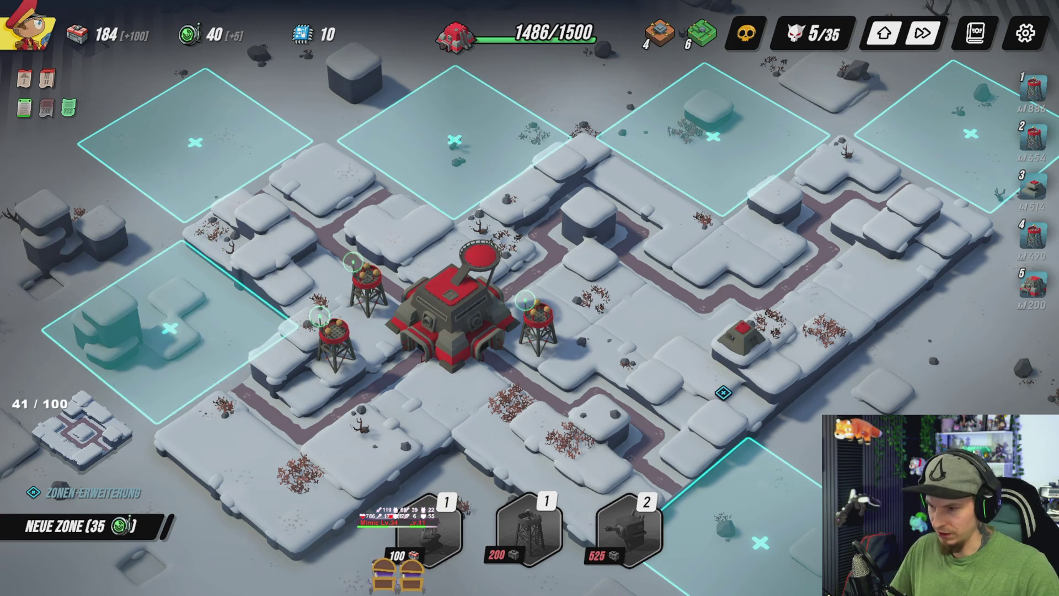
Step: Pan north over the base's northern expansion spots and back to the HQ
{"action": "key", "text": "s"}
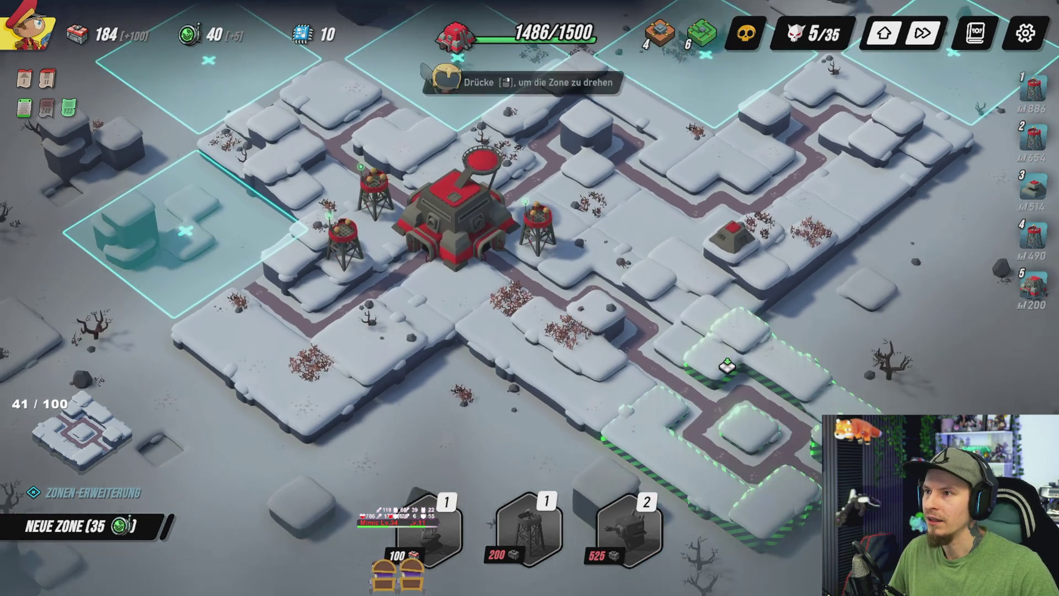
{"action": "key", "text": "w"}
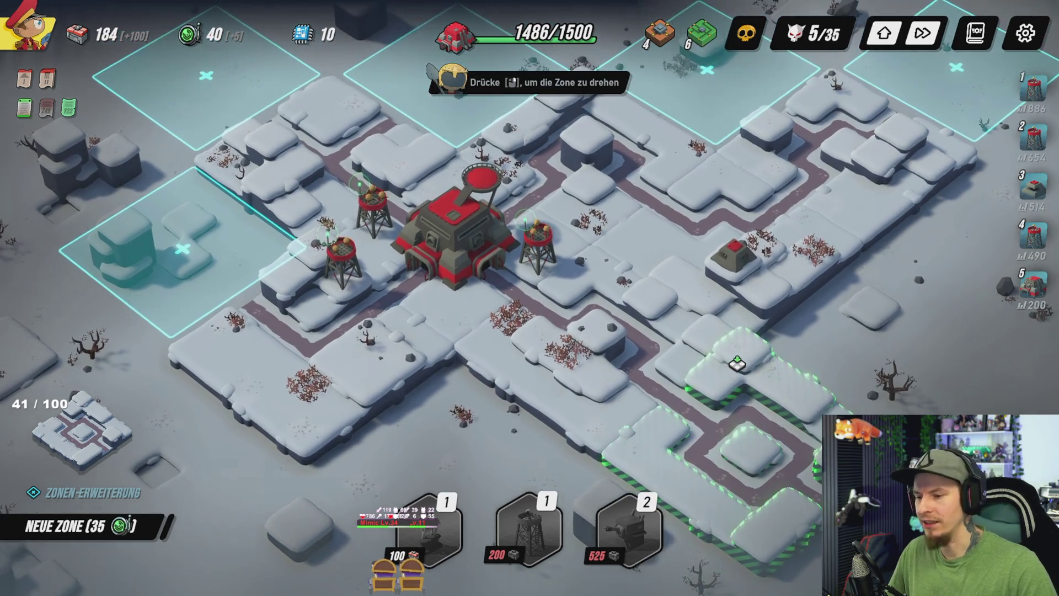
{"action": "key", "text": "d"}
{"action": "key", "text": "w"}
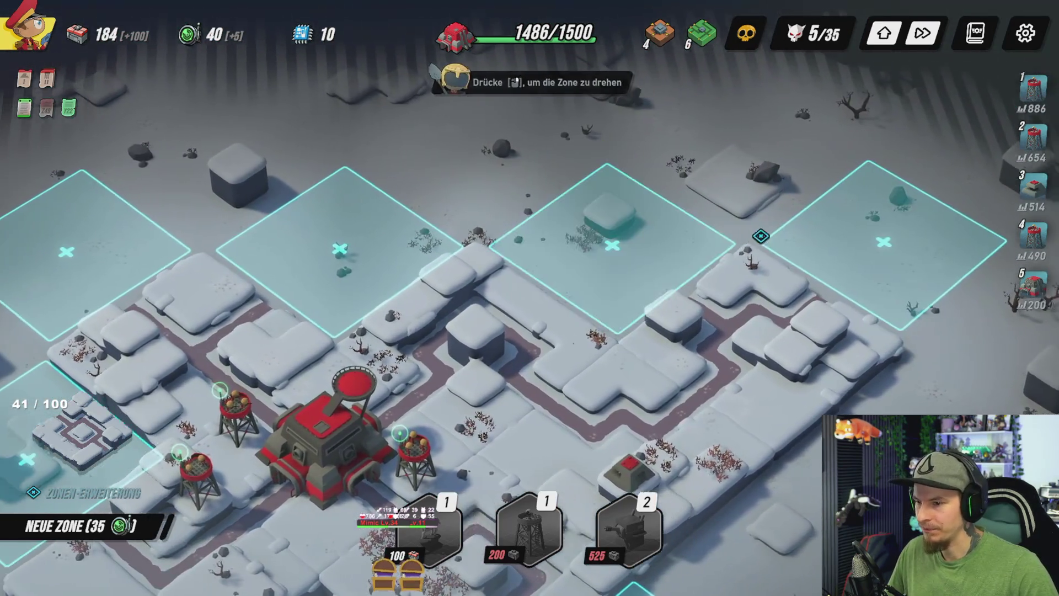
{"action": "key", "text": "a"}
{"action": "key", "text": "s"}
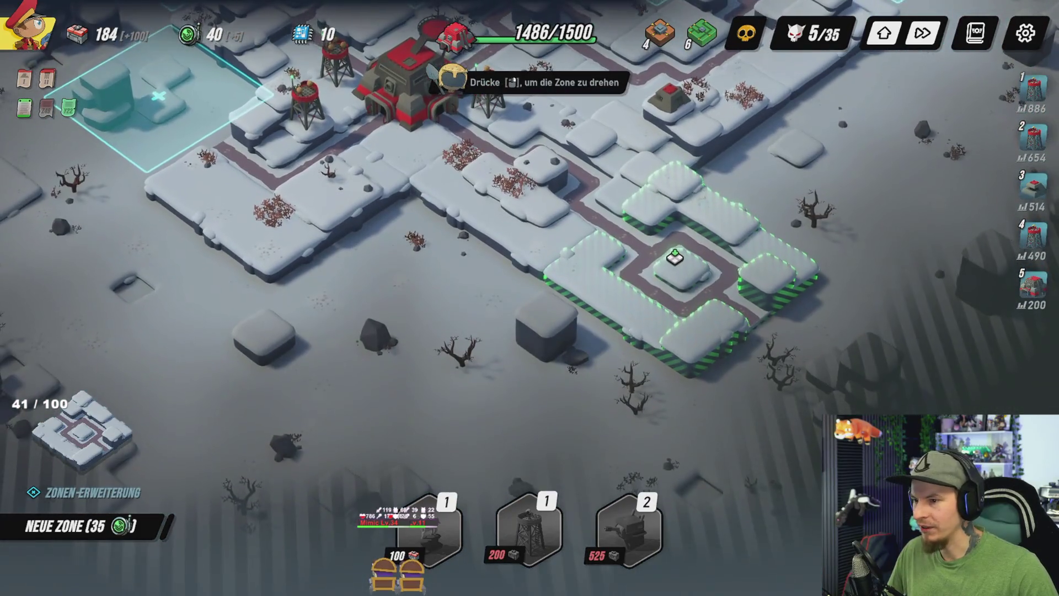
{"action": "key", "text": "w"}
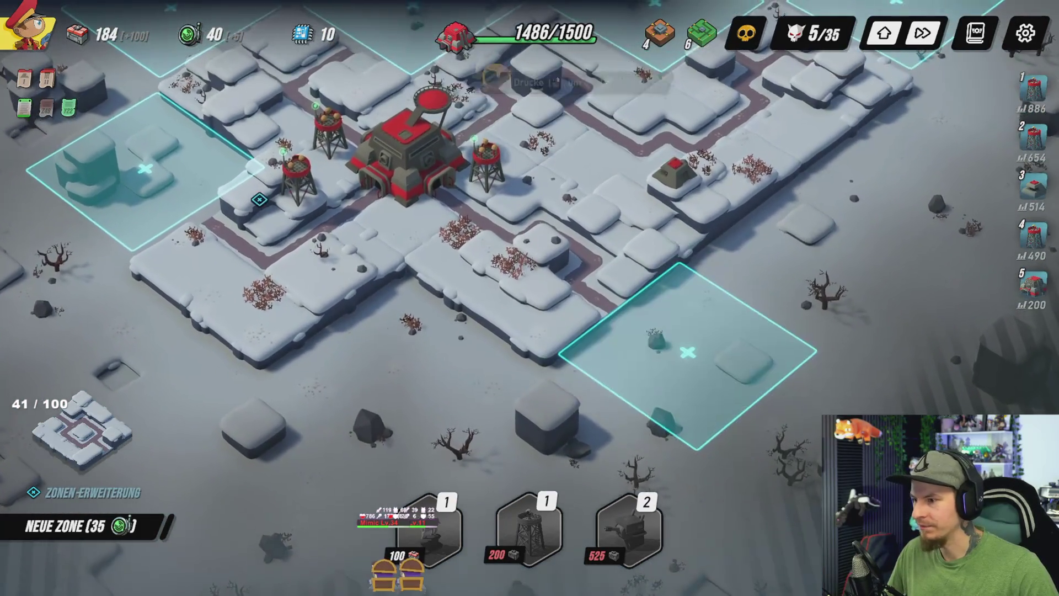
{"action": "key", "text": "a"}
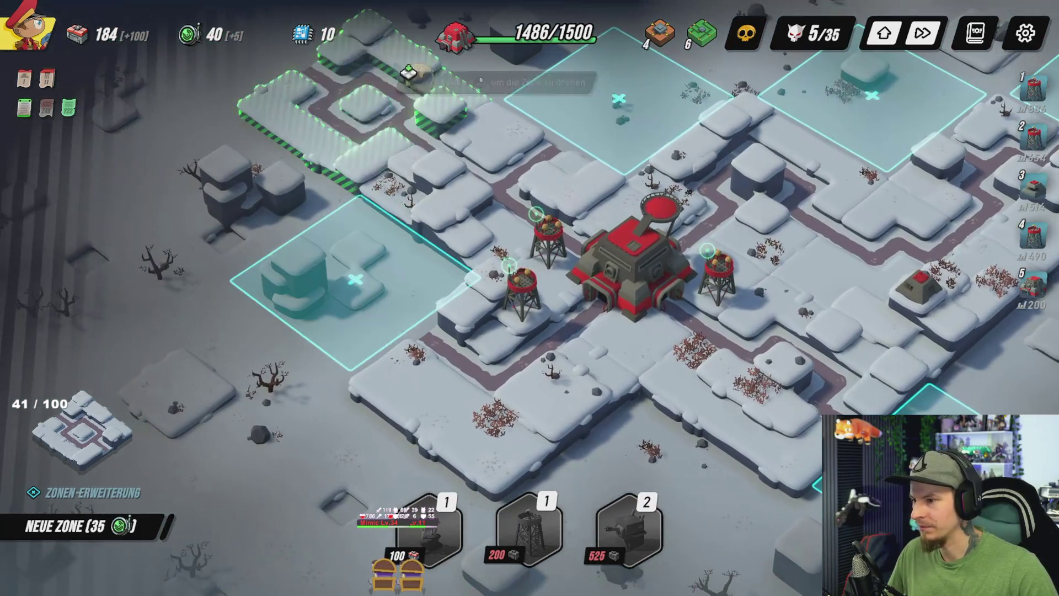
Step: Pan around the other zone spots, then re-centre and zoom in on the HQ
{"action": "key", "text": "d"}
{"action": "key", "text": "w"}
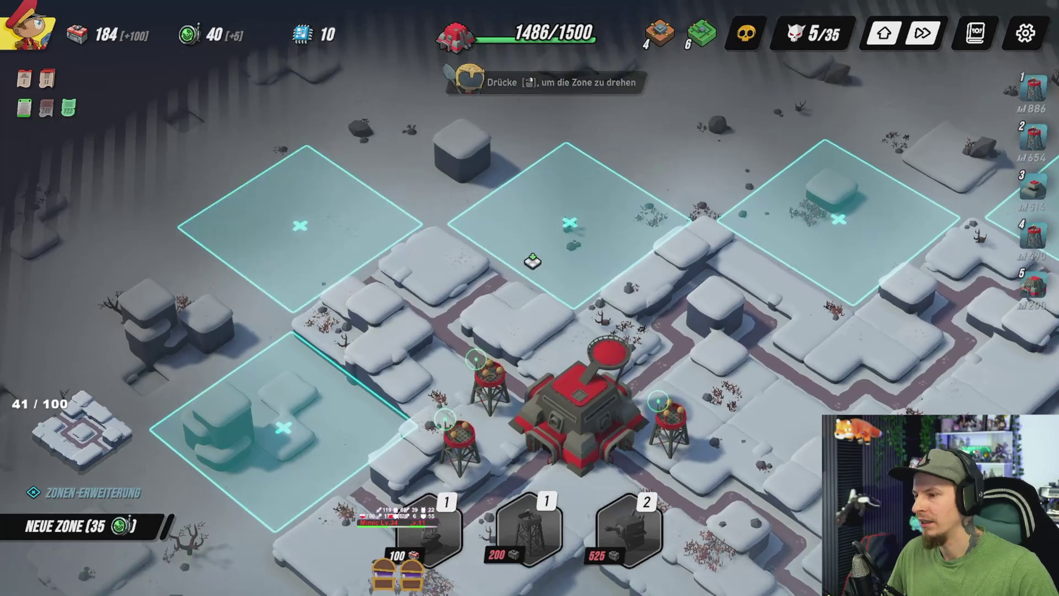
{"action": "key", "text": "s"}
{"action": "key", "text": "d"}
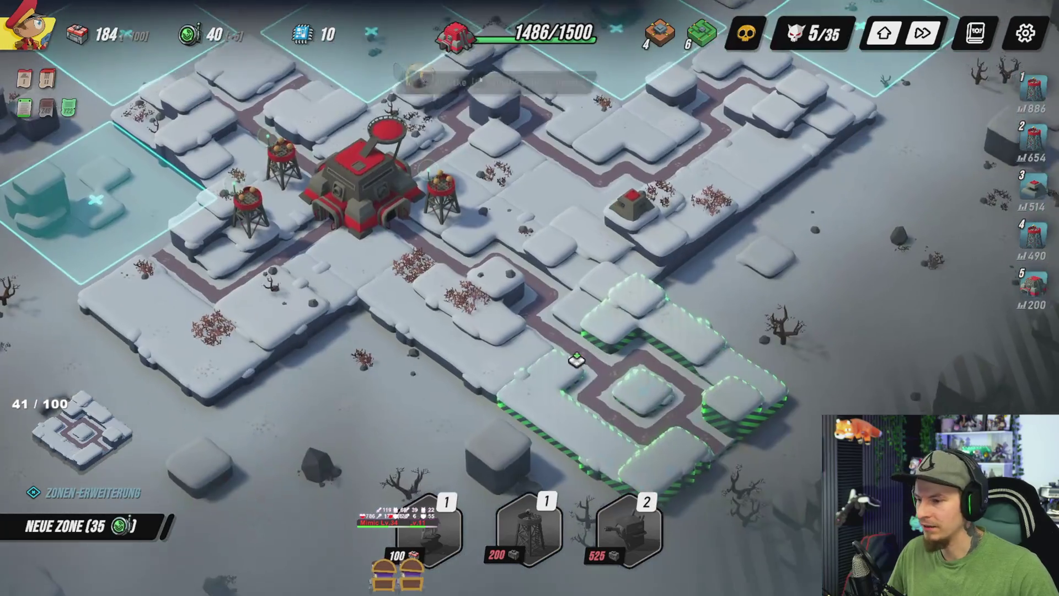
{"action": "key", "text": "s"}
{"action": "key", "text": "a"}
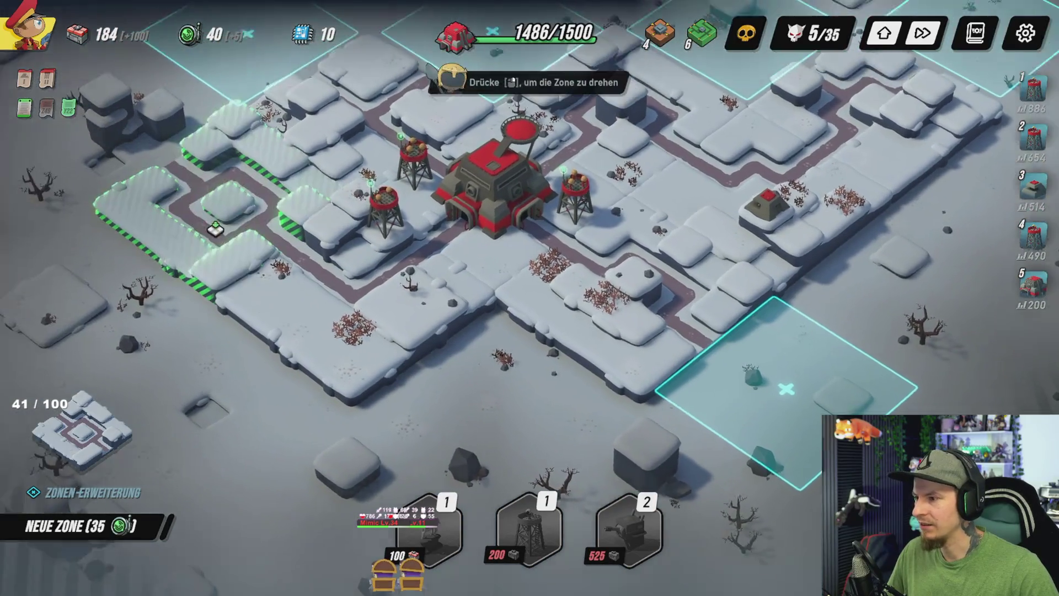
{"action": "scroll", "coordinate": [409, 262], "scroll_direction": "up", "scroll_amount": 2}
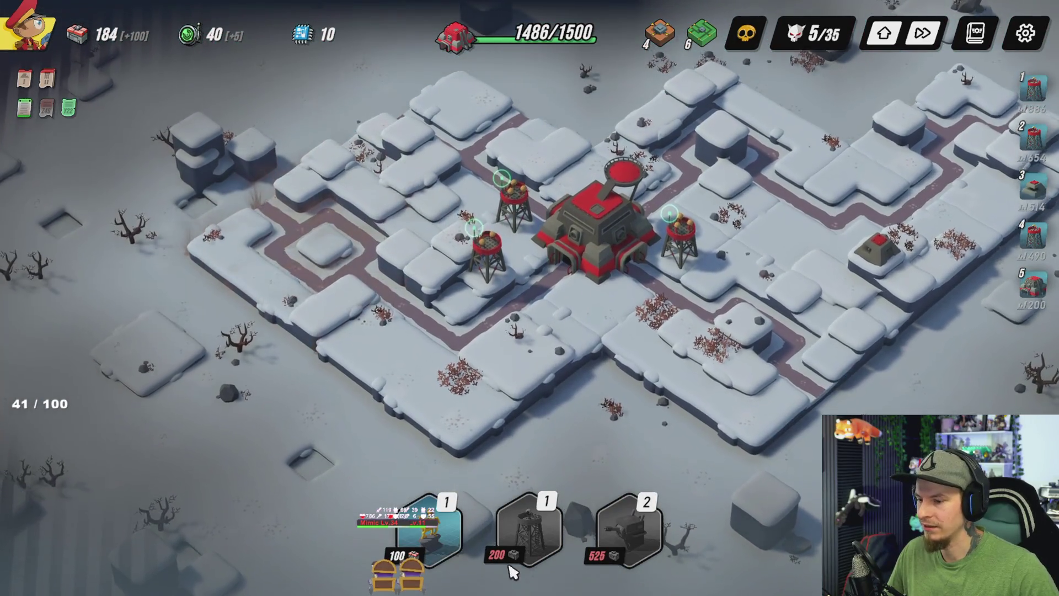
{"action": "key", "text": "w"}
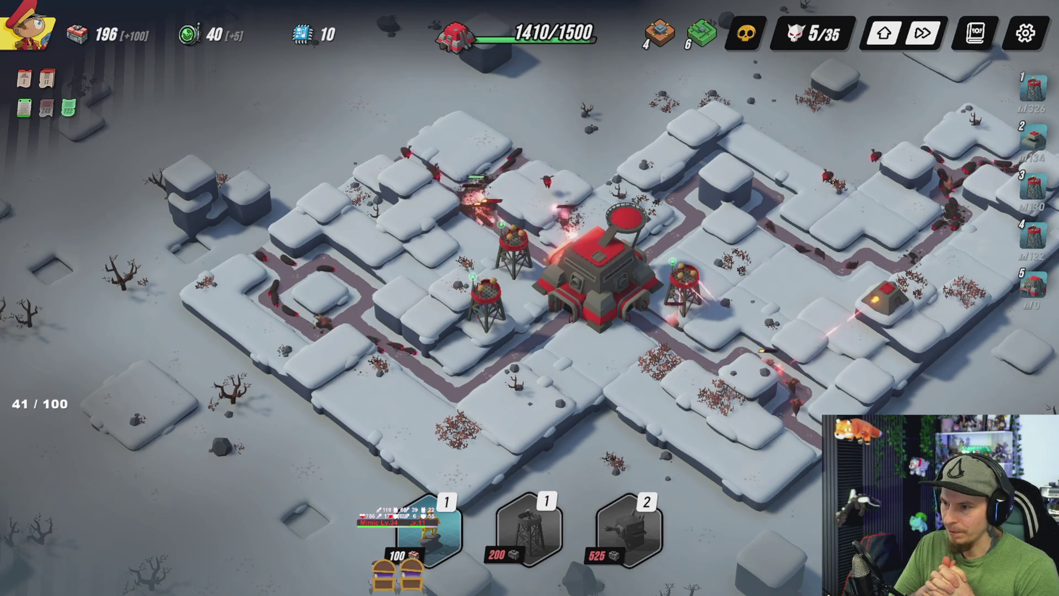
Step: Inspect a Mirador tower's stats and upgrades
{"action": "left_click", "coordinate": [489, 309]}
{"action": "left_click", "coordinate": [489, 312]}
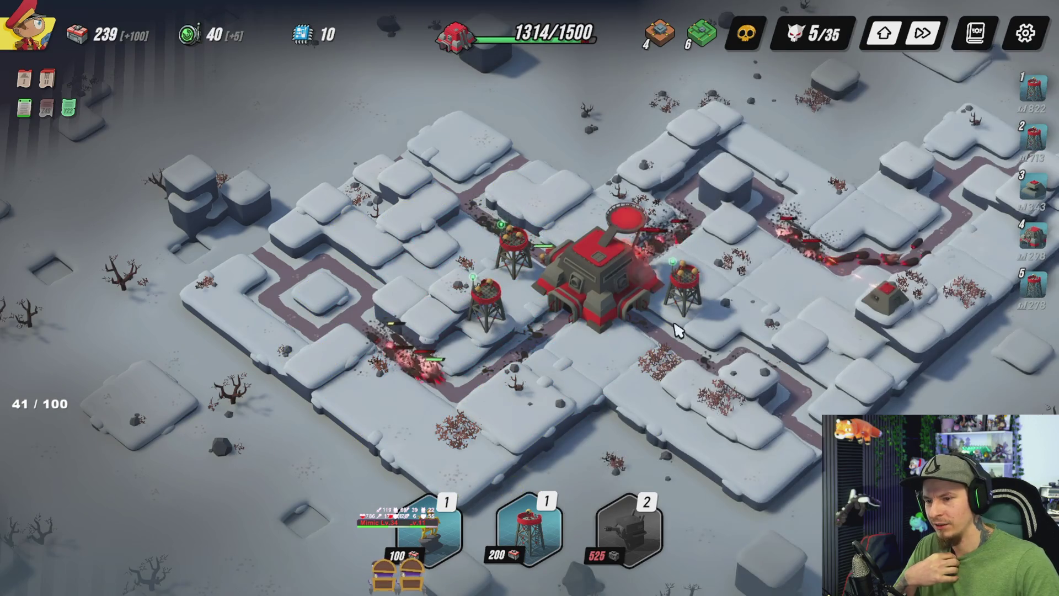
{"action": "left_click", "coordinate": [485, 317]}
{"action": "left_click", "coordinate": [625, 152]}
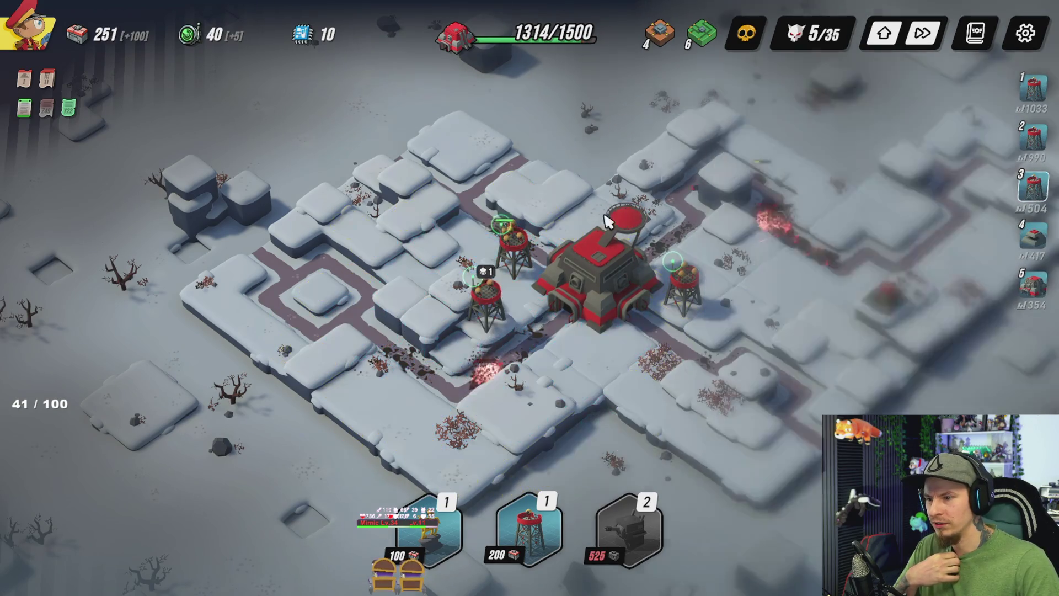
{"action": "left_click", "coordinate": [496, 317]}
Step: Select the Mirador build card, then cancel the placement
{"action": "left_click", "coordinate": [680, 452]}
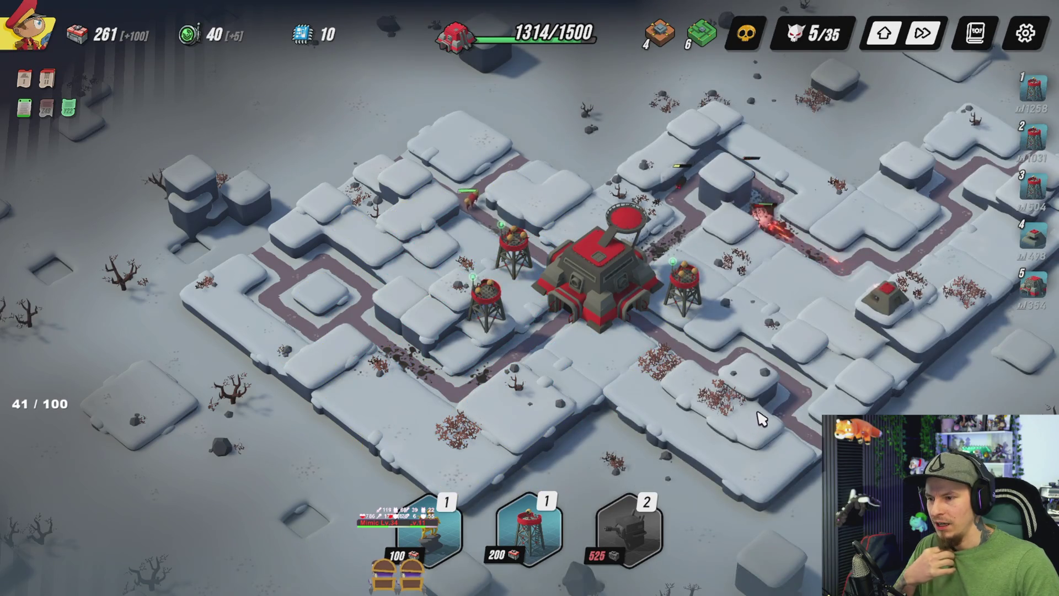
{"action": "left_click", "coordinate": [529, 531]}
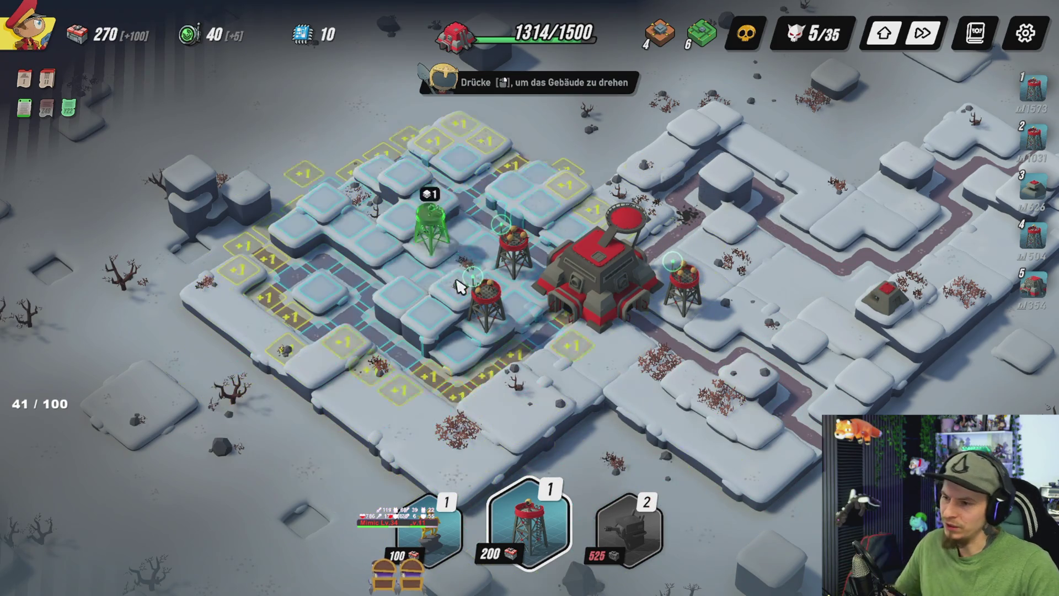
{"action": "key", "text": "Escape"}
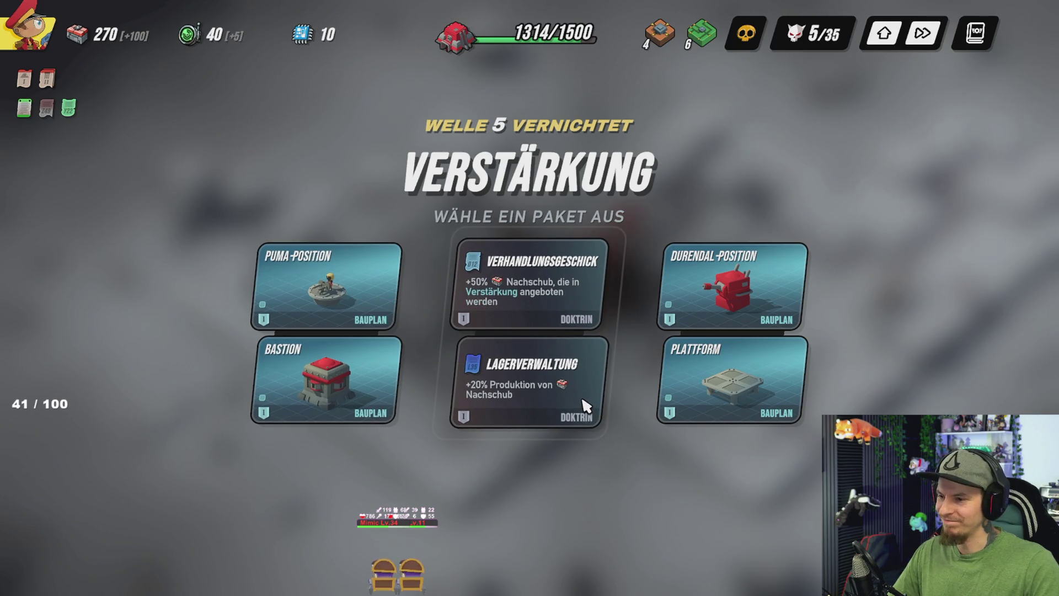
Step: Build a fourth Mirador tower northwest of the HQ
{"action": "mouse_move", "coordinate": [491, 295]}
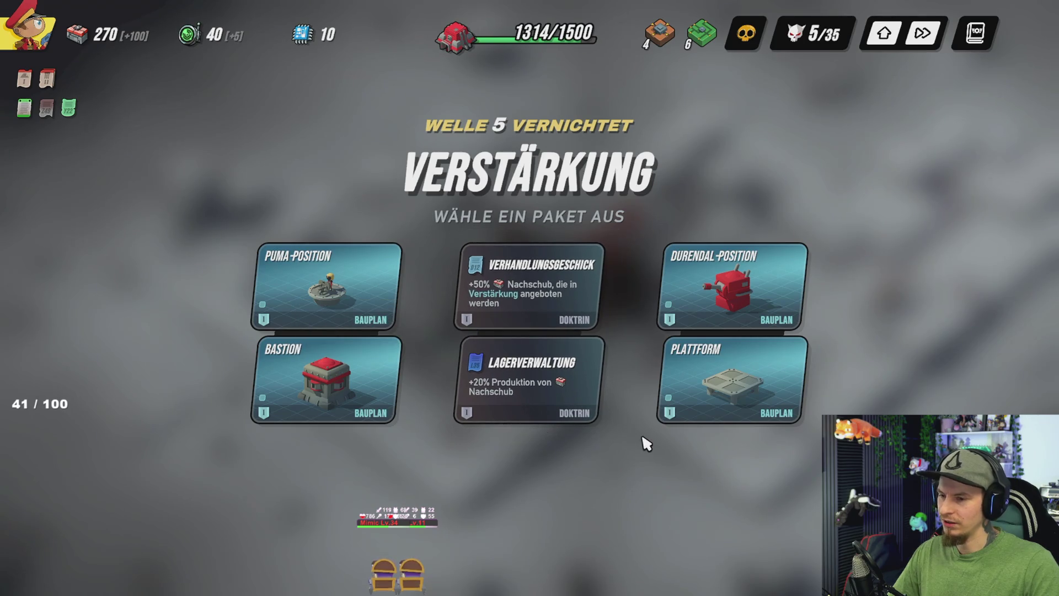
{"action": "mouse_move", "coordinate": [527, 293]}
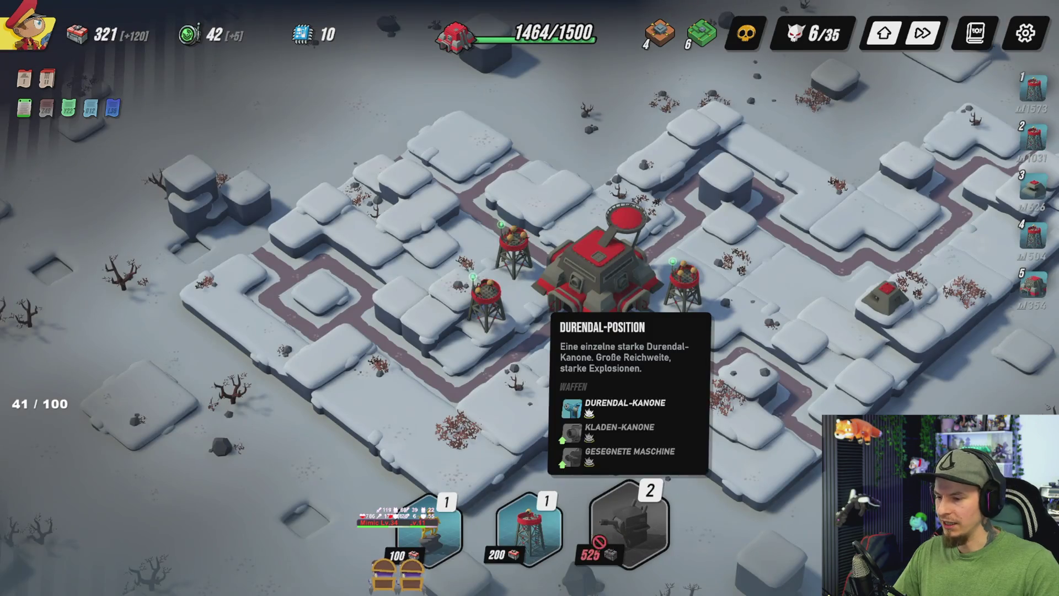
{"action": "left_click", "coordinate": [529, 530]}
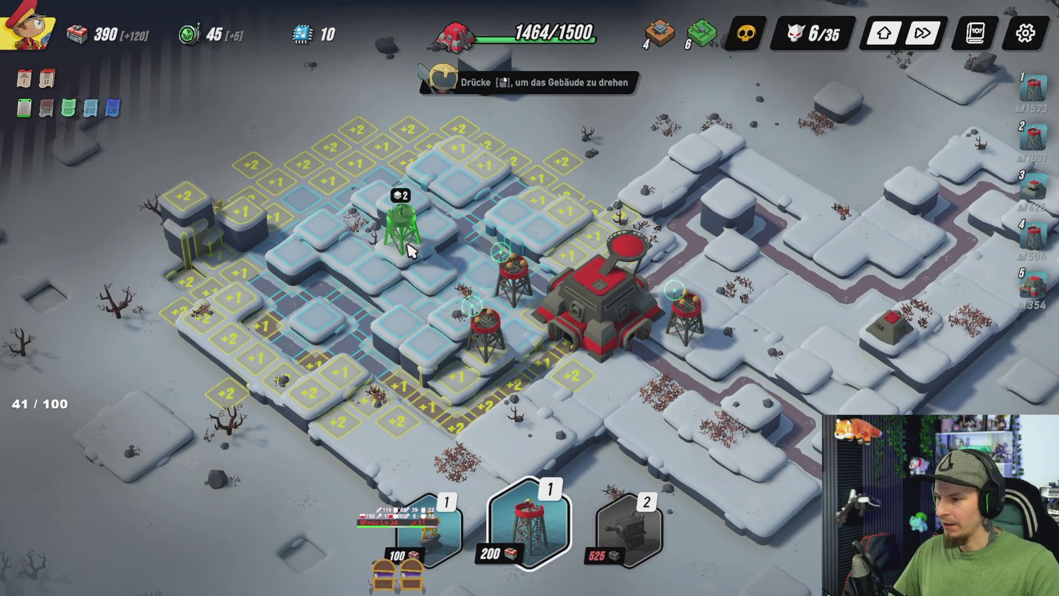
{"action": "left_click", "coordinate": [408, 247]}
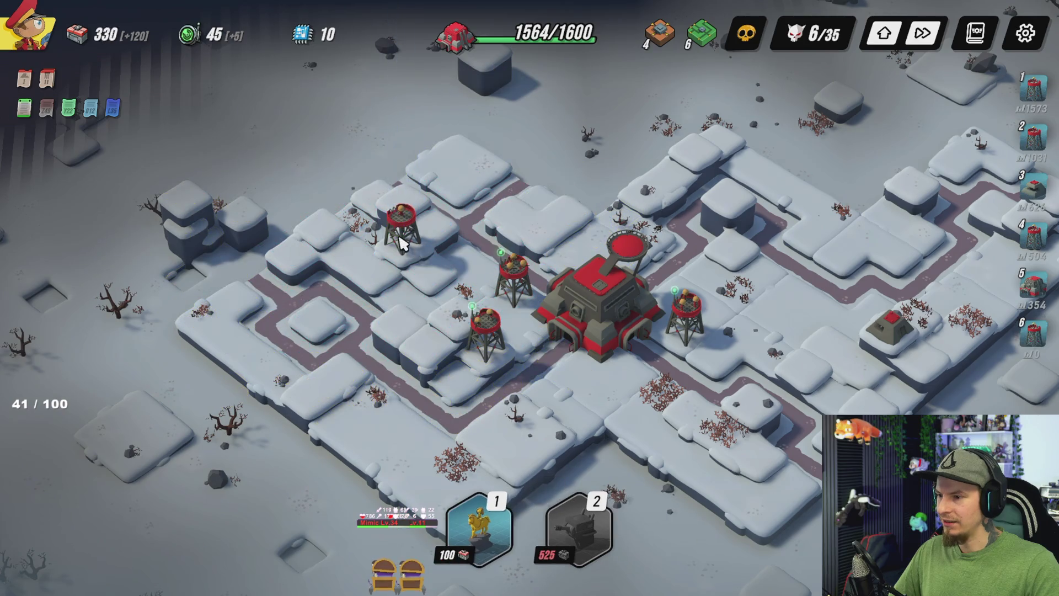
Step: Give the new Mirador tower the Spezialverstärkung upgrade and return to the map
{"action": "left_click", "coordinate": [409, 241]}
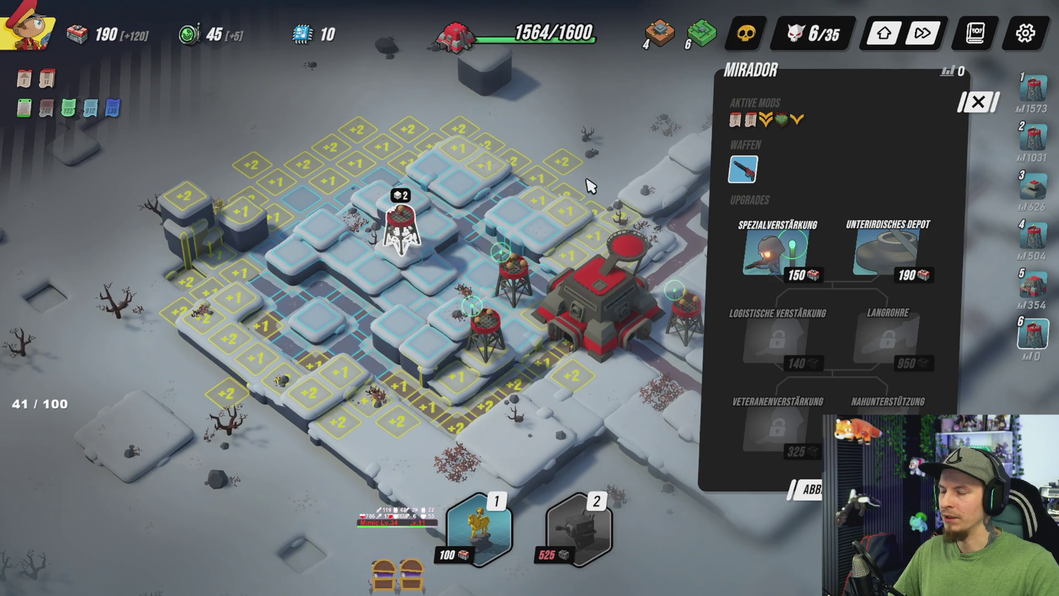
{"action": "left_click", "coordinate": [594, 163]}
{"action": "left_click", "coordinate": [401, 226]}
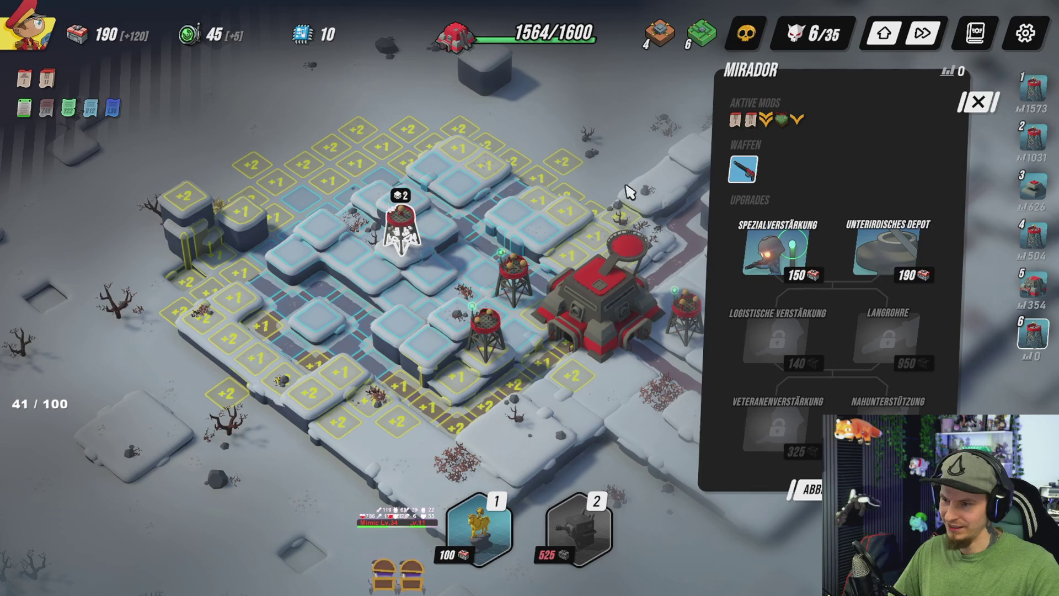
{"action": "left_click", "coordinate": [775, 248]}
{"action": "key", "text": "Escape"}
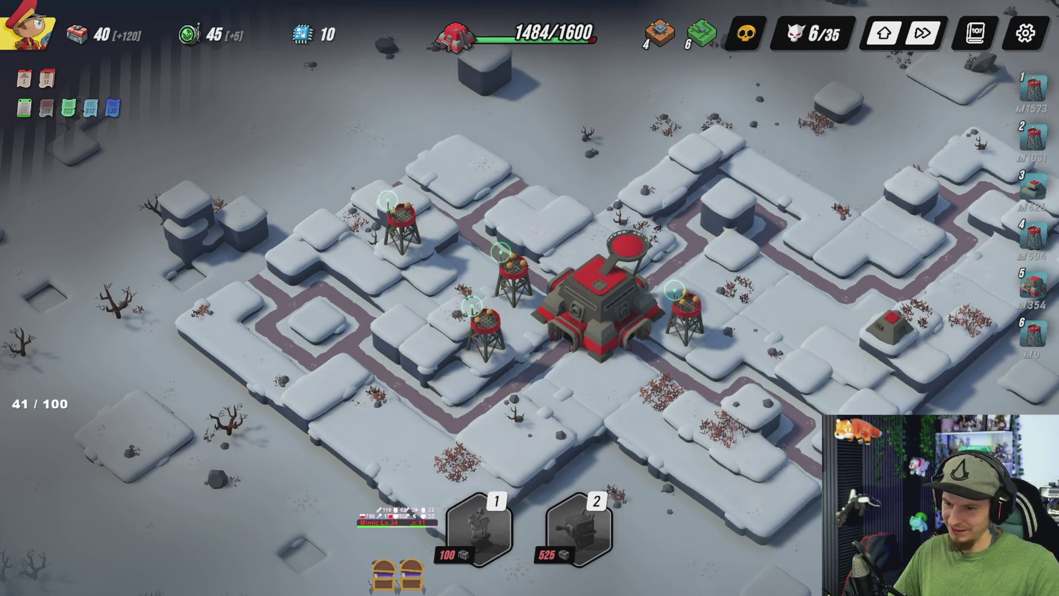
{"action": "left_click", "coordinate": [900, 330]}
{"action": "key", "text": "Escape"}
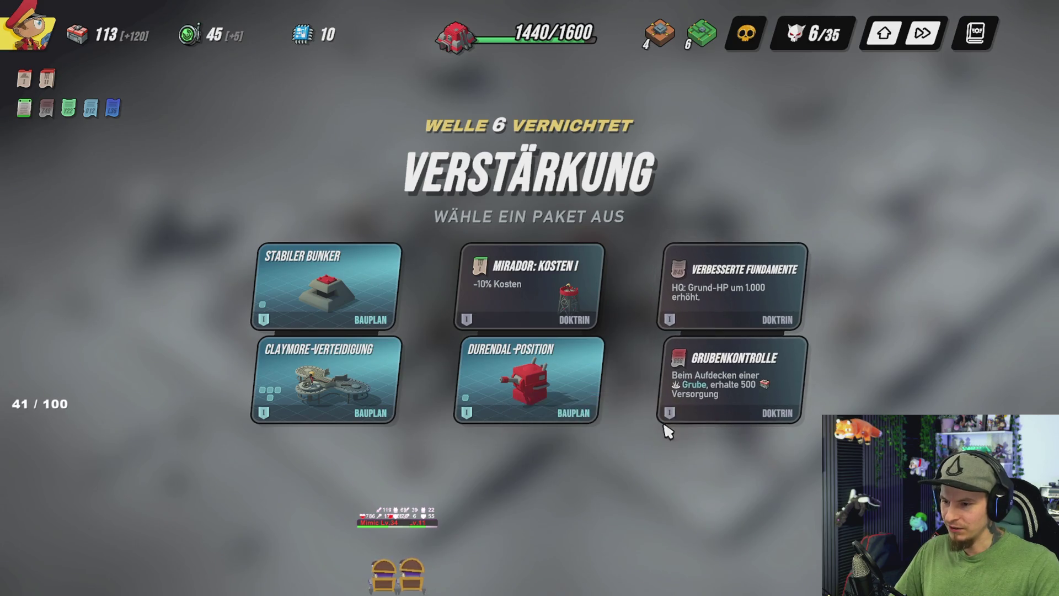
Step: Look over the base map, then take the Stabiler Bunker and Claymore-Verteidigung package
{"action": "left_click", "coordinate": [605, 365]}
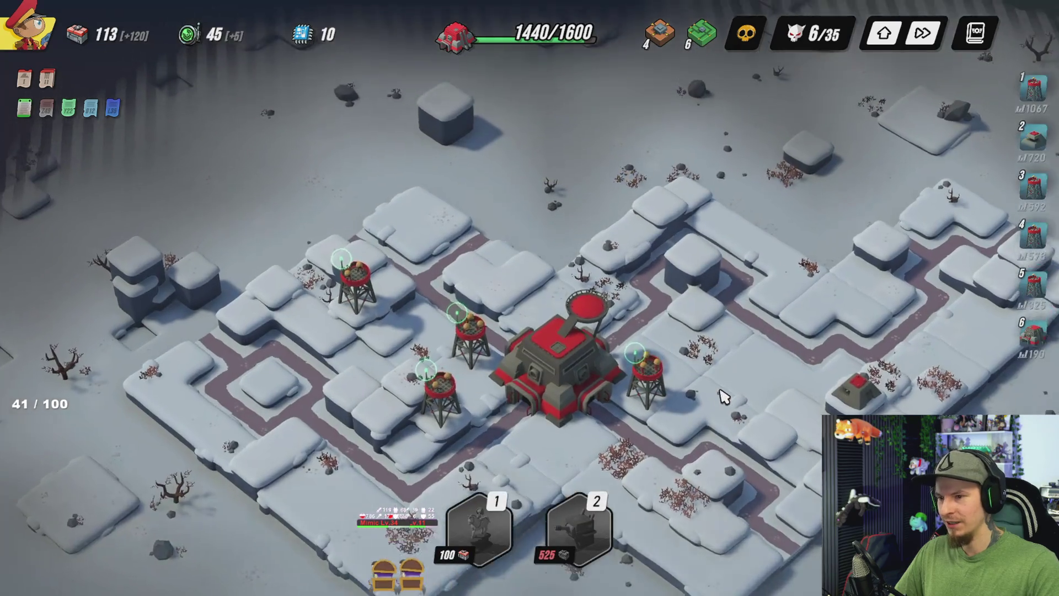
{"action": "key", "text": "d"}
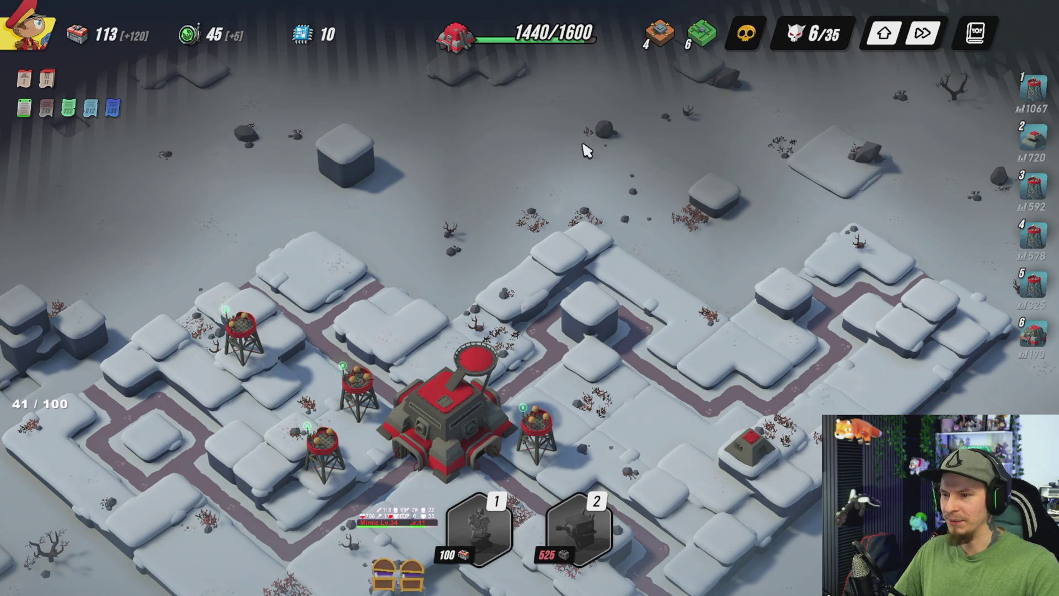
{"action": "key", "text": "s"}
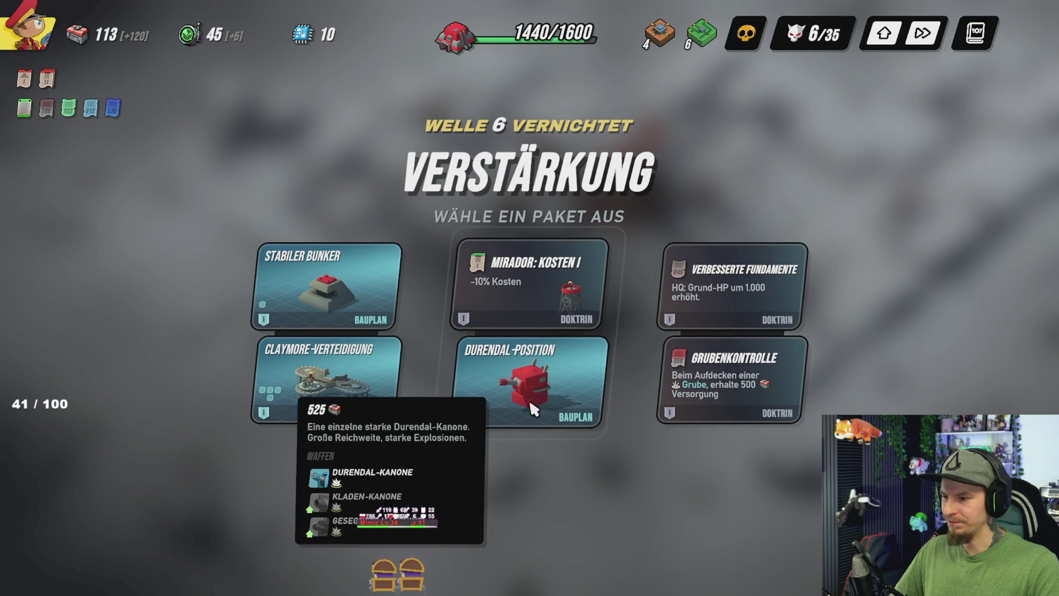
{"action": "left_click", "coordinate": [317, 291]}
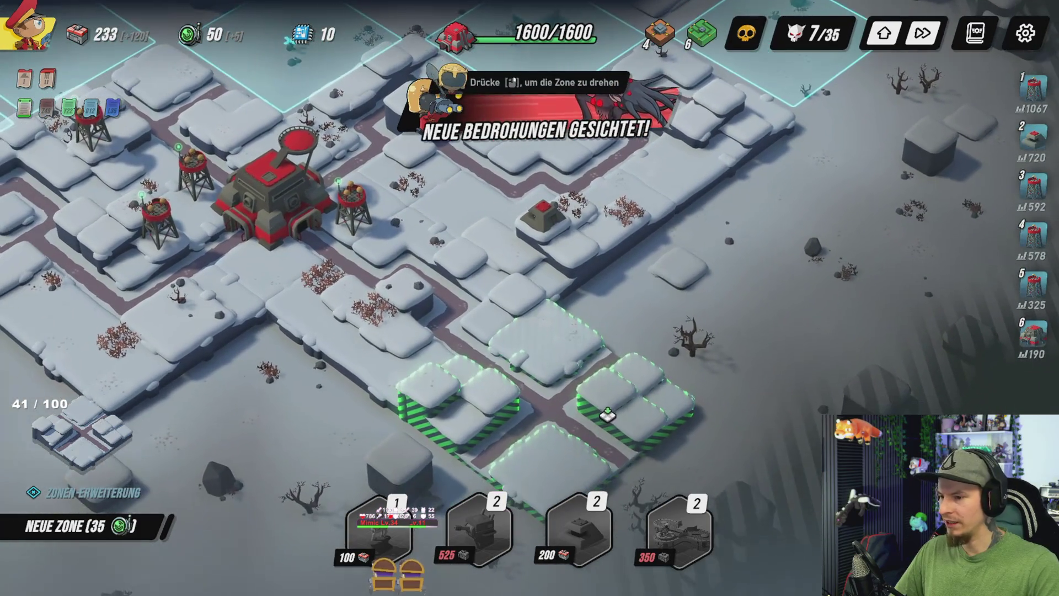
Step: Place the new zone piece and buy the Verstärktes Pivot upgrade for the existing Stabiler Bunker
{"action": "left_click", "coordinate": [609, 417]}
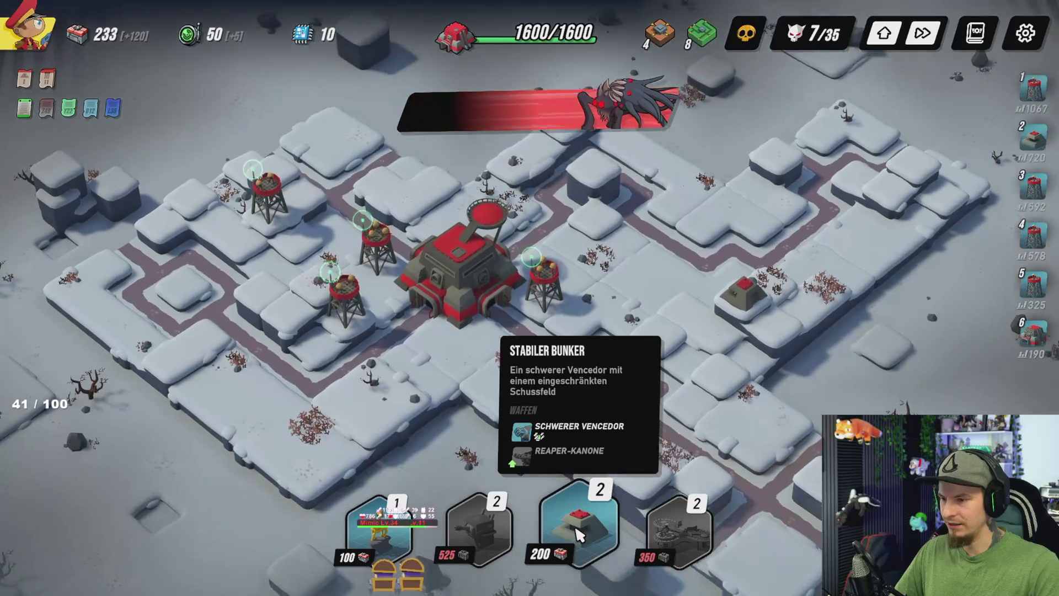
{"action": "left_click", "coordinate": [579, 534]}
{"action": "right_click", "coordinate": [753, 302]}
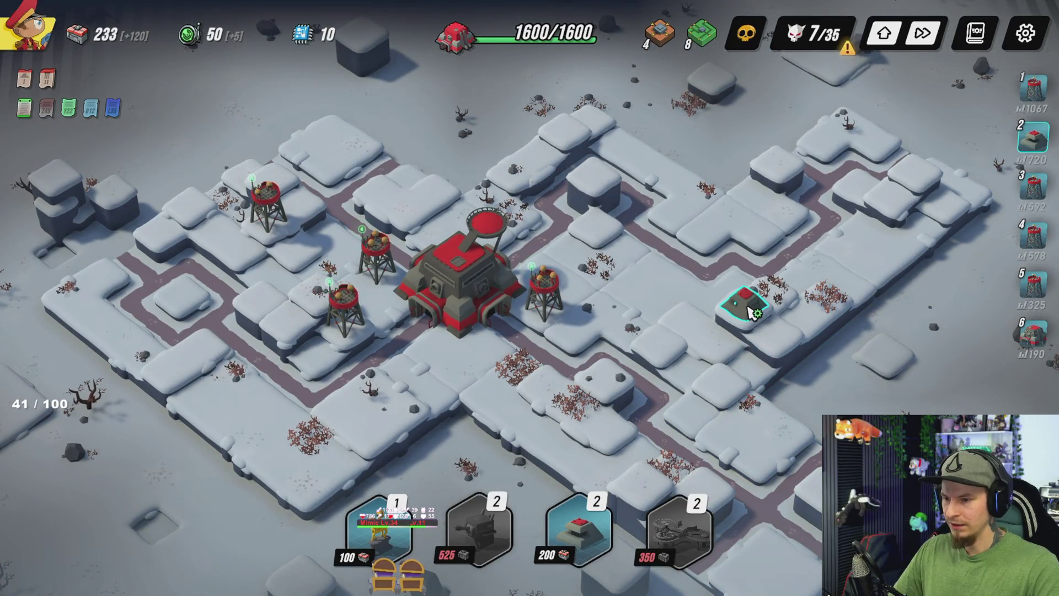
{"action": "left_click", "coordinate": [749, 305]}
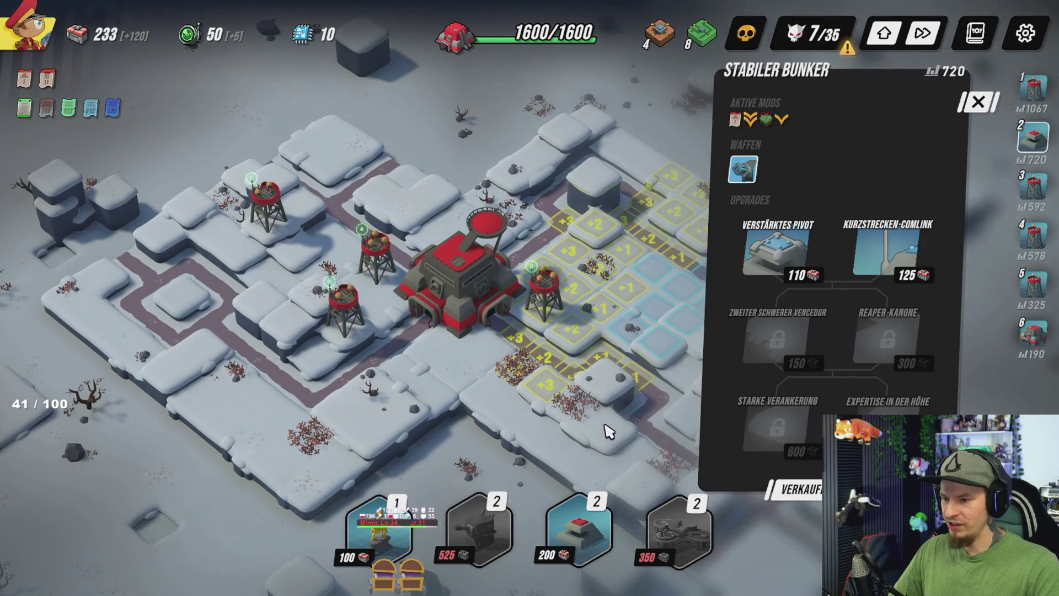
{"action": "left_click", "coordinate": [777, 258]}
{"action": "left_click", "coordinate": [521, 382]}
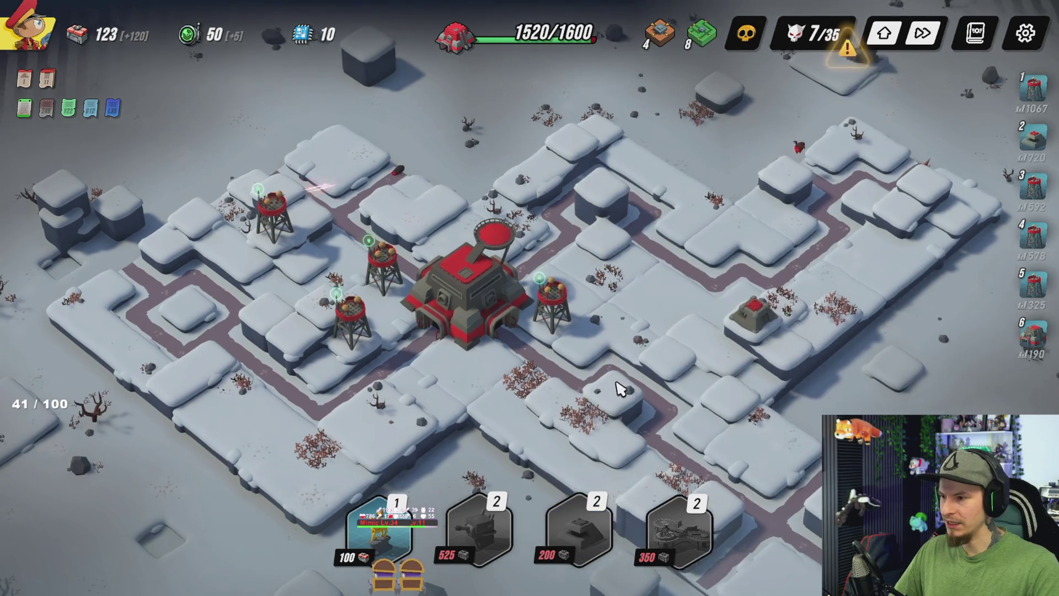
Step: Look around the base and check the headquarters' upgrades while wave 7 finishes
{"action": "scroll", "coordinate": [620, 386], "scroll_direction": "up", "scroll_amount": 2}
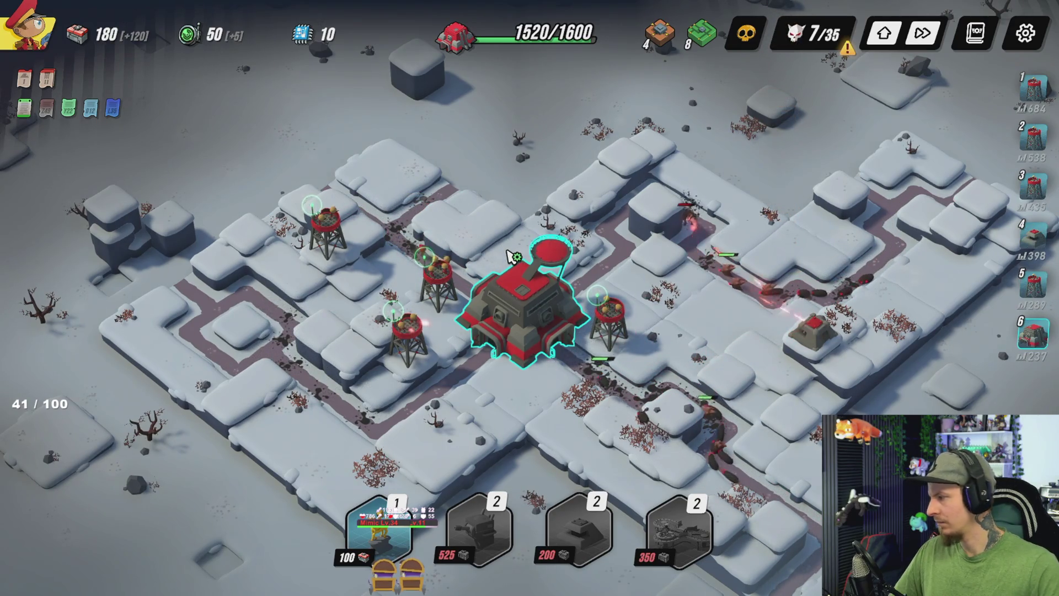
{"action": "key", "text": "w"}
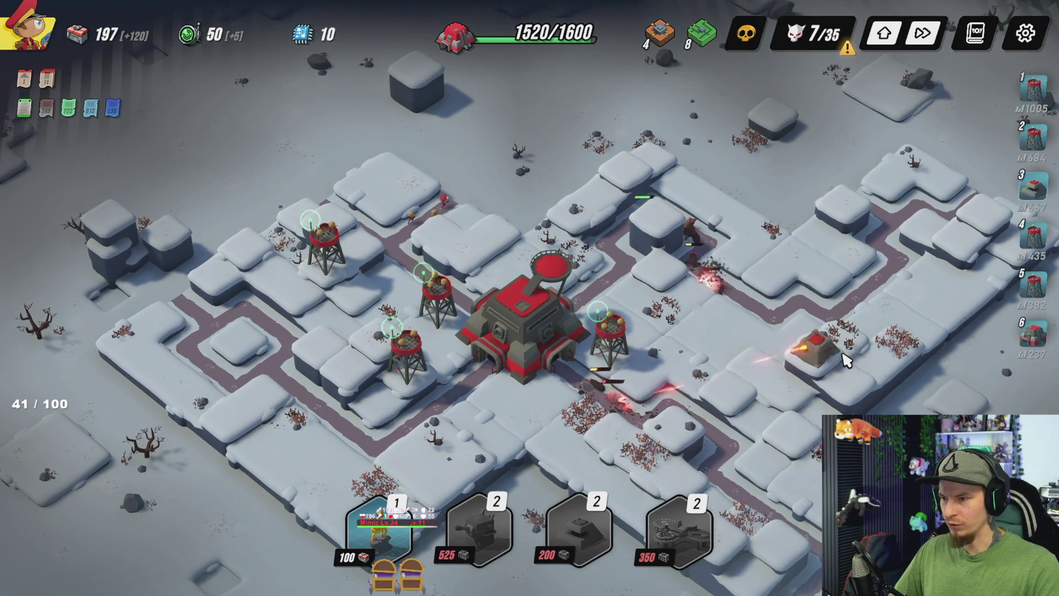
{"action": "key", "text": "w"}
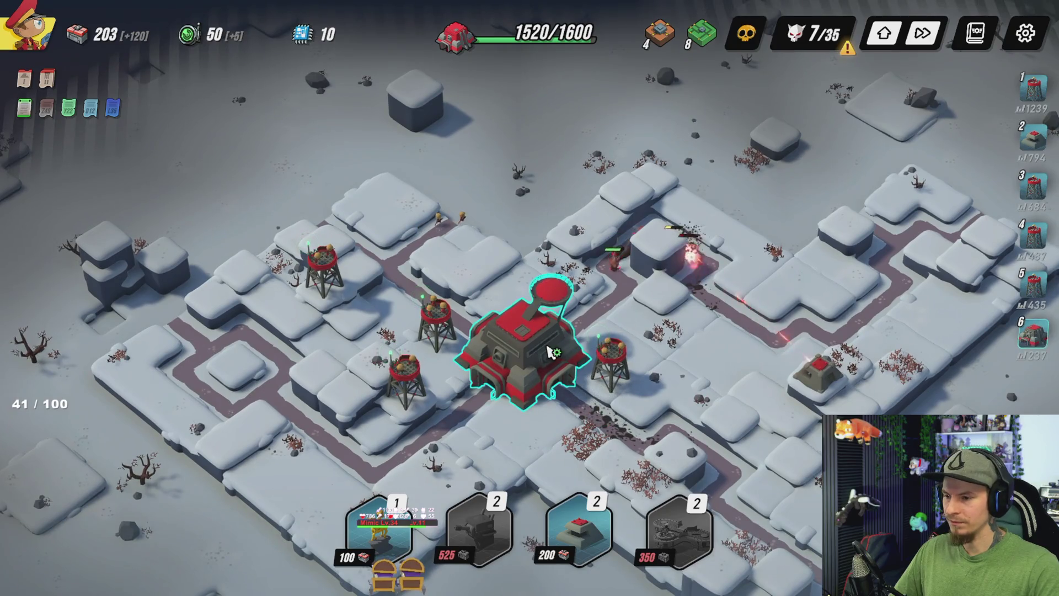
{"action": "left_click", "coordinate": [551, 351]}
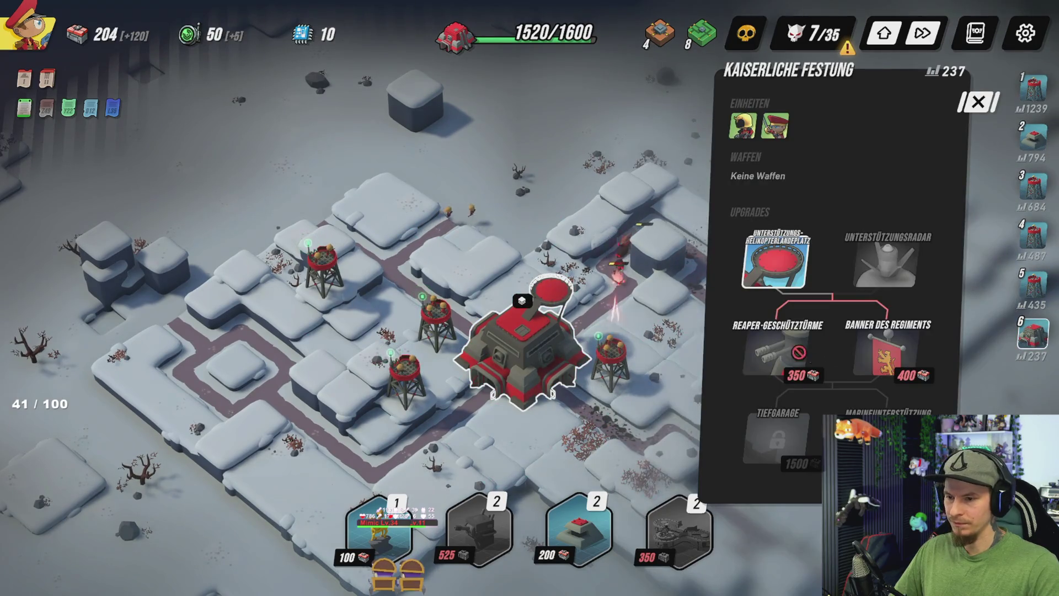
{"action": "left_click", "coordinate": [583, 223]}
{"action": "key", "text": "d"}
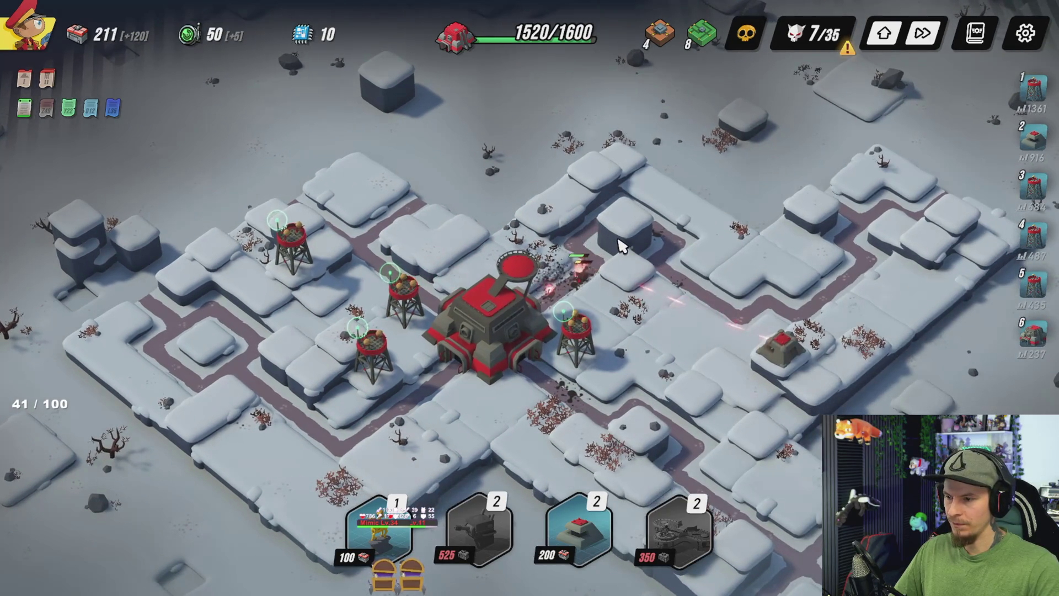
{"action": "key", "text": "s"}
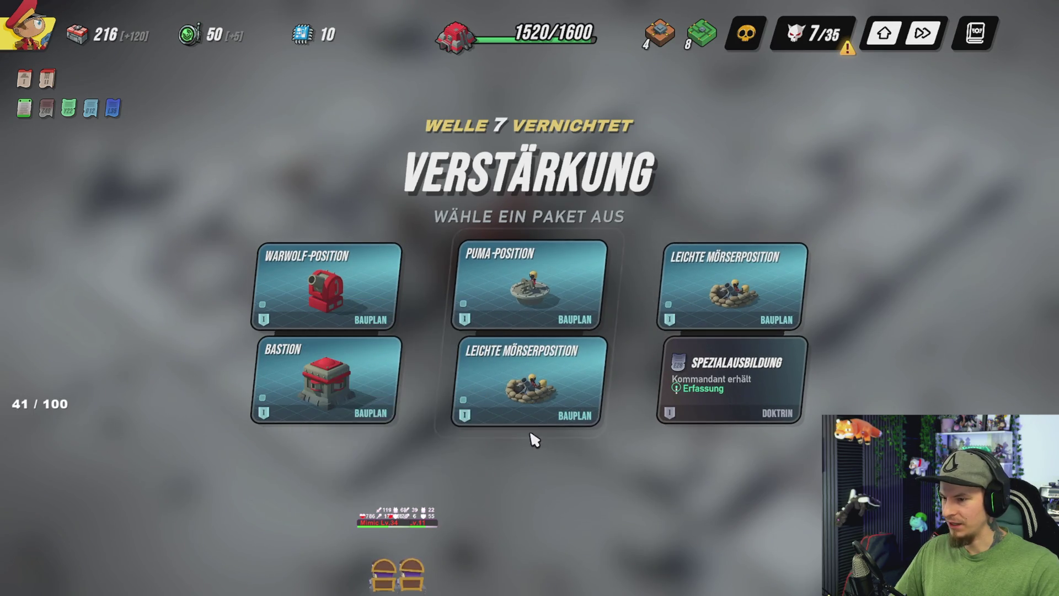
Step: Glance over the base, then take the Warwolf-Position + Bastion reinforcement package
{"action": "left_click", "coordinate": [326, 276]}
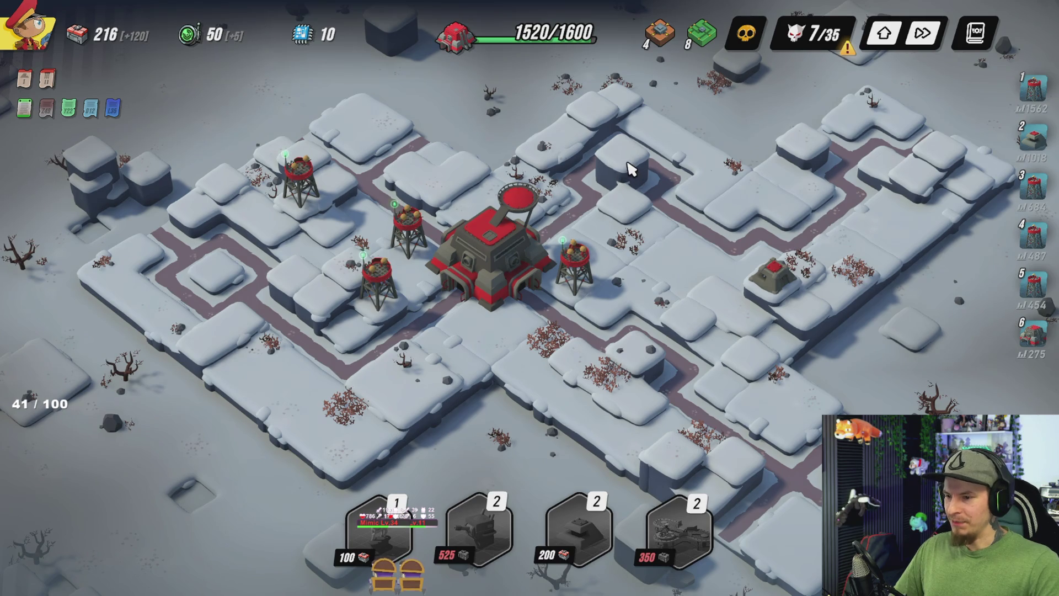
{"action": "key", "text": "s"}
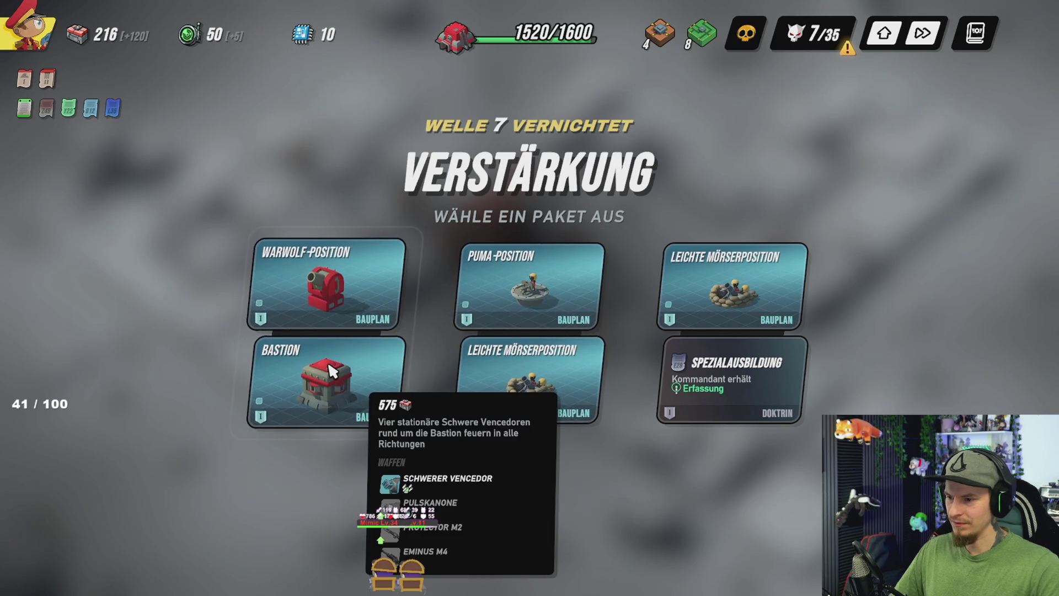
{"action": "key", "text": "1"}
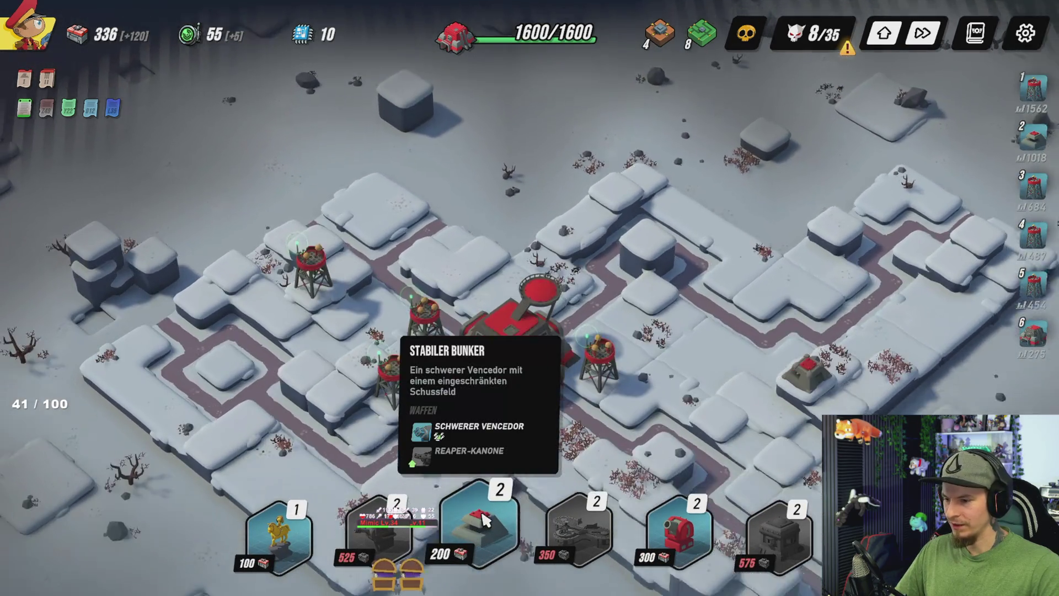
Step: Try several bunker range orientations beside the tower, cancel, and review the Mirador tower's upgrades
{"action": "left_click", "coordinate": [485, 520]}
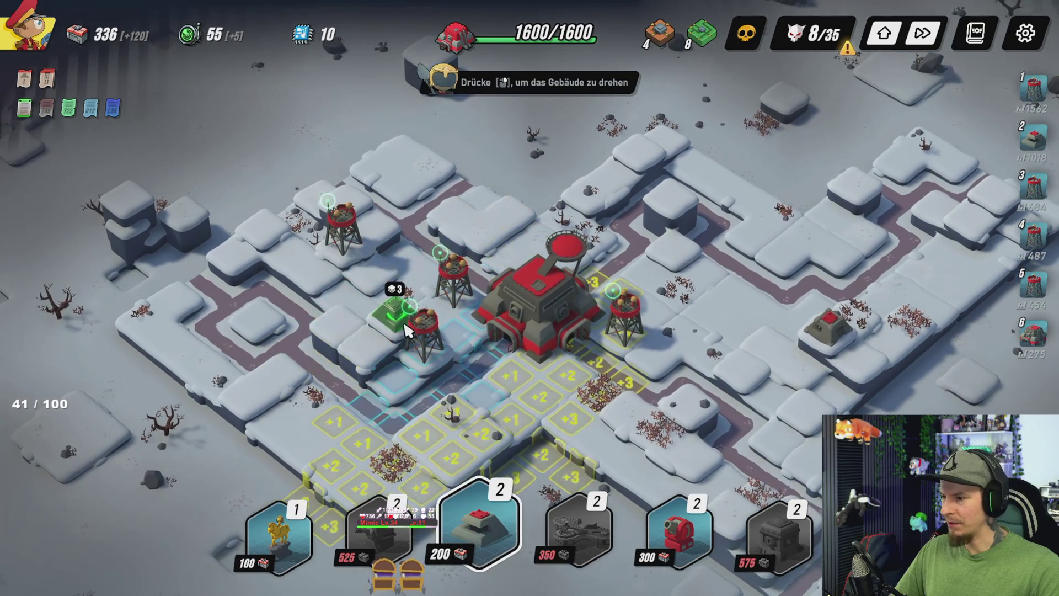
{"action": "right_click", "coordinate": [405, 331]}
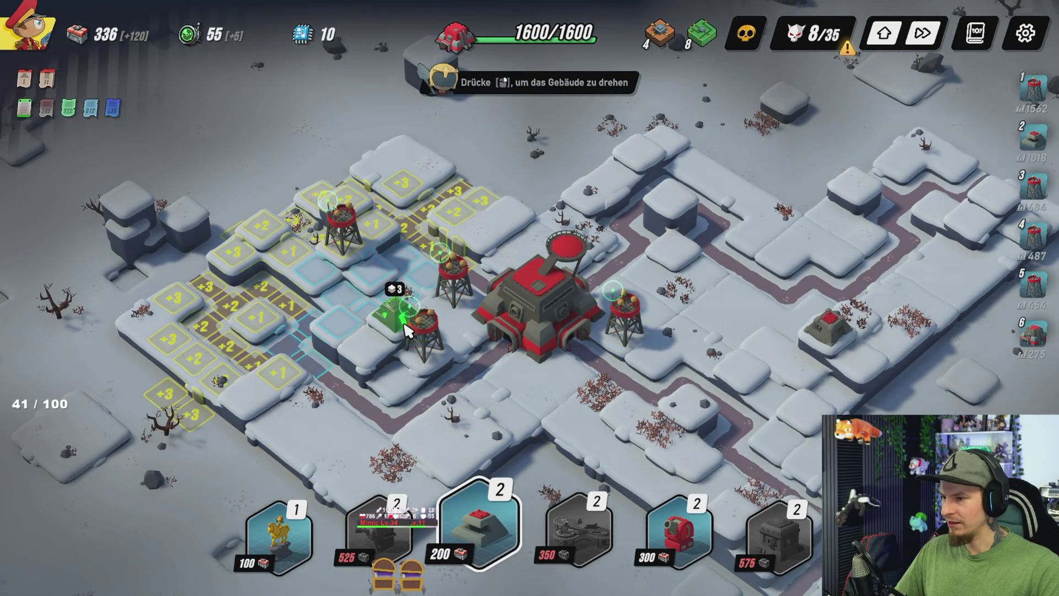
{"action": "right_click", "coordinate": [405, 331]}
{"action": "right_click", "coordinate": [406, 331]}
{"action": "right_click", "coordinate": [405, 331]}
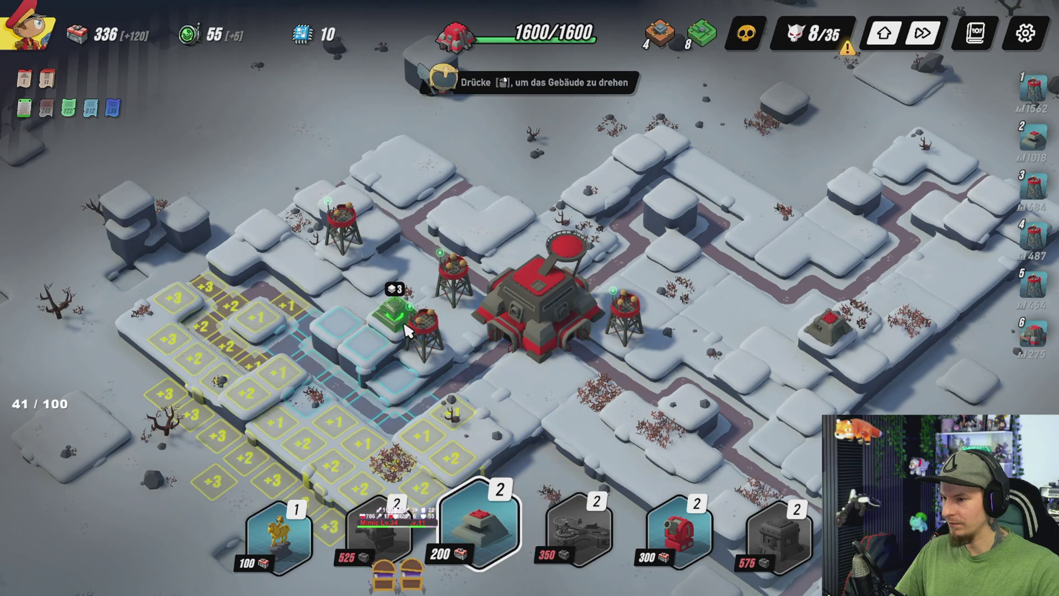
{"action": "right_click", "coordinate": [406, 331]}
{"action": "right_click", "coordinate": [360, 340]}
{"action": "right_click", "coordinate": [360, 339]}
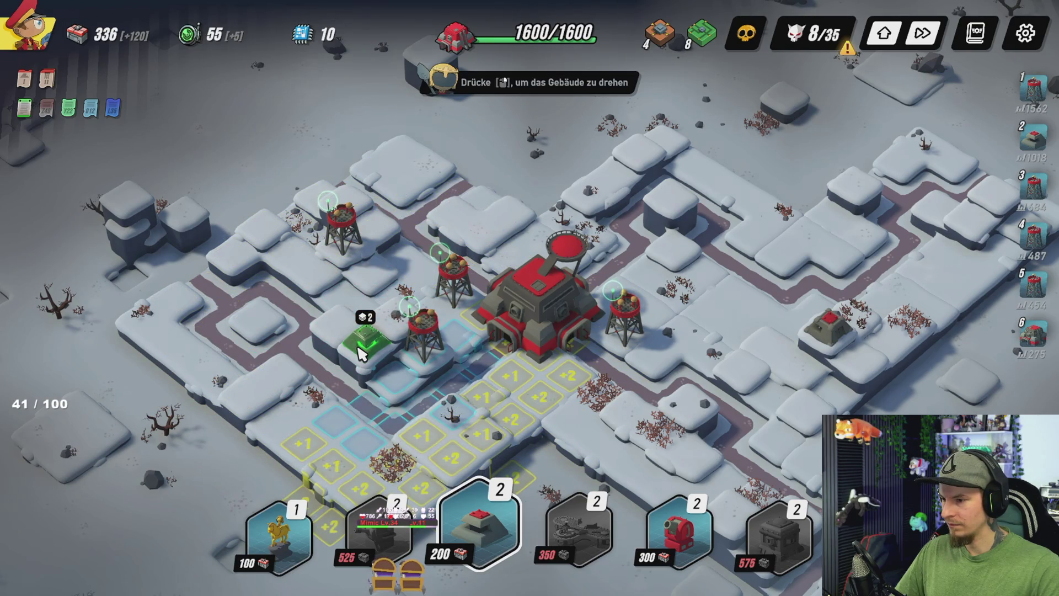
{"action": "right_click", "coordinate": [370, 345]}
{"action": "right_click", "coordinate": [405, 320]}
{"action": "right_click", "coordinate": [405, 323]}
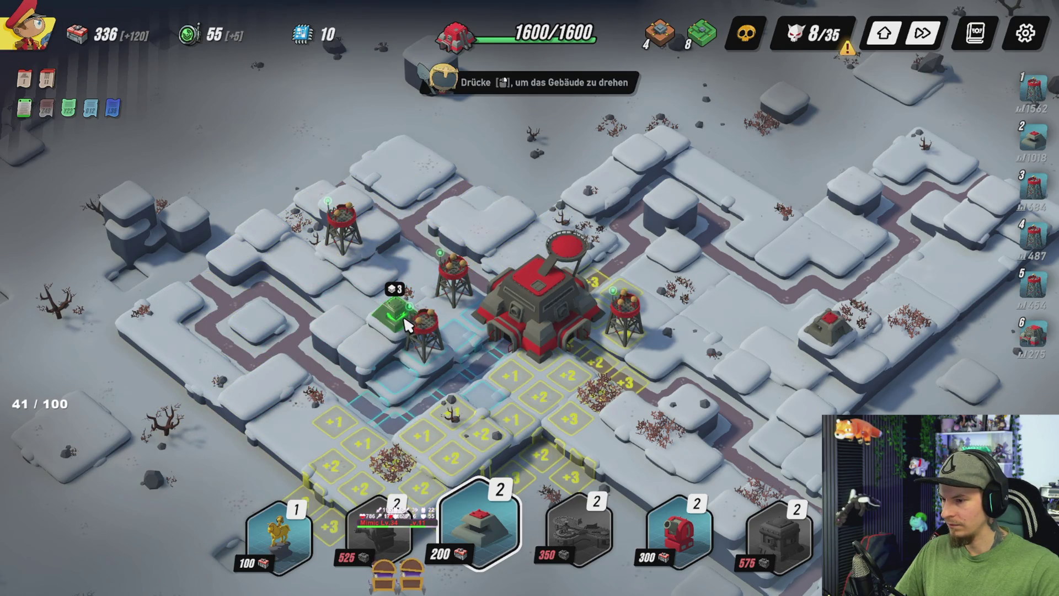
{"action": "right_click", "coordinate": [407, 324]}
{"action": "right_click", "coordinate": [407, 325]}
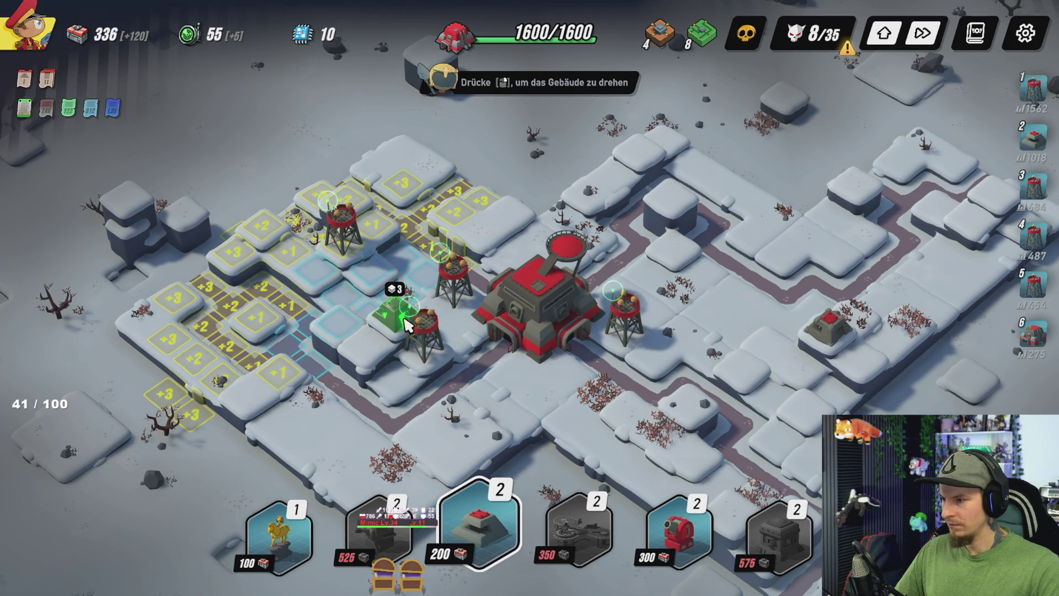
{"action": "right_click", "coordinate": [358, 215]}
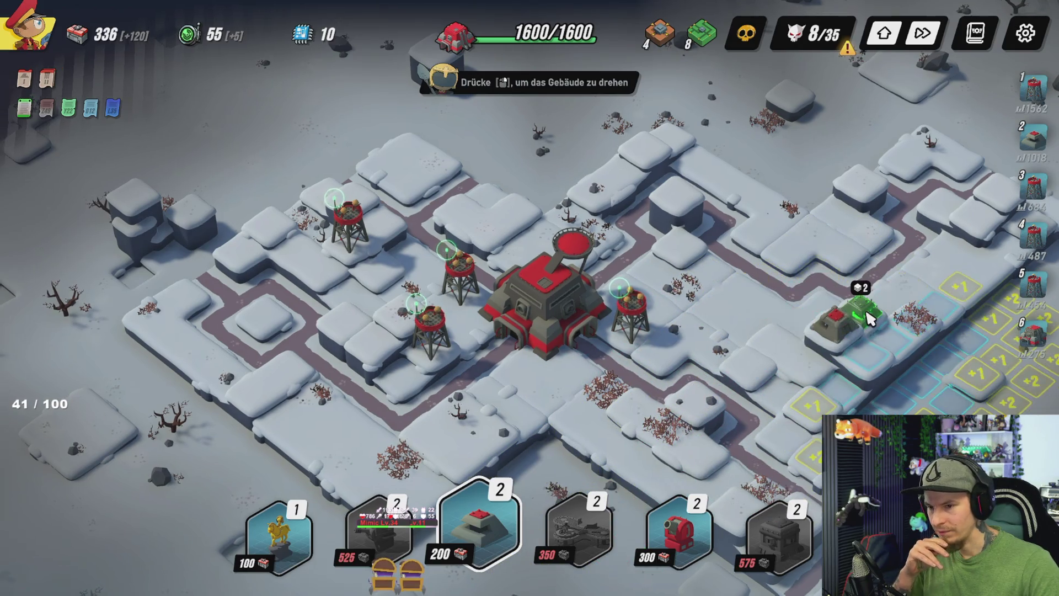
{"action": "right_click", "coordinate": [867, 319]}
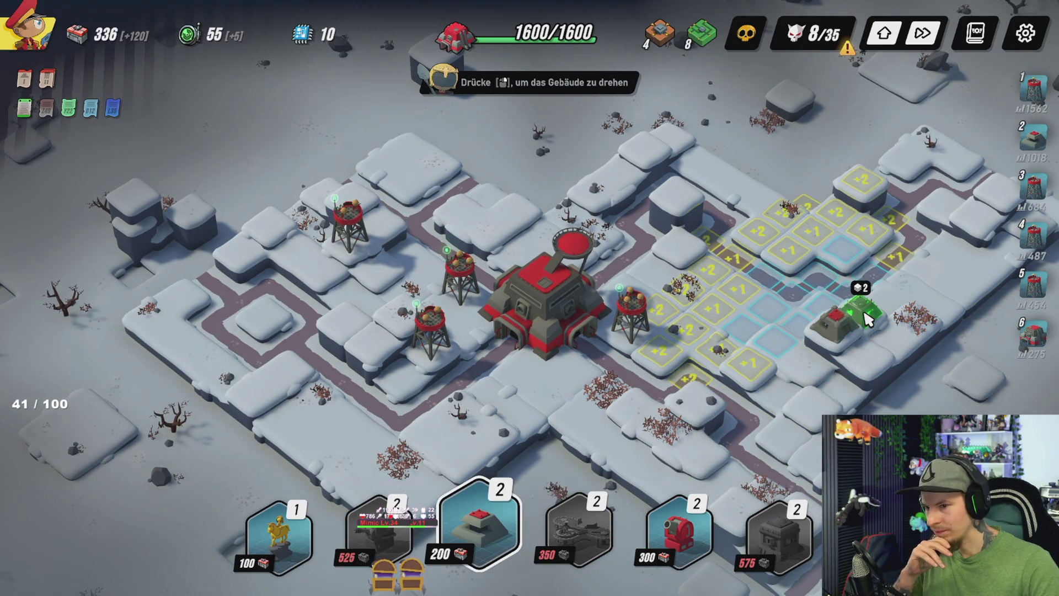
{"action": "right_click", "coordinate": [864, 348]}
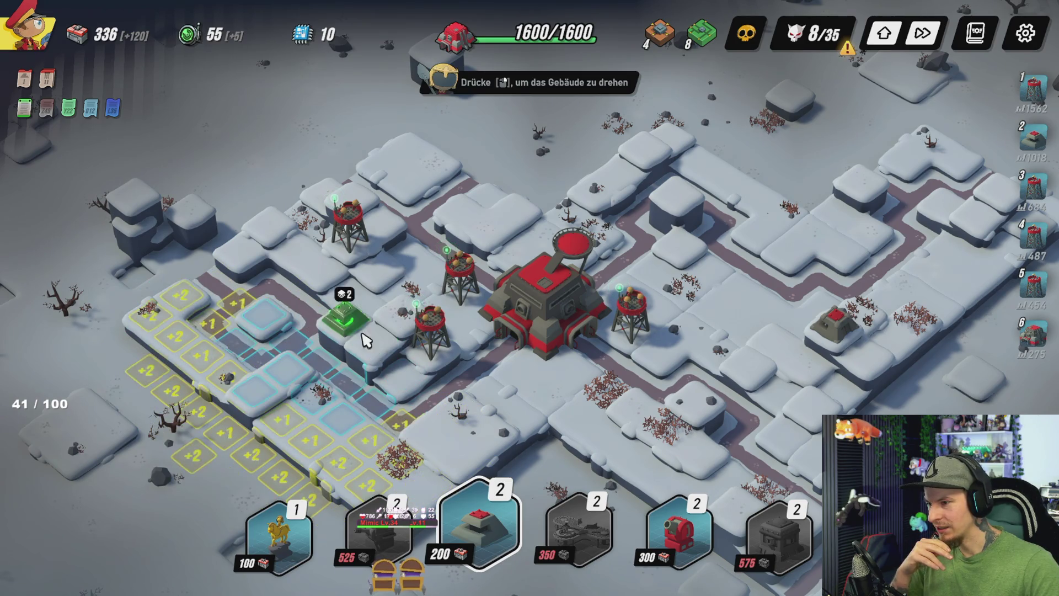
{"action": "right_click", "coordinate": [339, 325]}
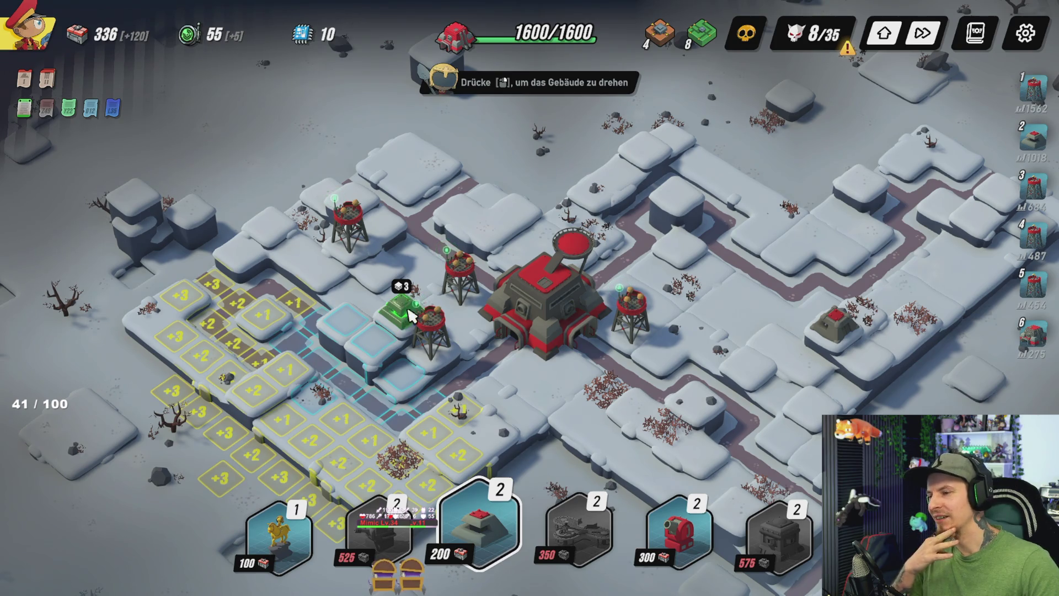
{"action": "left_click", "coordinate": [411, 316]}
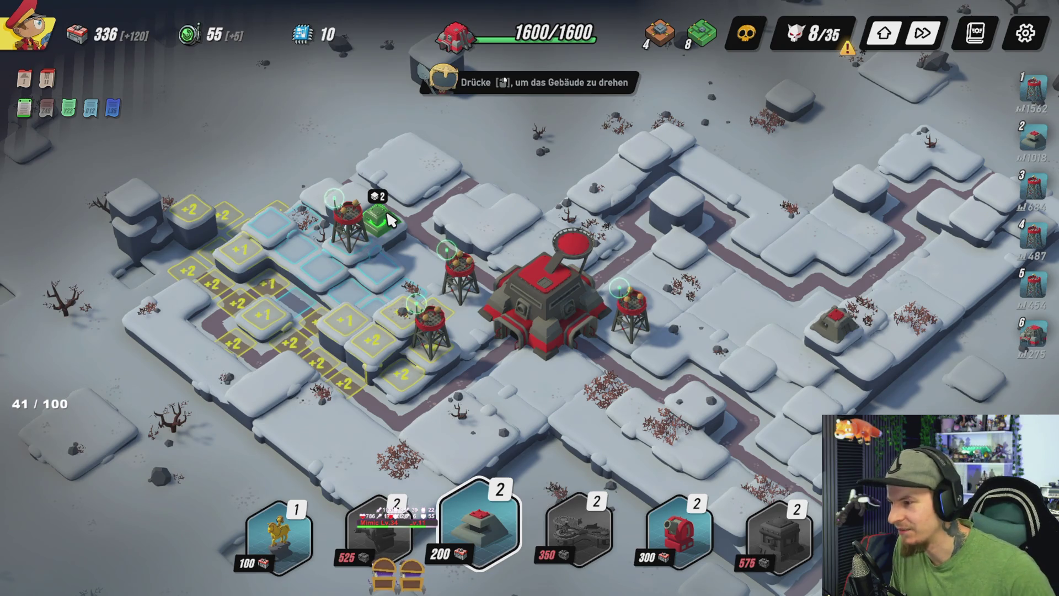
{"action": "right_click", "coordinate": [364, 215]}
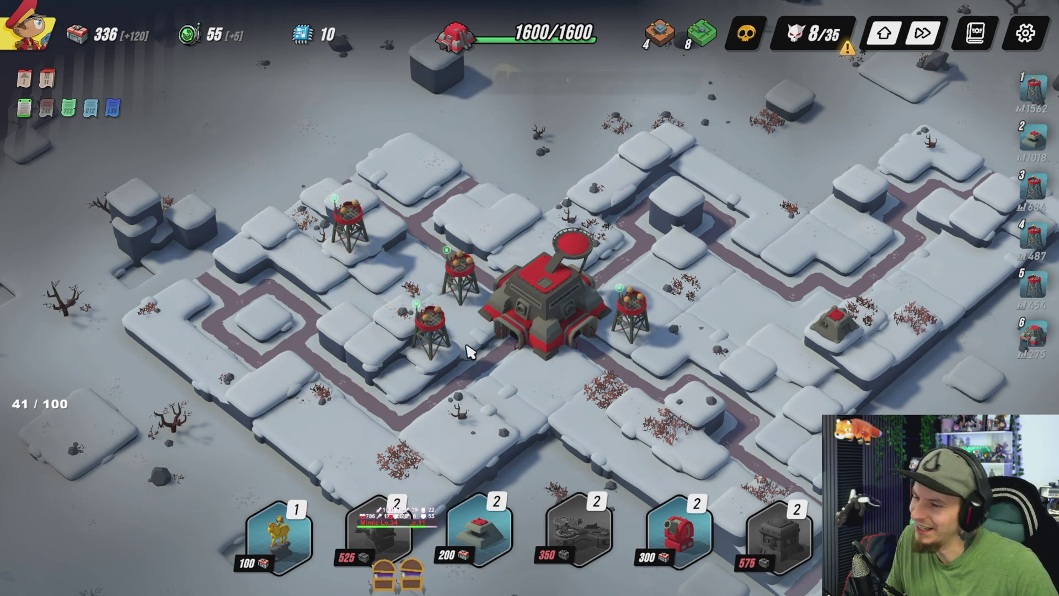
{"action": "left_click", "coordinate": [468, 284]}
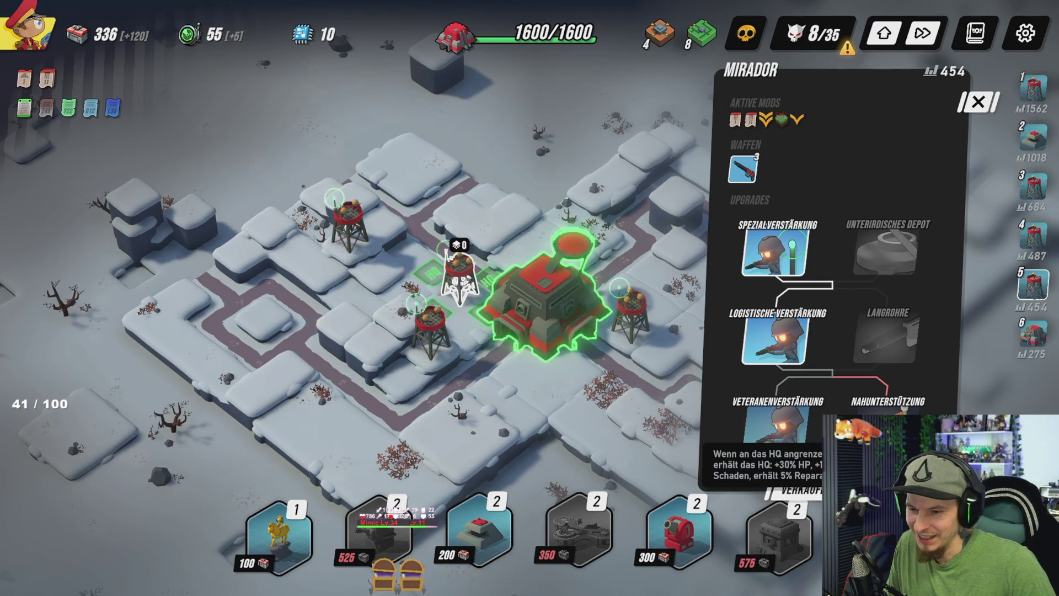
{"action": "right_click", "coordinate": [813, 411]}
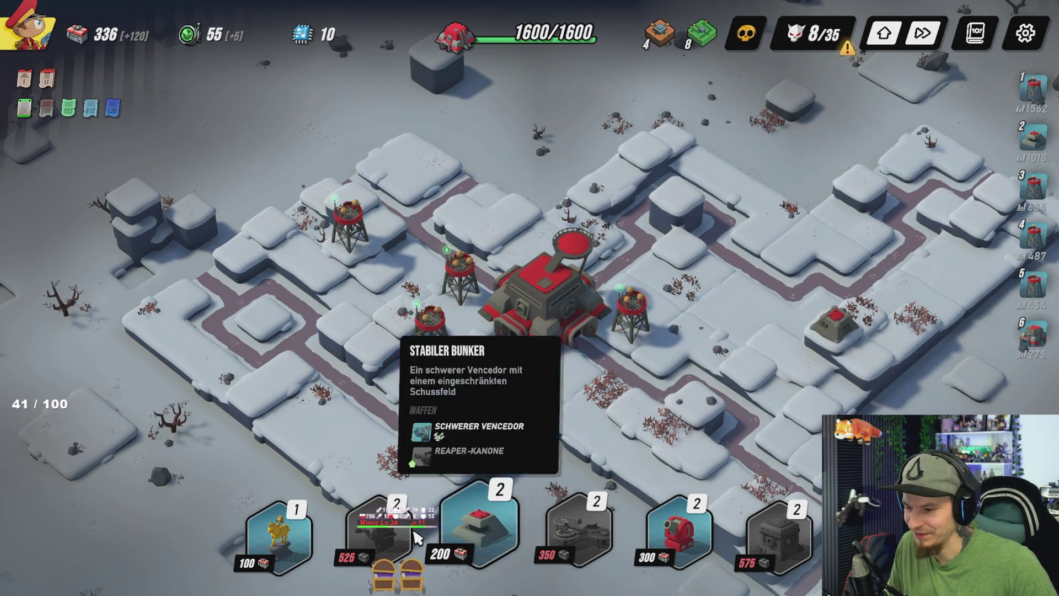
Step: Scout for a spot and place the 200-cost bunker on the right-hand snowy plateau
{"action": "left_click", "coordinate": [483, 470]}
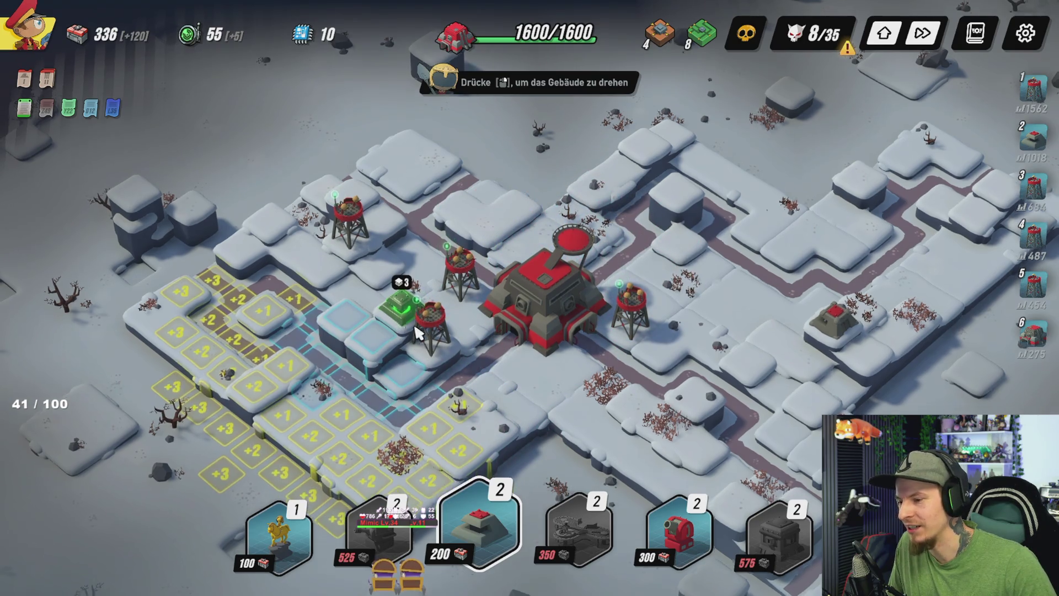
{"action": "key", "text": "s"}
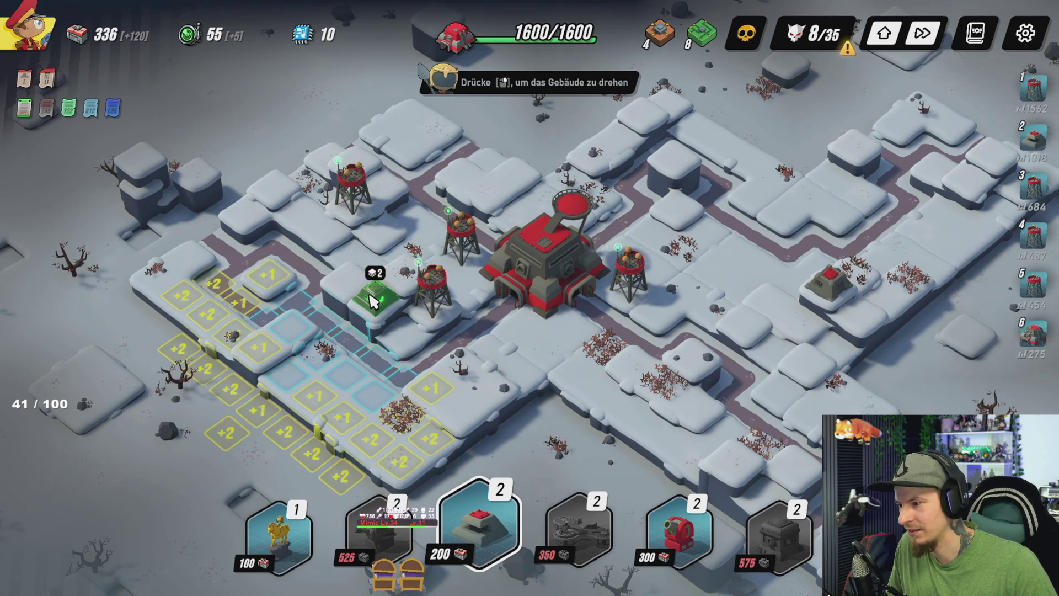
{"action": "key", "text": "d"}
{"action": "key", "text": "s"}
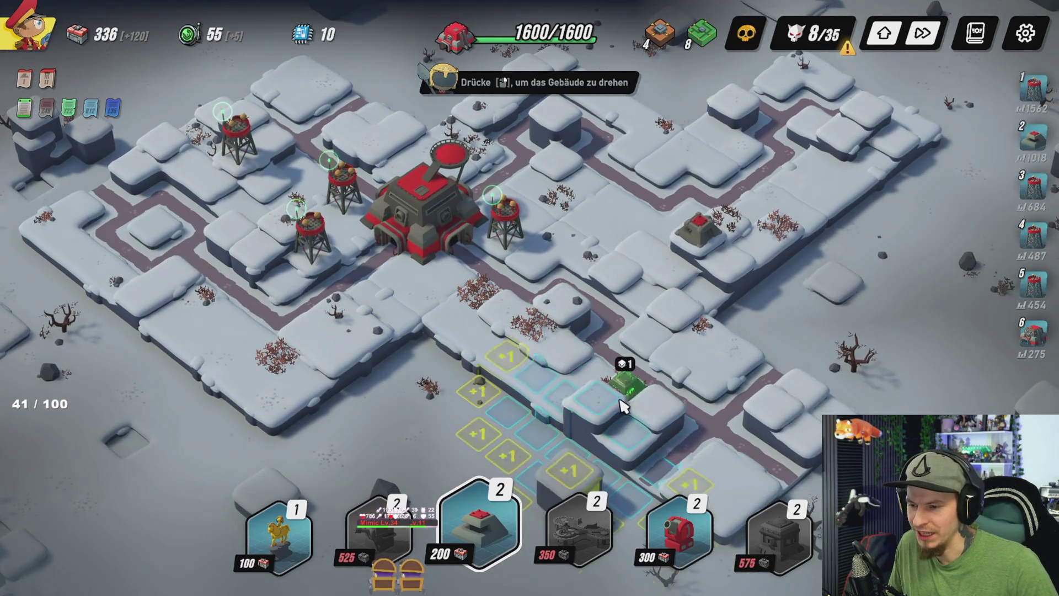
{"action": "key", "text": "w"}
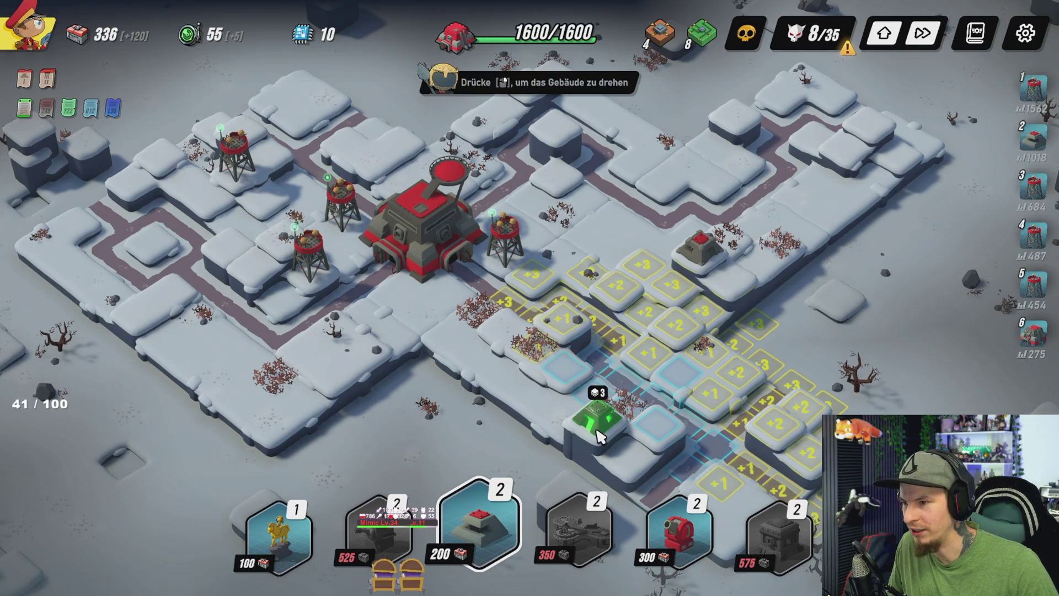
{"action": "key", "text": "w"}
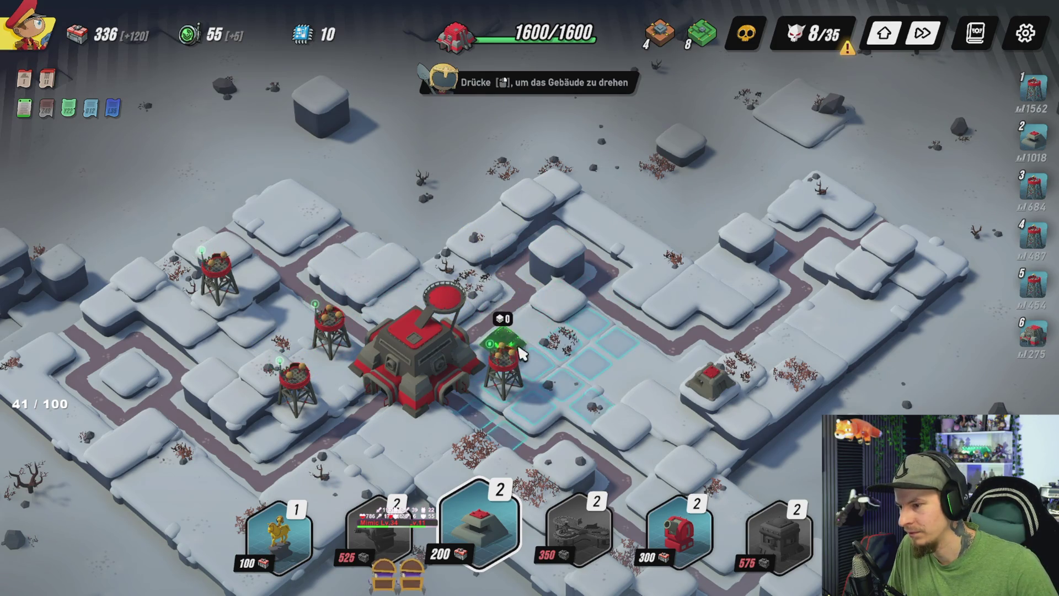
{"action": "key", "text": "d"}
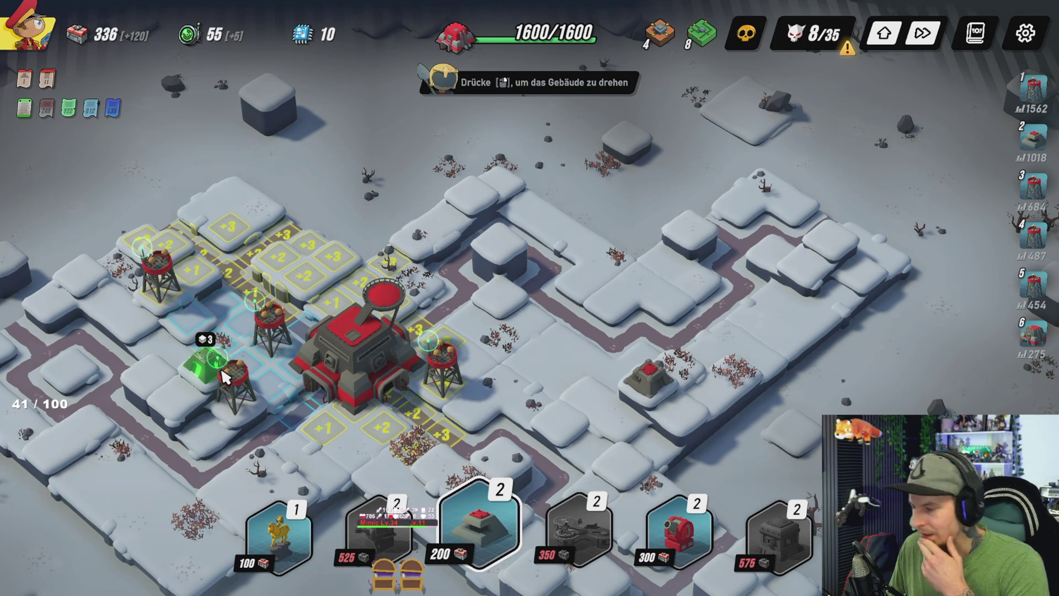
{"action": "key", "text": "a"}
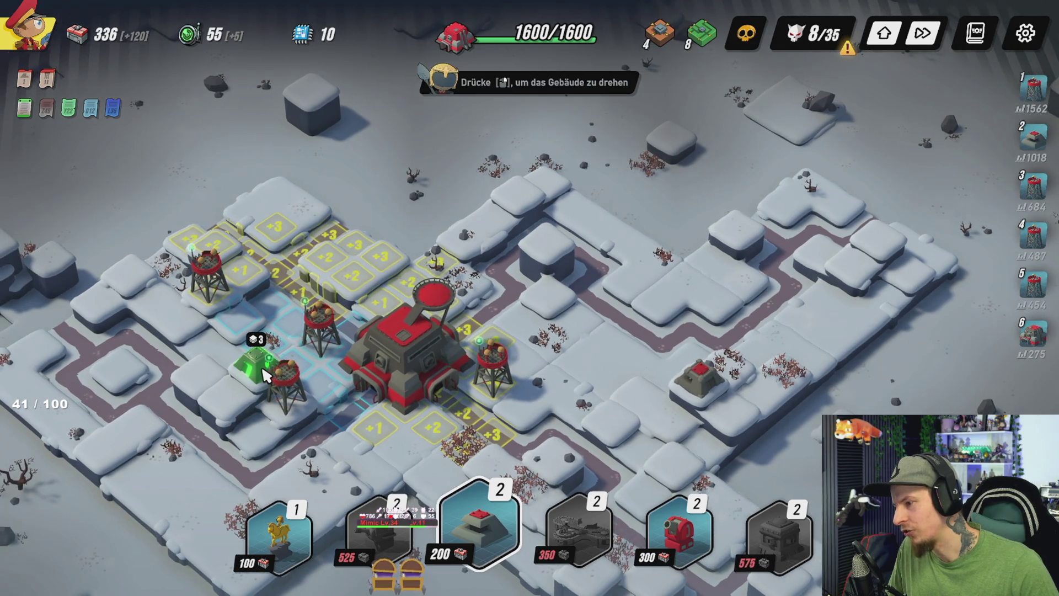
{"action": "right_click", "coordinate": [266, 376]}
{"action": "mouse_move", "coordinate": [685, 549]}
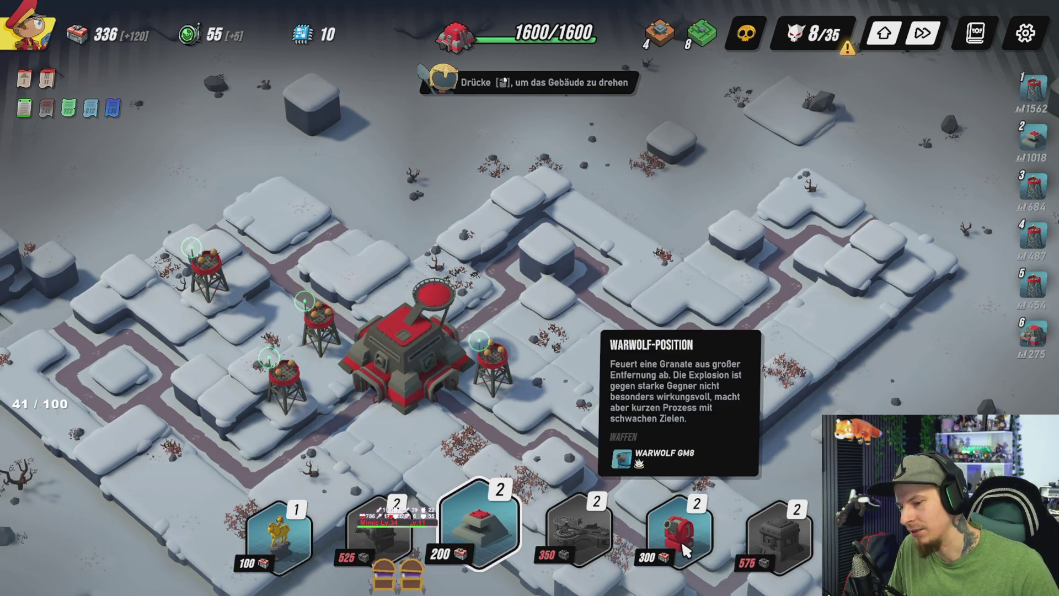
{"action": "mouse_move", "coordinate": [790, 557]}
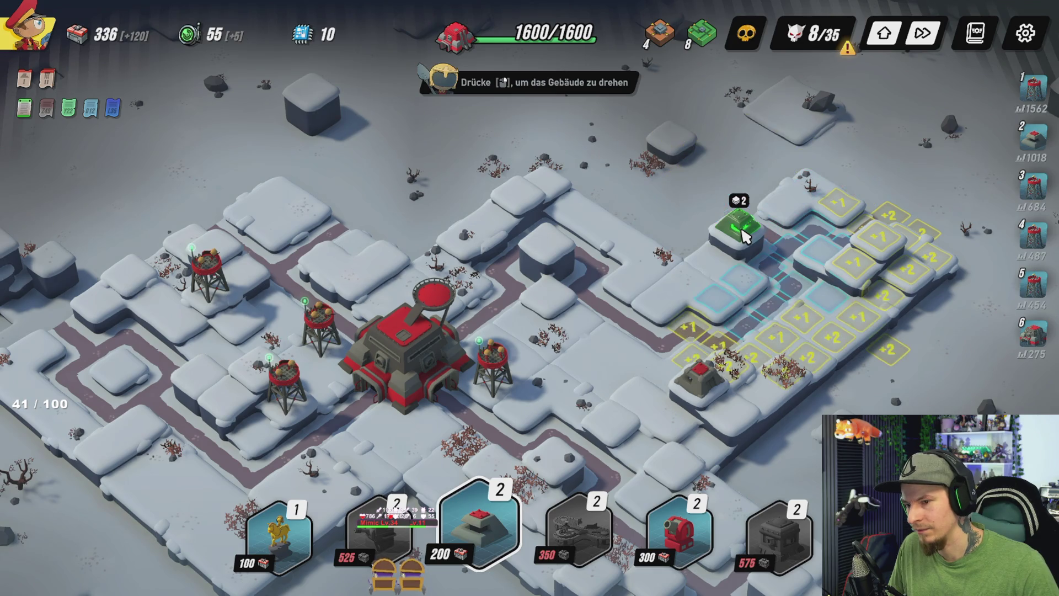
{"action": "left_click", "coordinate": [868, 276]}
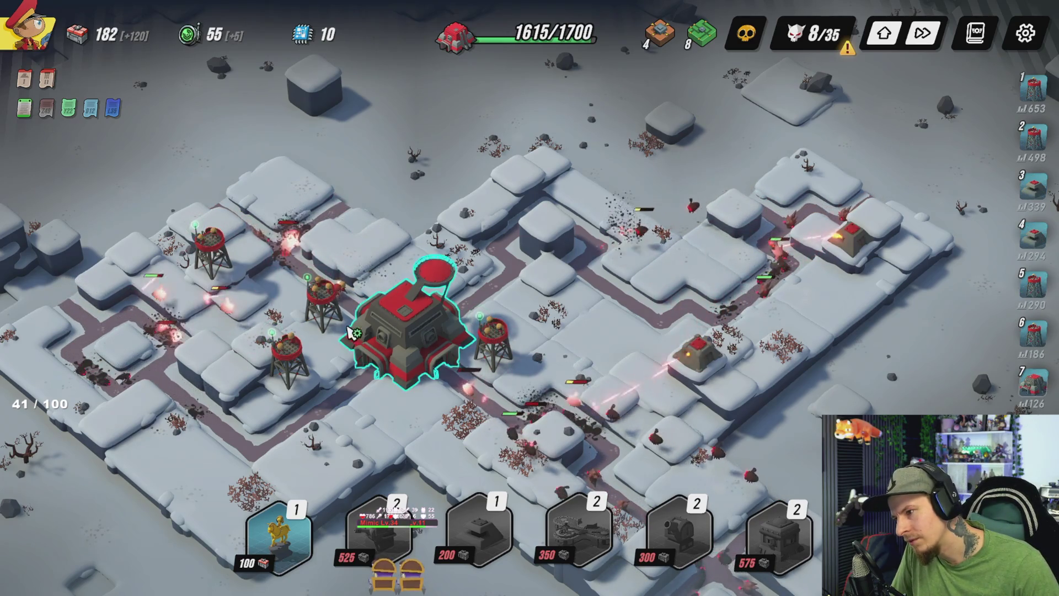
Step: Inspect the two Mirador towers beside the HQ while wave 8 plays out
{"action": "left_click", "coordinate": [307, 301]}
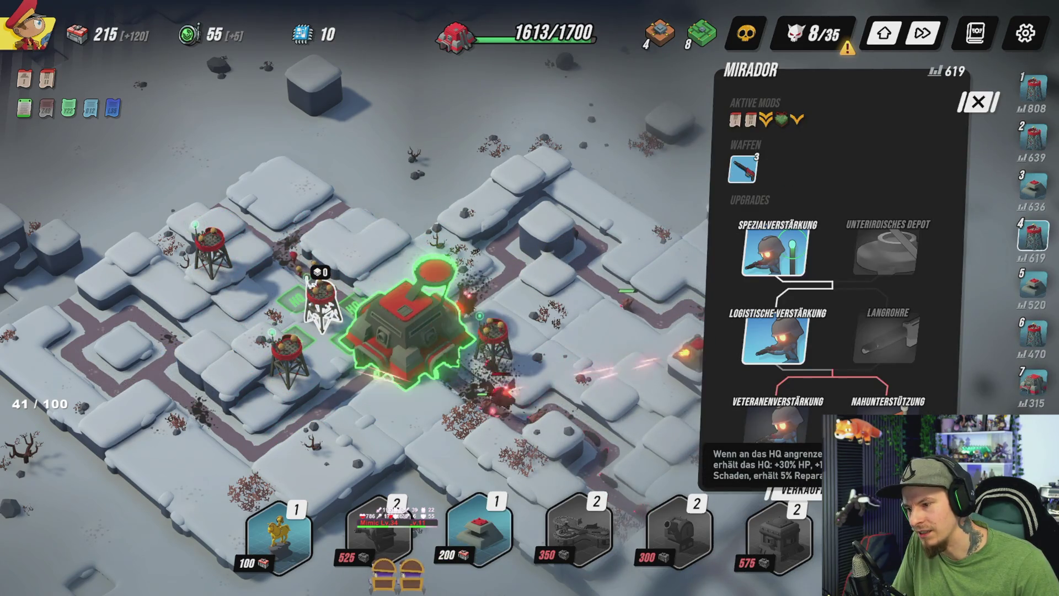
{"action": "key", "text": "Escape"}
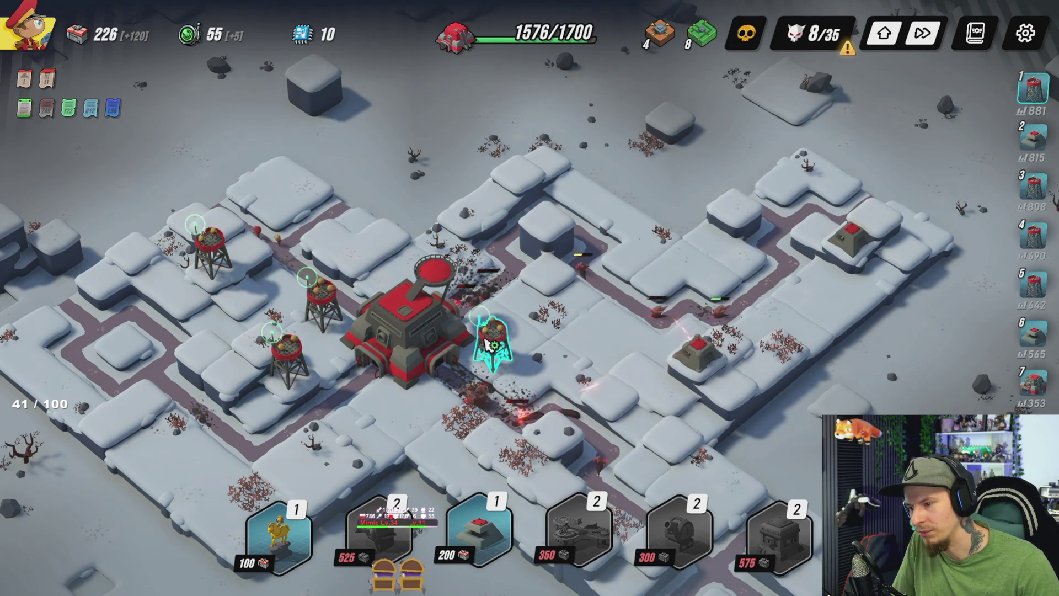
{"action": "left_click", "coordinate": [490, 347]}
{"action": "key", "text": "Escape"}
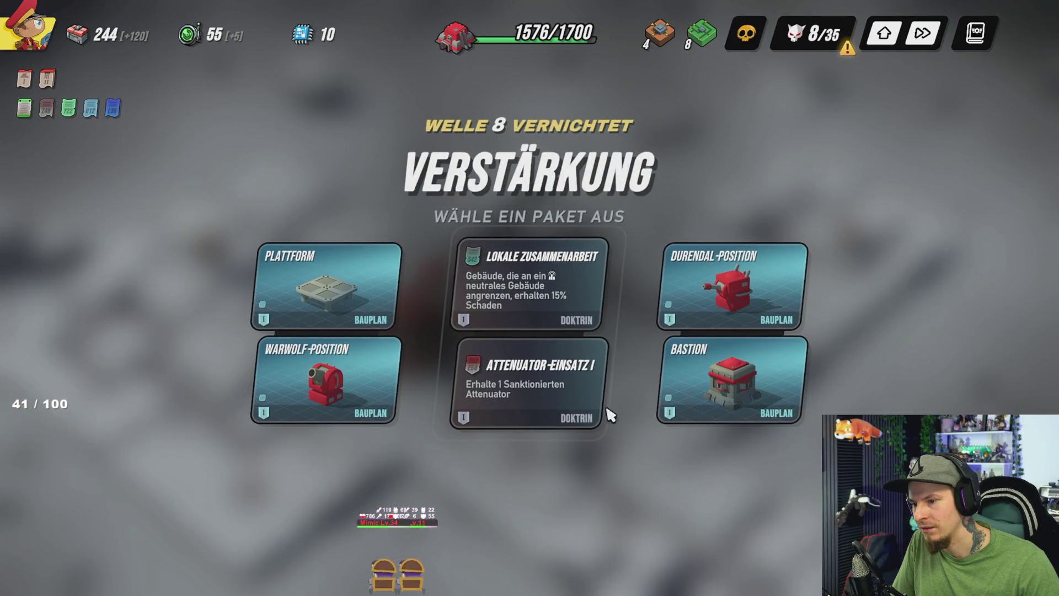
Step: Compare the Verstärkung package cards and choose the Plattform blueprint
{"action": "mouse_move", "coordinate": [705, 423]}
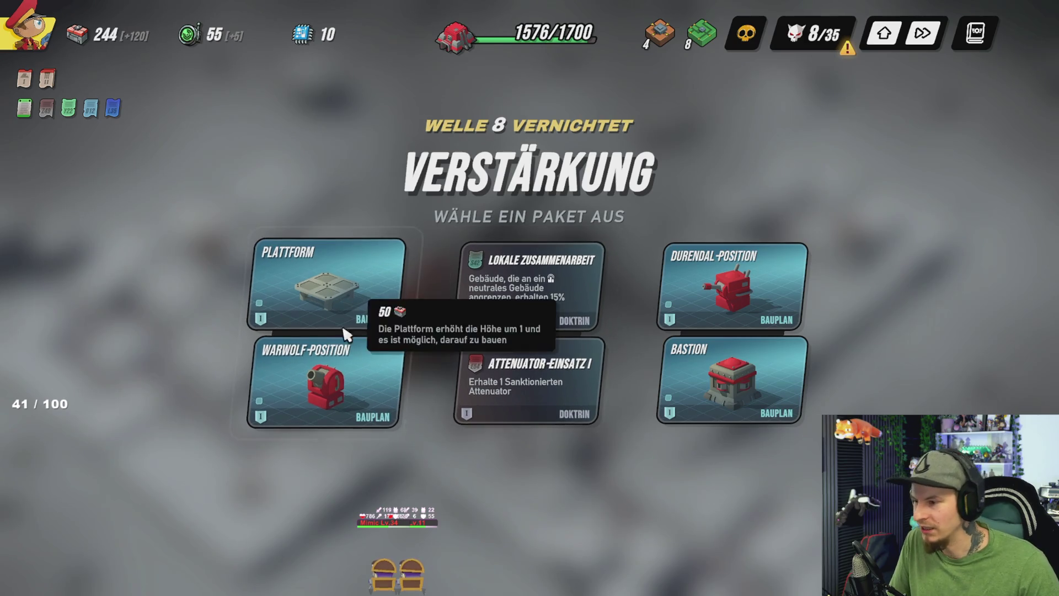
{"action": "mouse_move", "coordinate": [682, 321]}
{"action": "mouse_move", "coordinate": [782, 346]}
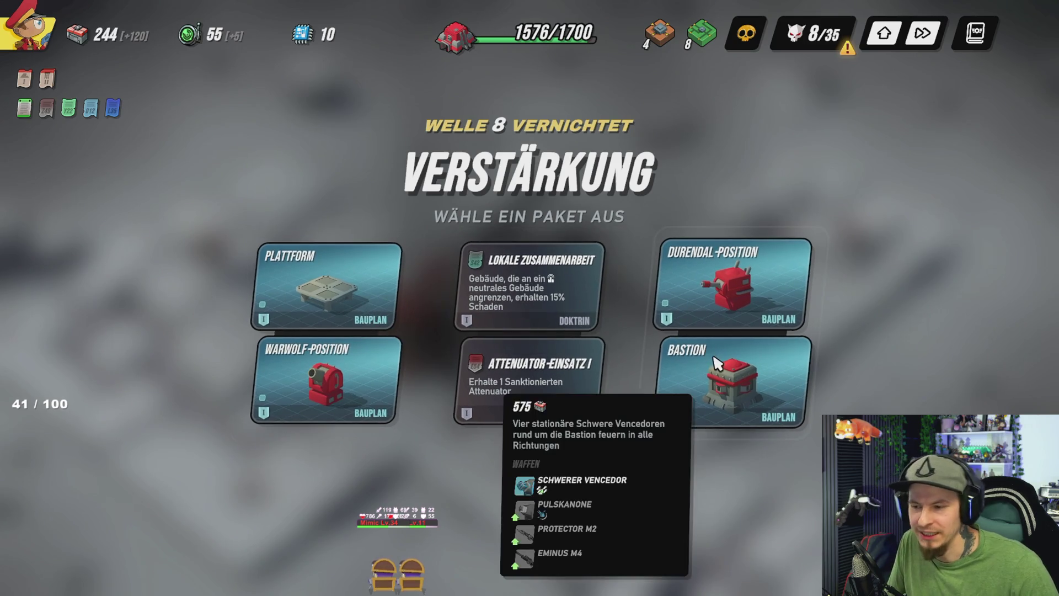
{"action": "mouse_move", "coordinate": [708, 287]}
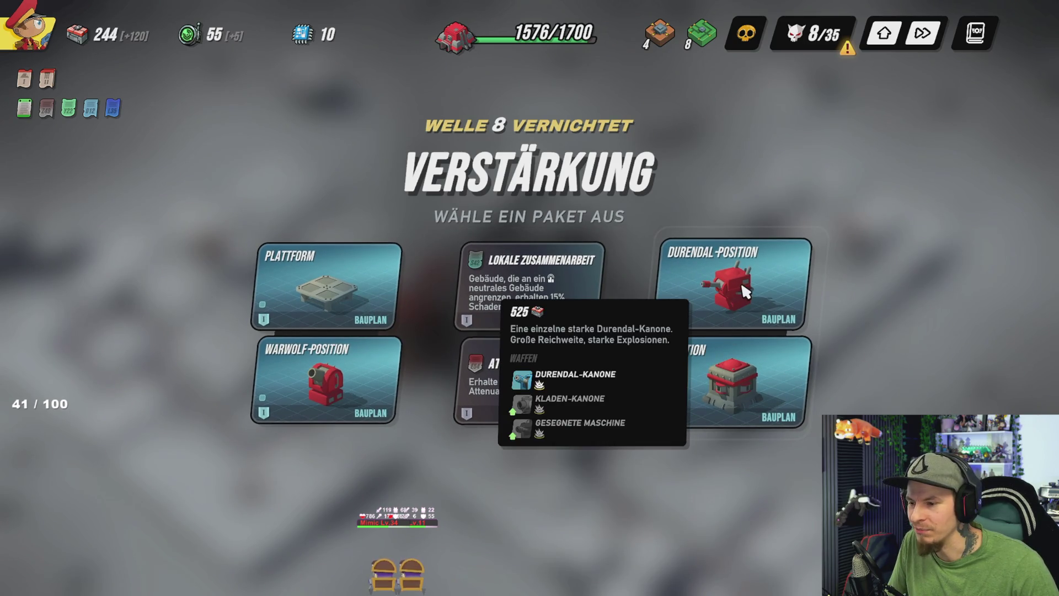
{"action": "mouse_move", "coordinate": [283, 312]}
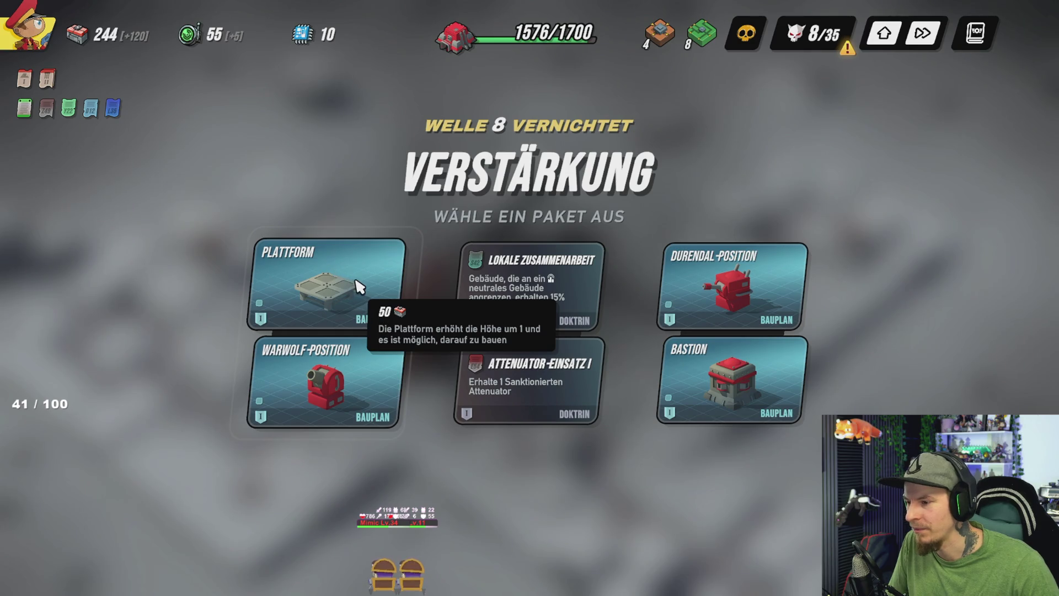
{"action": "left_click", "coordinate": [359, 286]}
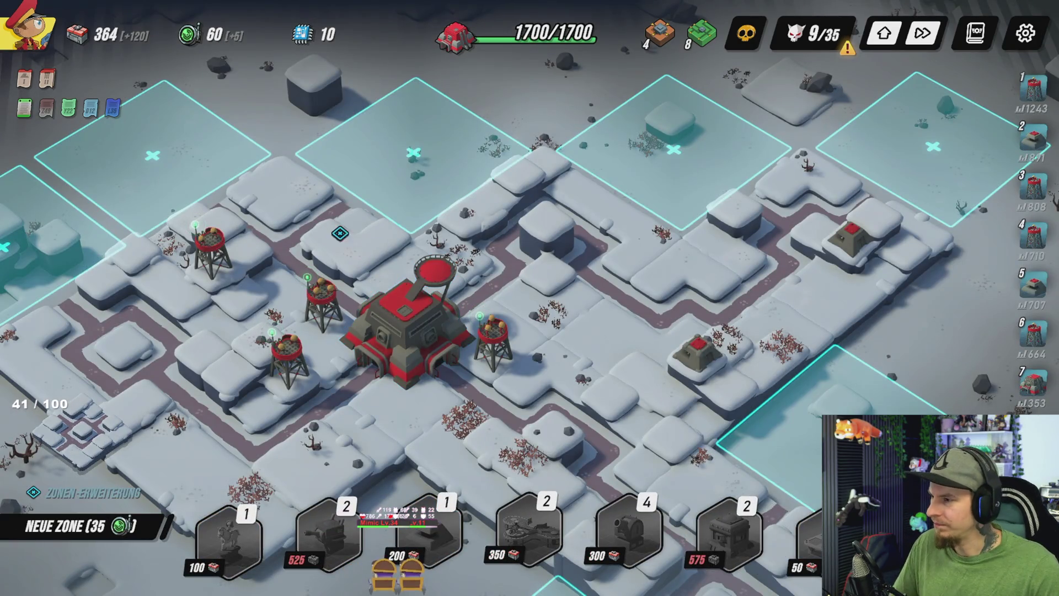
Step: Survey the expansion slots and place the Neue Zone at the base's top-right edge
{"action": "key", "text": "s"}
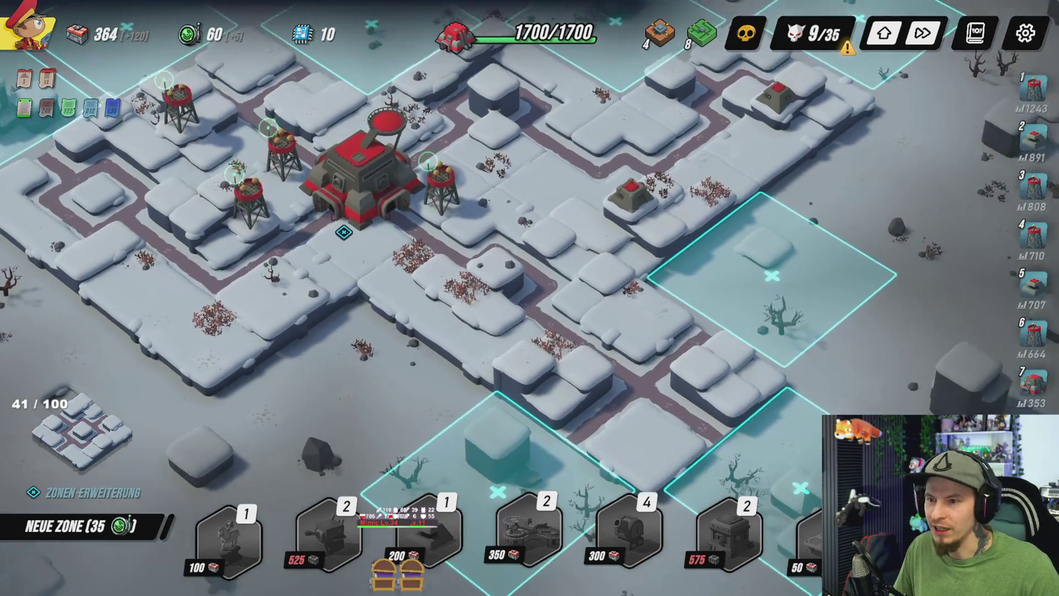
{"action": "key", "text": "w"}
{"action": "key", "text": "a"}
{"action": "key", "text": "s"}
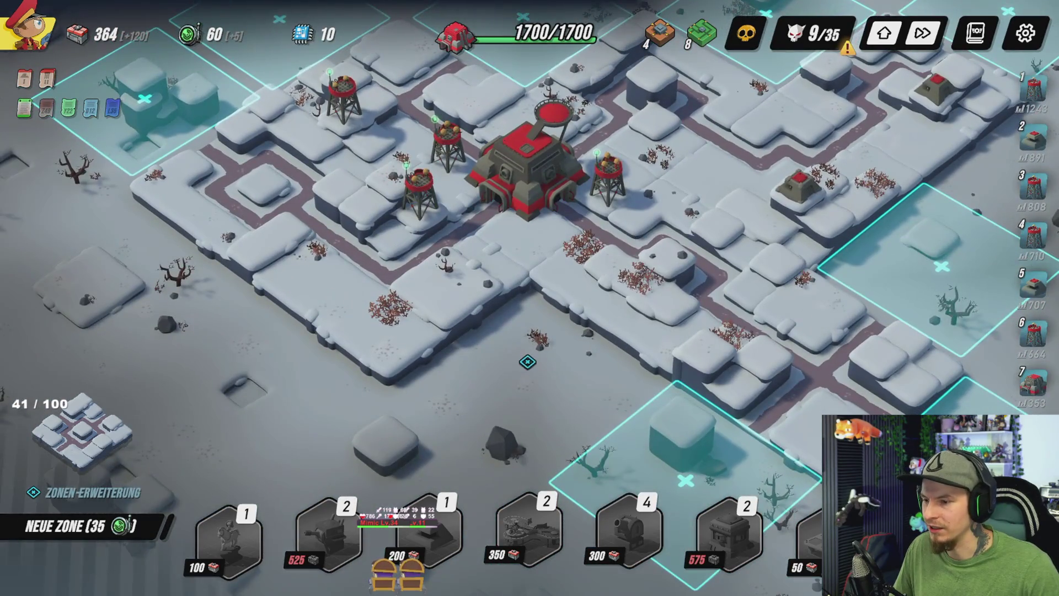
{"action": "key", "text": "d"}
{"action": "key", "text": "w"}
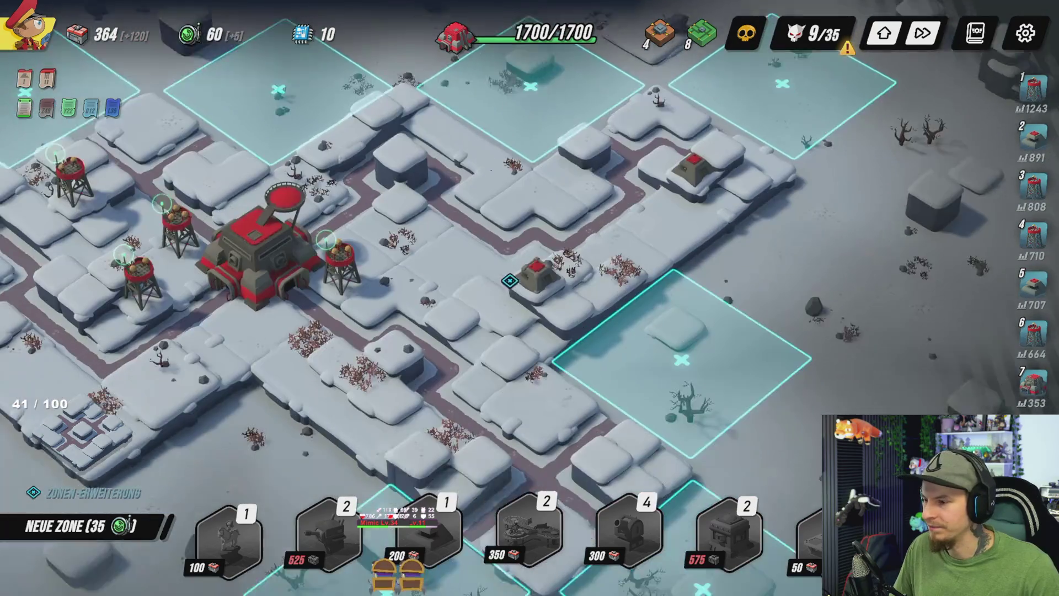
{"action": "key", "text": "s"}
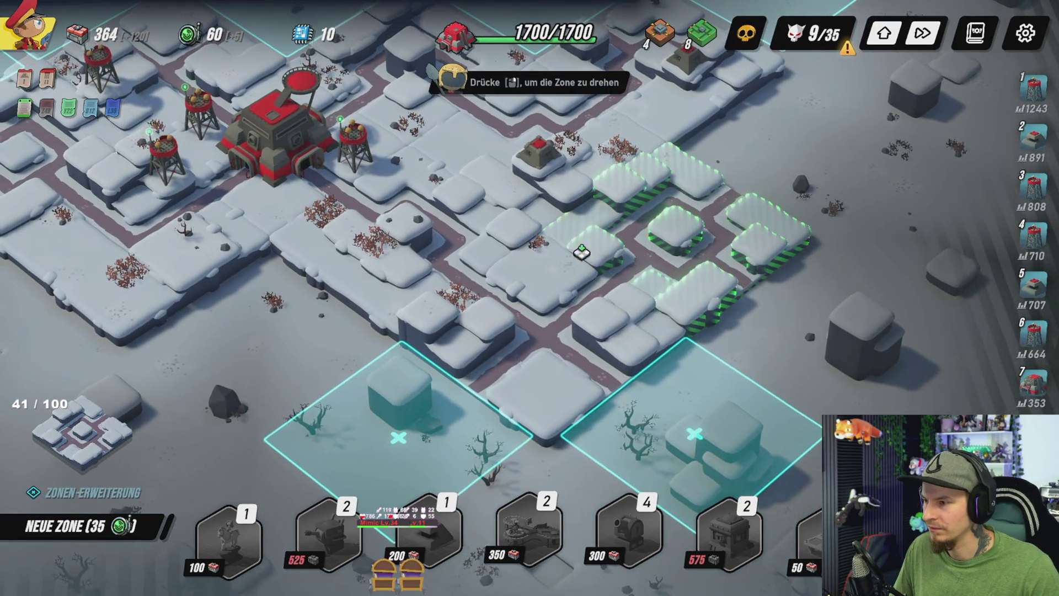
{"action": "key", "text": "w"}
{"action": "key", "text": "a"}
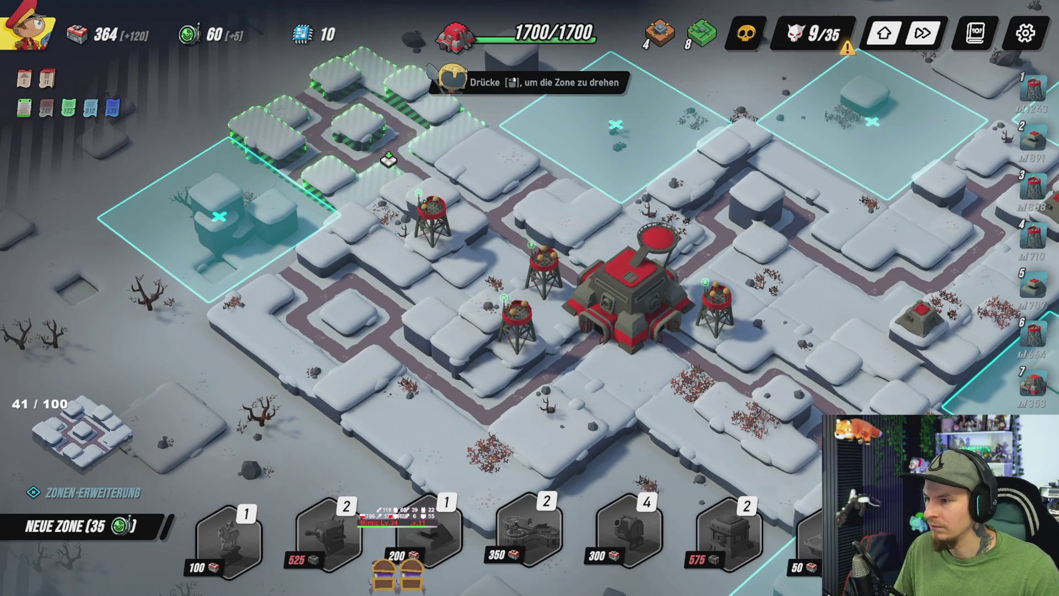
{"action": "key", "text": "d"}
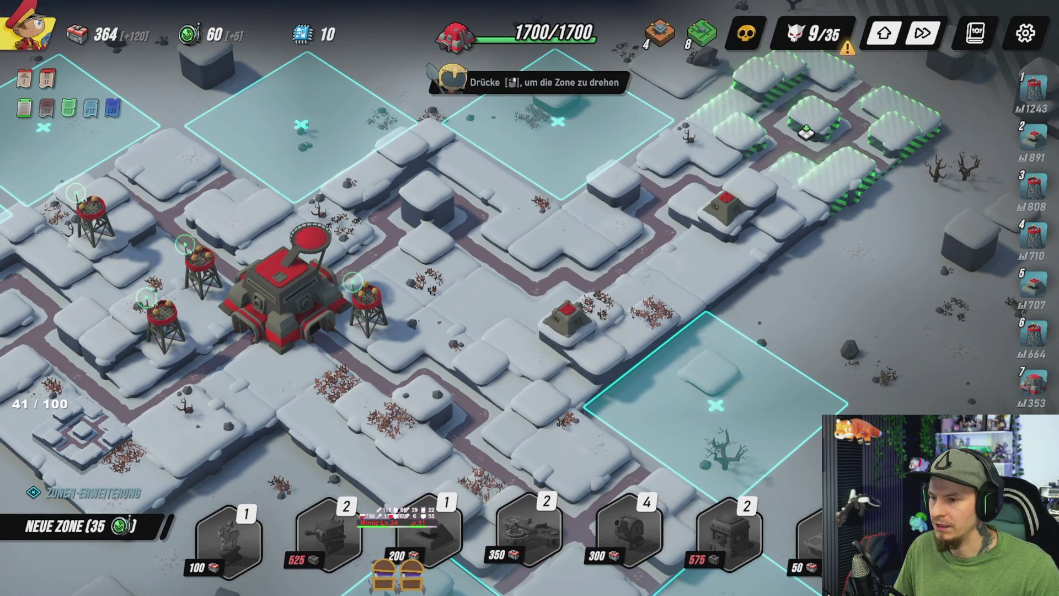
{"action": "left_click", "coordinate": [804, 131]}
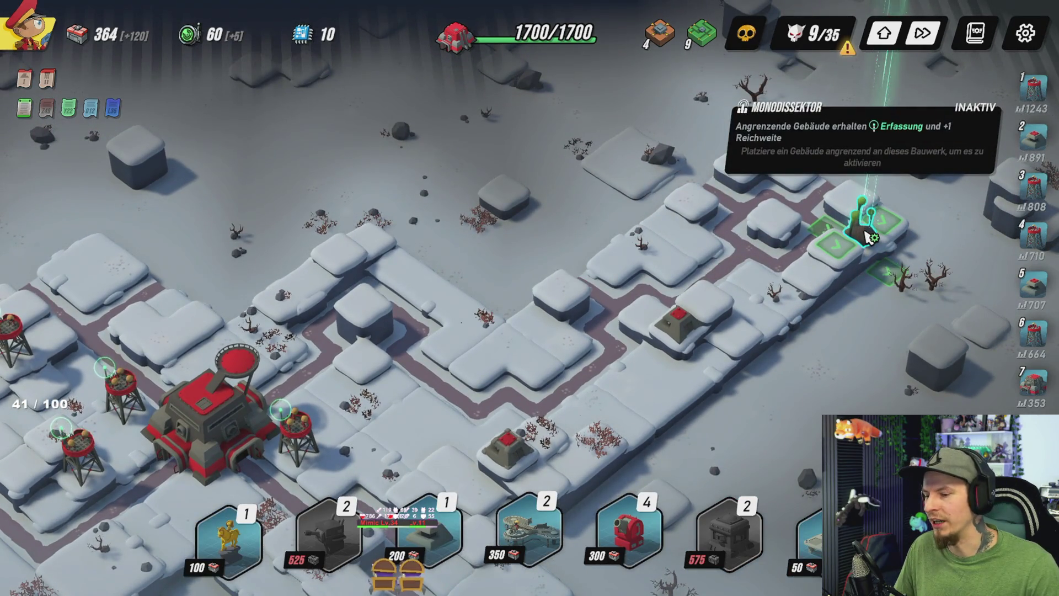
Step: Place the Monodissektor on the new zone and inspect the tower beside the HQ
{"action": "left_click", "coordinate": [869, 237]}
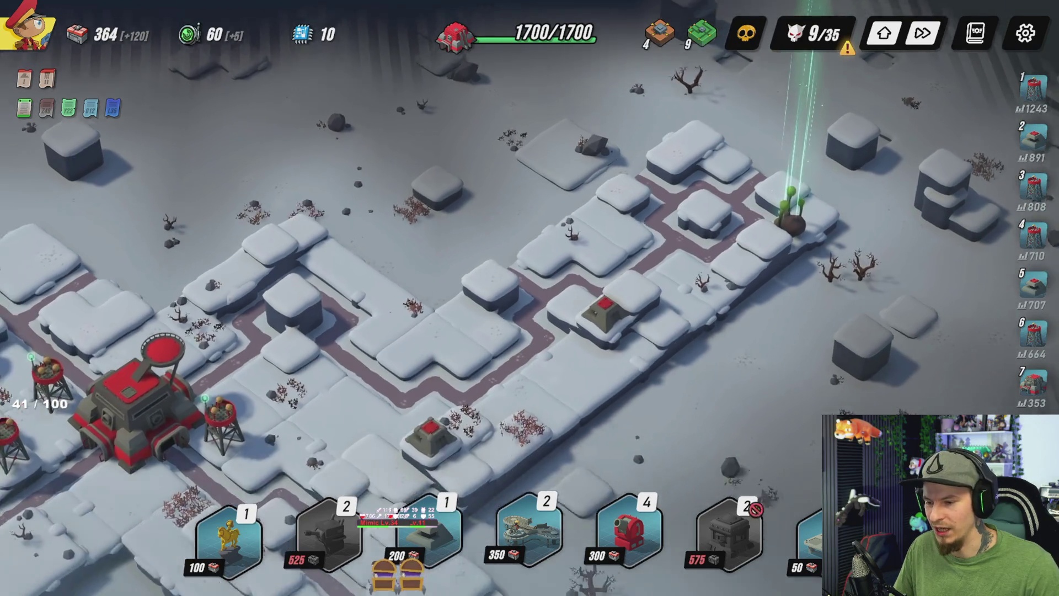
{"action": "mouse_move", "coordinate": [524, 537]}
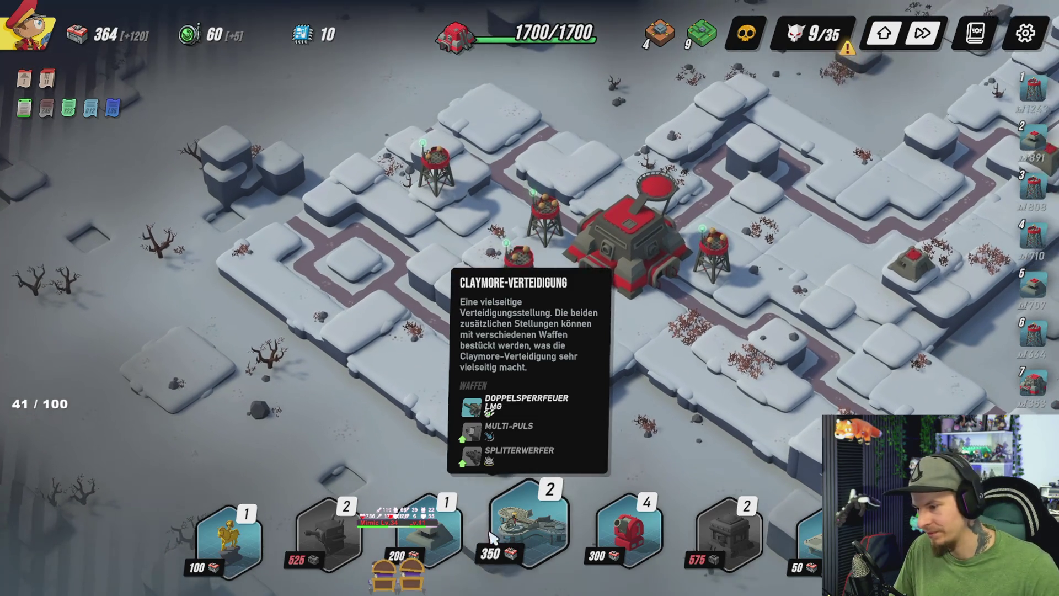
{"action": "left_click", "coordinate": [428, 533]}
{"action": "scroll", "coordinate": [477, 280], "scroll_direction": "down", "scroll_amount": 2}
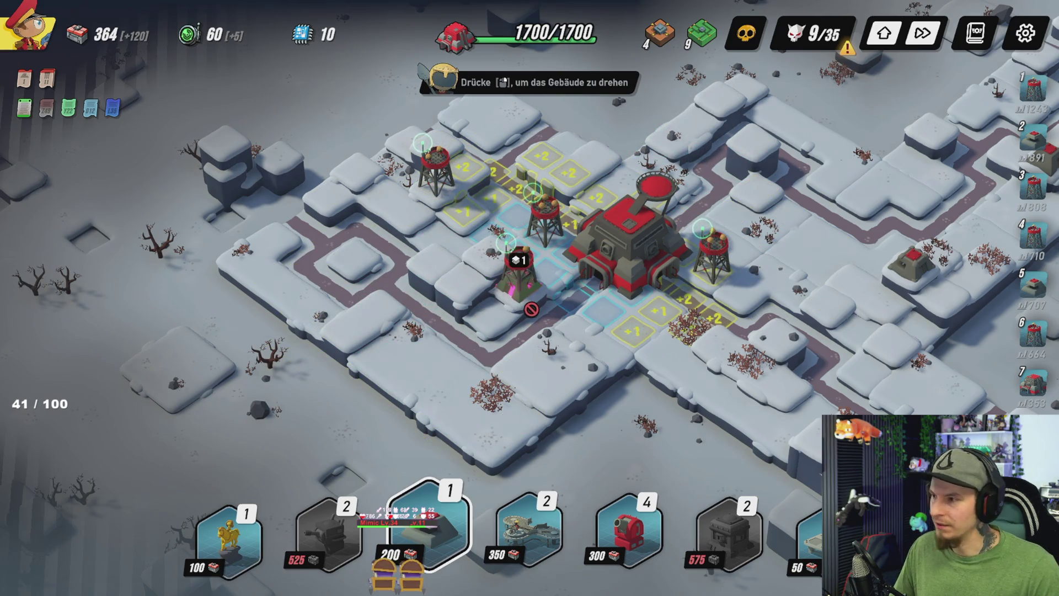
{"action": "right_click", "coordinate": [538, 233]}
{"action": "left_click", "coordinate": [561, 241]}
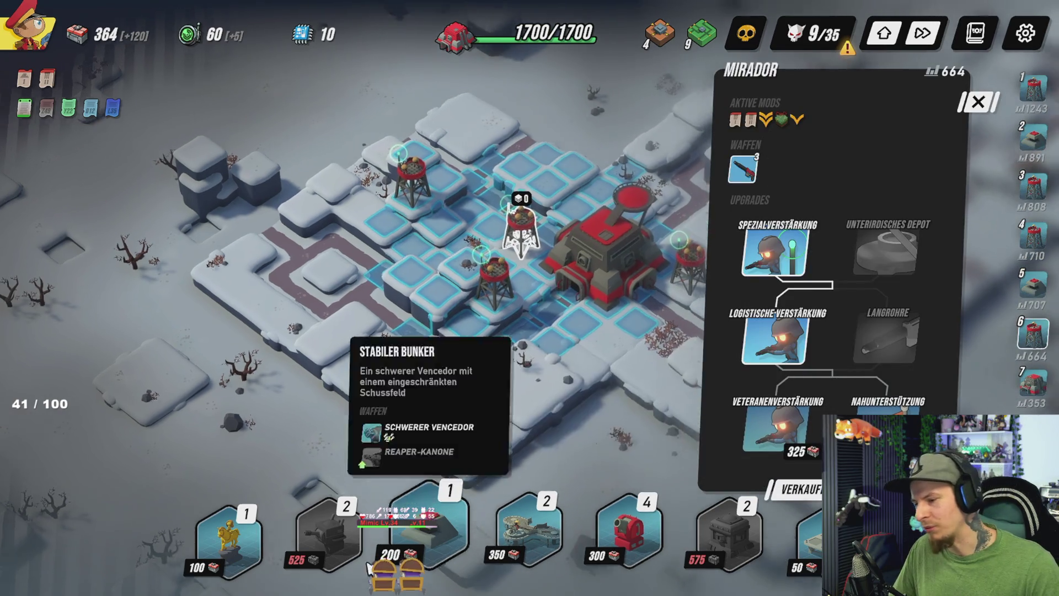
Step: Select the 200-cost building again and rotate its preview to extend right near the HQ
{"action": "key", "text": "w"}
{"action": "key", "text": "d"}
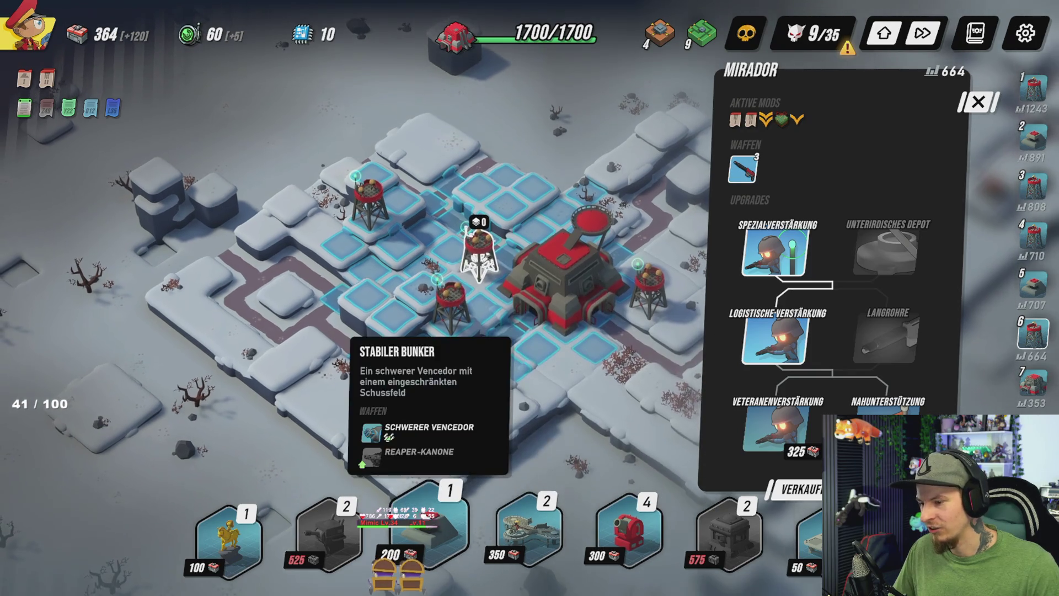
{"action": "left_click", "coordinate": [430, 532]}
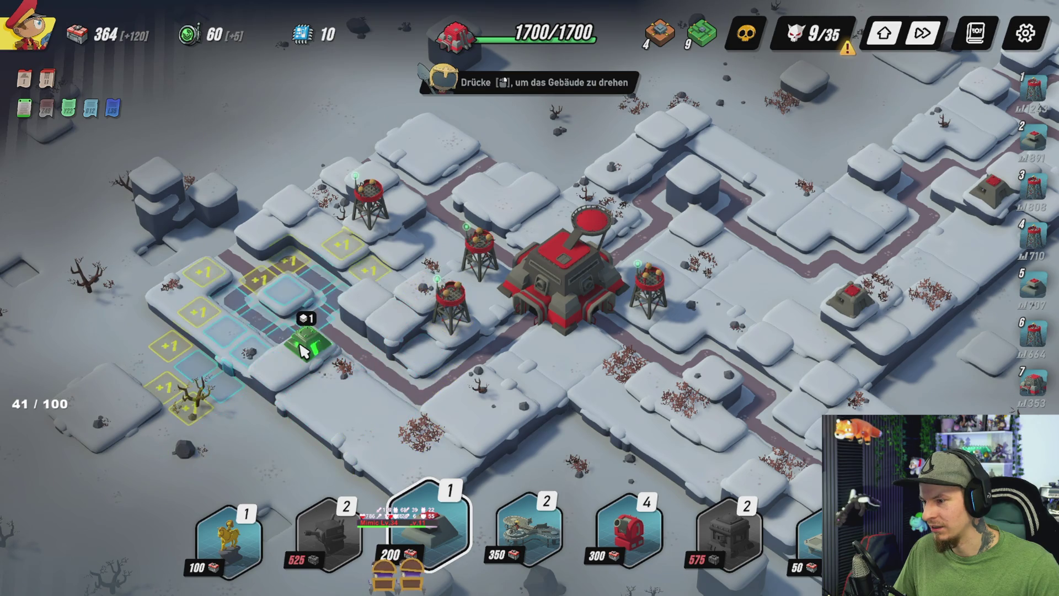
{"action": "right_click", "coordinate": [303, 350]}
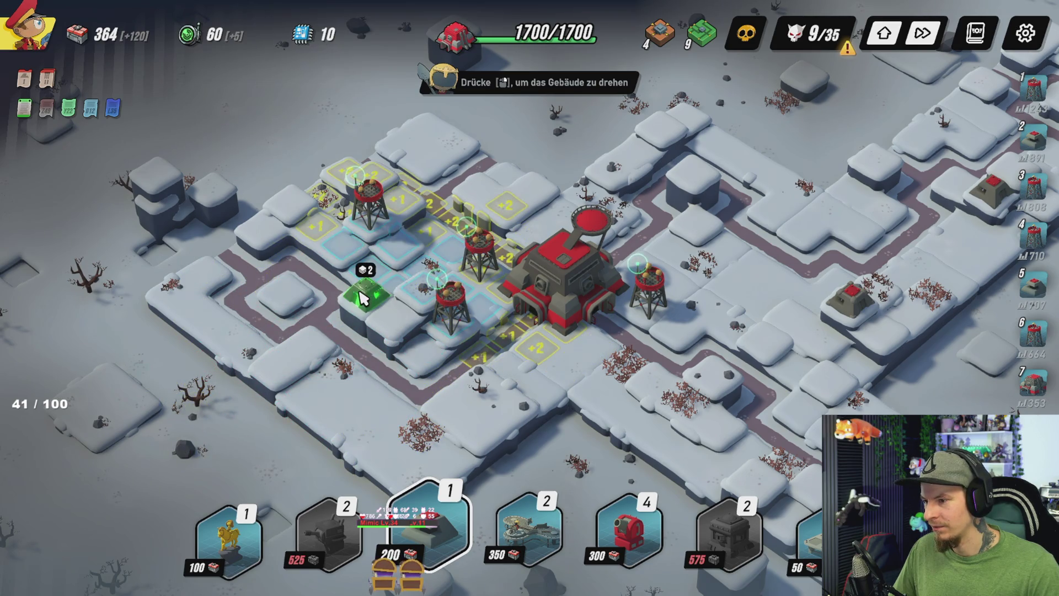
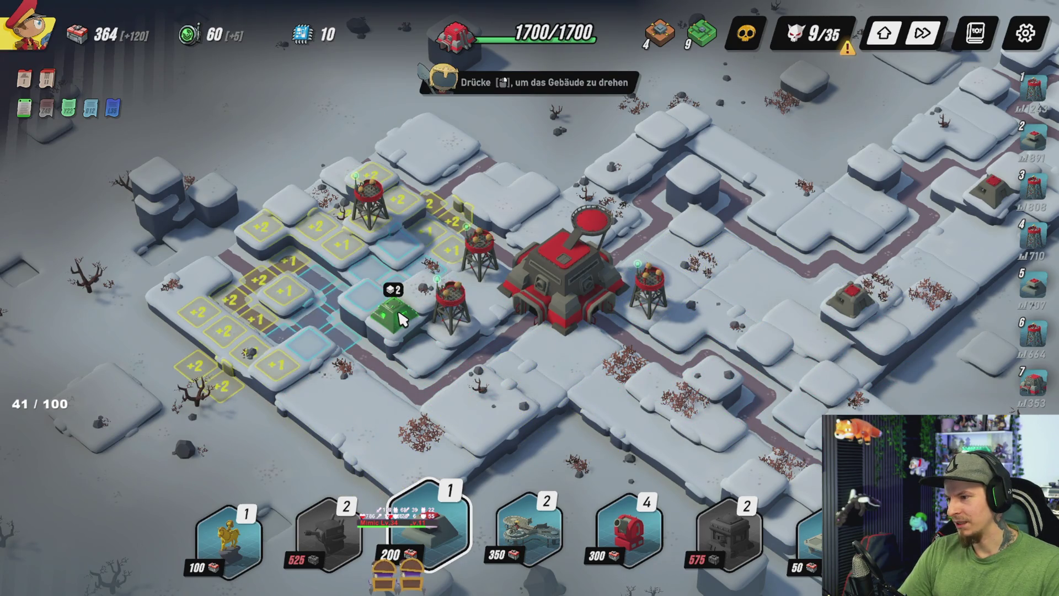
Step: Place a bunker beside the western Mirador and review the bunker and Mirador upgrade panels
{"action": "left_click", "coordinate": [402, 318]}
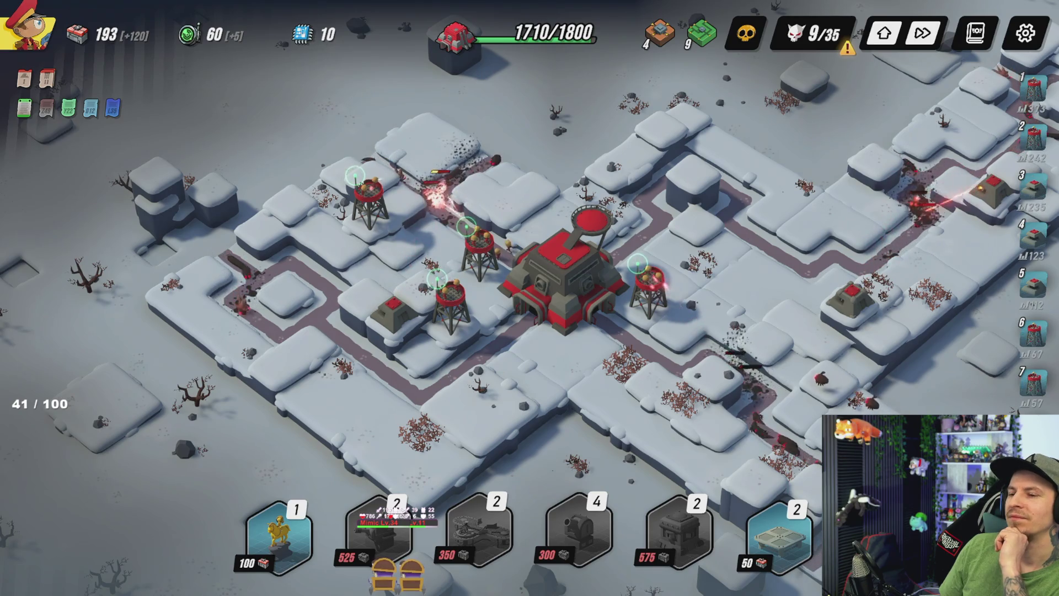
{"action": "left_click", "coordinate": [850, 300]}
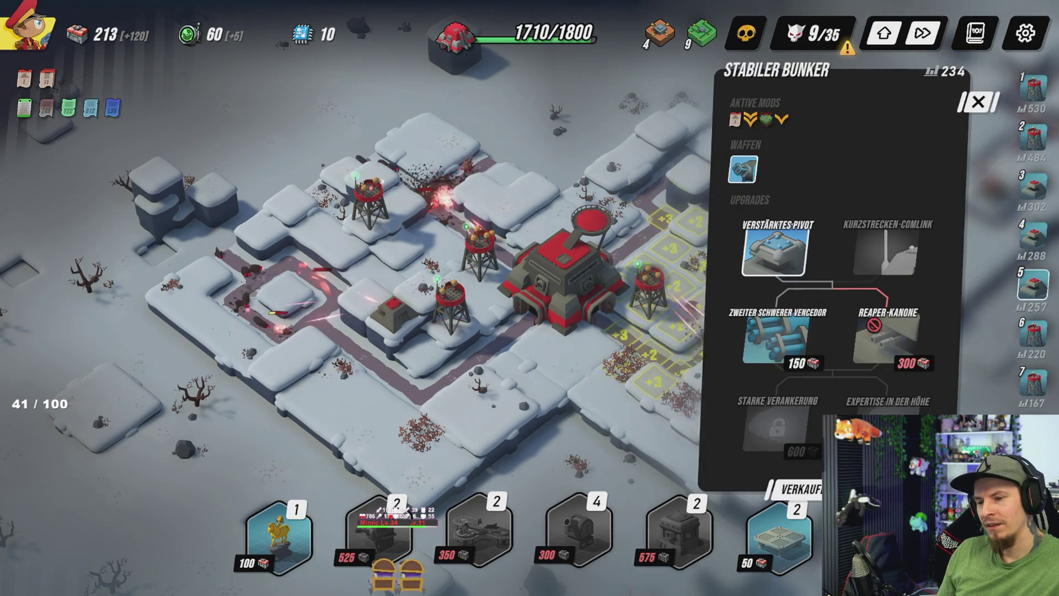
{"action": "key", "text": "Escape"}
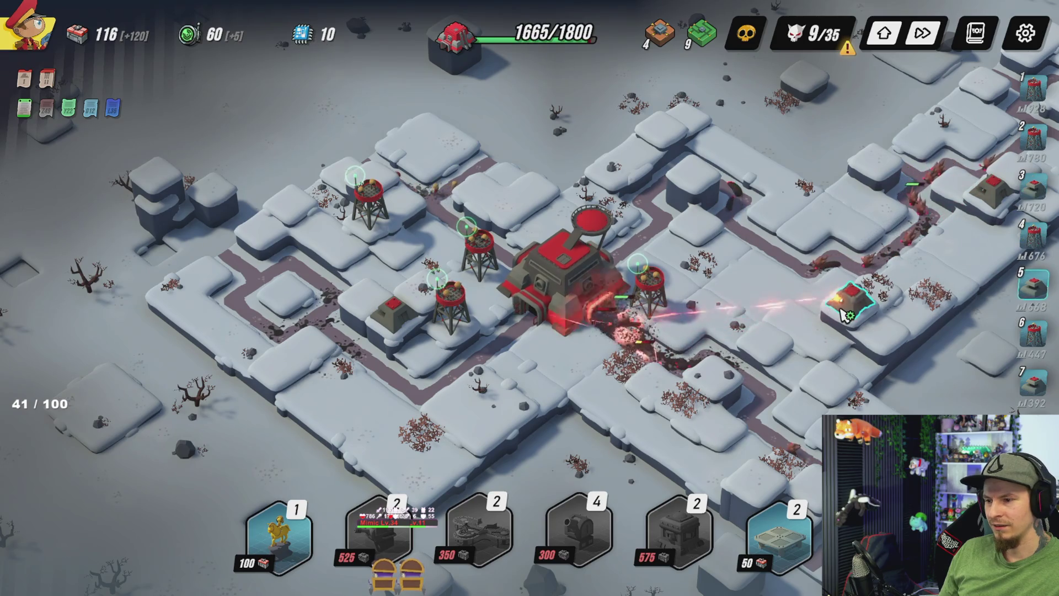
{"action": "left_click", "coordinate": [668, 288]}
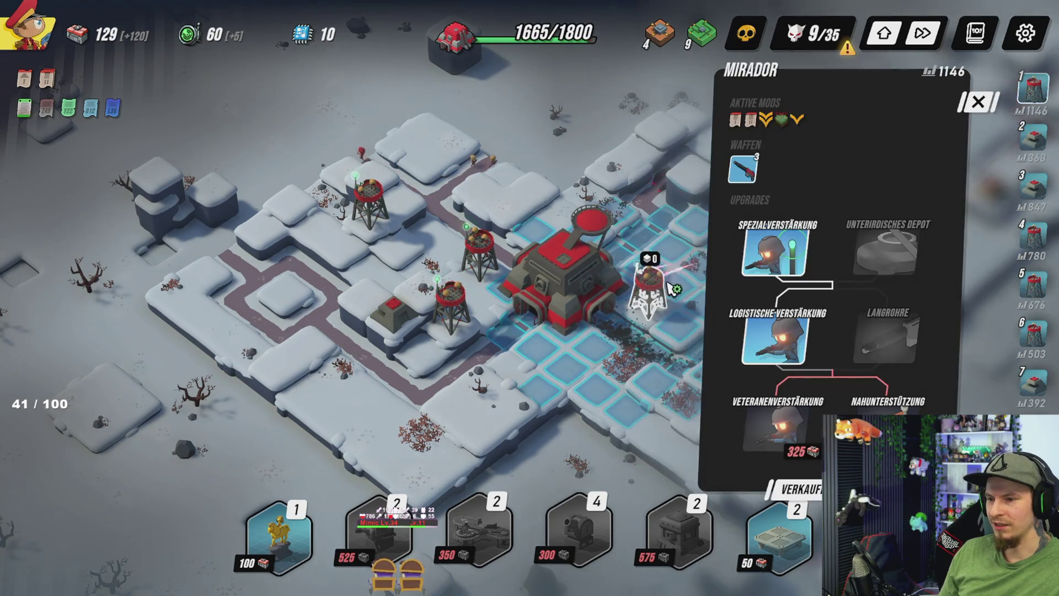
{"action": "left_click", "coordinate": [672, 239]}
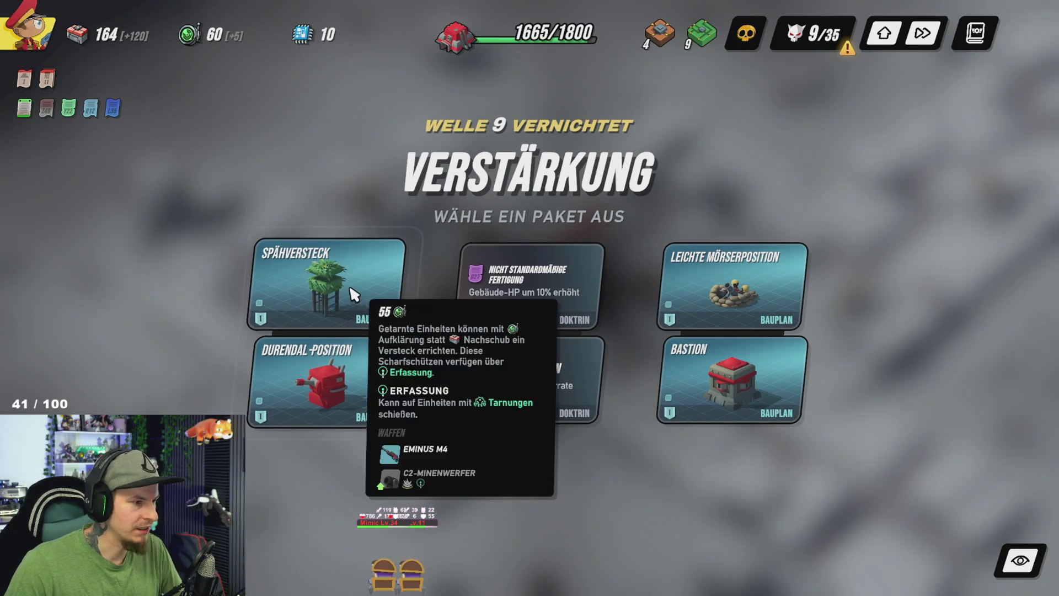
Step: Take the Spähversteck package and place the scout hideout north-east of the HQ
{"action": "left_click", "coordinate": [353, 302]}
{"action": "left_click", "coordinate": [827, 540]}
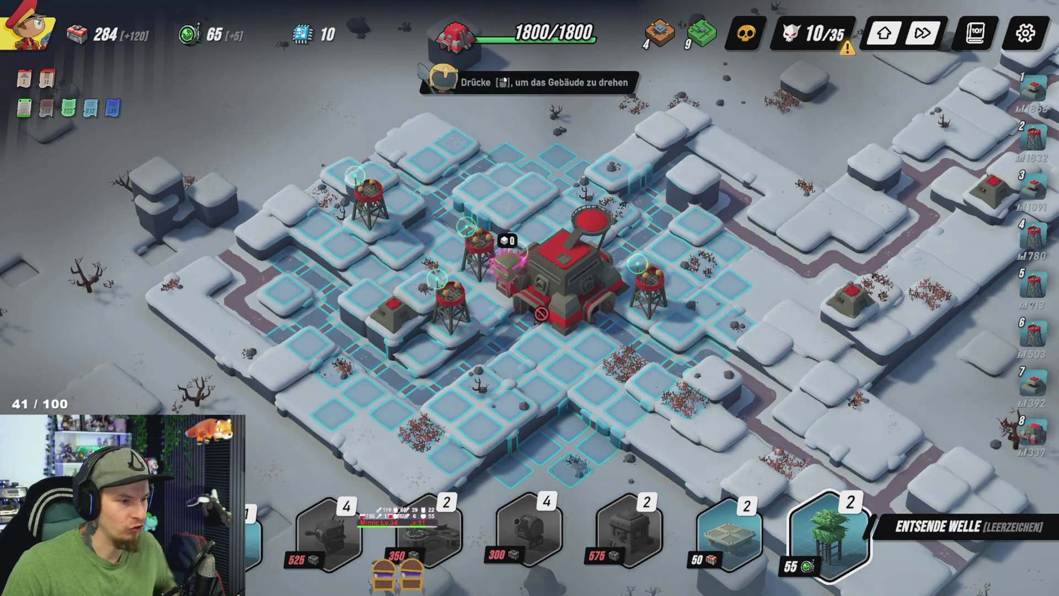
{"action": "key", "text": "d"}
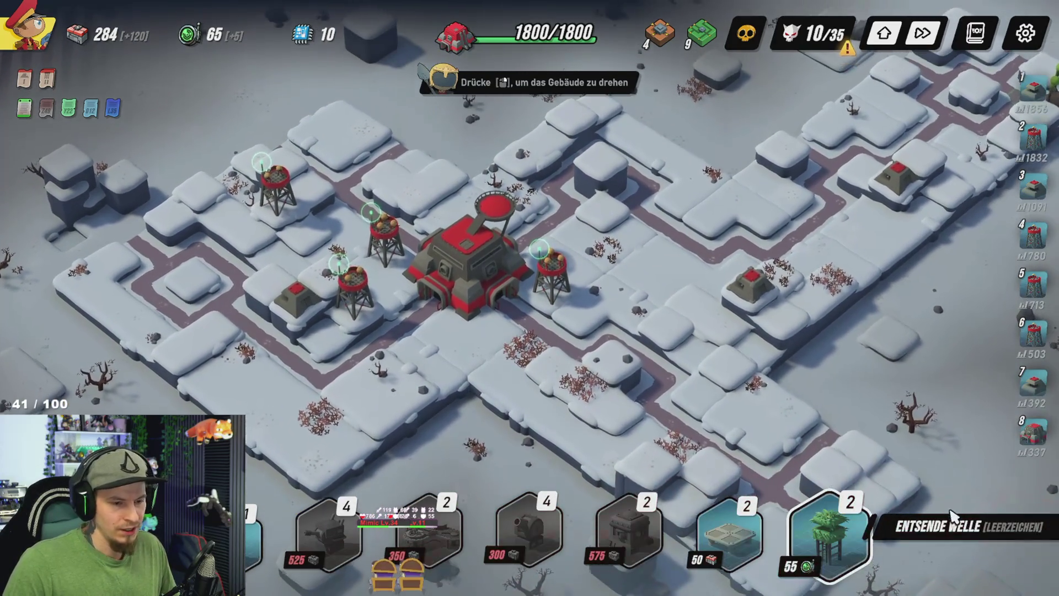
{"action": "left_click", "coordinate": [827, 538]}
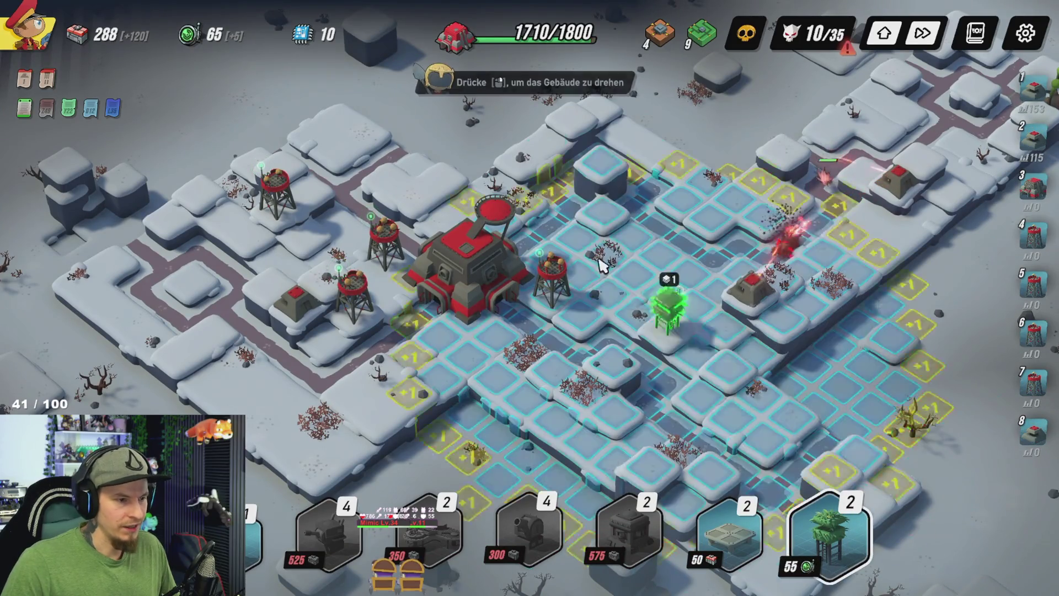
{"action": "left_click", "coordinate": [602, 218]}
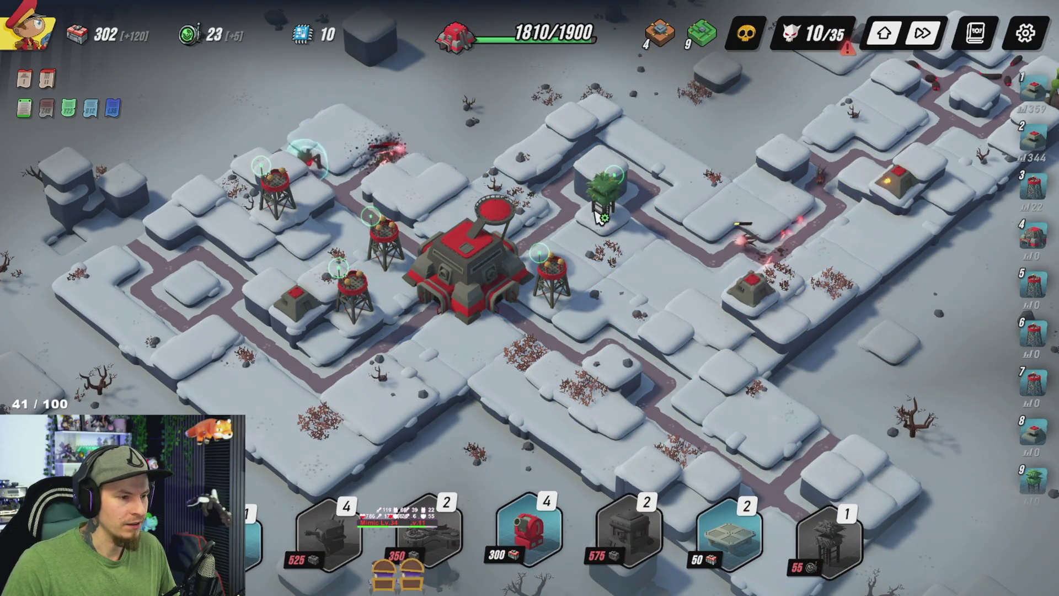
Step: Review the scout hideout's upgrades, then buy Nahunterstützung for the western Mirador
{"action": "left_click", "coordinate": [604, 199]}
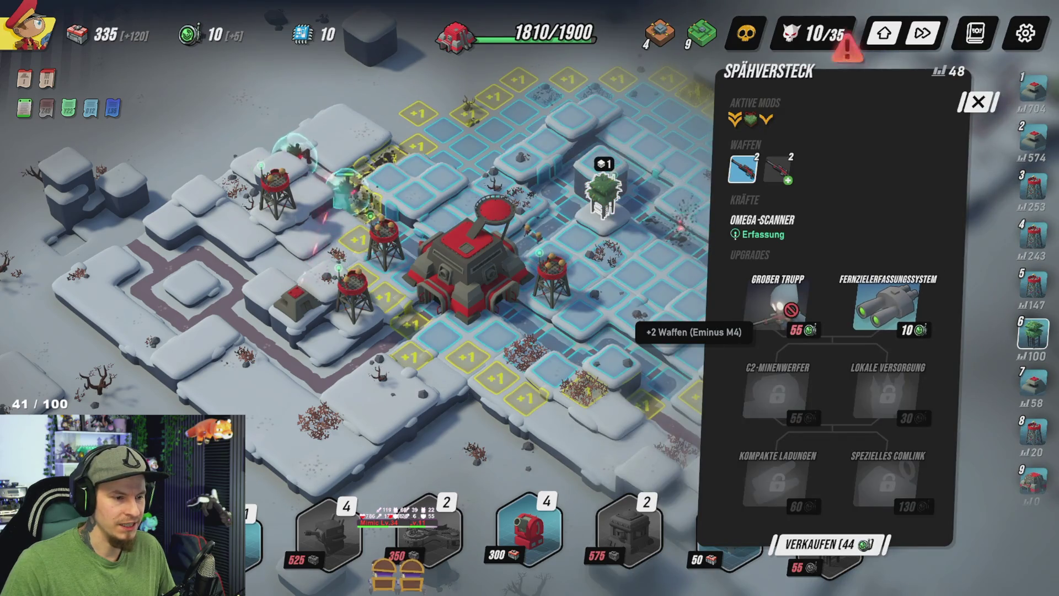
{"action": "left_click", "coordinate": [392, 82]}
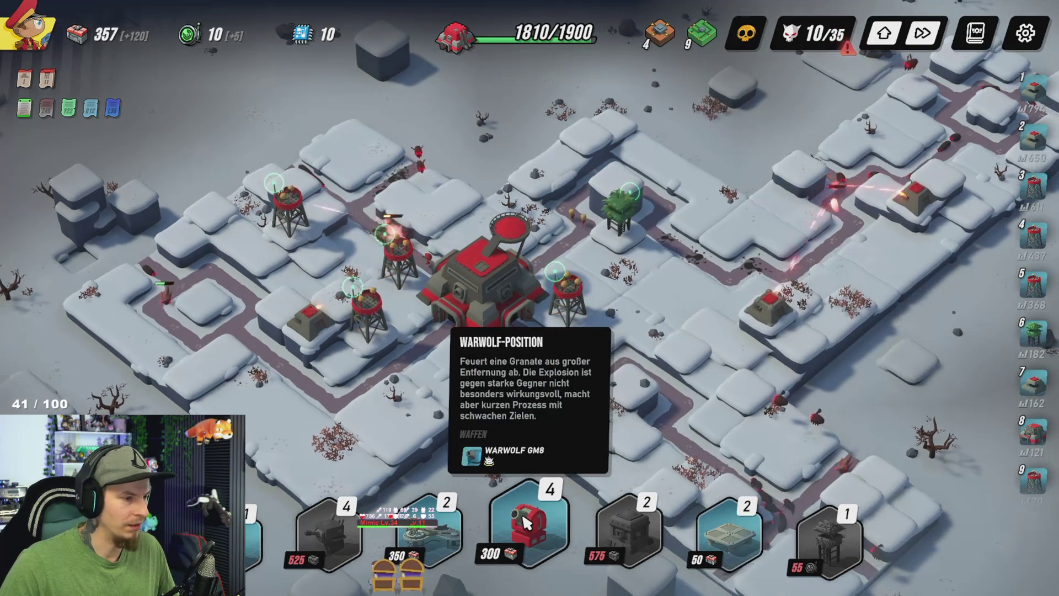
{"action": "left_click", "coordinate": [400, 263]}
{"action": "left_click", "coordinate": [892, 440]}
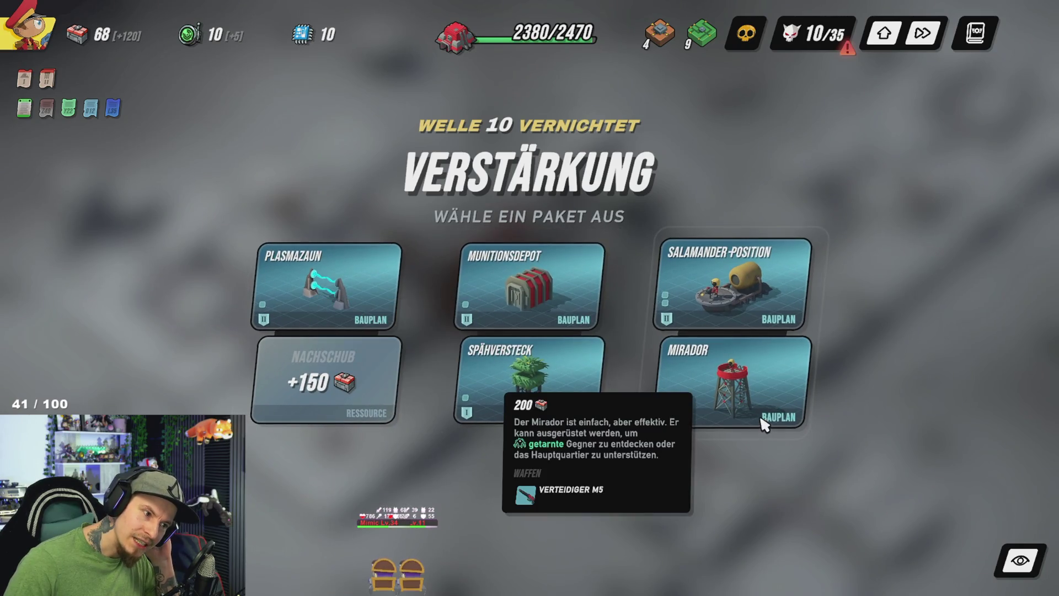
Step: Take a Verstärkung package, then cancel the zone and Plattform placements
{"action": "left_click", "coordinate": [516, 349]}
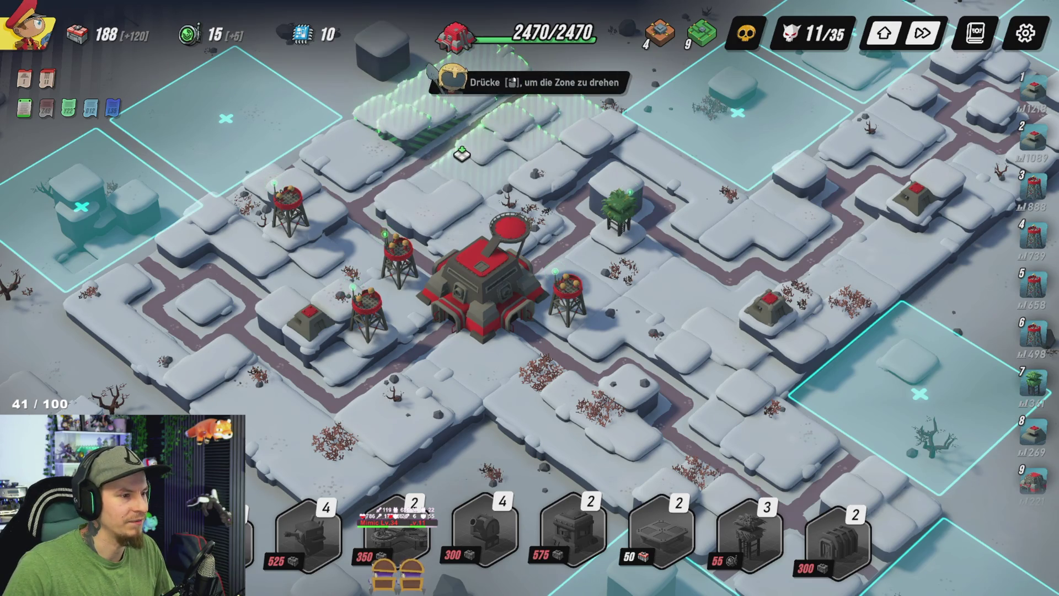
{"action": "key", "text": "w"}
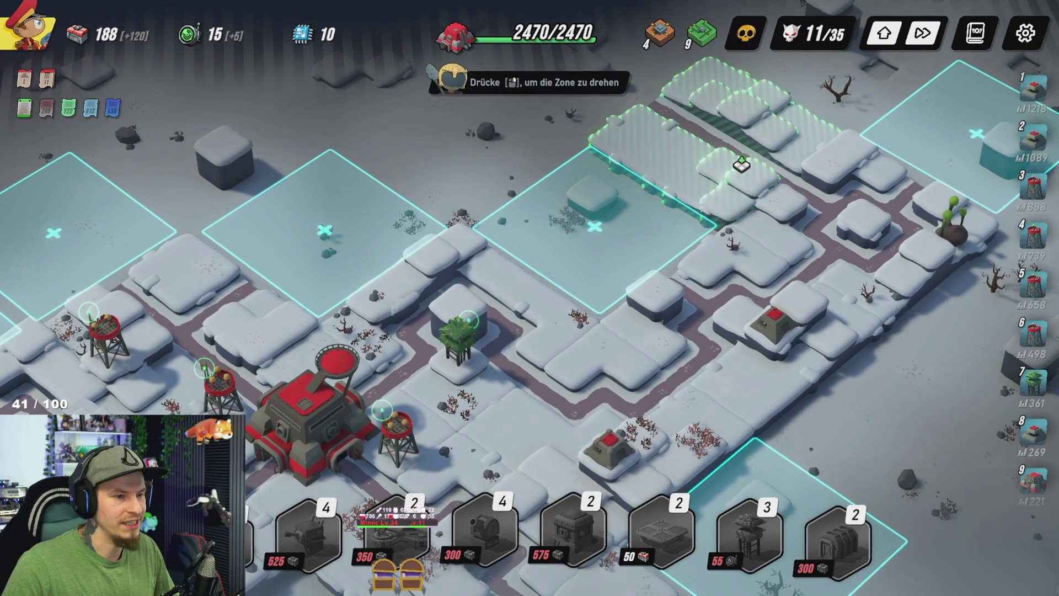
{"action": "right_click", "coordinate": [742, 164]}
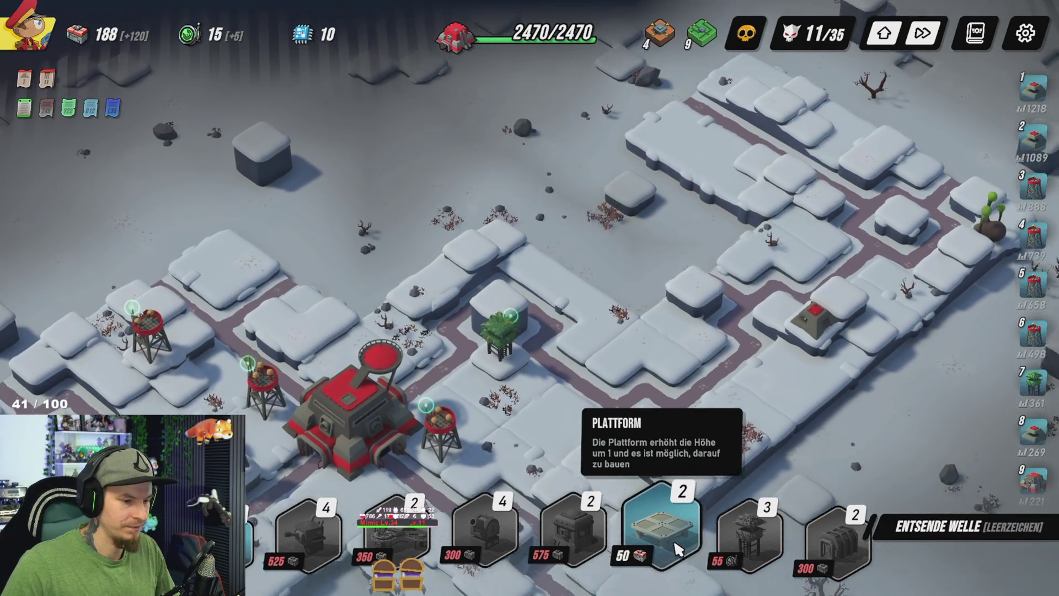
{"action": "left_click", "coordinate": [681, 541]}
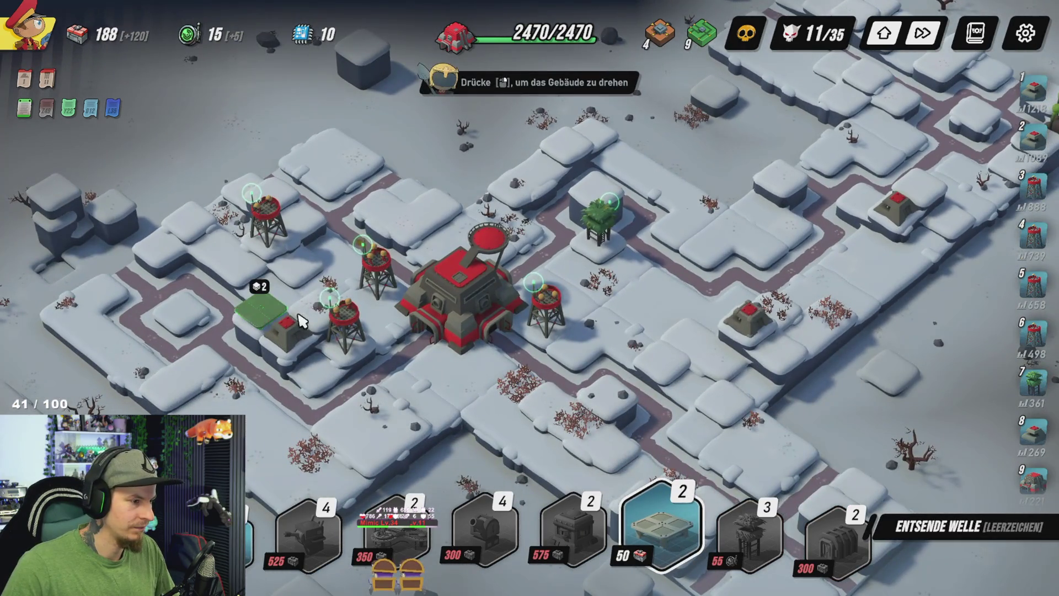
{"action": "right_click", "coordinate": [363, 422]}
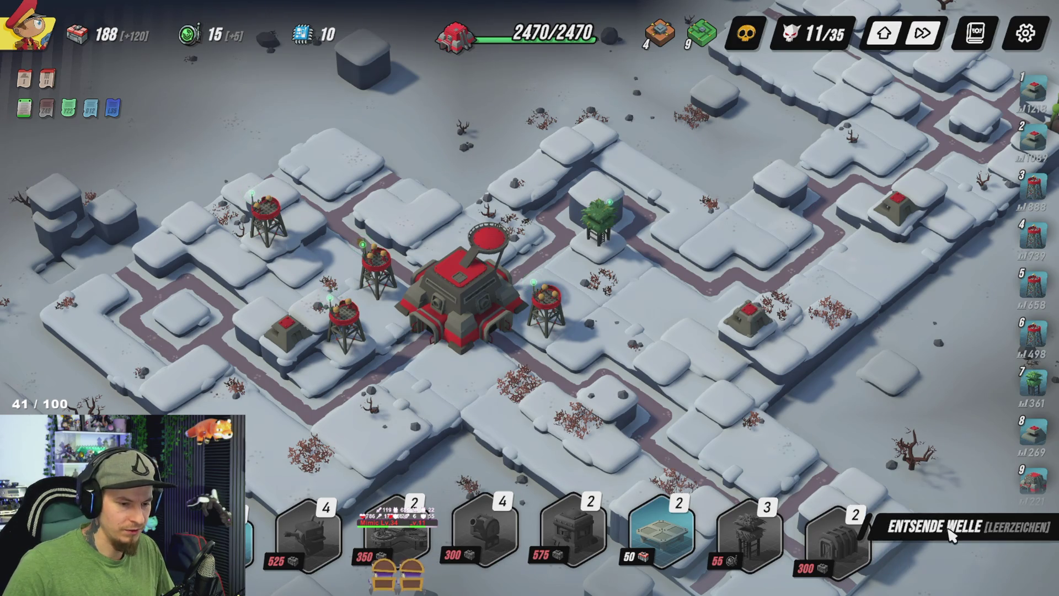
Step: Send wave 11 and follow the fight across the base until it is destroyed
{"action": "left_click", "coordinate": [911, 529]}
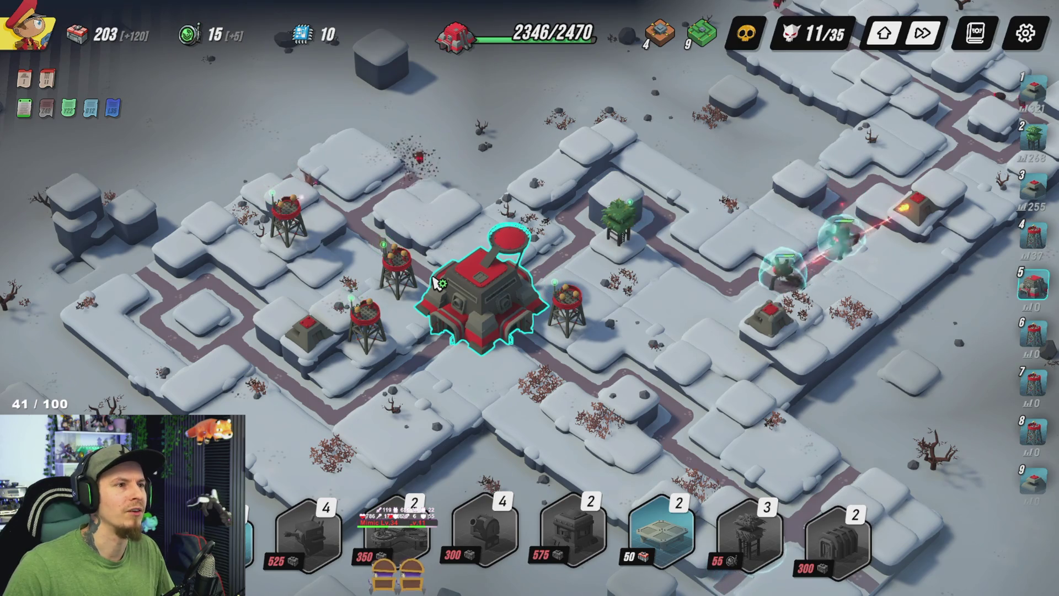
{"action": "key", "text": "s"}
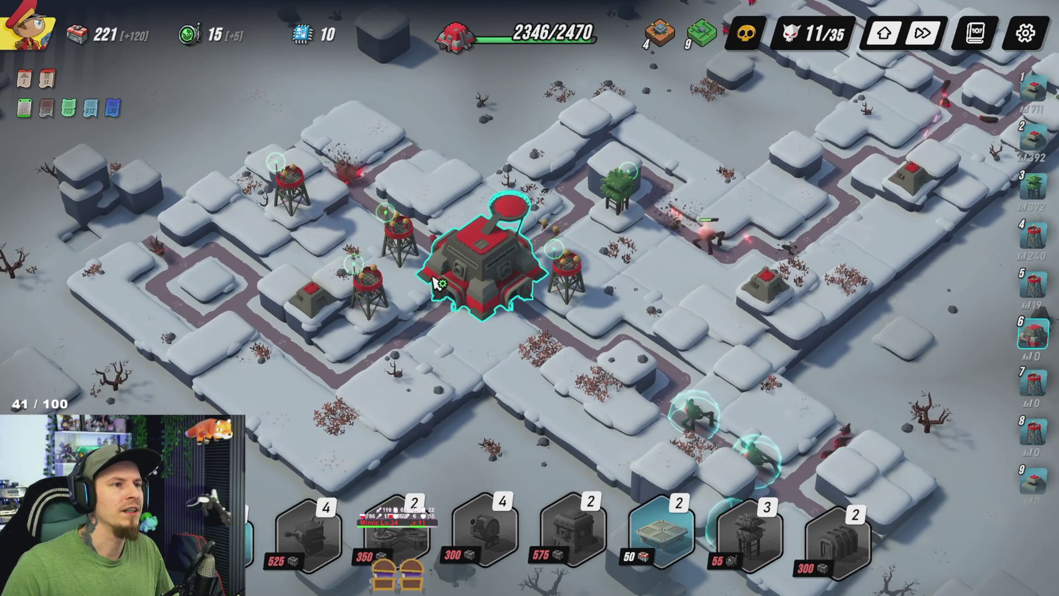
{"action": "key", "text": "s"}
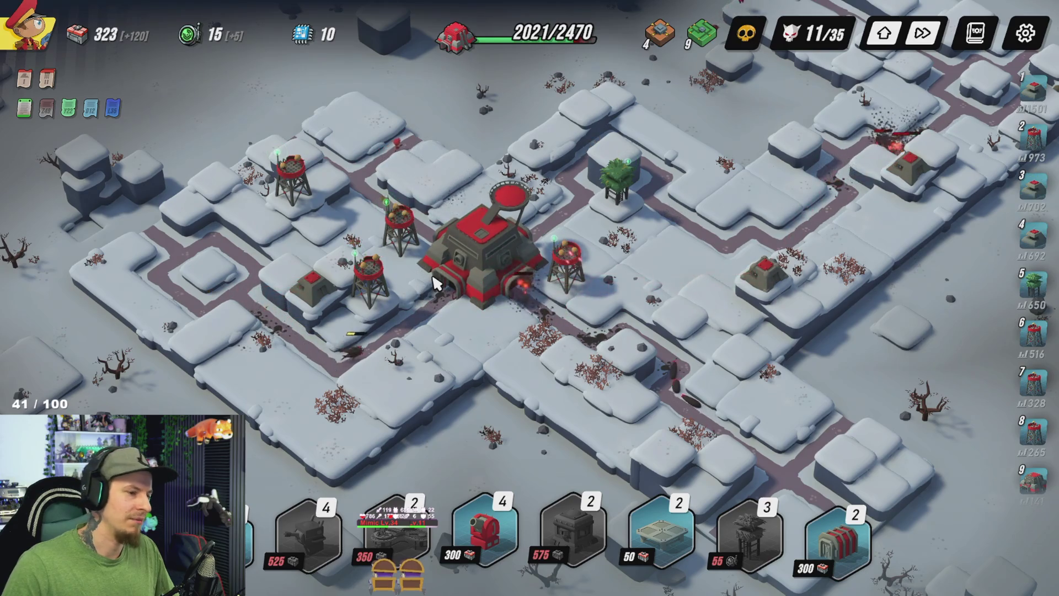
{"action": "key", "text": "w"}
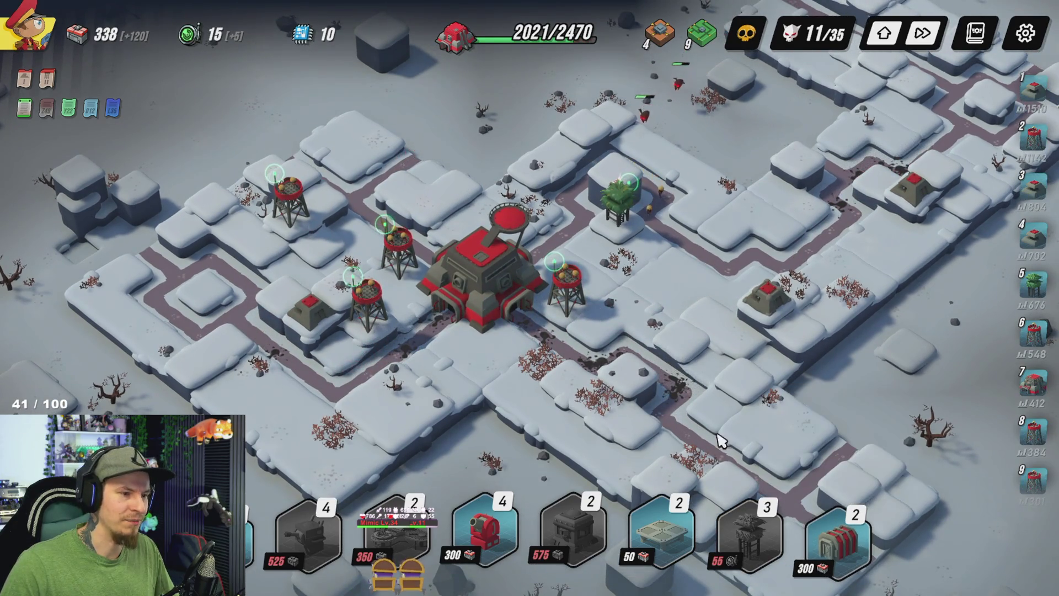
{"action": "key", "text": "w"}
{"action": "key", "text": "w"}
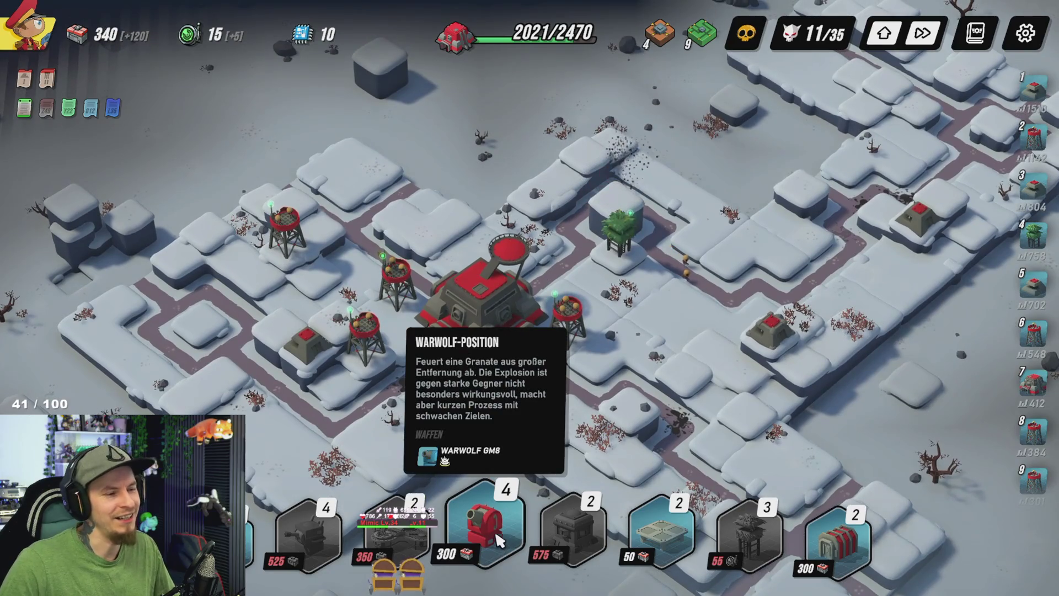
{"action": "left_click", "coordinate": [629, 232]}
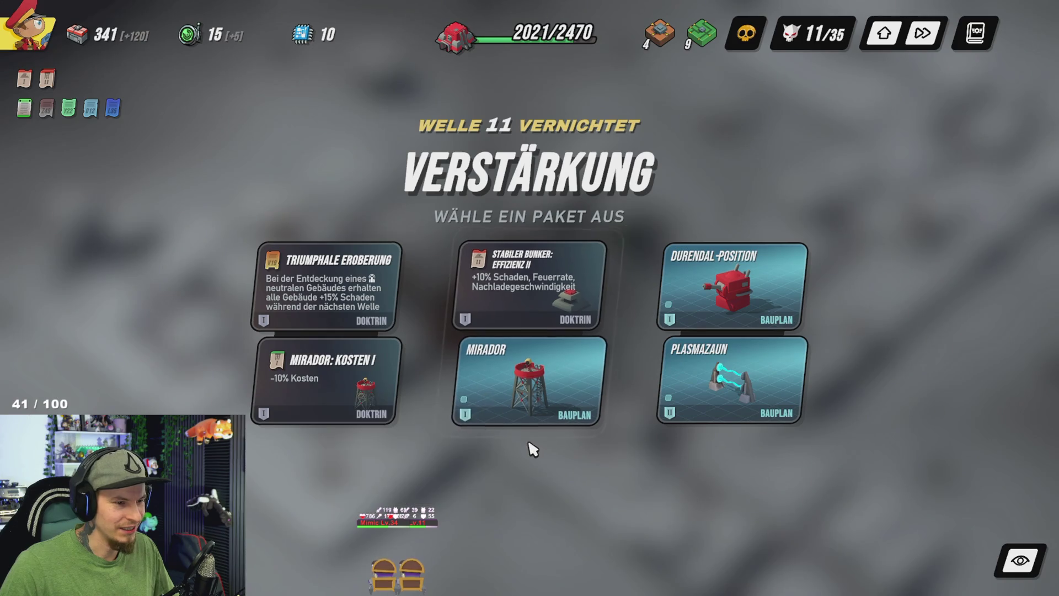
Step: Take the Mirador reinforcement package, then cancel a trial Mirador placement
{"action": "left_click", "coordinate": [549, 288]}
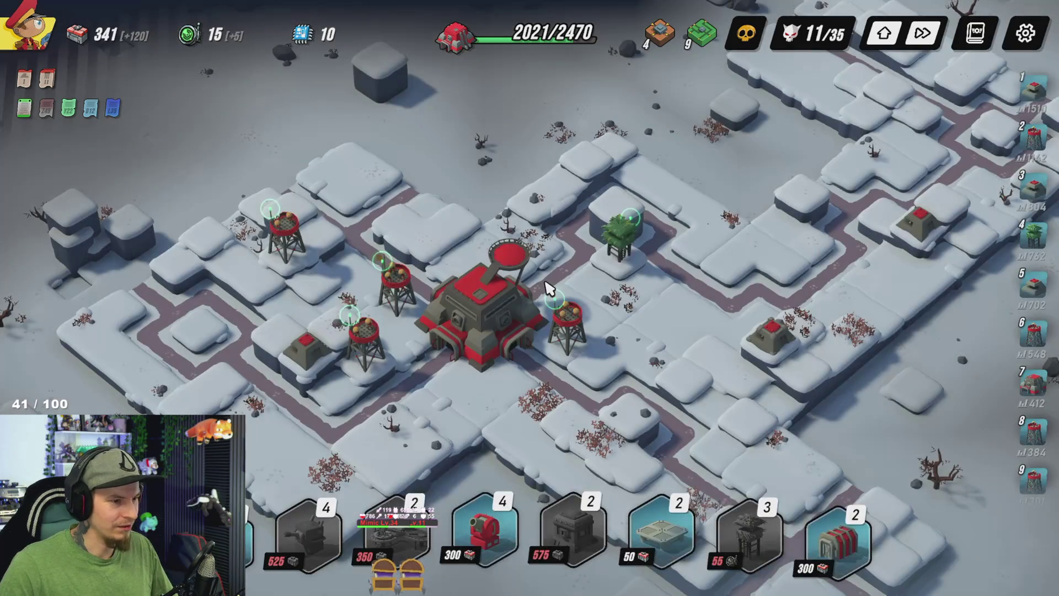
{"action": "key", "text": "s"}
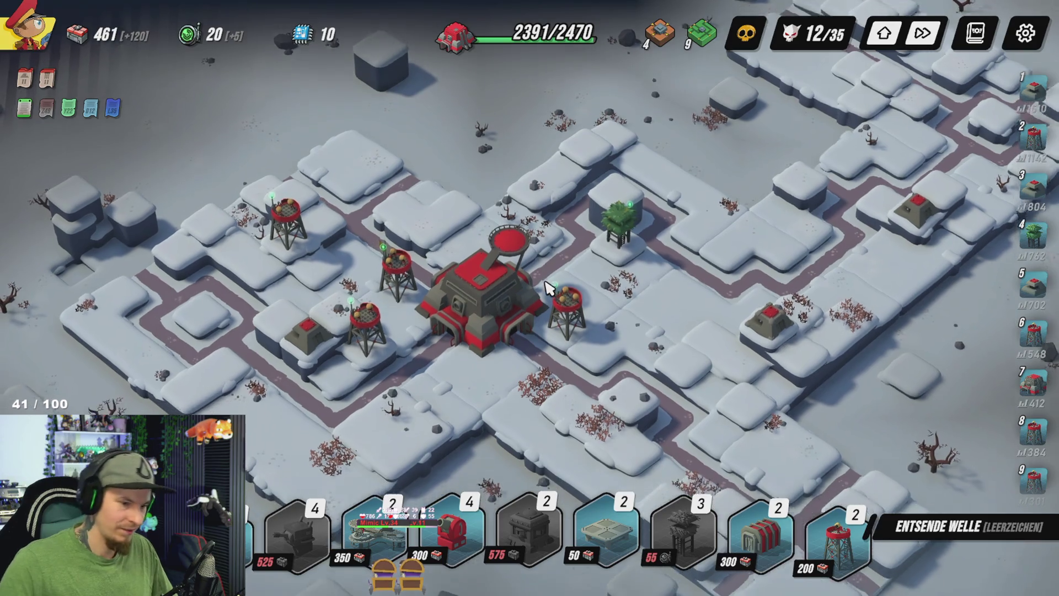
{"action": "key", "text": "s"}
{"action": "key", "text": "a"}
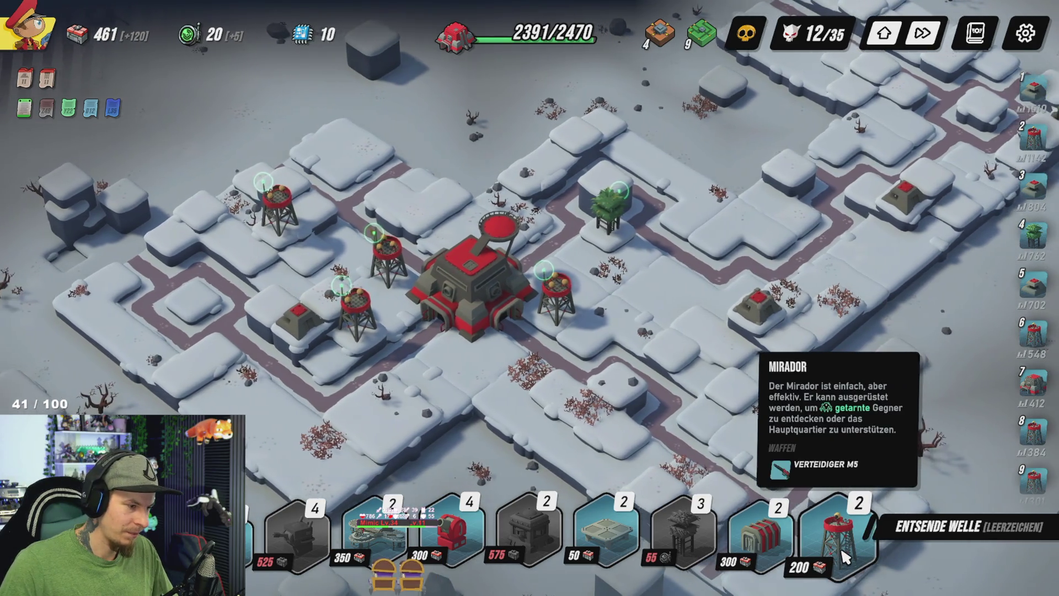
{"action": "left_click", "coordinate": [844, 559]}
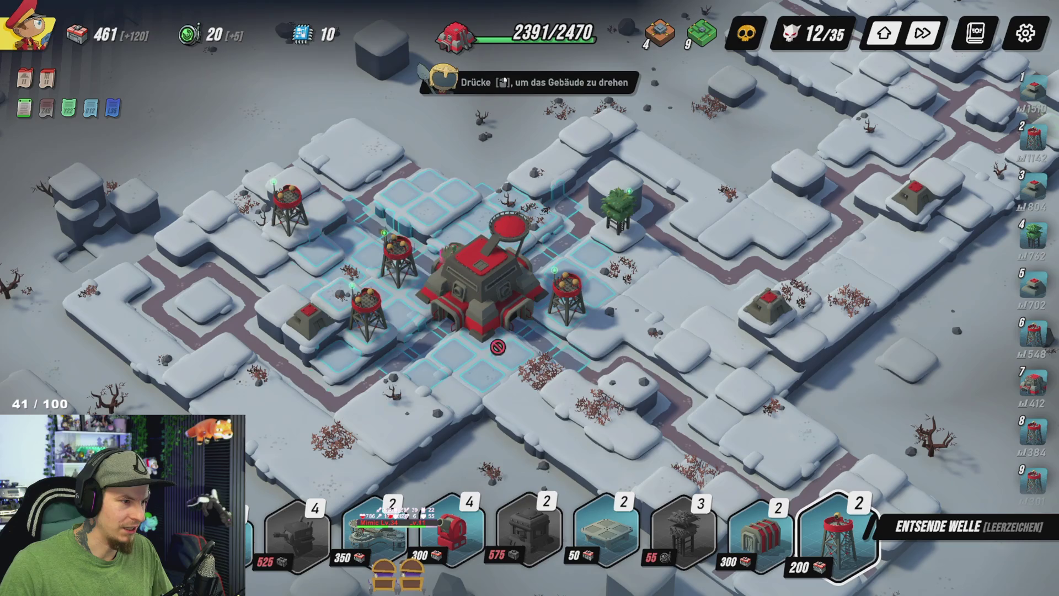
{"action": "right_click", "coordinate": [756, 538]}
Step: Build a Munitionsdepot beside the western Mirador and buy its Sammelbereich II upgrade
{"action": "left_click", "coordinate": [756, 538]}
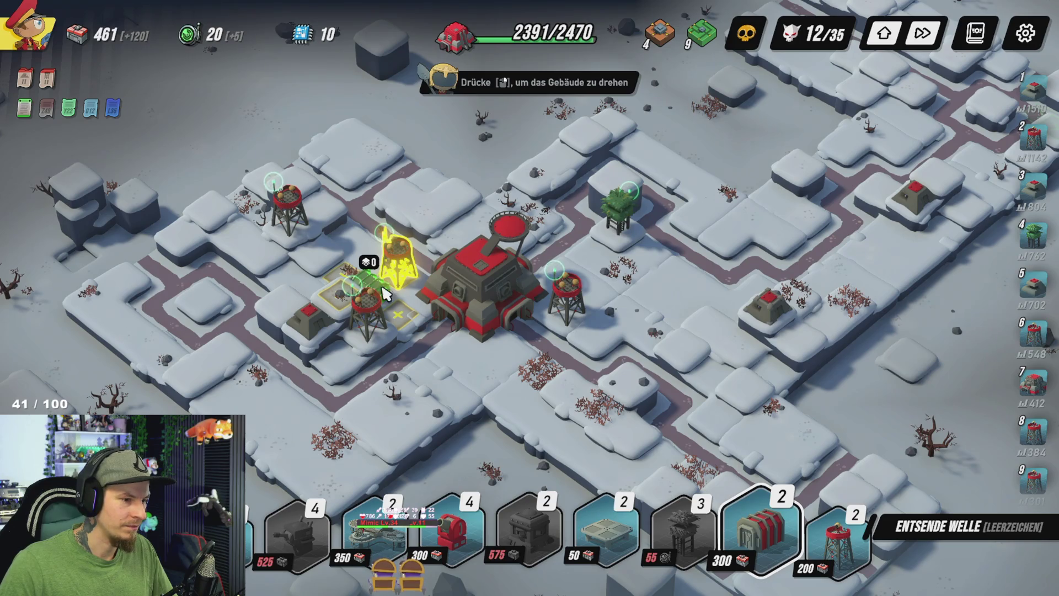
{"action": "left_click", "coordinate": [381, 300]}
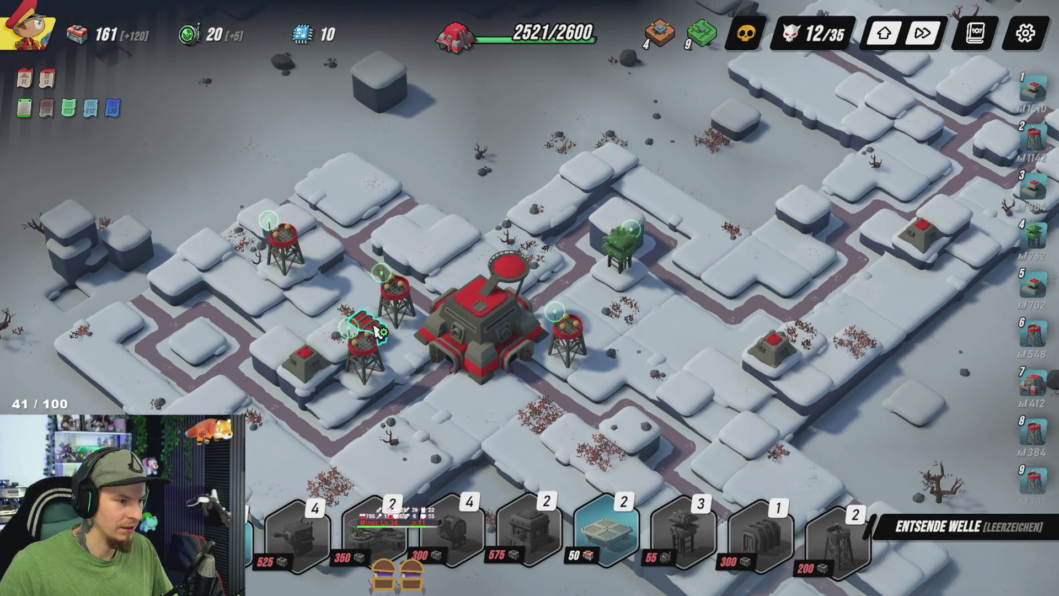
{"action": "left_click", "coordinate": [377, 331]}
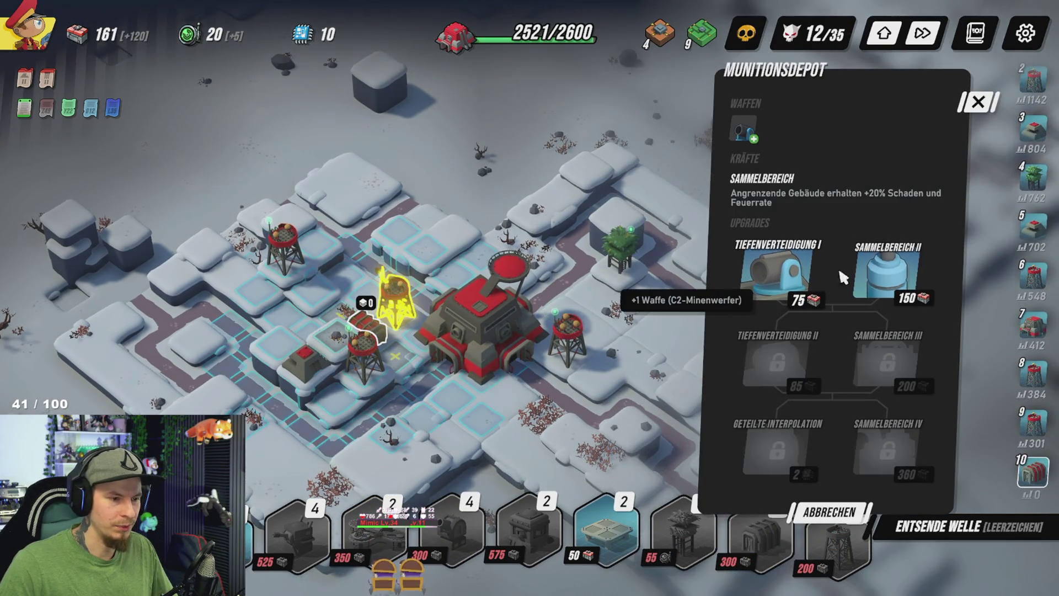
{"action": "left_click", "coordinate": [883, 273]}
Step: Send wave 12 and watch the base hold while checking the Mirador's upgrades
{"action": "left_click", "coordinate": [944, 527]}
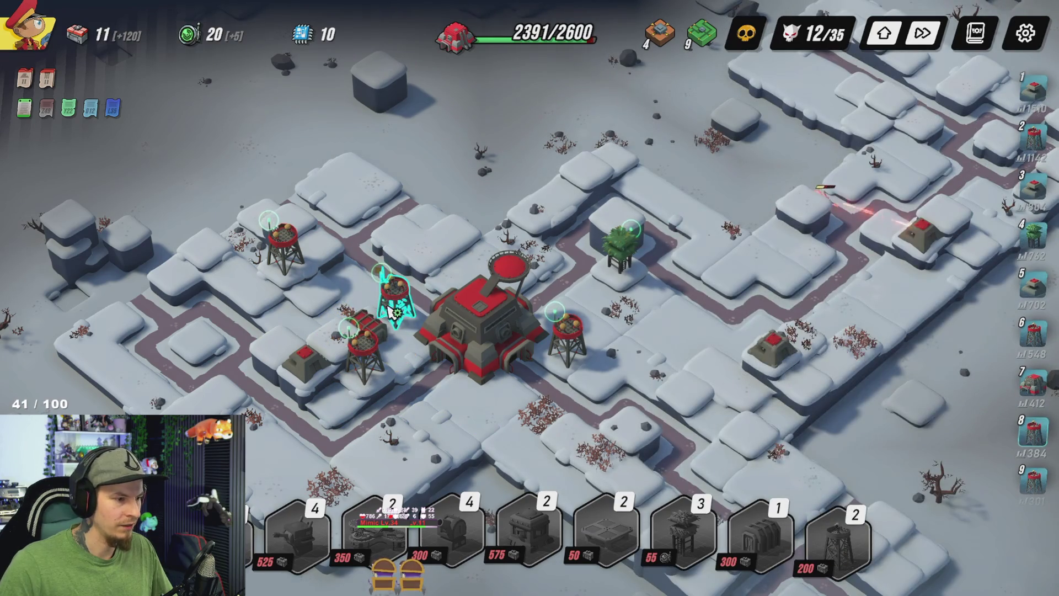
{"action": "left_click", "coordinate": [389, 292]}
{"action": "left_click", "coordinate": [508, 178]}
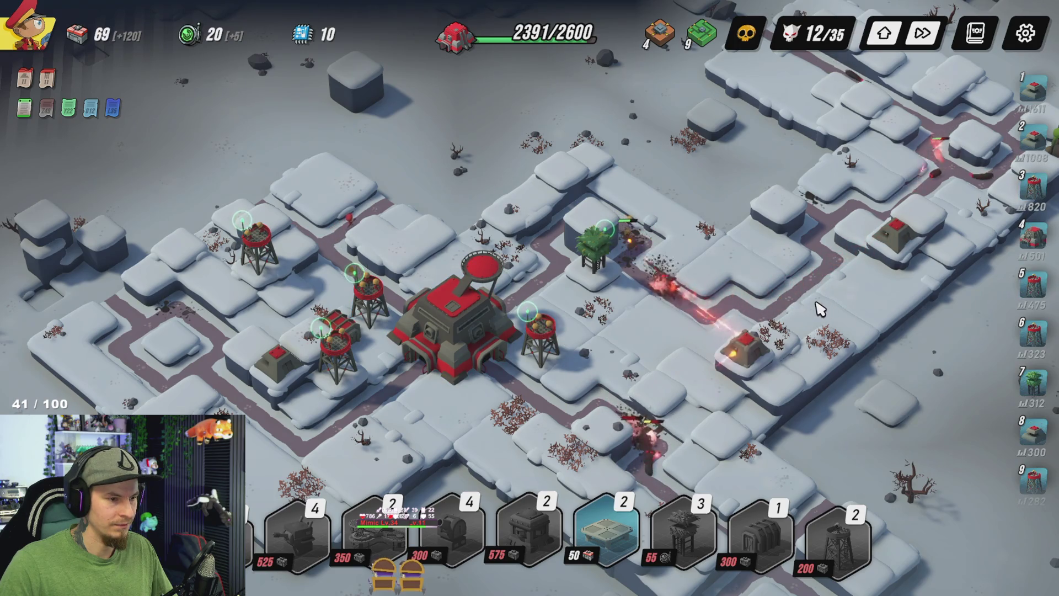
{"action": "key", "text": "s"}
{"action": "key", "text": "d"}
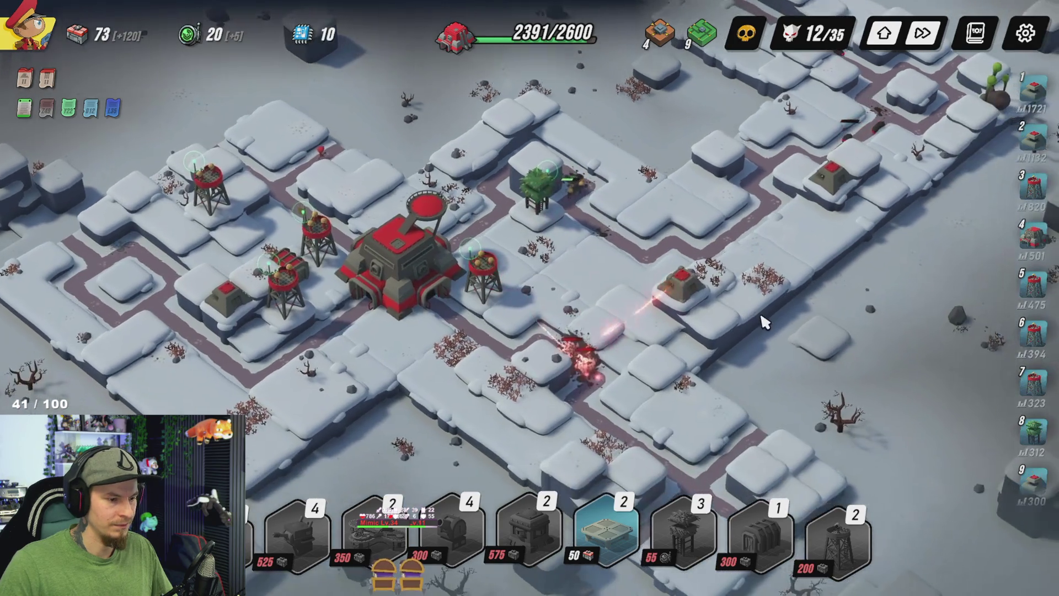
{"action": "key", "text": "w"}
{"action": "key", "text": "a"}
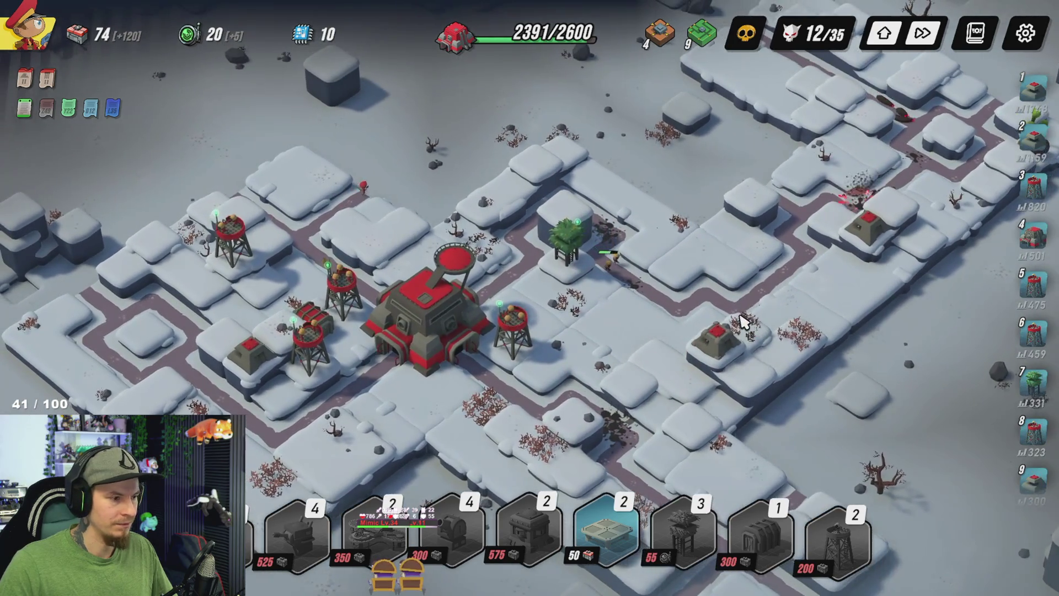
{"action": "key", "text": "d"}
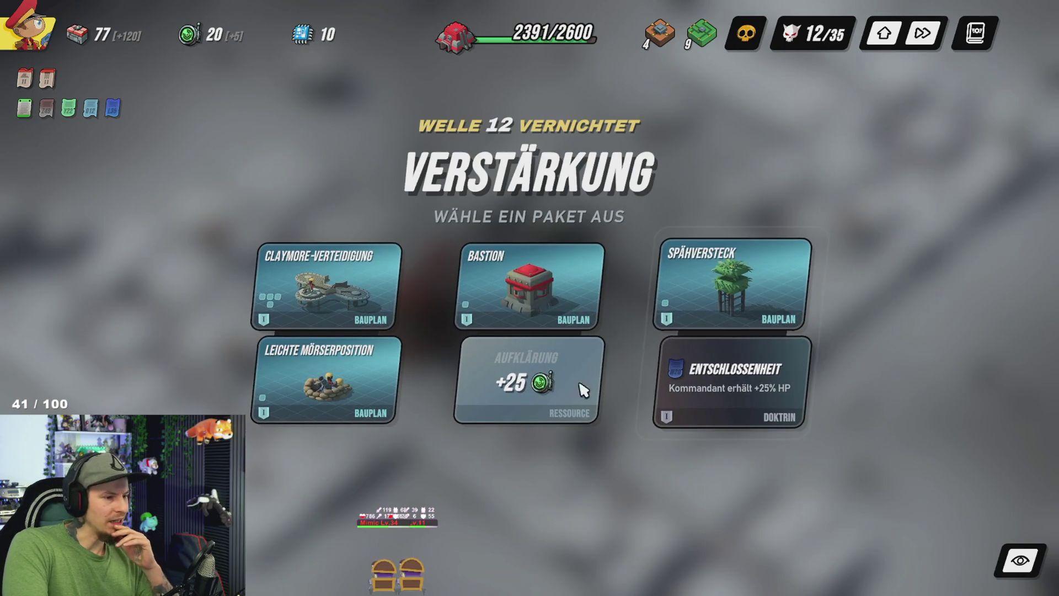
Step: Take the Bastion and +25 Aufklärung package and place the new expansion zone
{"action": "mouse_move", "coordinate": [552, 390]}
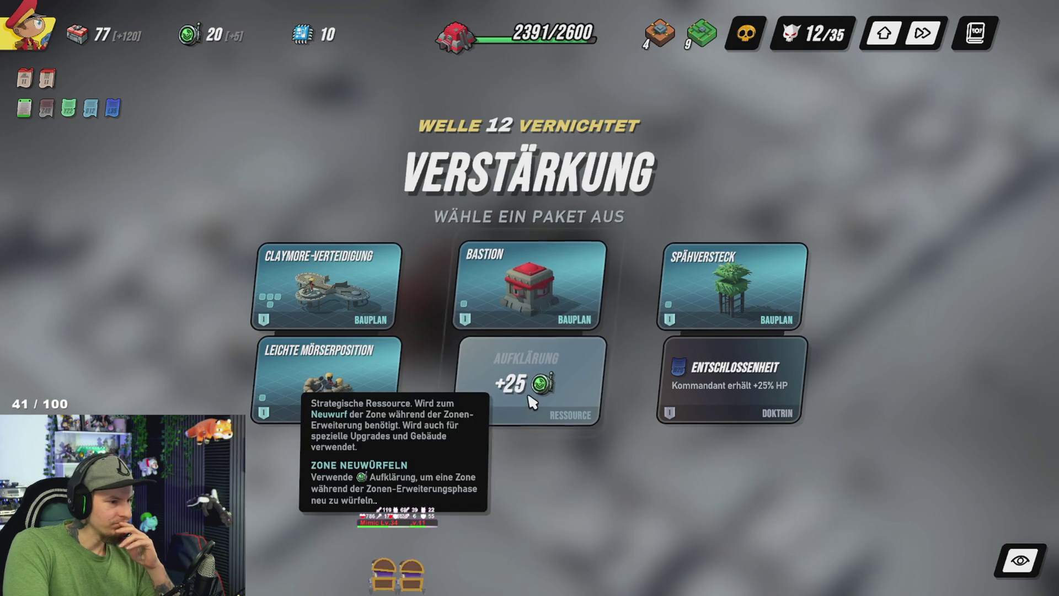
{"action": "left_click", "coordinate": [531, 394]}
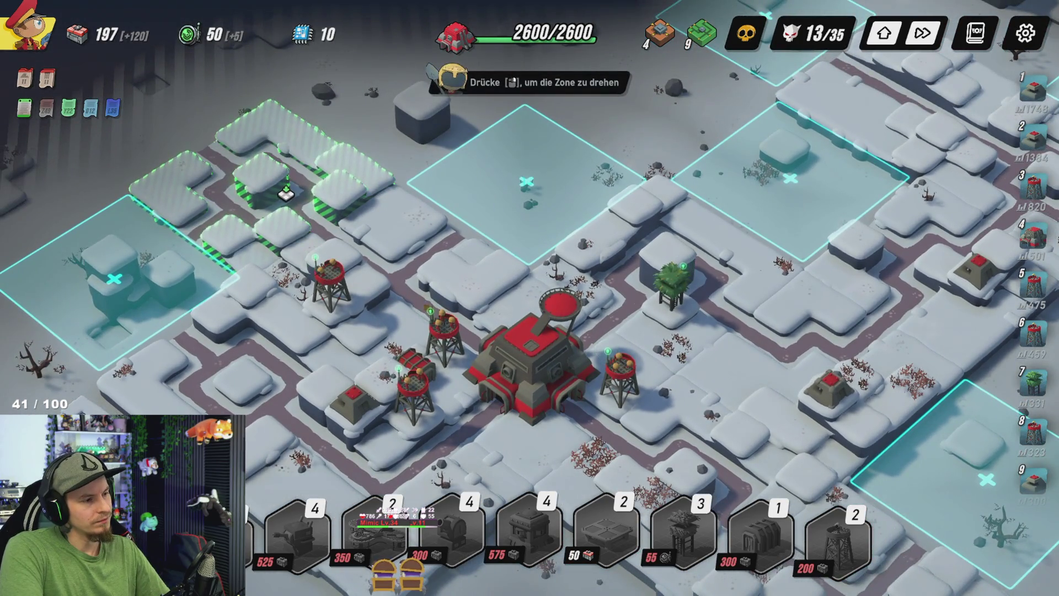
{"action": "left_click", "coordinate": [286, 193]}
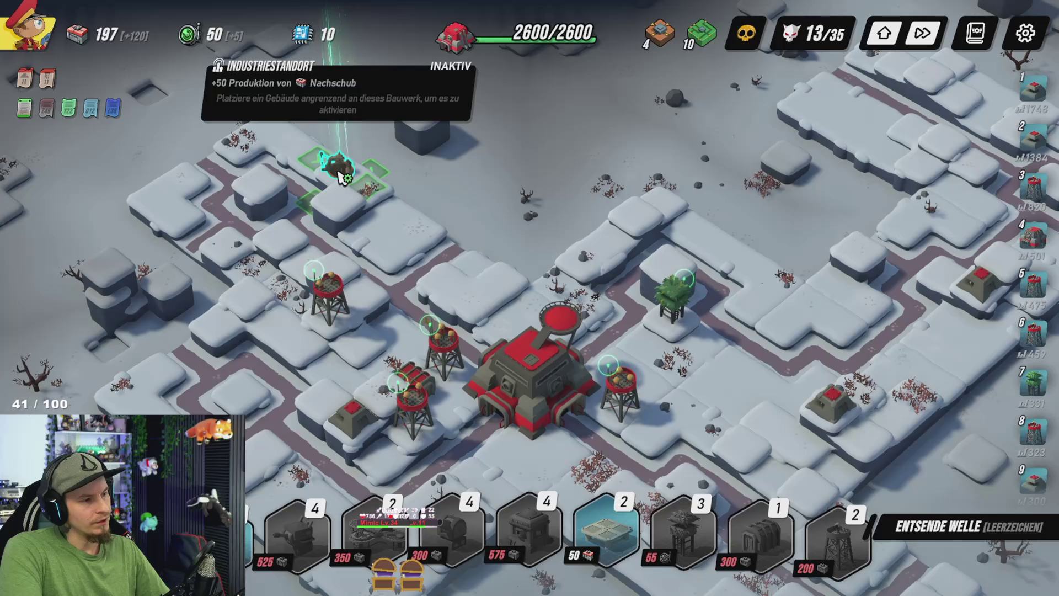
Step: Build a structure adjacent to the Industriestandort to activate it
{"action": "left_click", "coordinate": [340, 175]}
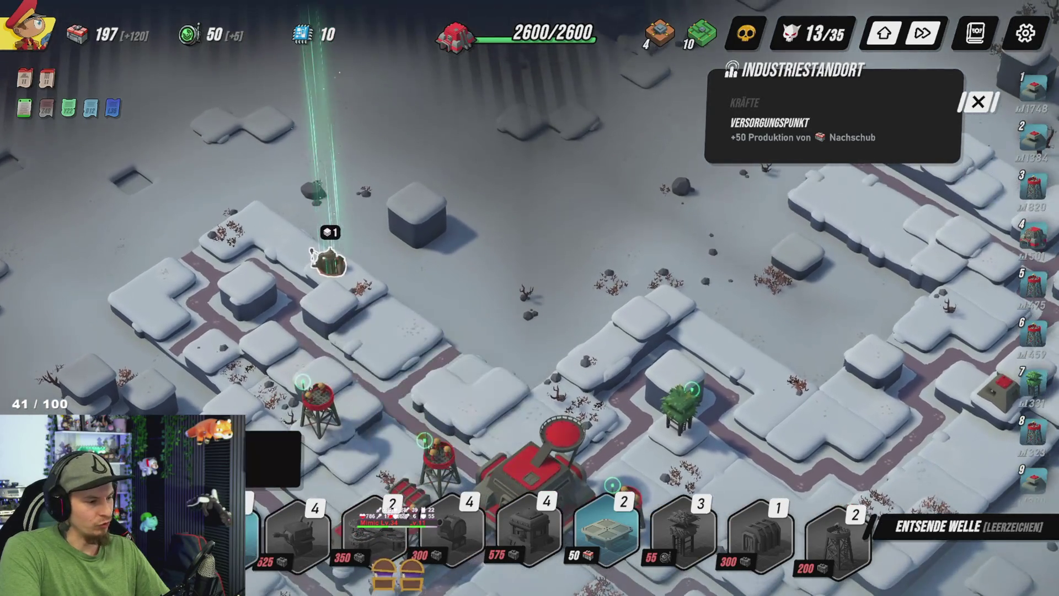
{"action": "left_click", "coordinate": [306, 413]}
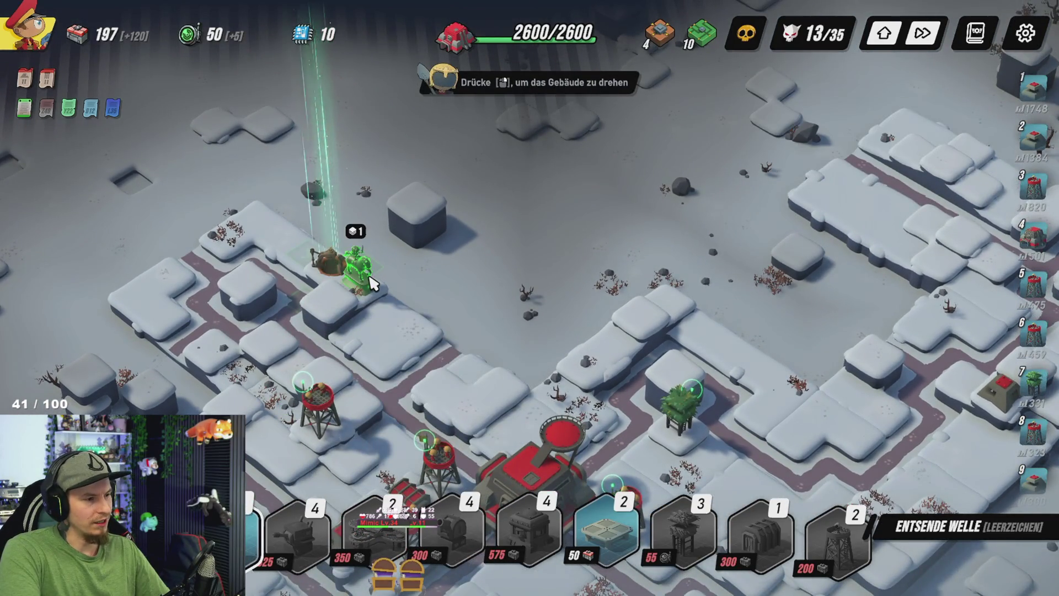
{"action": "left_click", "coordinate": [339, 271]}
{"action": "left_click", "coordinate": [485, 302]}
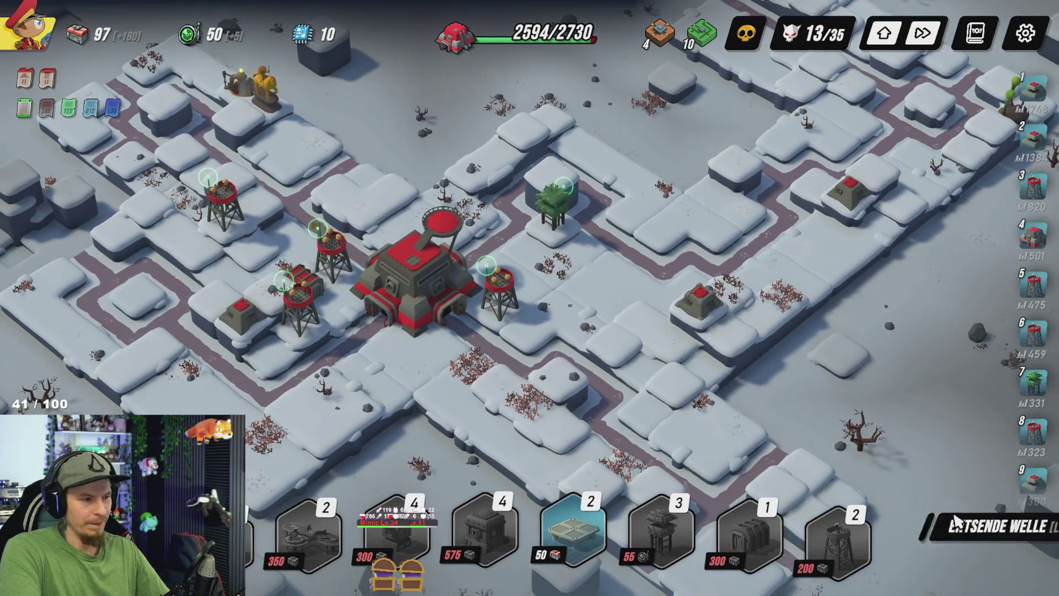
Step: Send wave 13 and review the Mirador and scout hideout upgrades during the fight
{"action": "left_click", "coordinate": [1047, 545]}
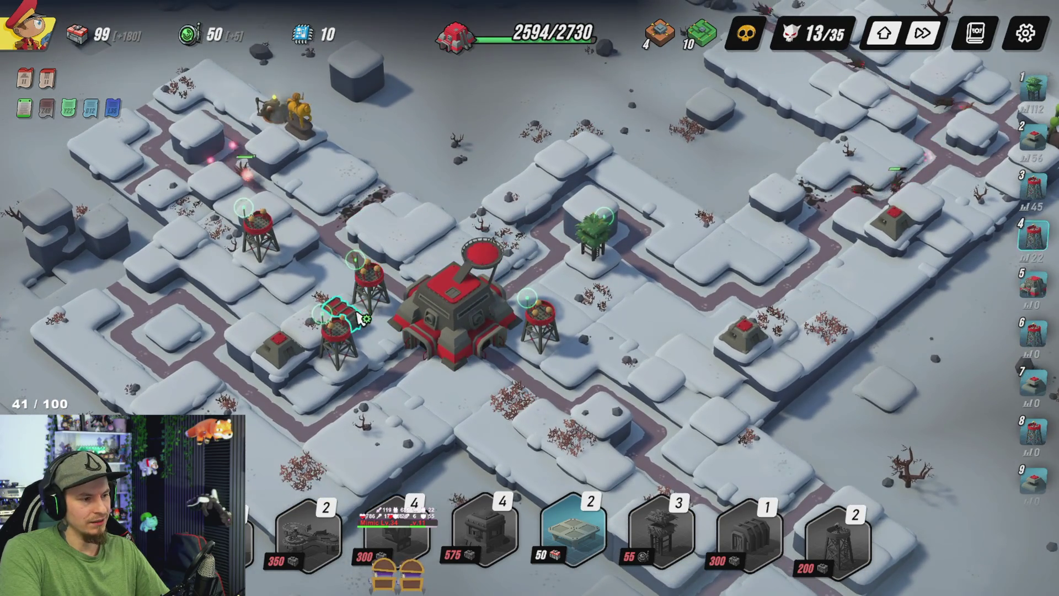
{"action": "left_click", "coordinate": [353, 347]}
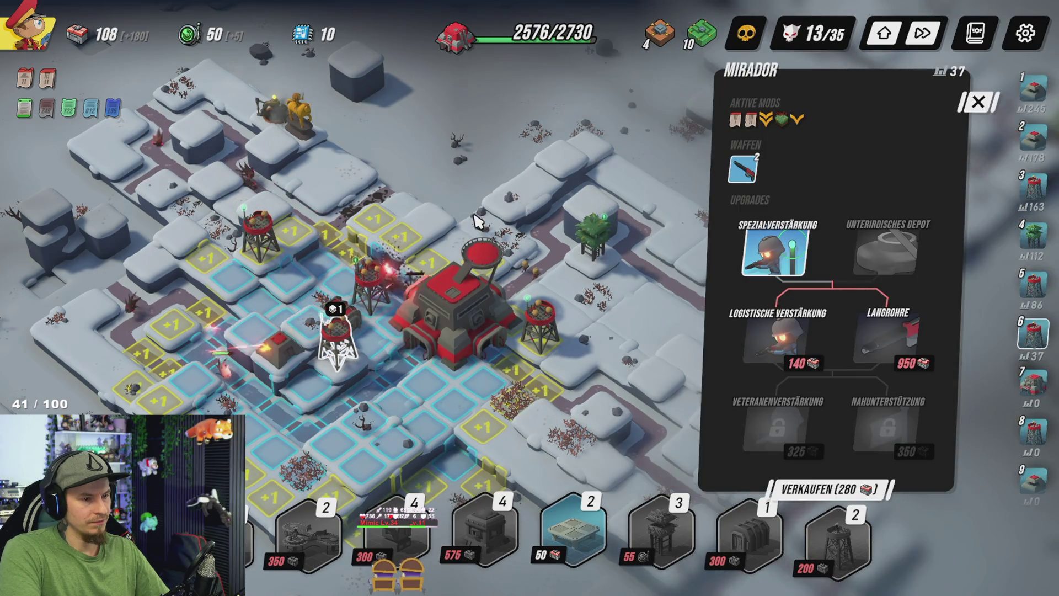
{"action": "left_click", "coordinate": [478, 222]}
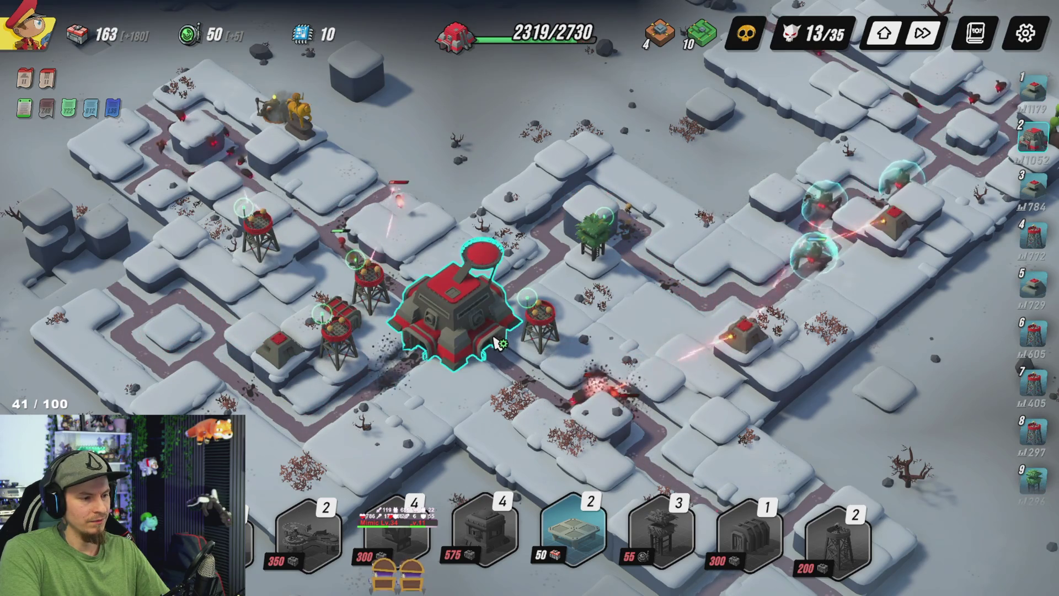
{"action": "left_click", "coordinate": [600, 251]}
{"action": "left_click", "coordinate": [438, 110]}
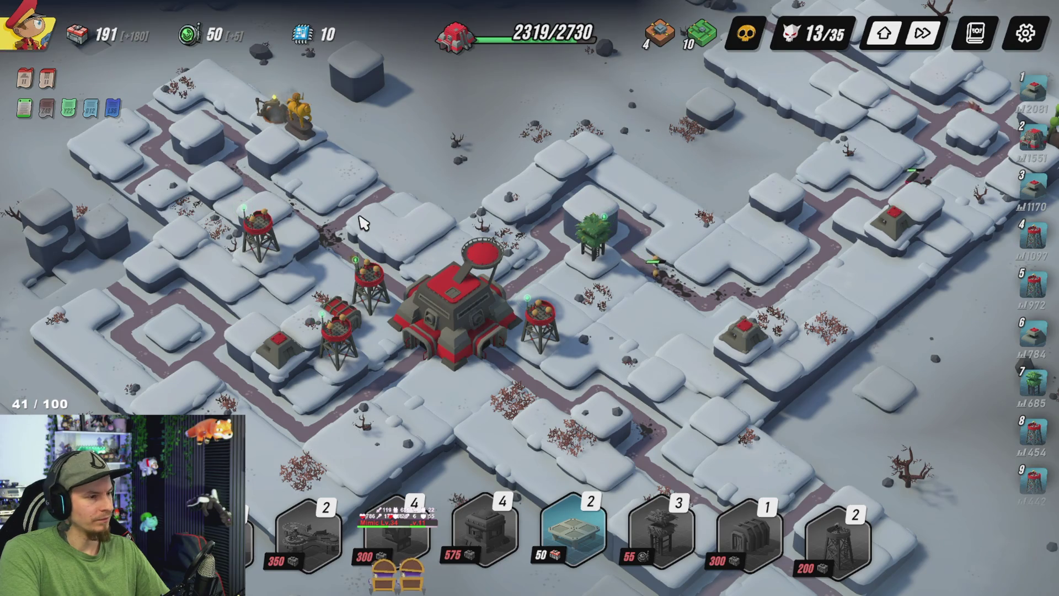
{"action": "key", "text": "d"}
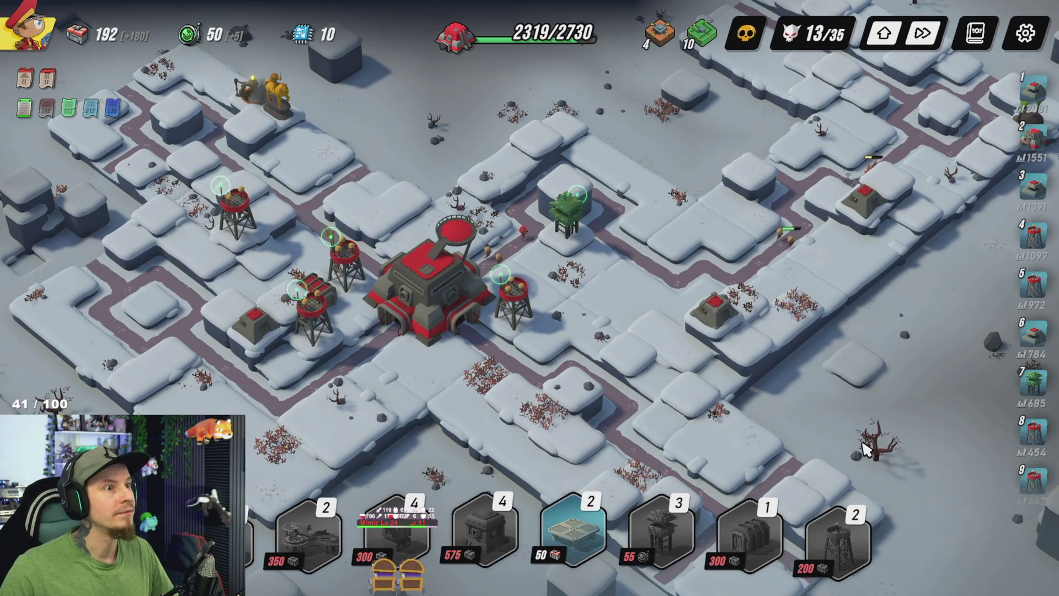
{"action": "key", "text": "d"}
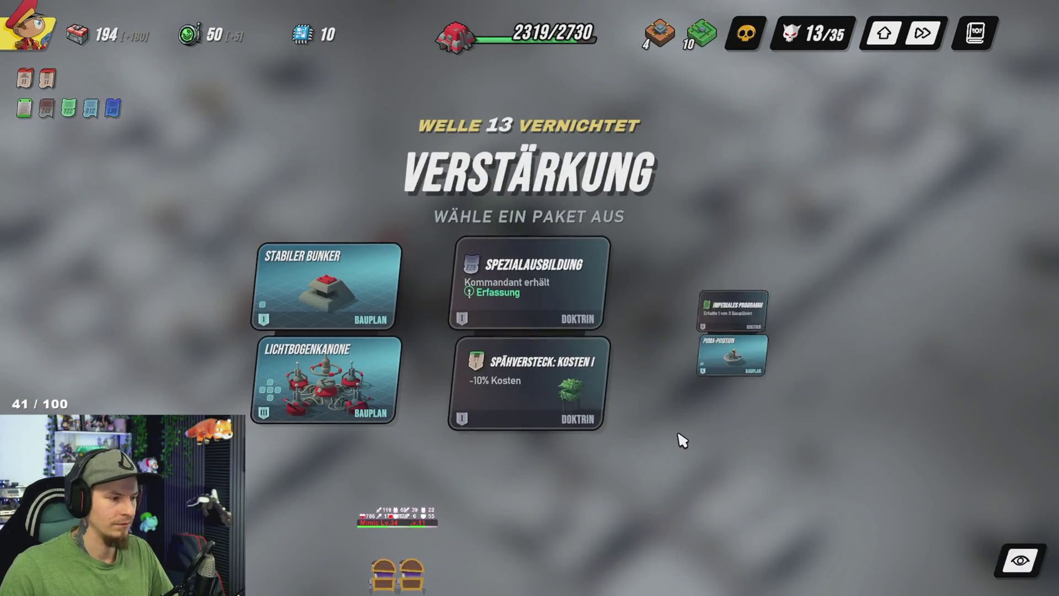
Step: Pick the Imperiales Programm / Puma-Position package and take the Plattform blueprint
{"action": "mouse_move", "coordinate": [338, 391]}
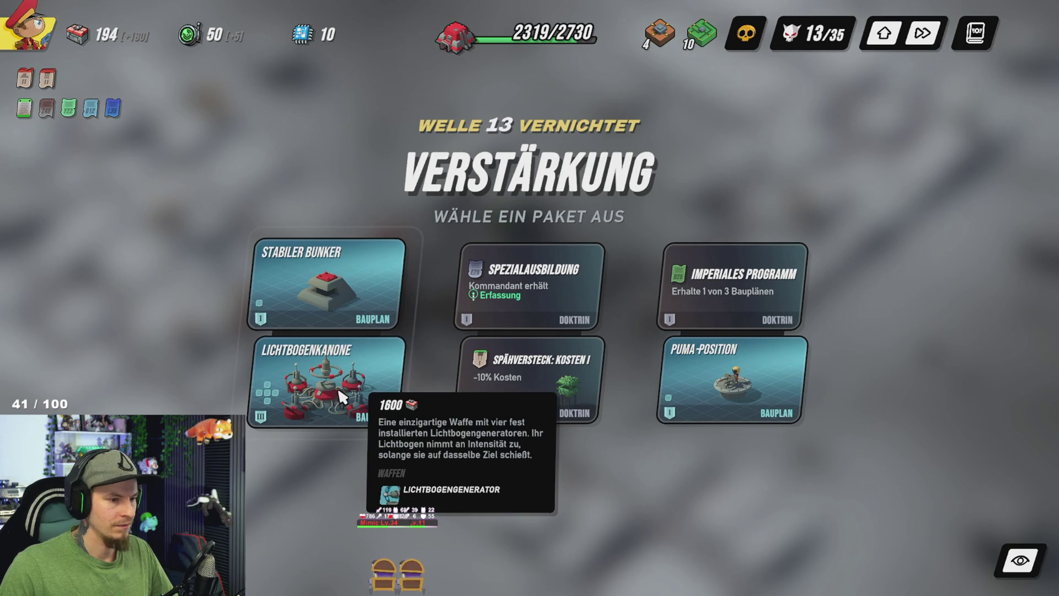
{"action": "mouse_move", "coordinate": [660, 353]}
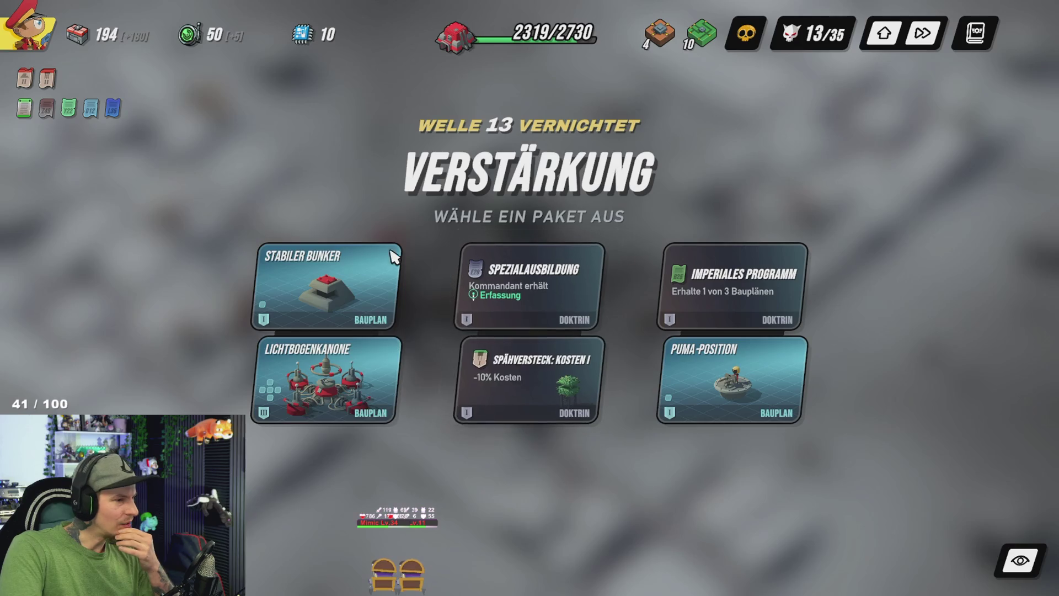
{"action": "mouse_move", "coordinate": [346, 288]}
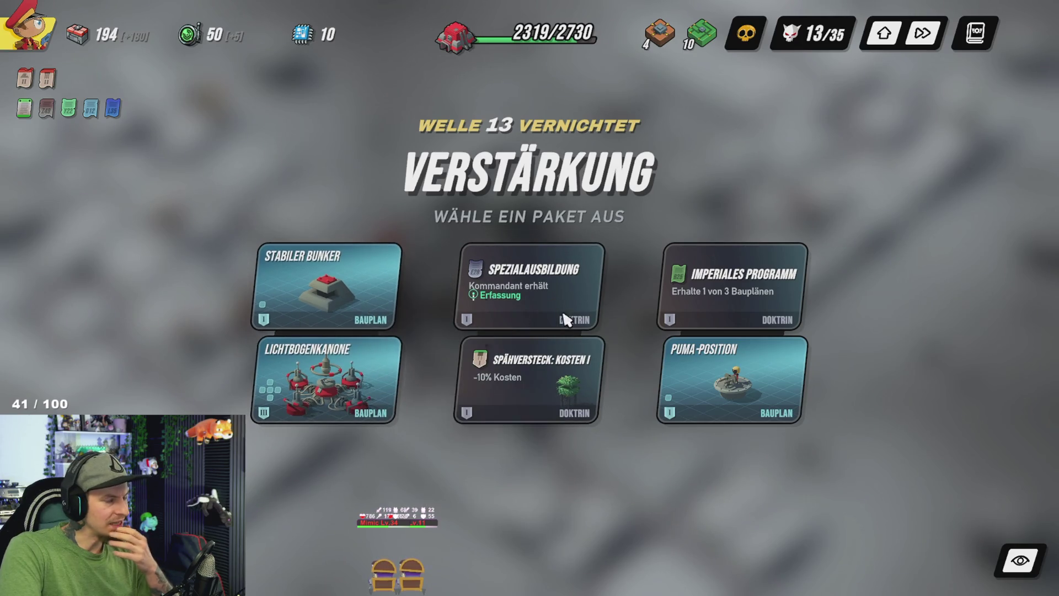
{"action": "left_click", "coordinate": [675, 304]}
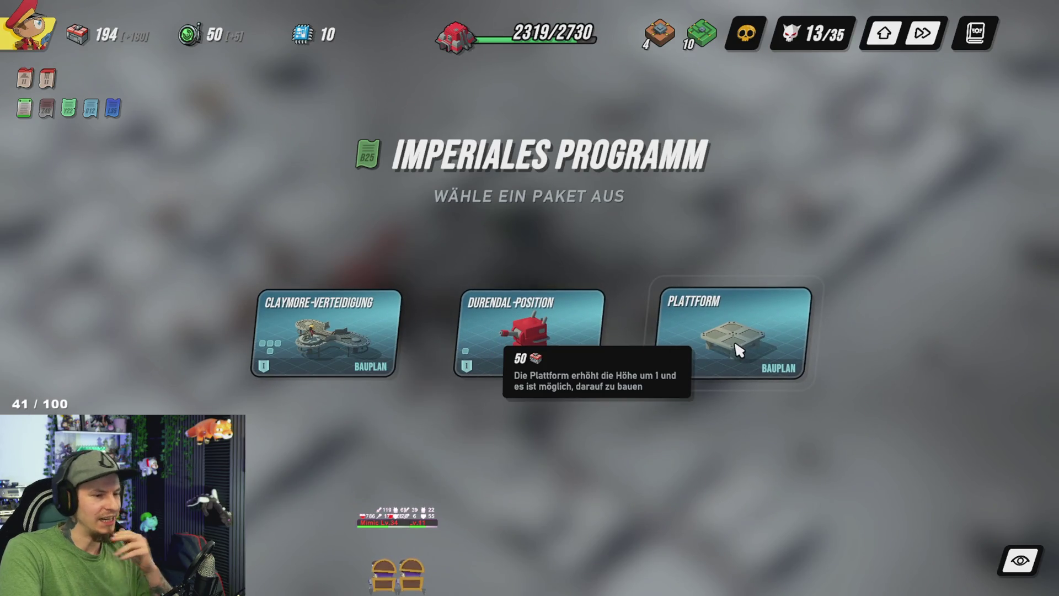
{"action": "mouse_move", "coordinate": [543, 342]}
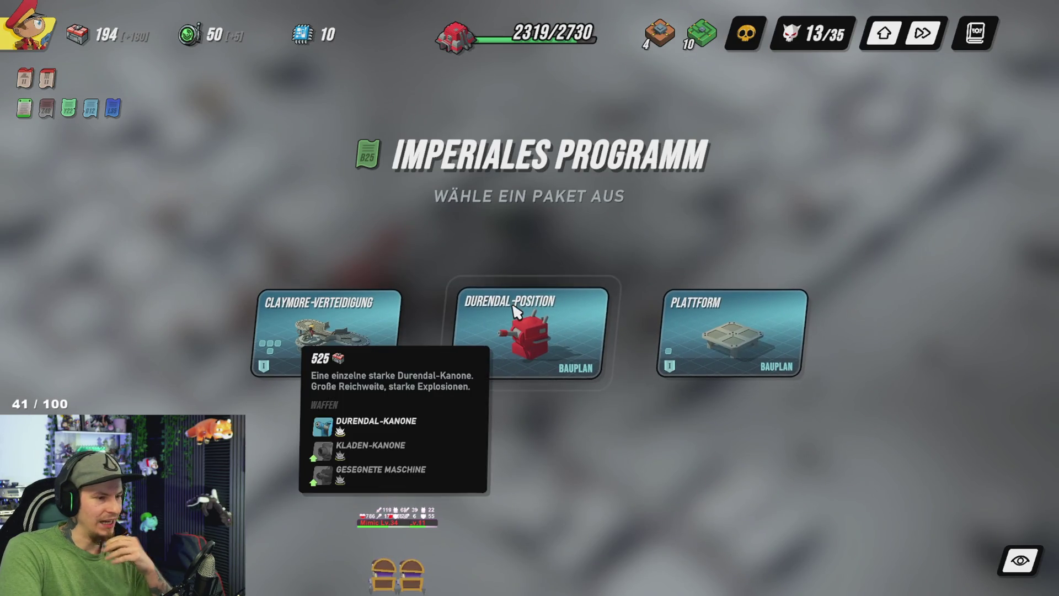
{"action": "left_click", "coordinate": [746, 343]}
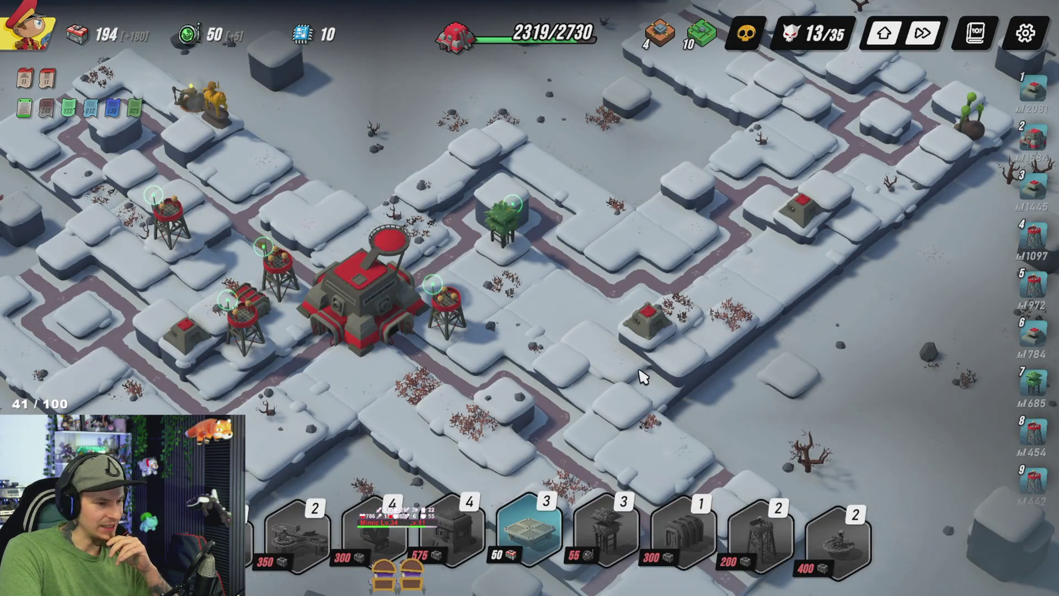
{"action": "mouse_move", "coordinate": [622, 521]}
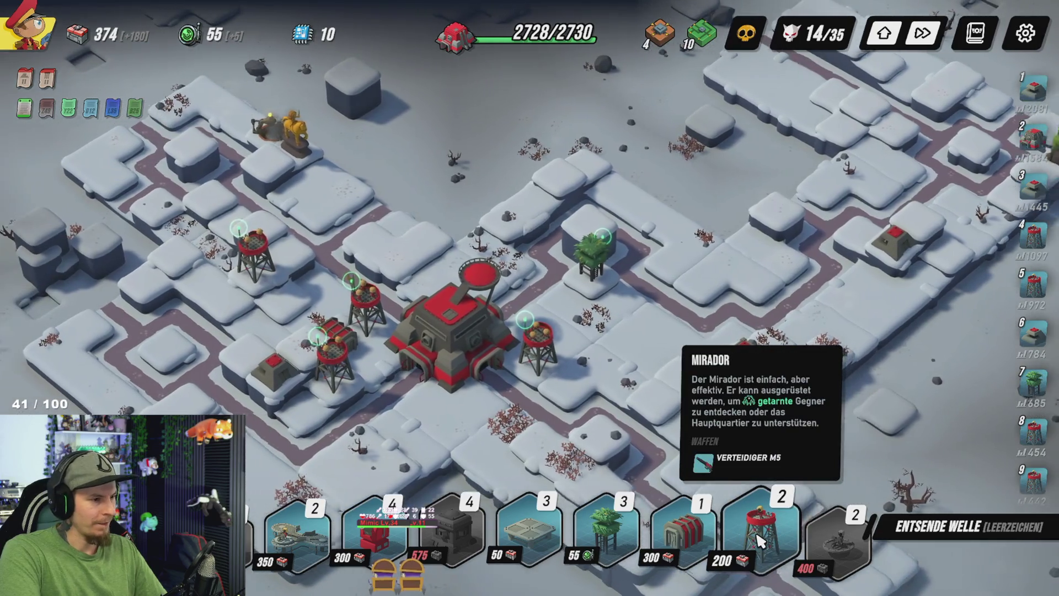
Step: Build a Mirador west of the HQ and a platform right next to the HQ
{"action": "left_click", "coordinate": [760, 538]}
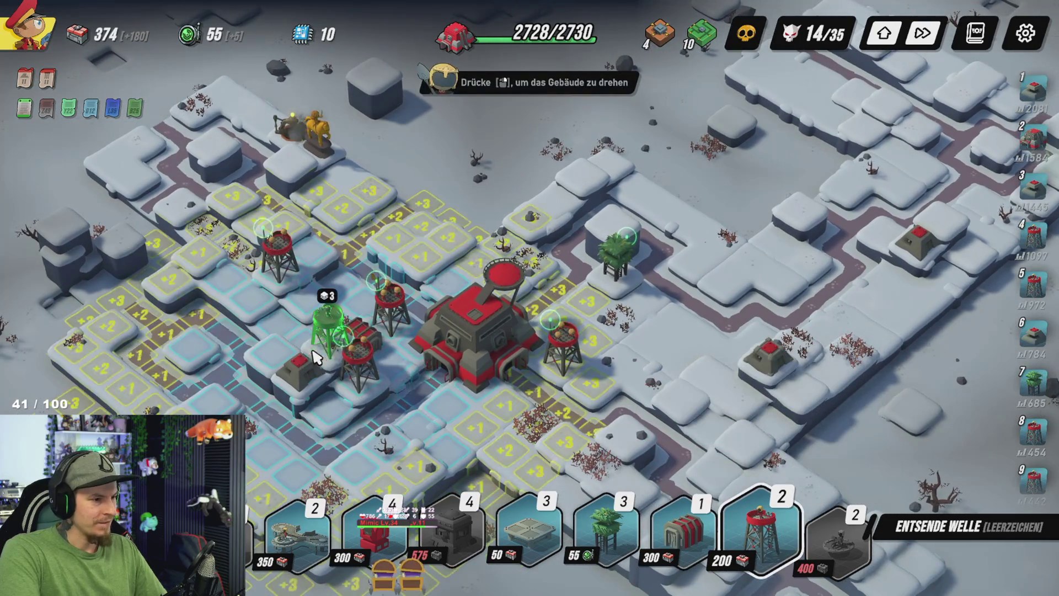
{"action": "left_click", "coordinate": [340, 329]}
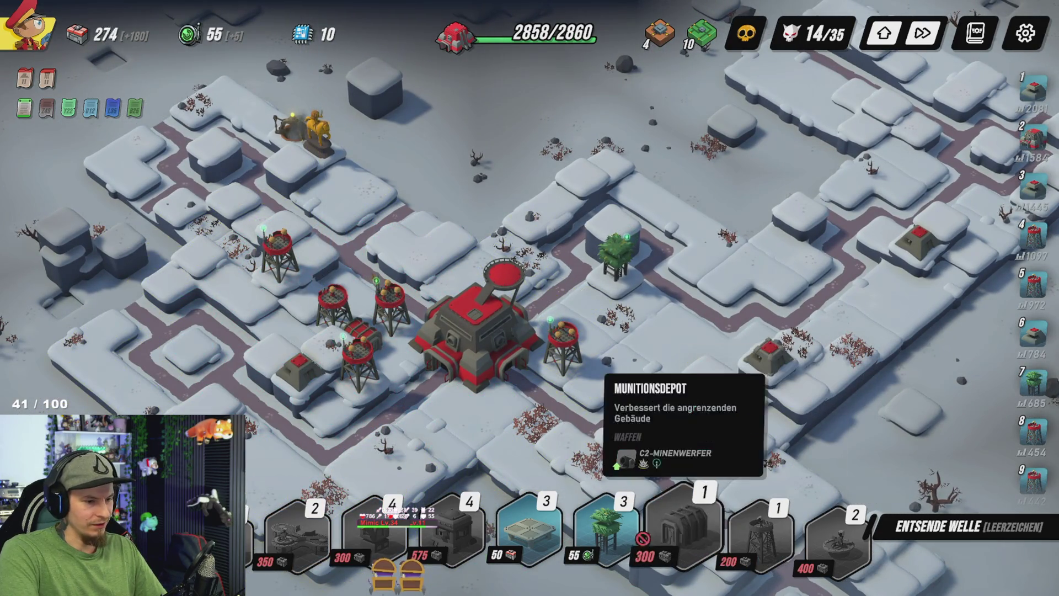
{"action": "mouse_move", "coordinate": [619, 533]}
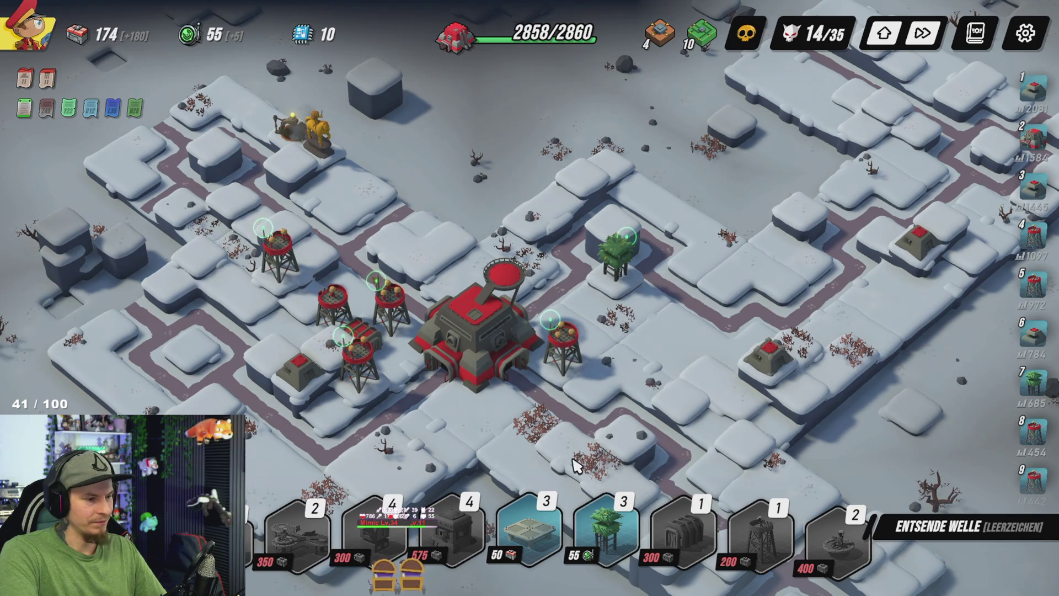
{"action": "left_click", "coordinate": [528, 529]}
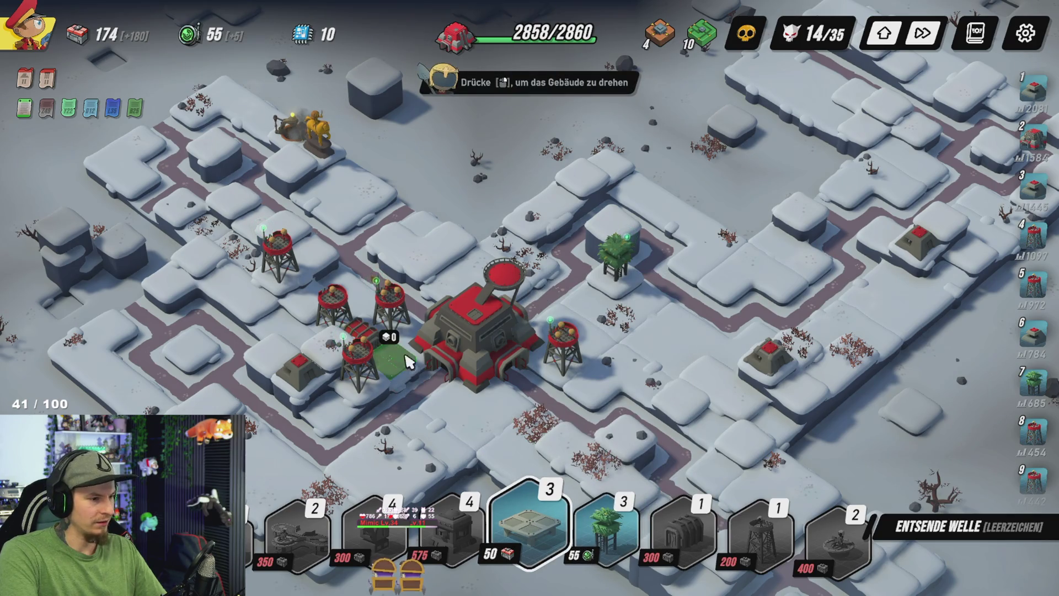
{"action": "left_click", "coordinate": [410, 368]}
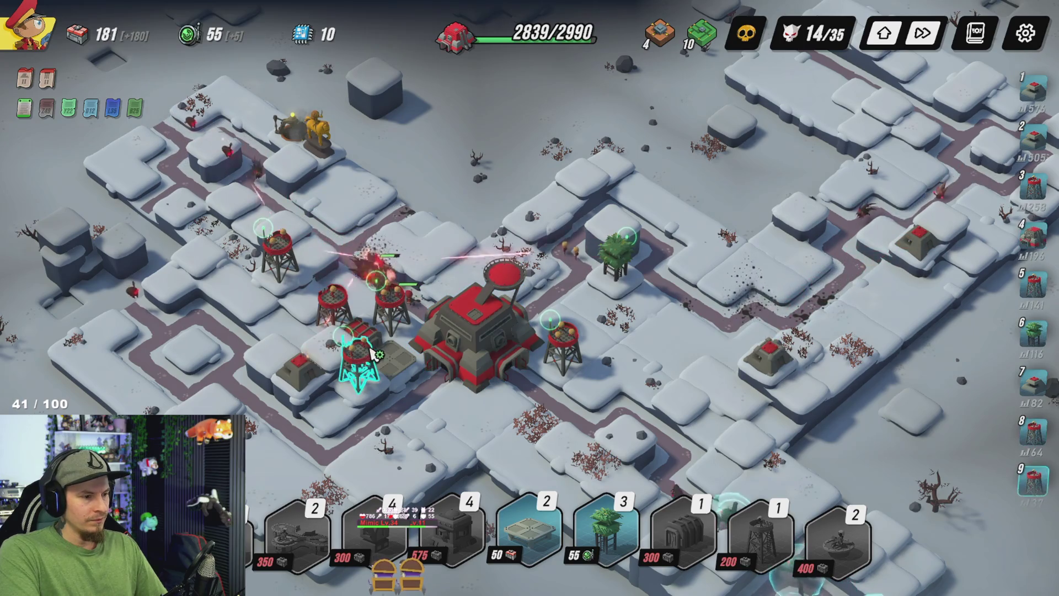
Step: Buy an upgrade for the western watchtower
{"action": "left_click", "coordinate": [339, 317]}
{"action": "left_click", "coordinate": [778, 254]}
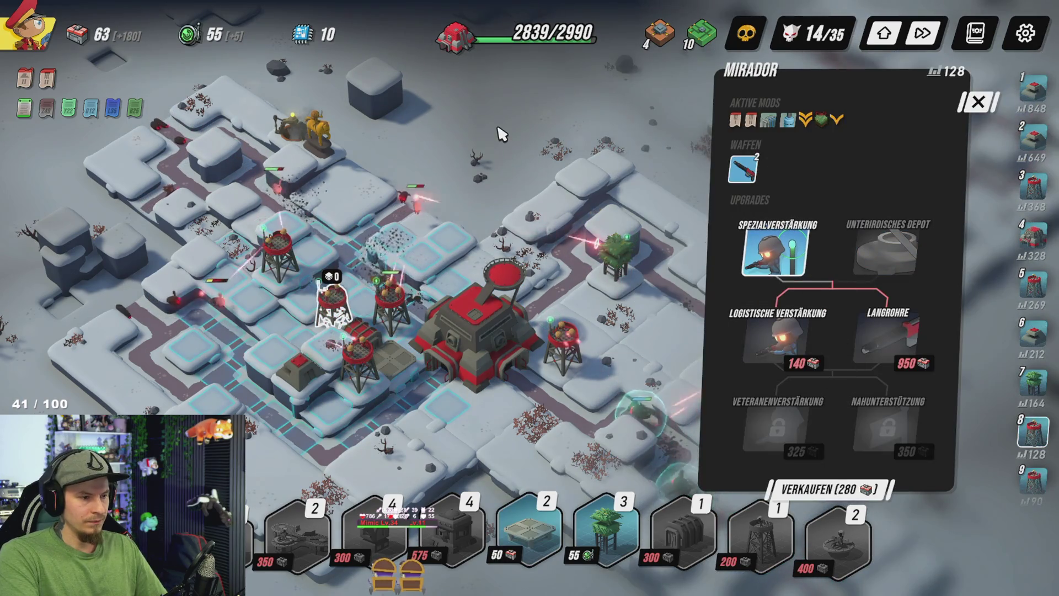
{"action": "left_click", "coordinate": [502, 134]}
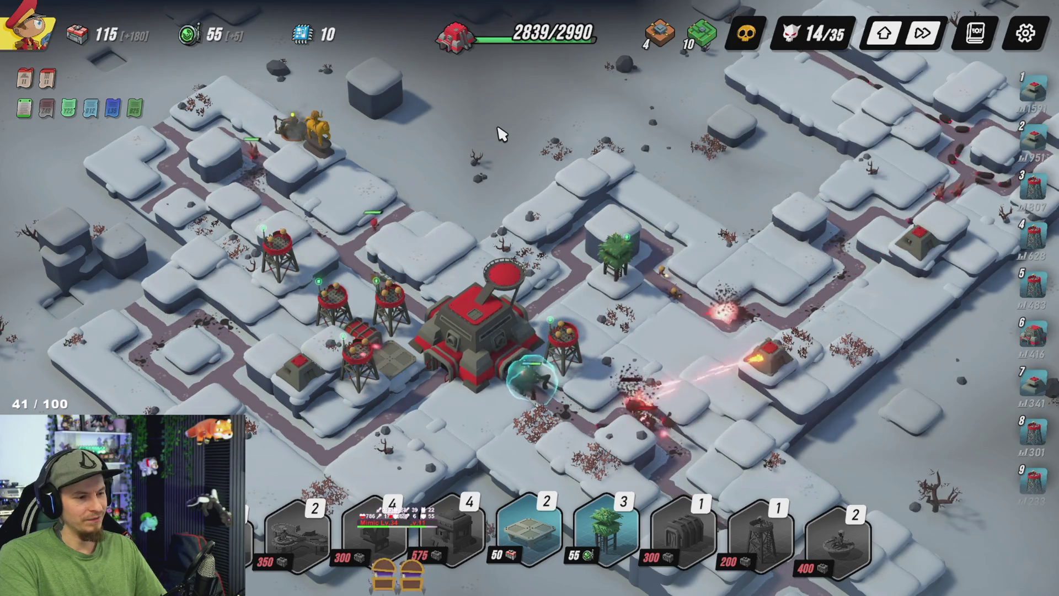
Step: Give the scout hideout the Großer Trupp upgrade
{"action": "key", "text": "s"}
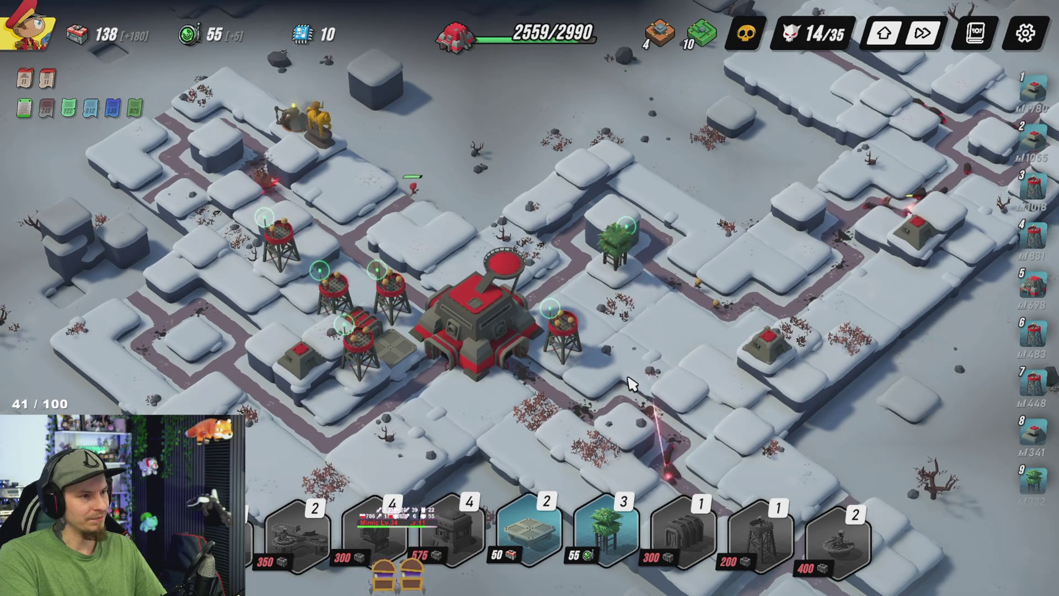
{"action": "key", "text": "w"}
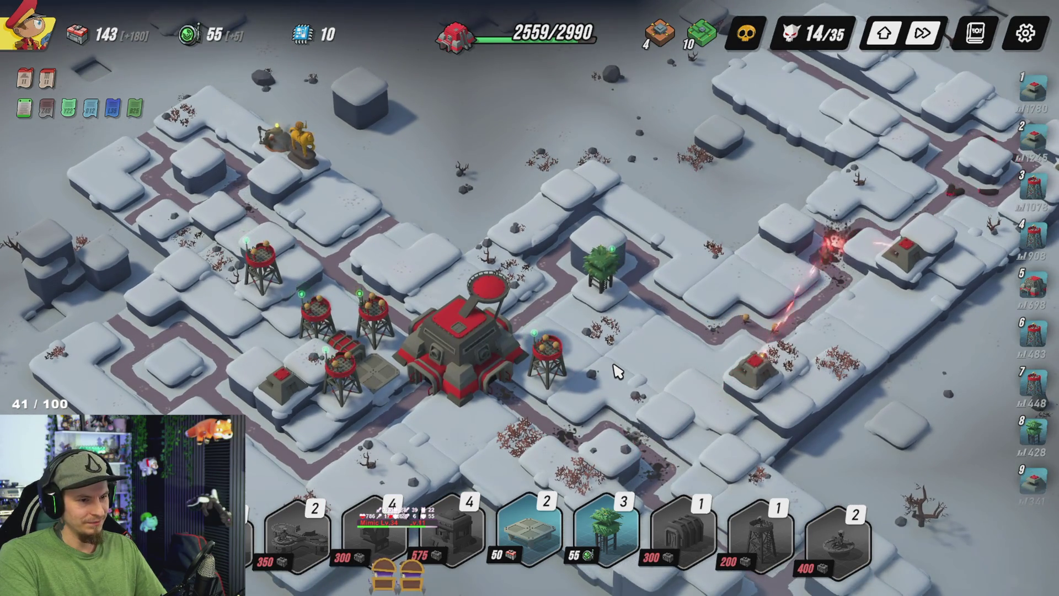
{"action": "left_click", "coordinate": [579, 266]}
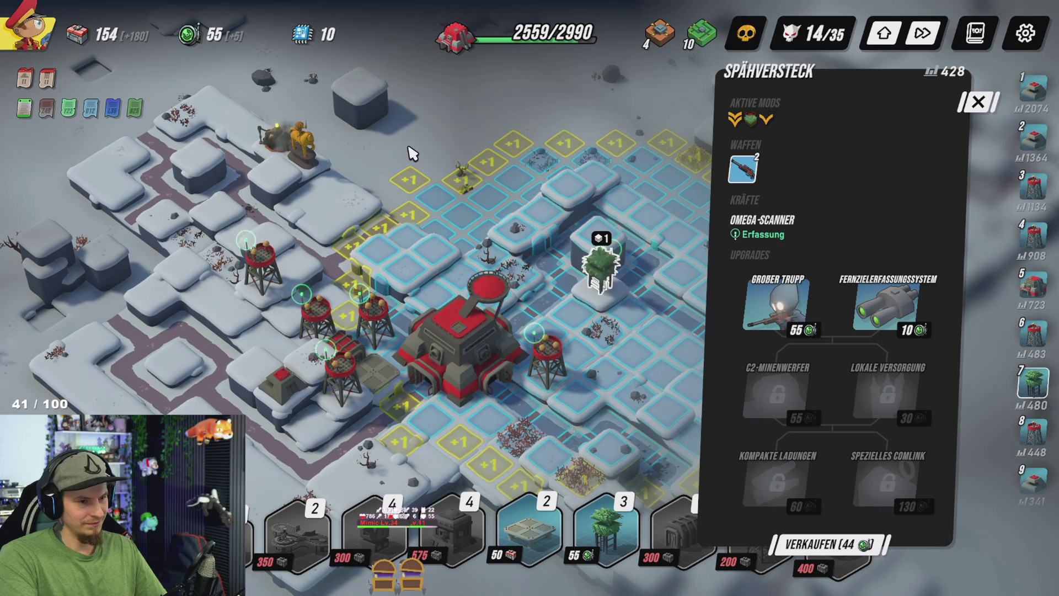
{"action": "left_click", "coordinate": [776, 306]}
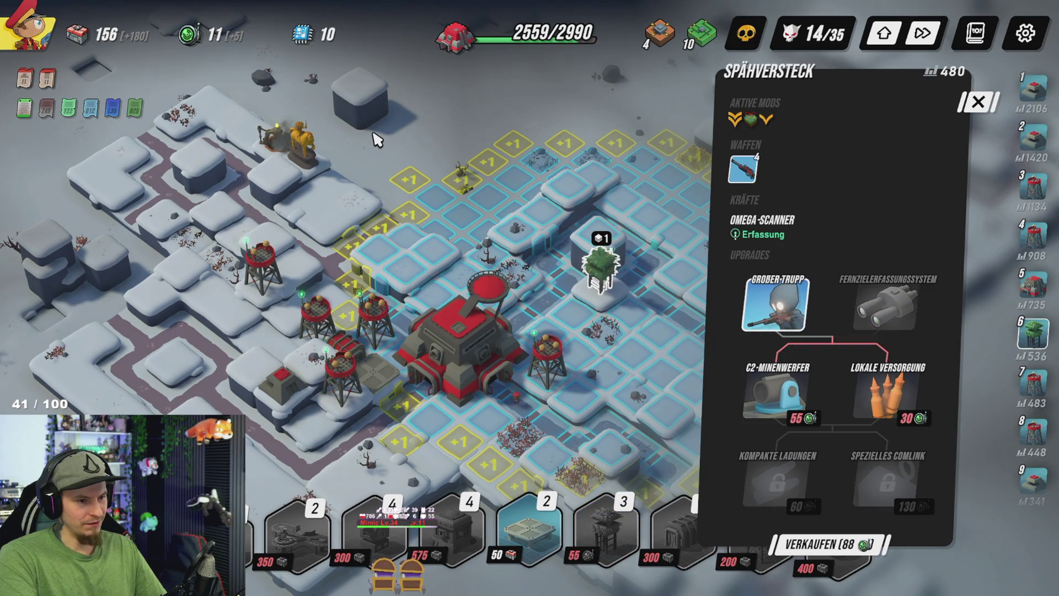
{"action": "left_click", "coordinate": [679, 386]}
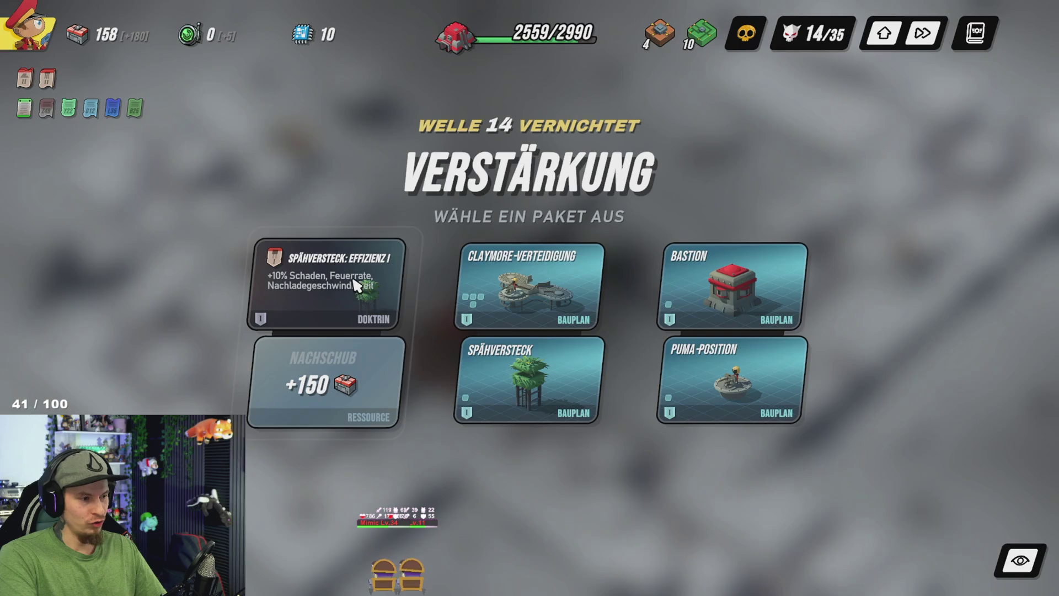
Step: Take the Spähversteck: Effizienz I + 150 Nachschub package and lay the new zone beside the base
{"action": "left_click", "coordinate": [356, 379]}
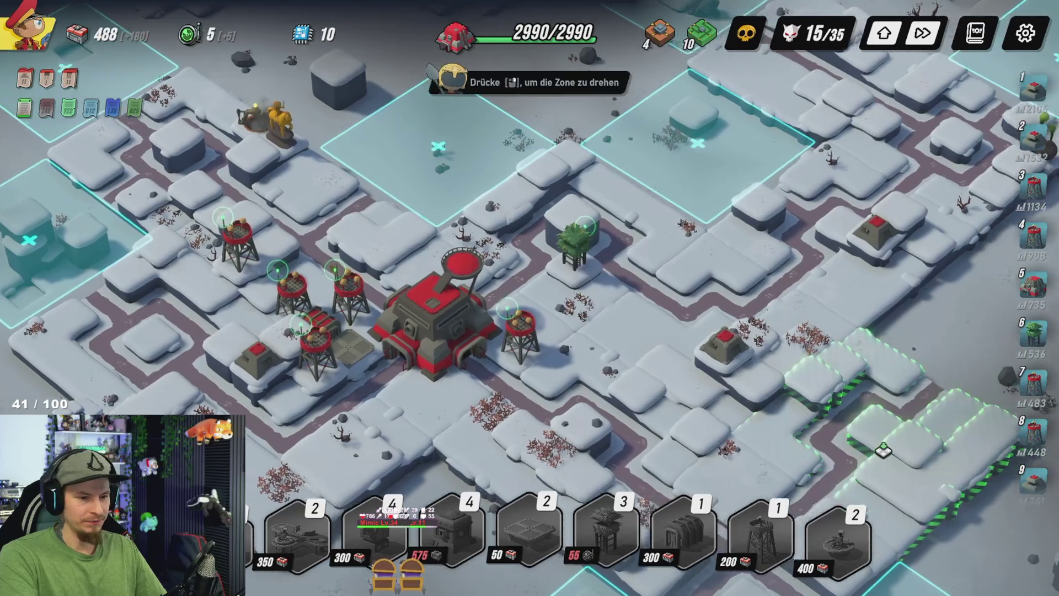
{"action": "key", "text": "d"}
{"action": "key", "text": "s"}
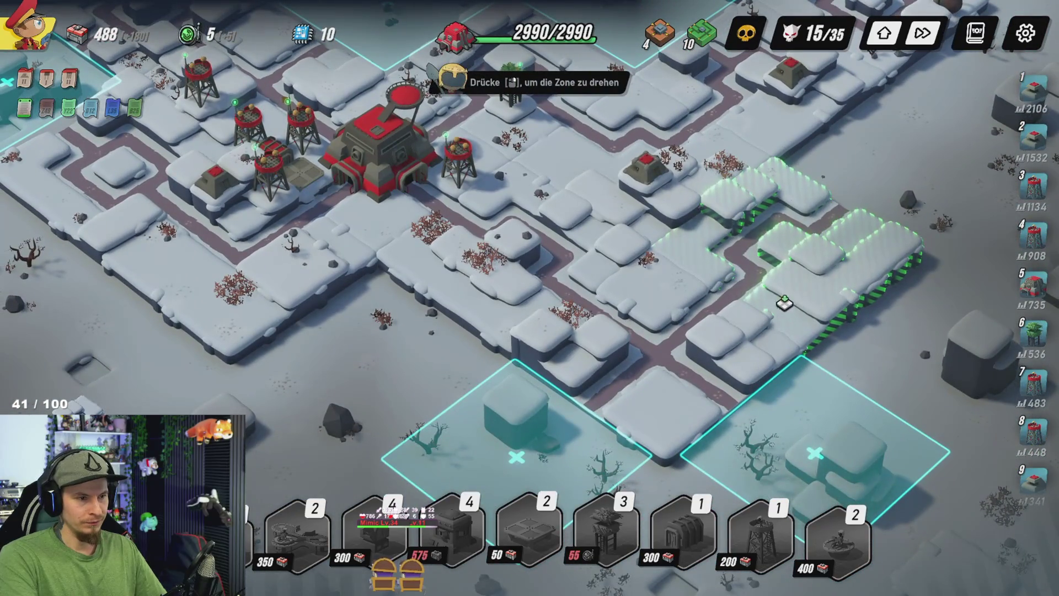
{"action": "left_click", "coordinate": [785, 303]}
{"action": "scroll", "coordinate": [788, 426], "scroll_direction": "up", "scroll_amount": 3}
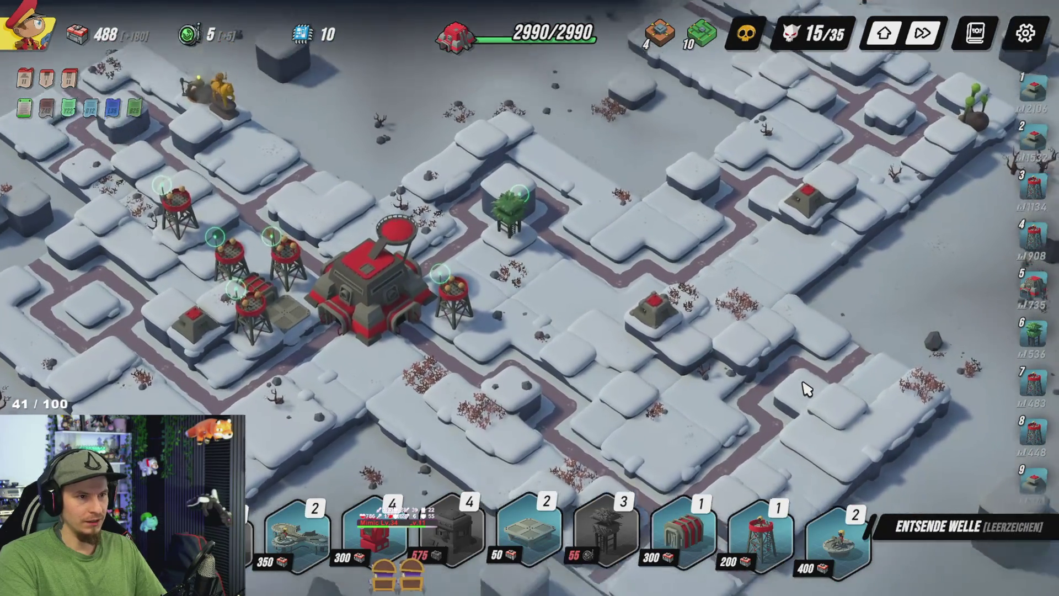
{"action": "scroll", "coordinate": [805, 389], "scroll_direction": "down", "scroll_amount": 2}
Step: Check the new zone's inactive Monodissektor bonus, pan back over the base, and pick up a Mirador
{"action": "key", "text": "a"}
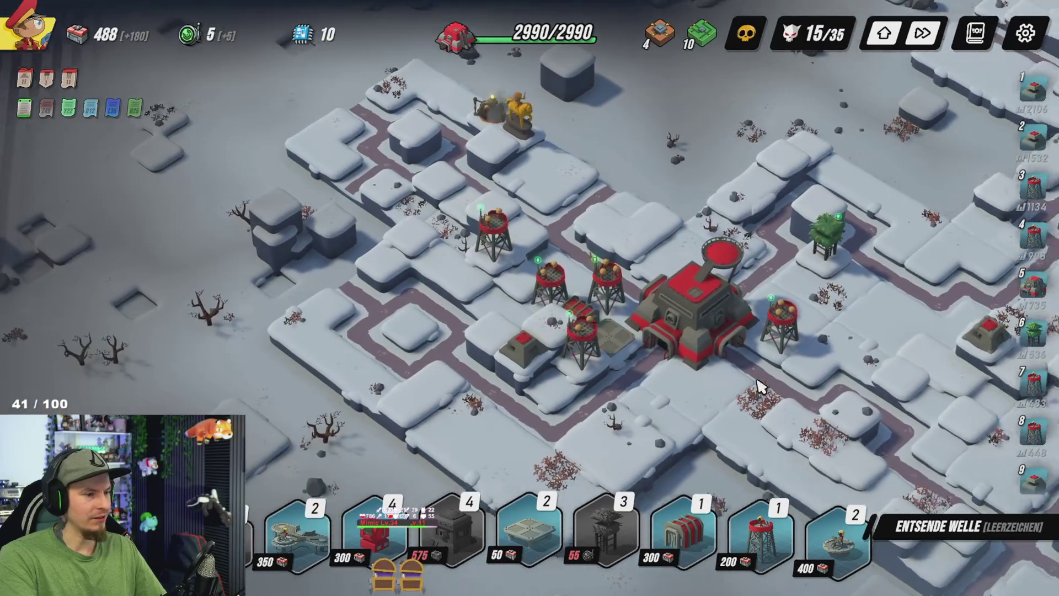
{"action": "key", "text": "d"}
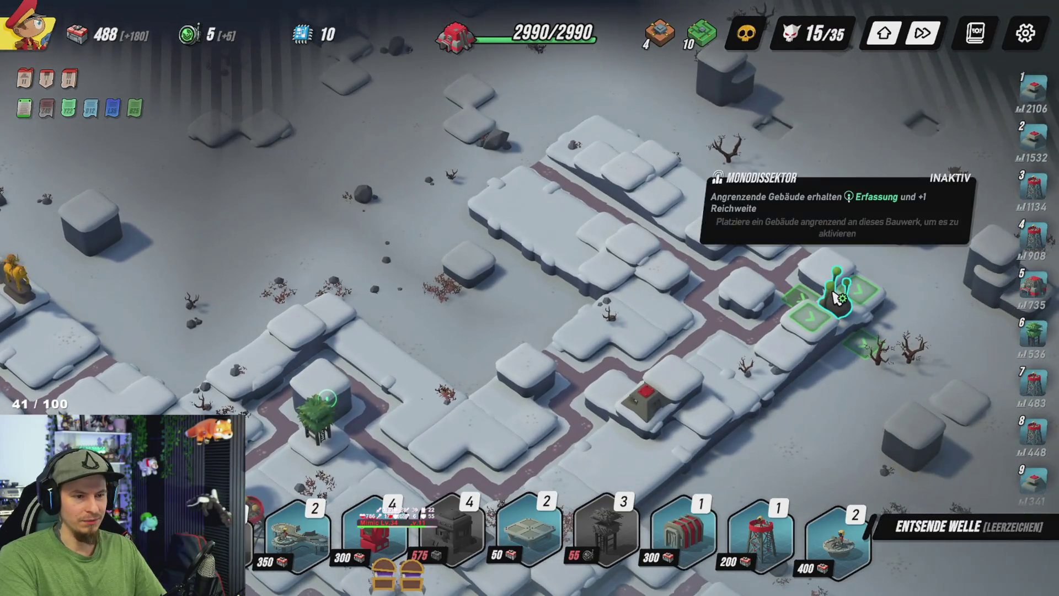
{"action": "left_click", "coordinate": [836, 292]}
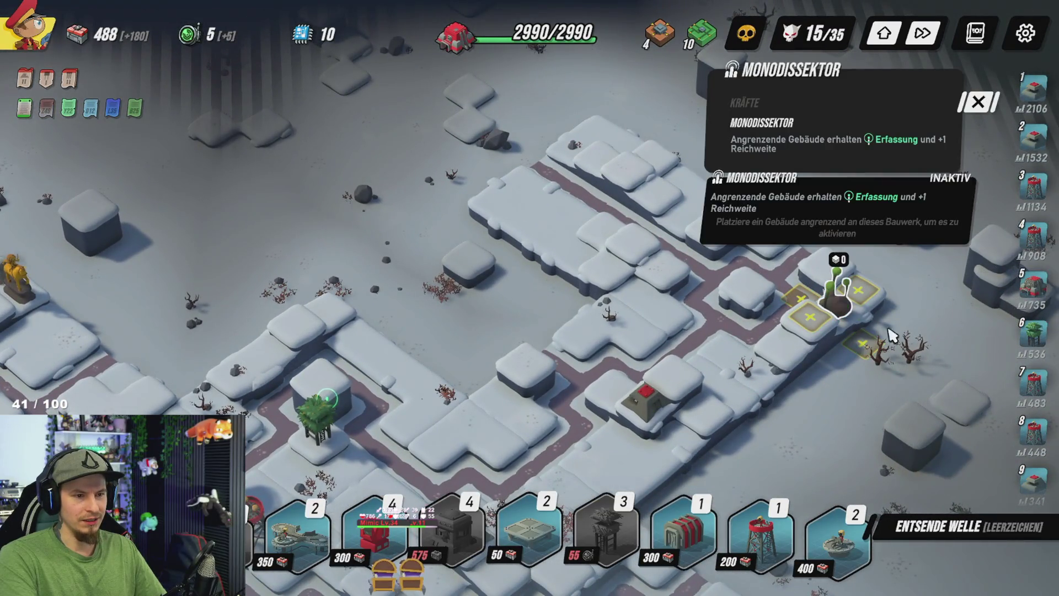
{"action": "key", "text": "Escape"}
{"action": "key", "text": "a"}
{"action": "key", "text": "s"}
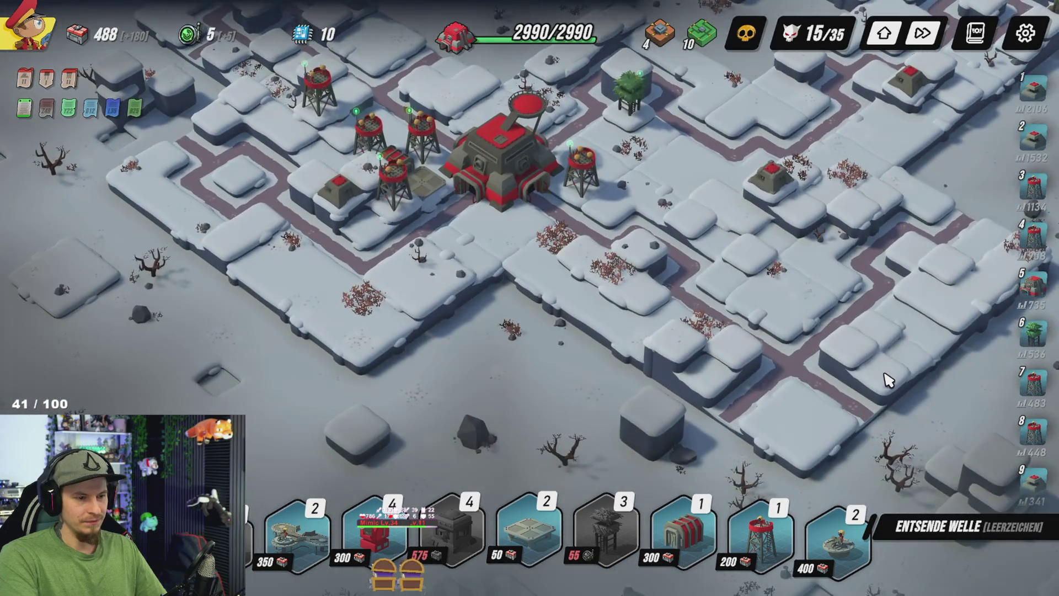
{"action": "key", "text": "w"}
{"action": "key", "text": "a"}
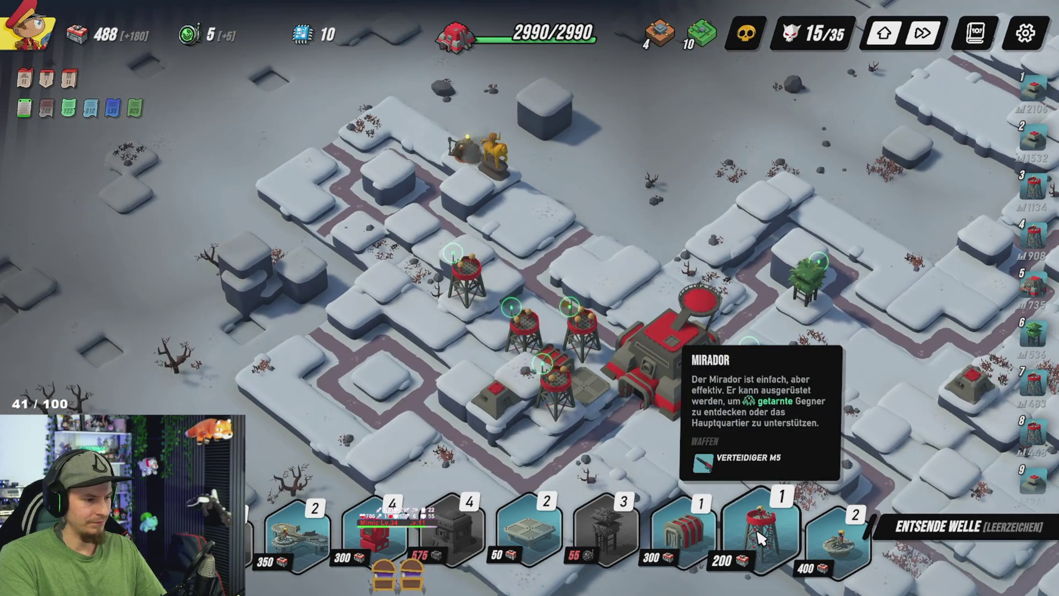
{"action": "key", "text": "s"}
{"action": "key", "text": "d"}
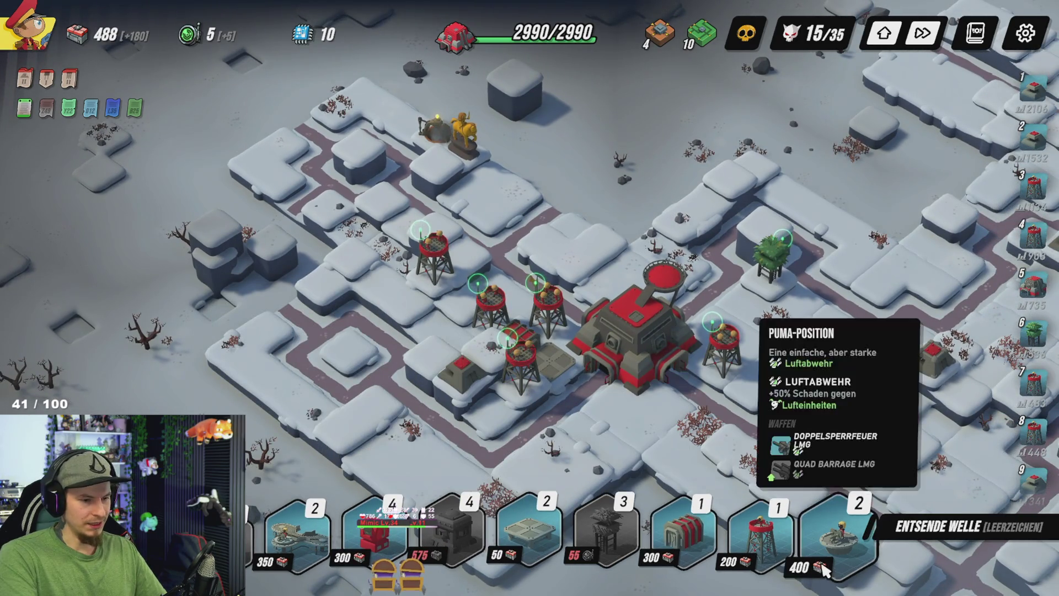
{"action": "left_click", "coordinate": [761, 535]}
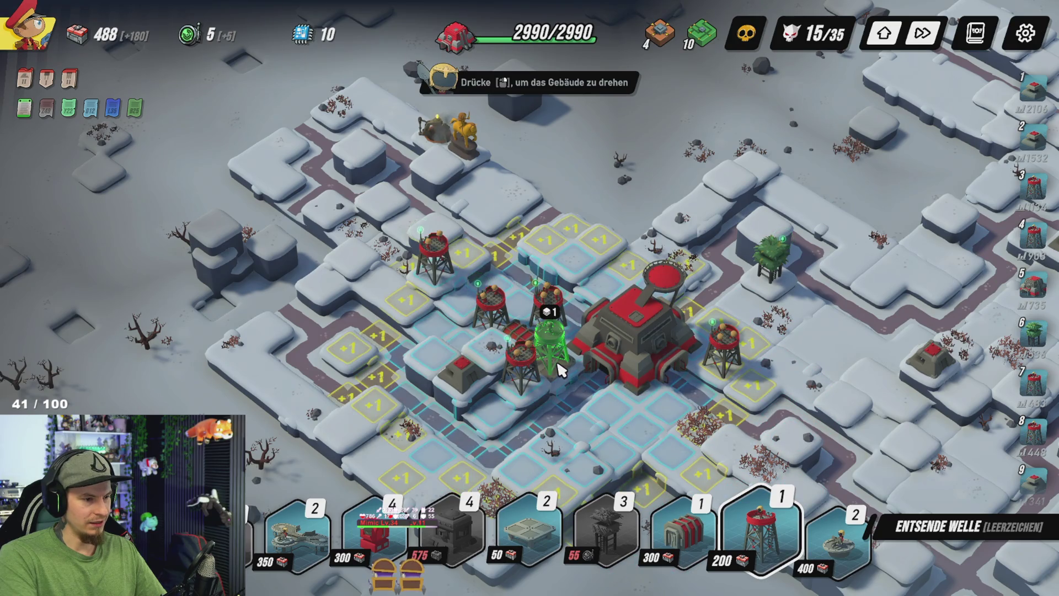
Step: Place the Mirador next to the HQ with Spezialverstärkung, review the Munitionsdepot, and ride out wave 15
{"action": "left_click", "coordinate": [565, 369]}
{"action": "left_click", "coordinate": [550, 356]}
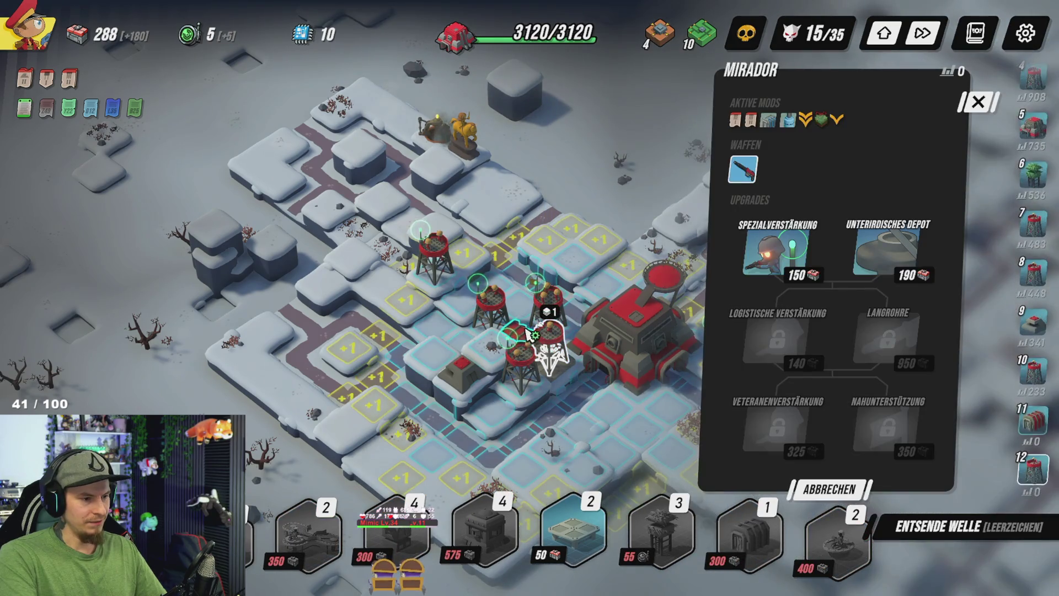
{"action": "left_click", "coordinate": [592, 337]}
{"action": "mouse_move", "coordinate": [810, 382]}
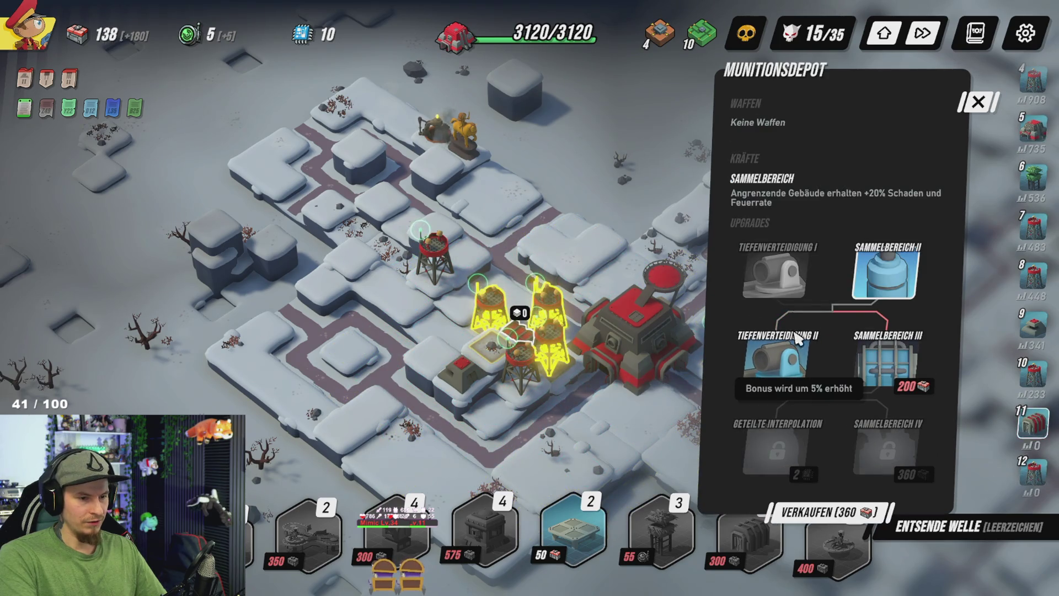
{"action": "left_click", "coordinate": [568, 163]}
{"action": "left_click", "coordinate": [518, 335]}
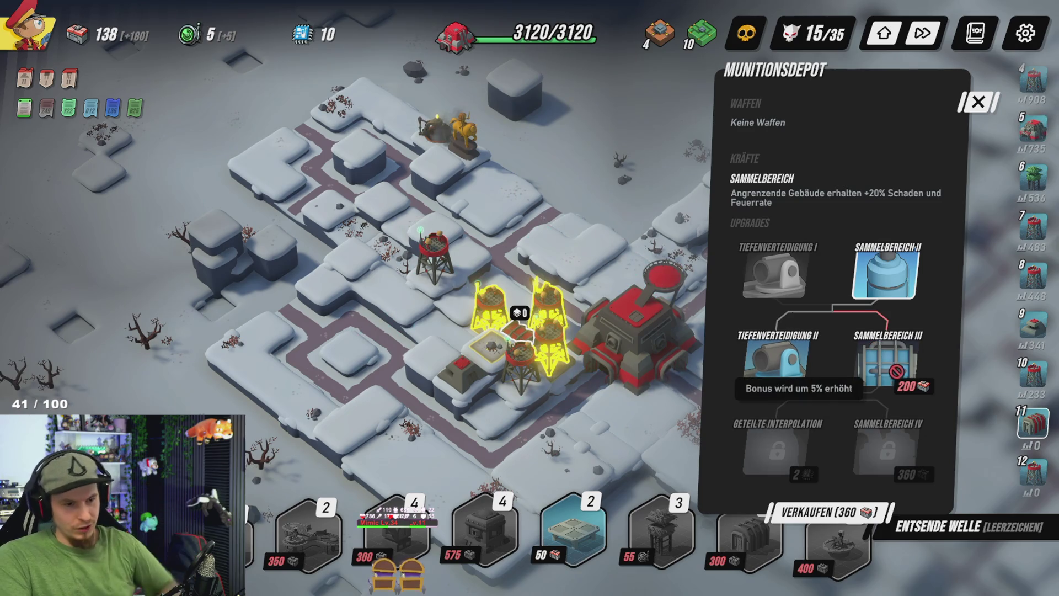
{"action": "left_click", "coordinate": [625, 177]}
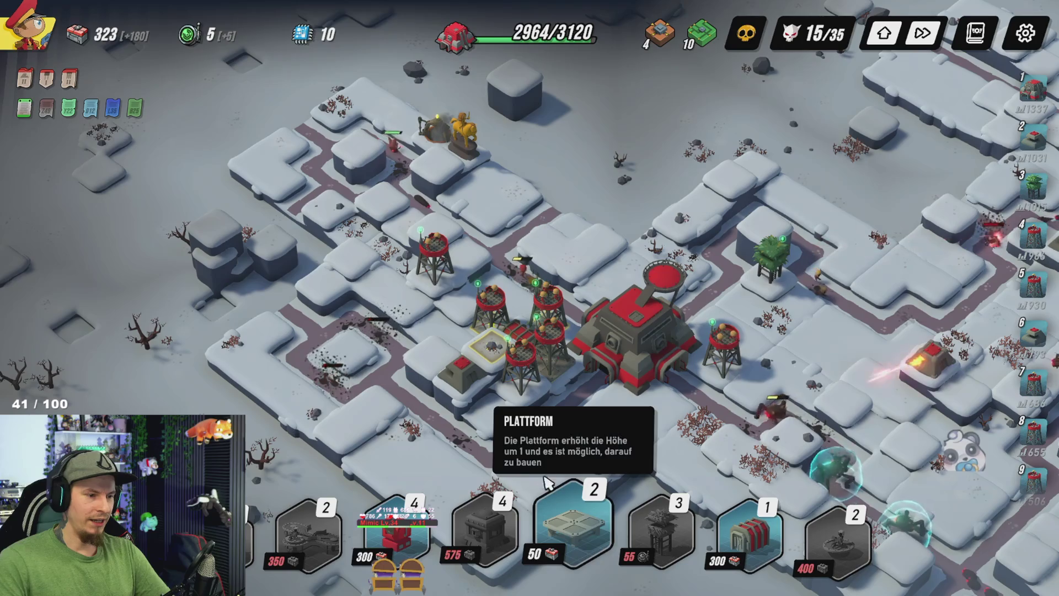
{"action": "left_click", "coordinate": [574, 364]}
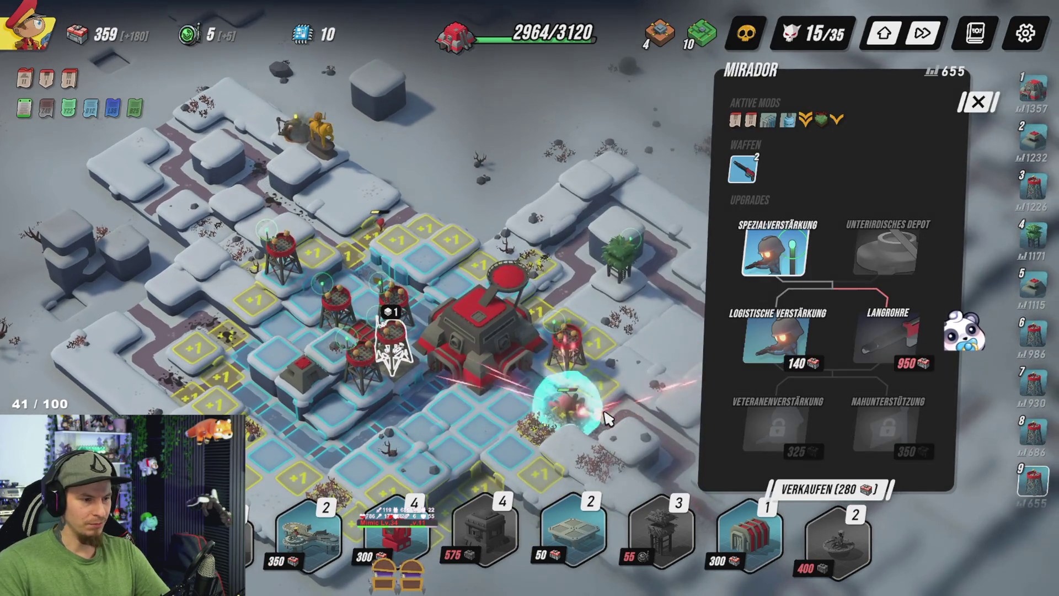
{"action": "left_click", "coordinate": [669, 354]}
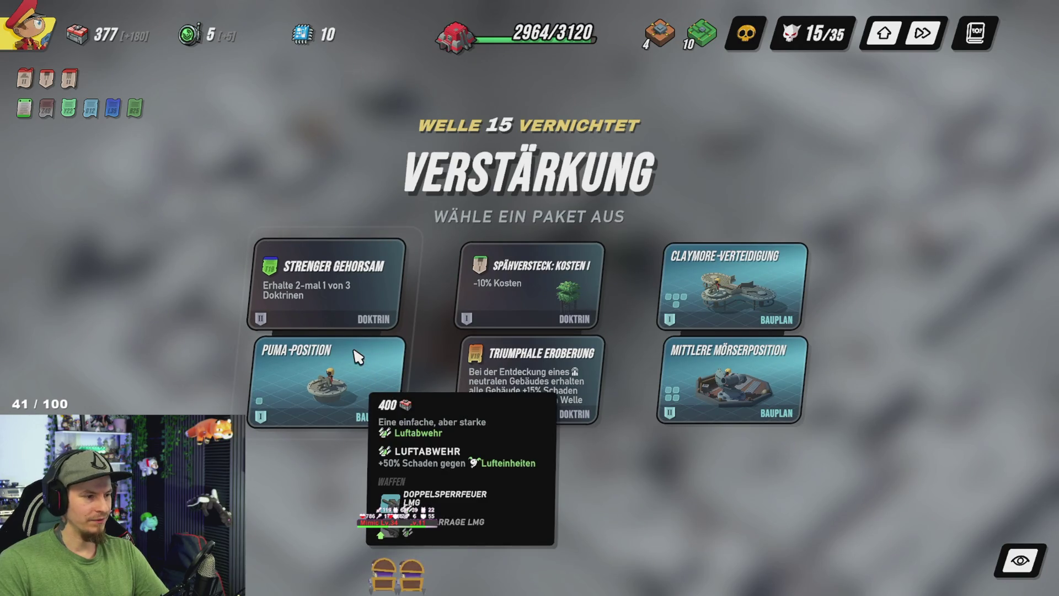
Step: Claim Strenger Gehorsam, then pick Flexible Feuerteams followed by Militärakademie
{"action": "left_click", "coordinate": [335, 298]}
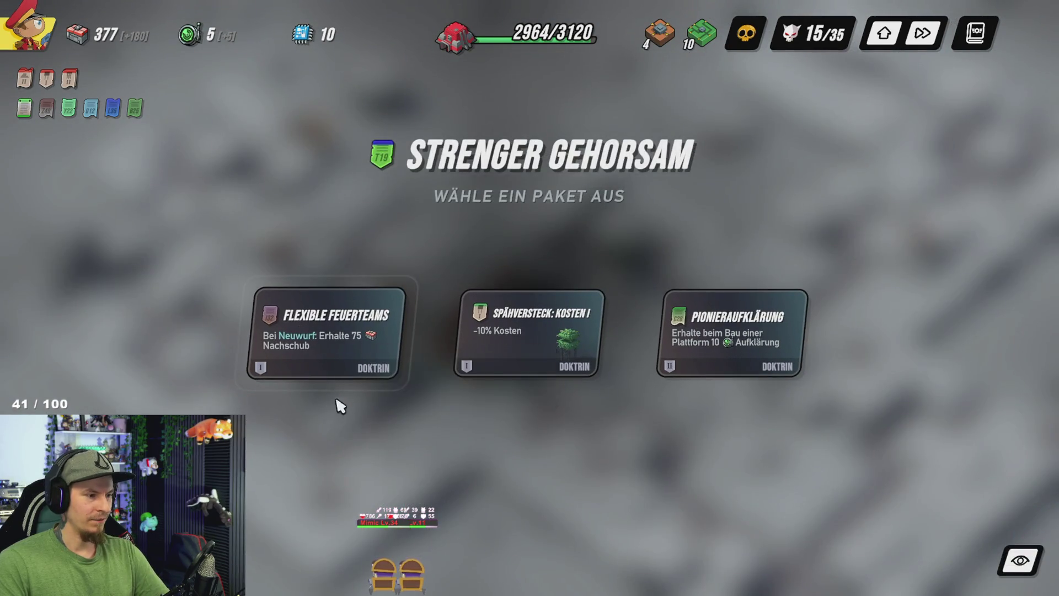
{"action": "mouse_move", "coordinate": [364, 357]}
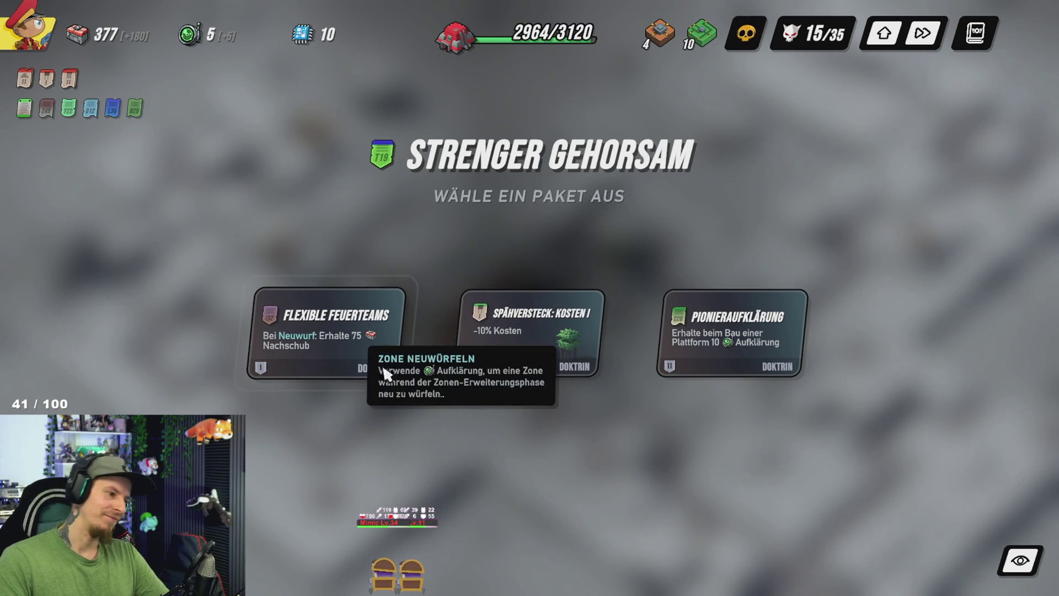
{"action": "left_click", "coordinate": [359, 345]}
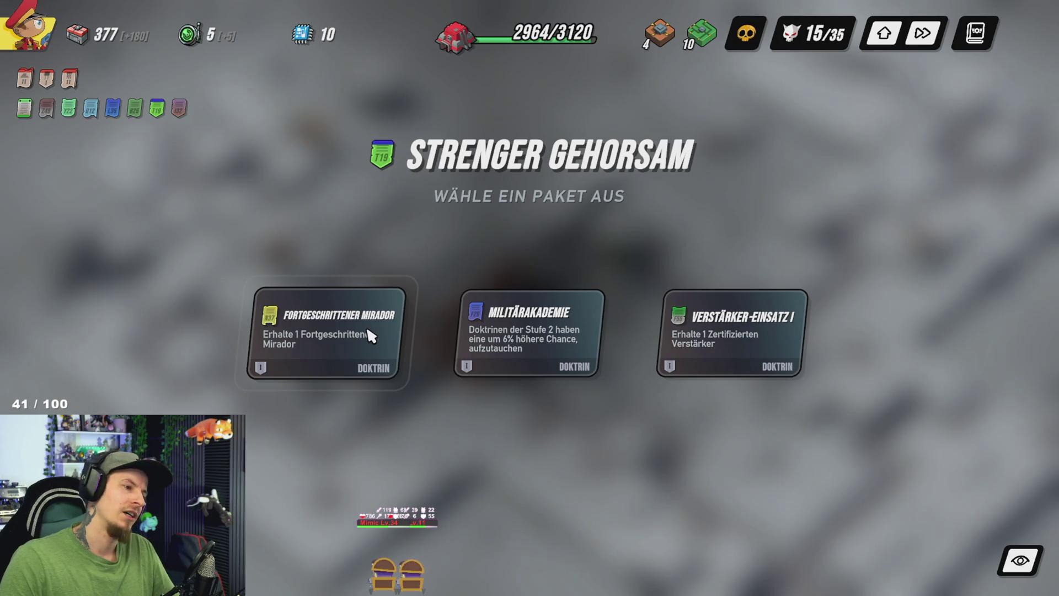
{"action": "left_click", "coordinate": [548, 333]}
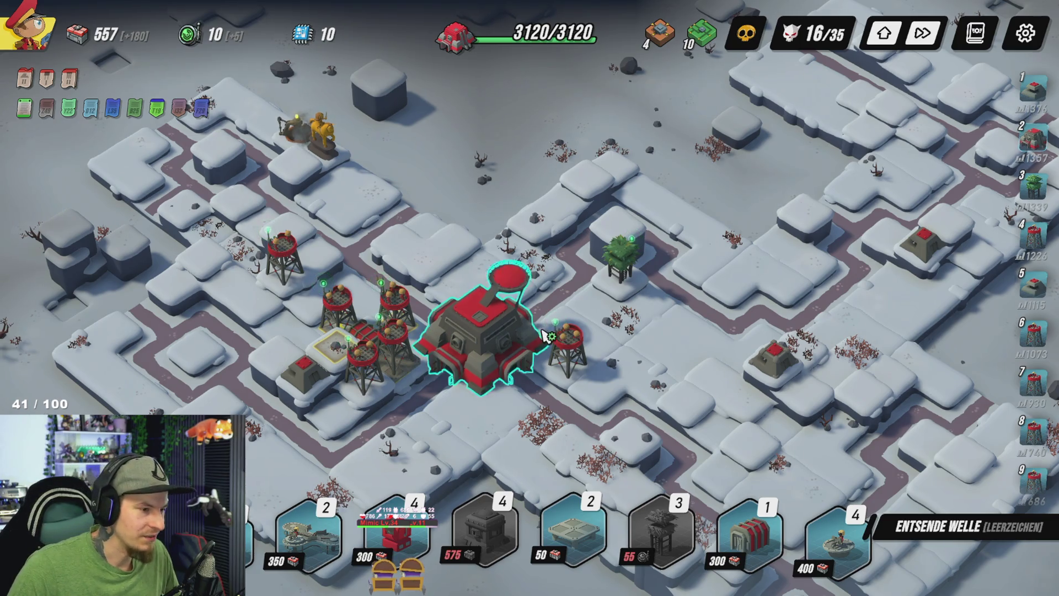
Step: Place a Durendal-Position beside the Mirador cluster west of the HQ
{"action": "key", "text": "a"}
{"action": "key", "text": "d"}
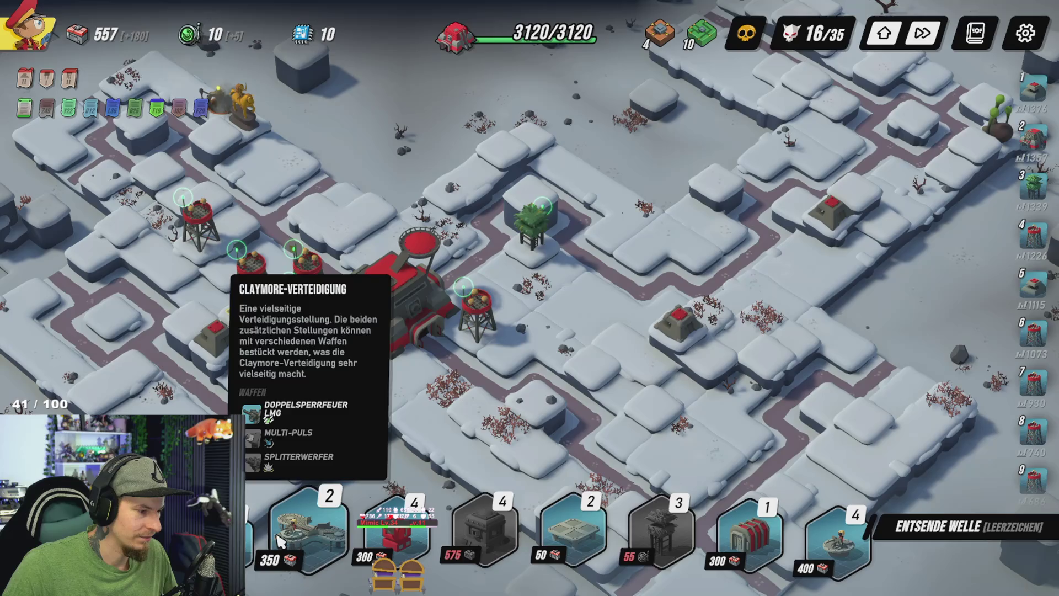
{"action": "key", "text": "s"}
{"action": "left_click", "coordinate": [265, 247]}
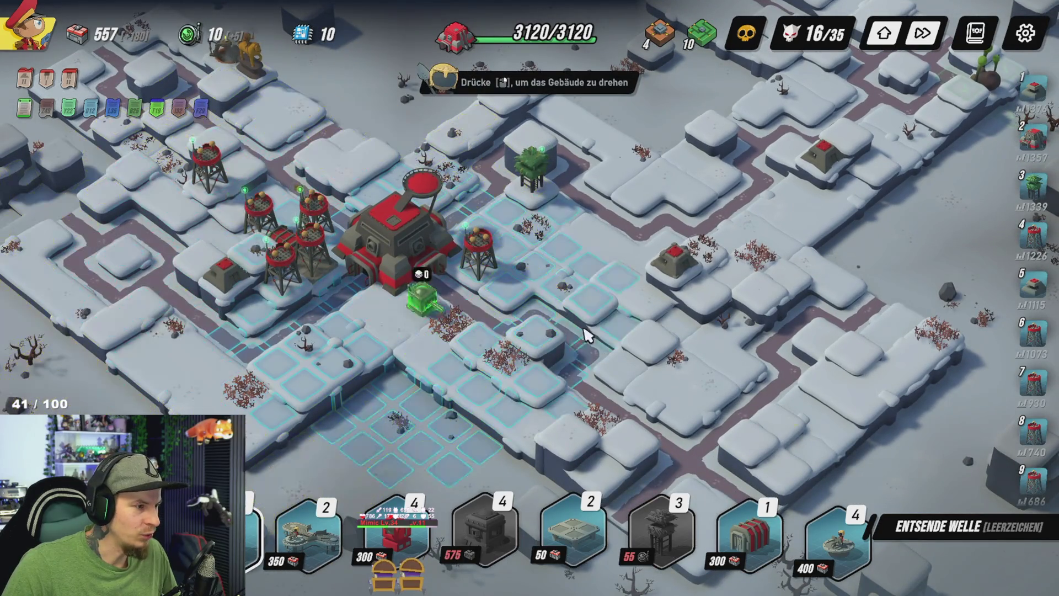
{"action": "left_click", "coordinate": [253, 251]}
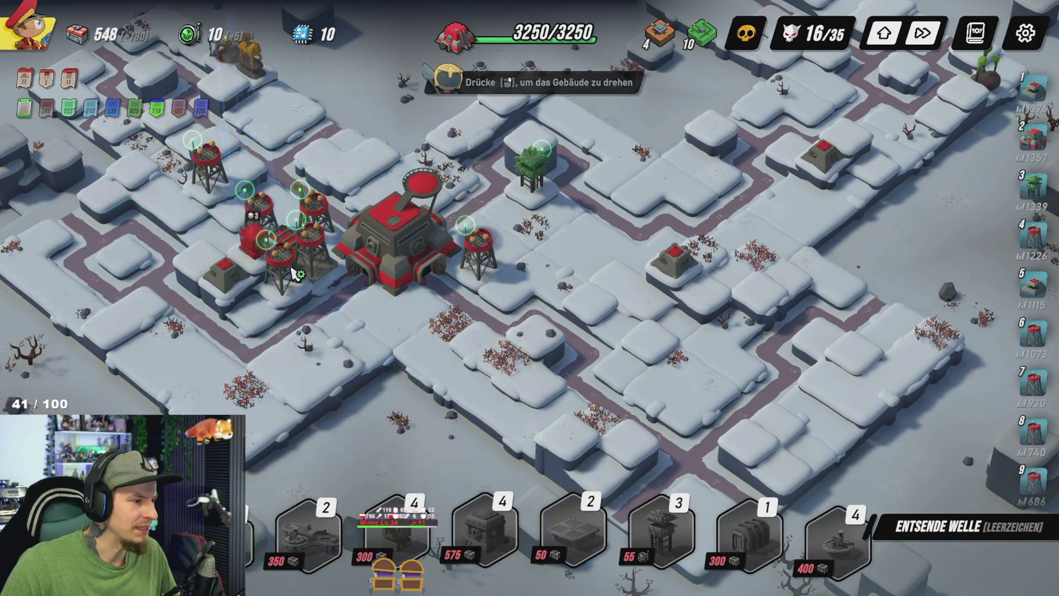
Step: Review the Durendal-Position's upgrades and the neighbouring Mirador and ammunition depot details
{"action": "key", "text": "w"}
{"action": "key", "text": "a"}
{"action": "left_click", "coordinate": [302, 292]}
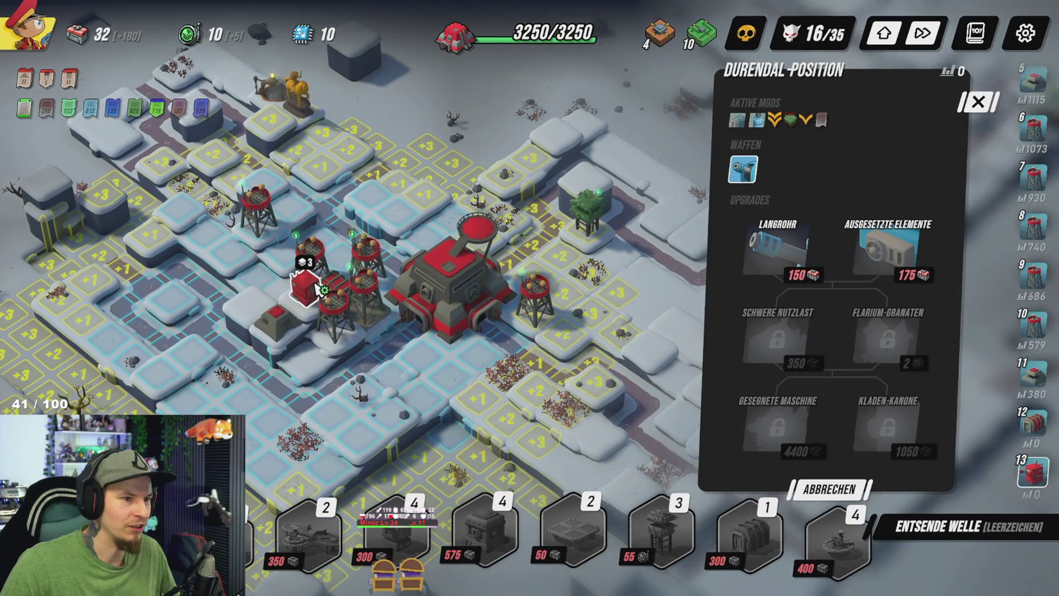
{"action": "key", "text": "Escape"}
{"action": "left_click", "coordinate": [335, 294]}
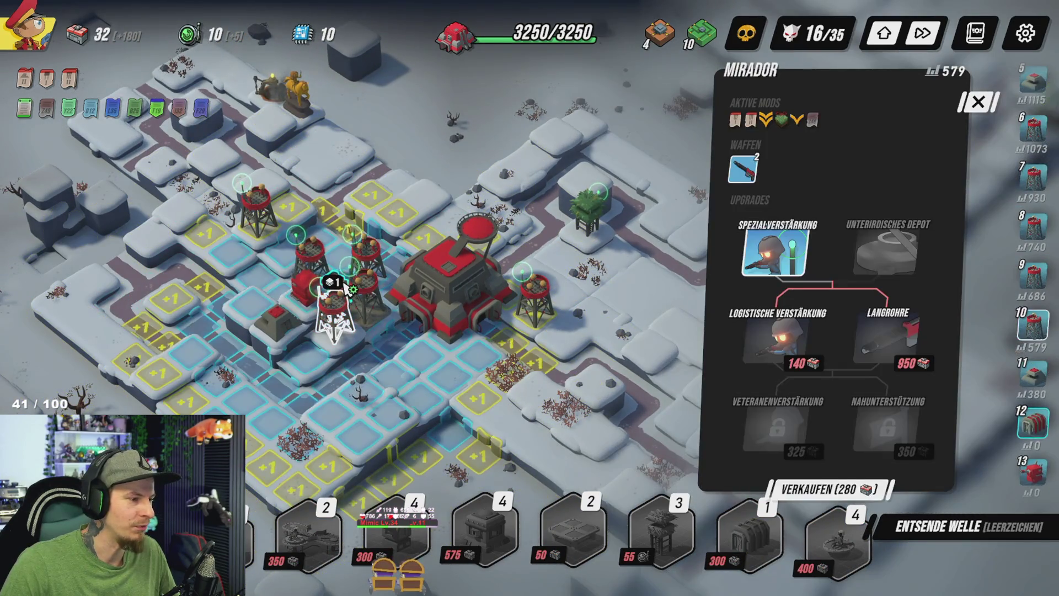
{"action": "left_click", "coordinate": [307, 288]}
{"action": "left_click", "coordinate": [309, 288]}
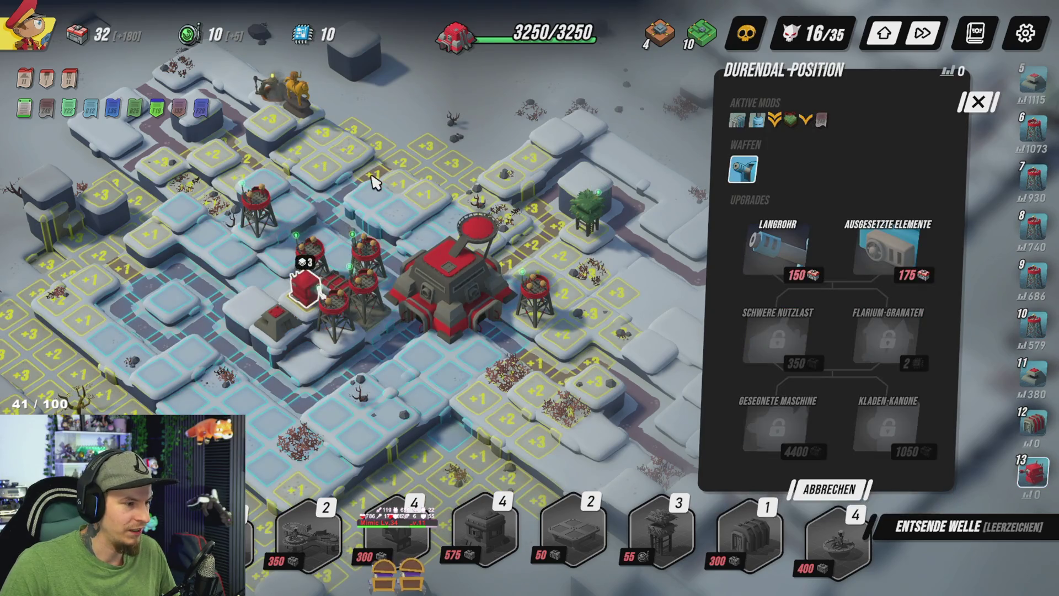
{"action": "key", "text": "Escape"}
{"action": "left_click", "coordinate": [298, 299]}
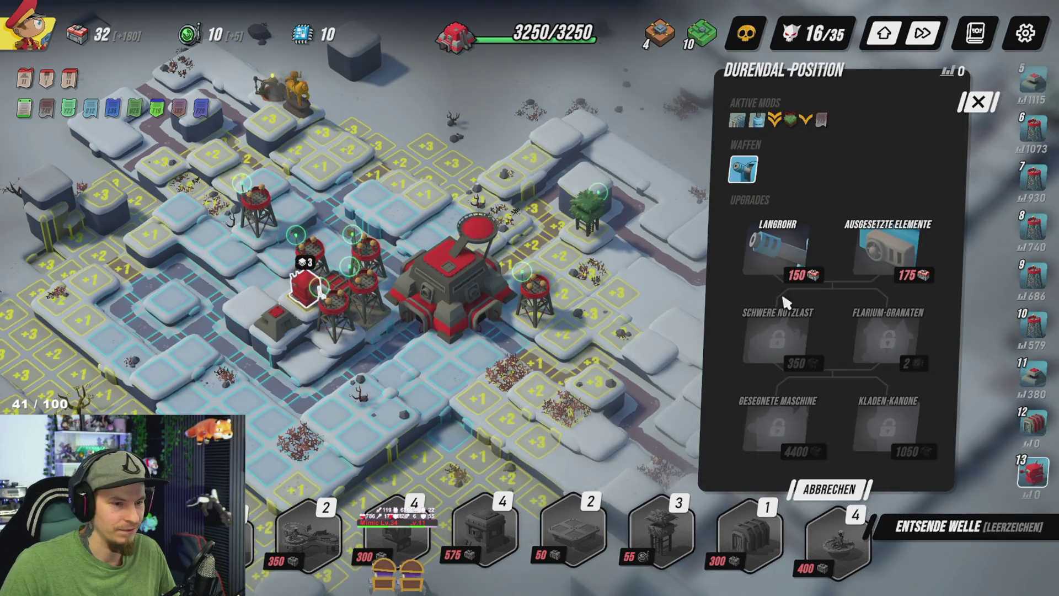
{"action": "left_click", "coordinate": [883, 564]}
{"action": "key", "text": "a"}
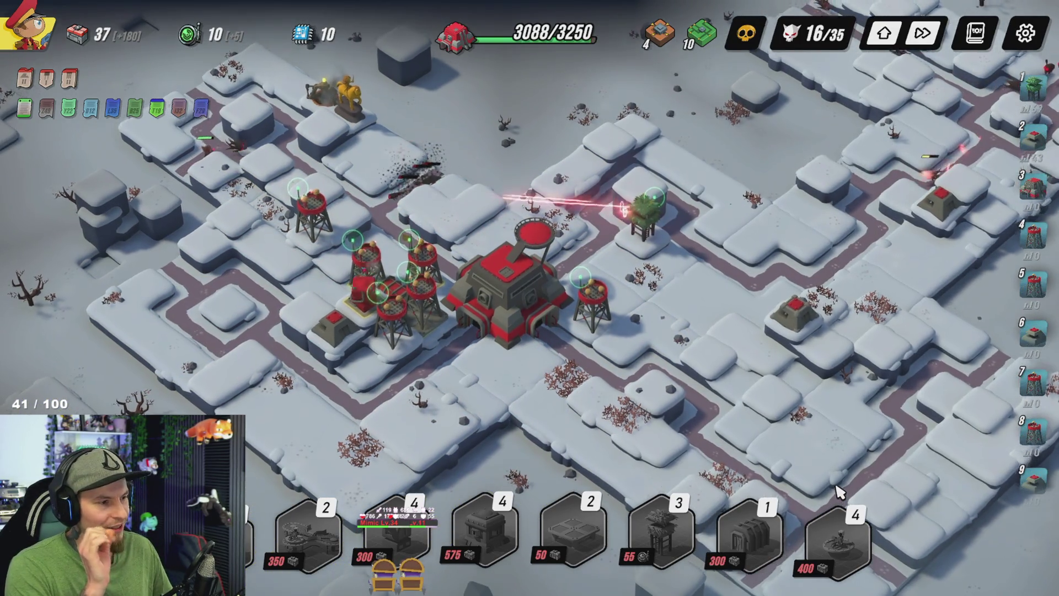
Step: Check the Mirador's Veteranenverstärkung upgrade without buying, and let wave 16 end
{"action": "key", "text": "w"}
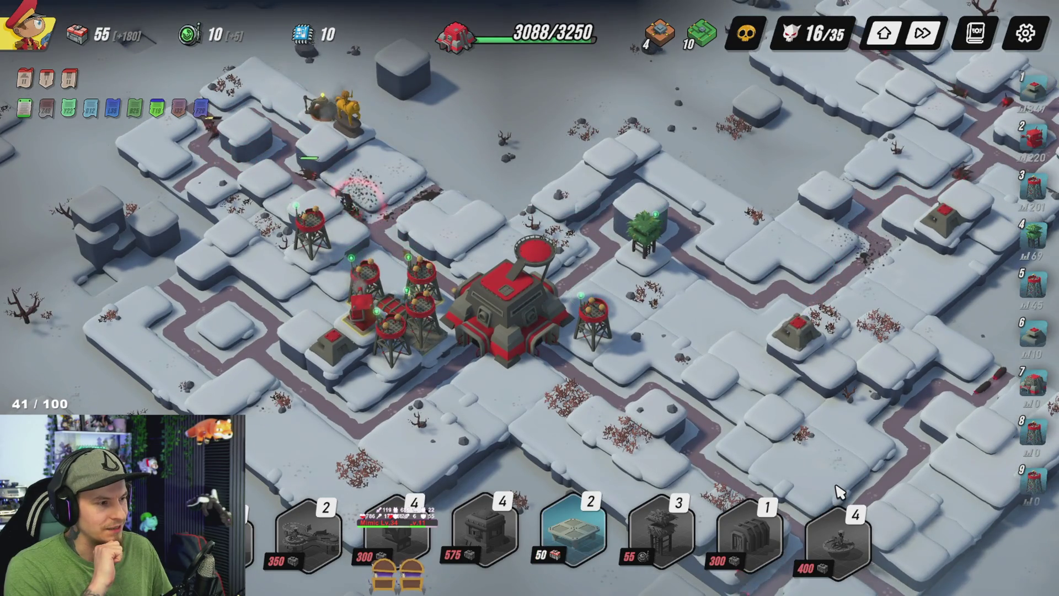
{"action": "key", "text": "d"}
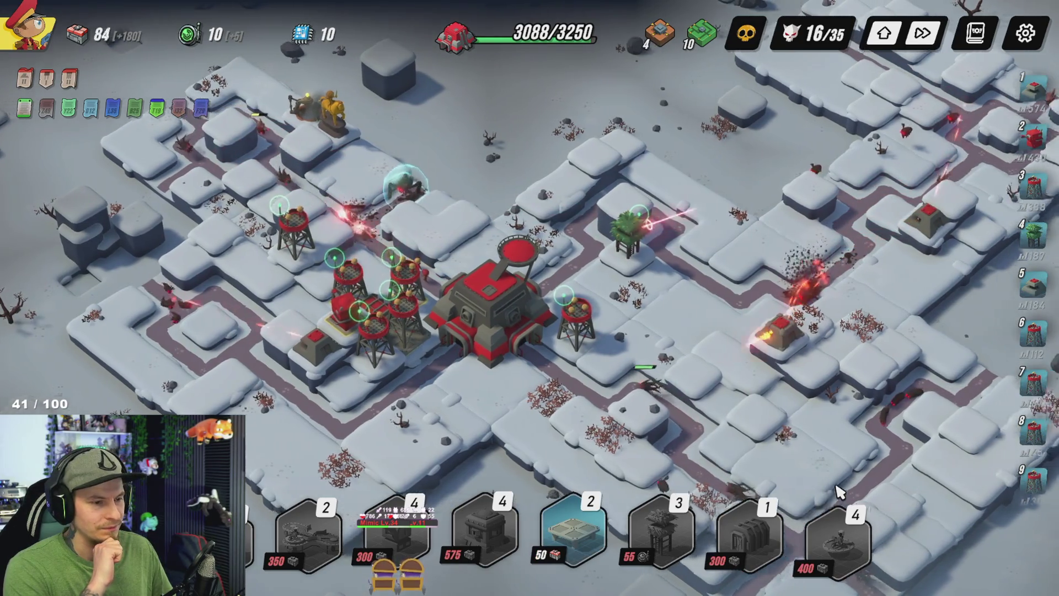
{"action": "key", "text": "d"}
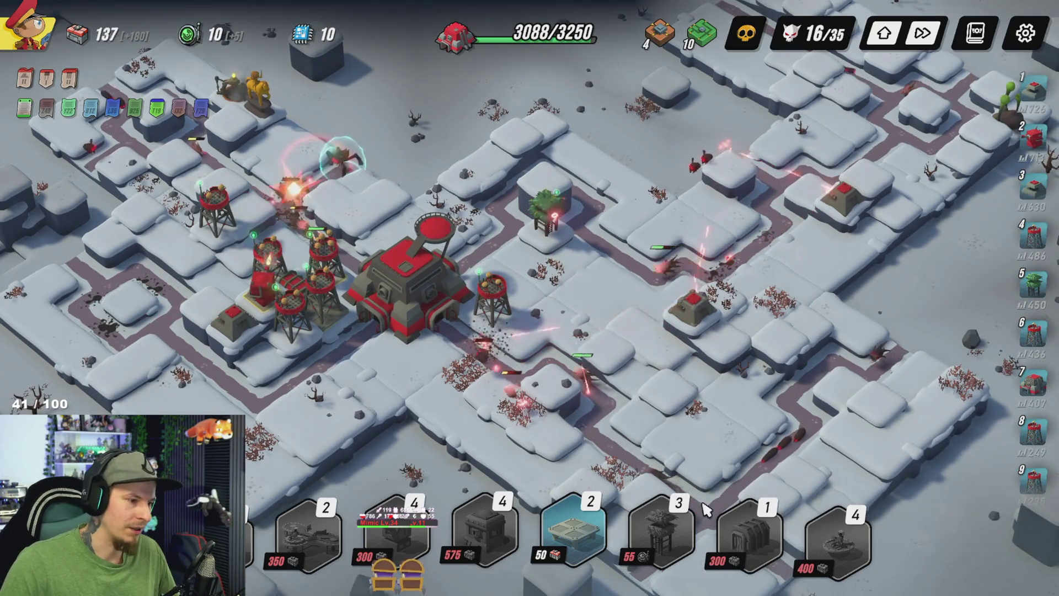
{"action": "left_click", "coordinate": [491, 292]}
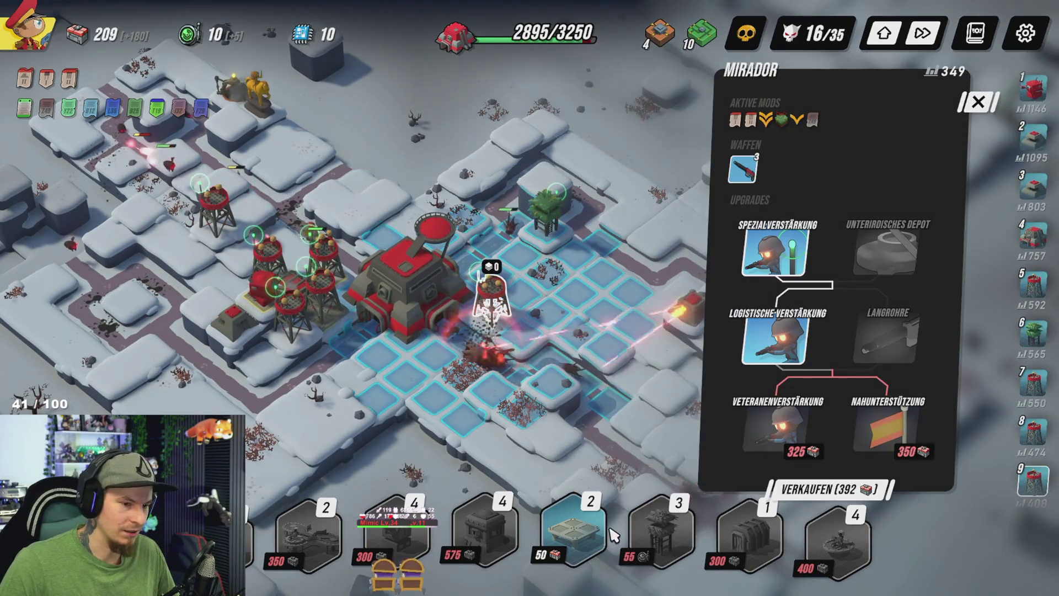
{"action": "mouse_move", "coordinate": [779, 429]}
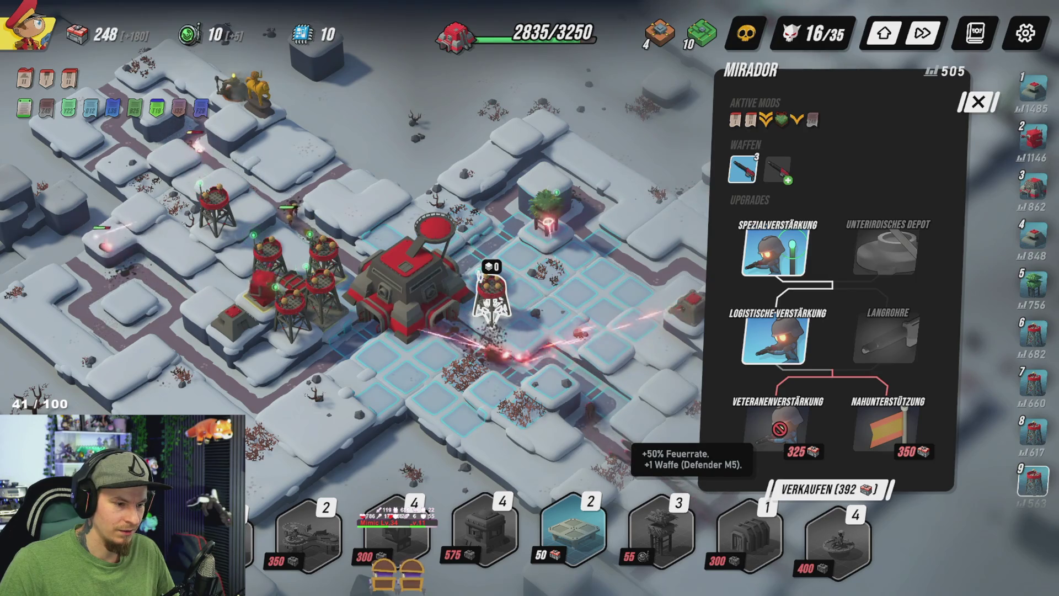
{"action": "left_click", "coordinate": [640, 135]}
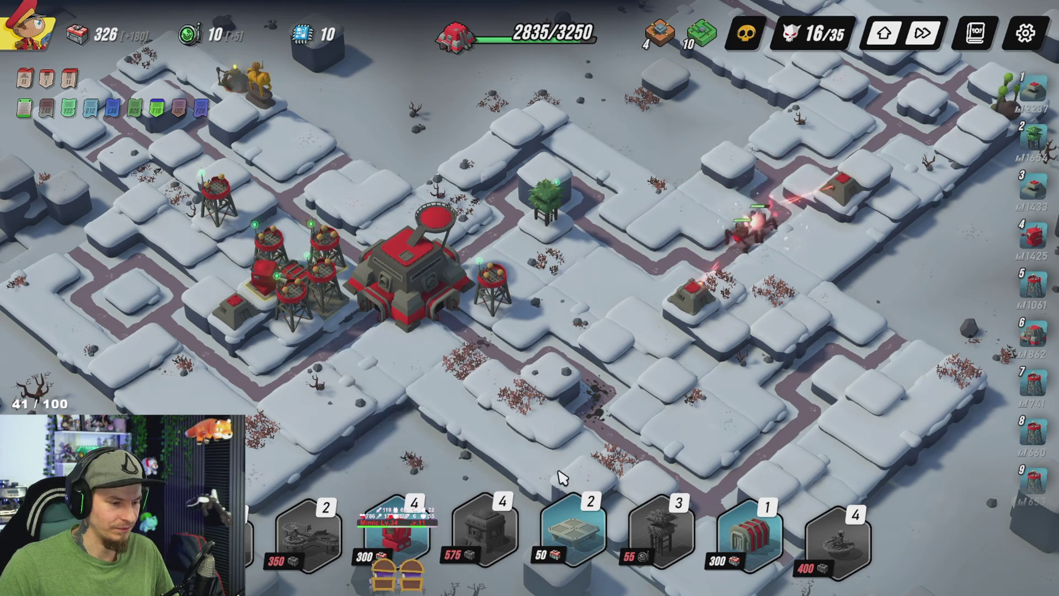
{"action": "key", "text": "w"}
{"action": "key", "text": "d"}
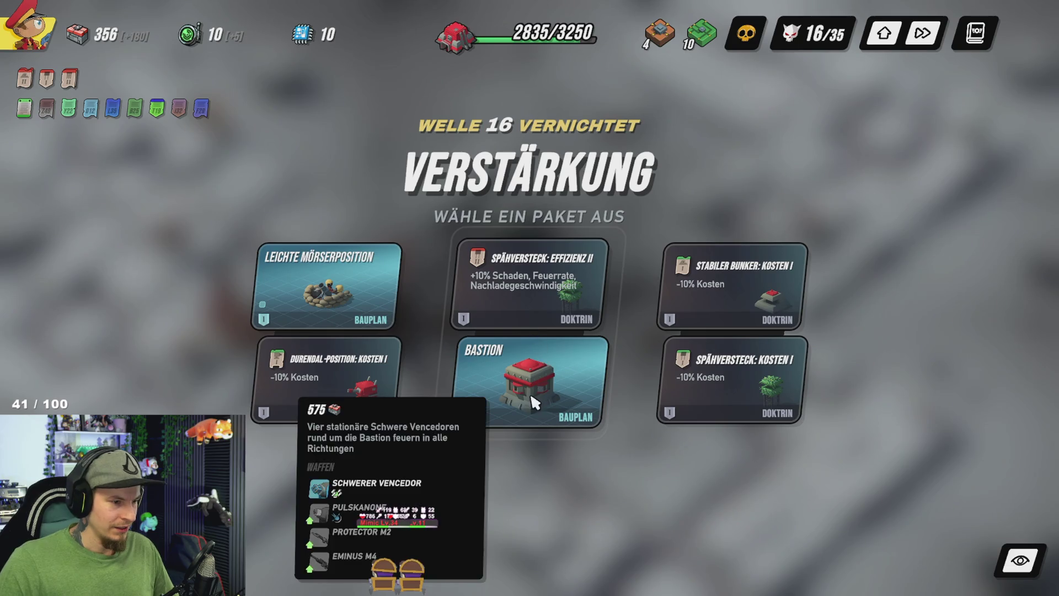
Step: Take the Bastion Bauplan card as the wave-16 Verstärkung
{"action": "mouse_move", "coordinate": [588, 403]}
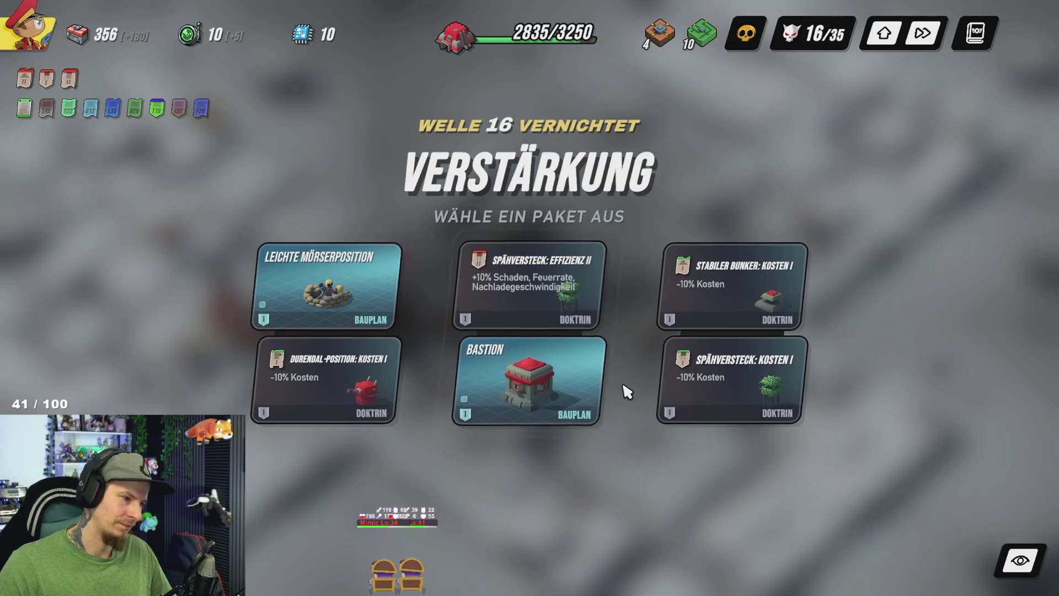
{"action": "left_click", "coordinate": [544, 380]}
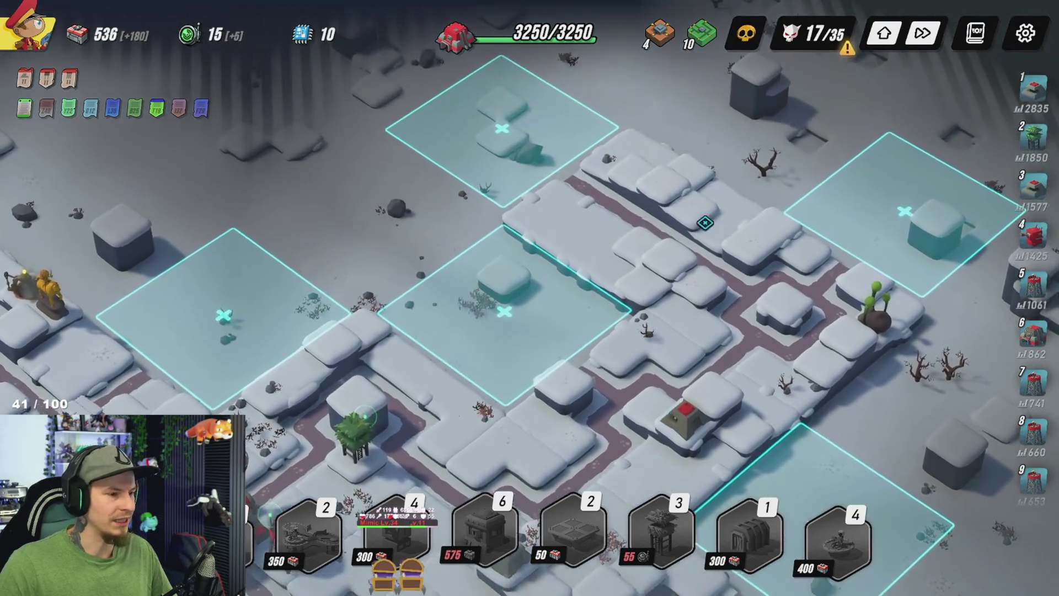
Step: Rotate and place the new map zone at the upper right
{"action": "key", "text": "r"}
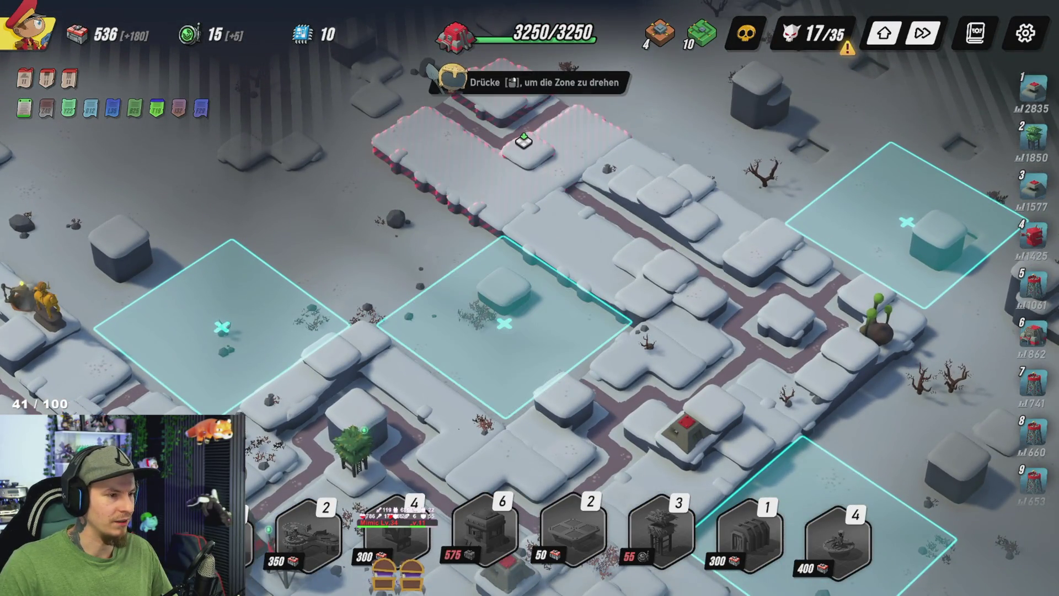
{"action": "key", "text": "s"}
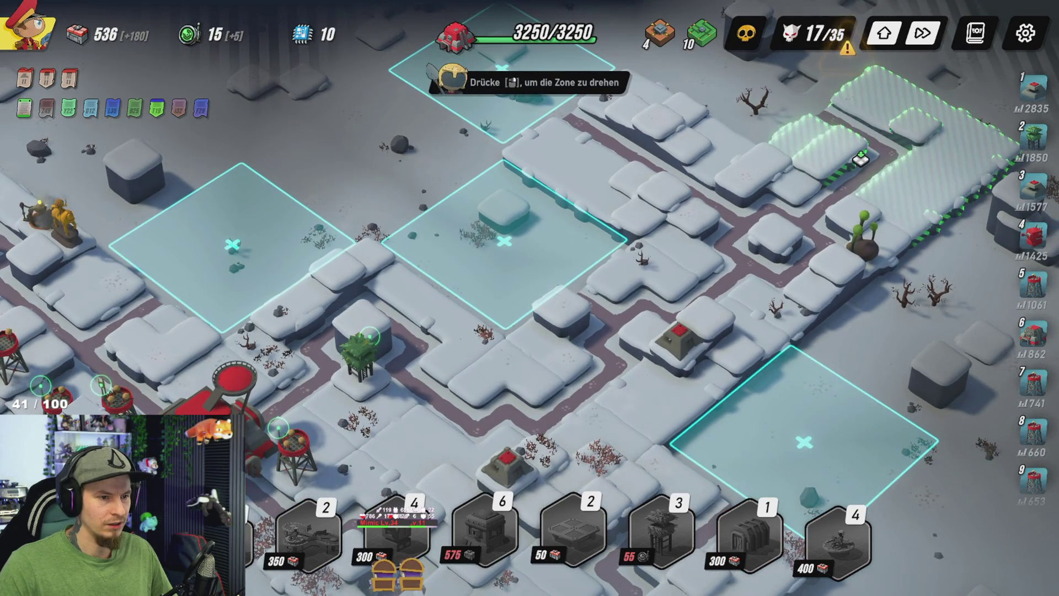
{"action": "left_click", "coordinate": [861, 158]}
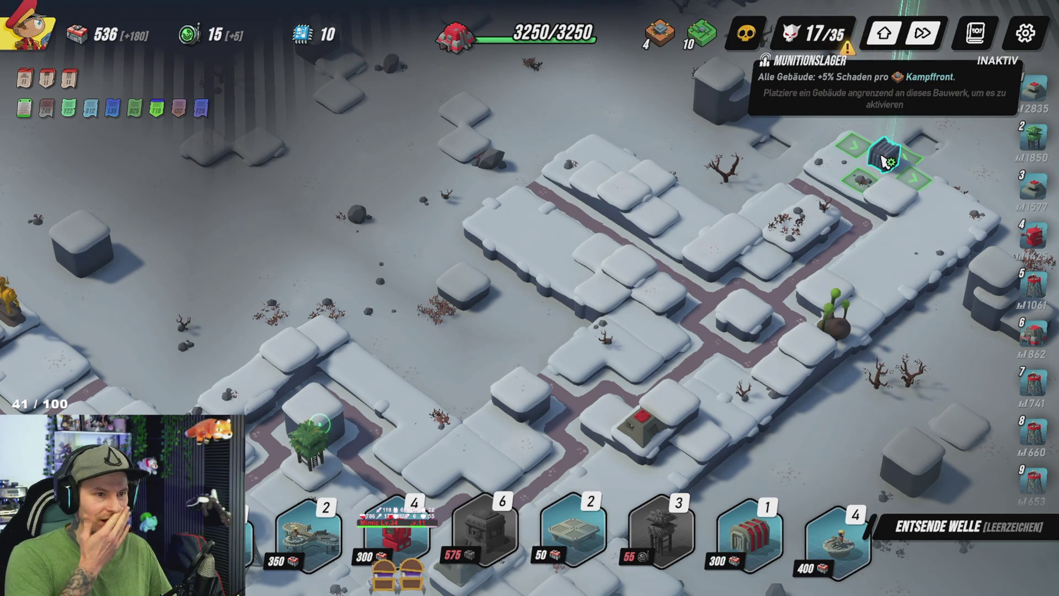
{"action": "key", "text": "w"}
{"action": "key", "text": "d"}
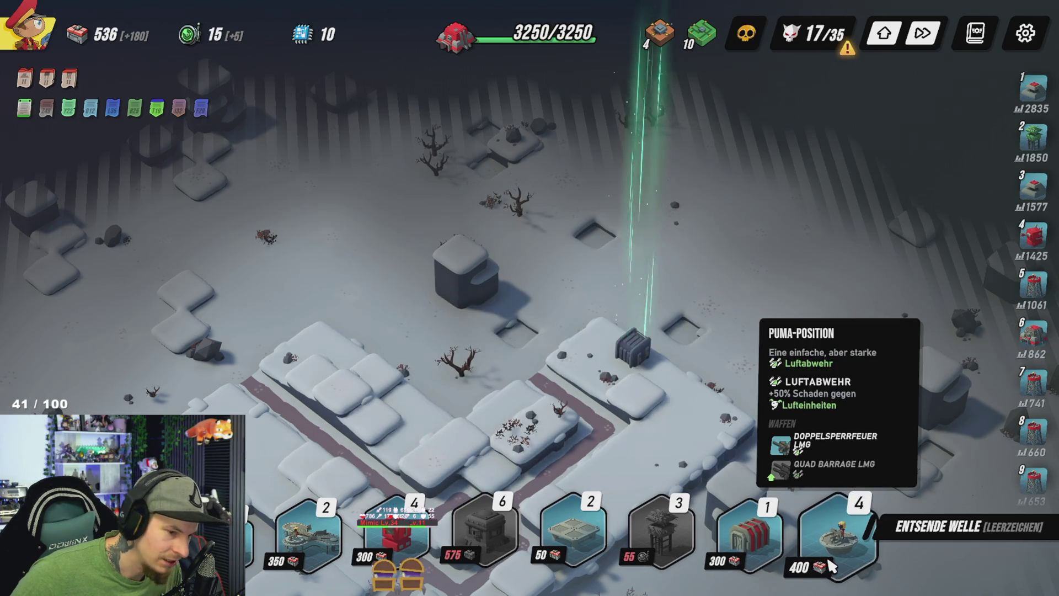
{"action": "key", "text": "s"}
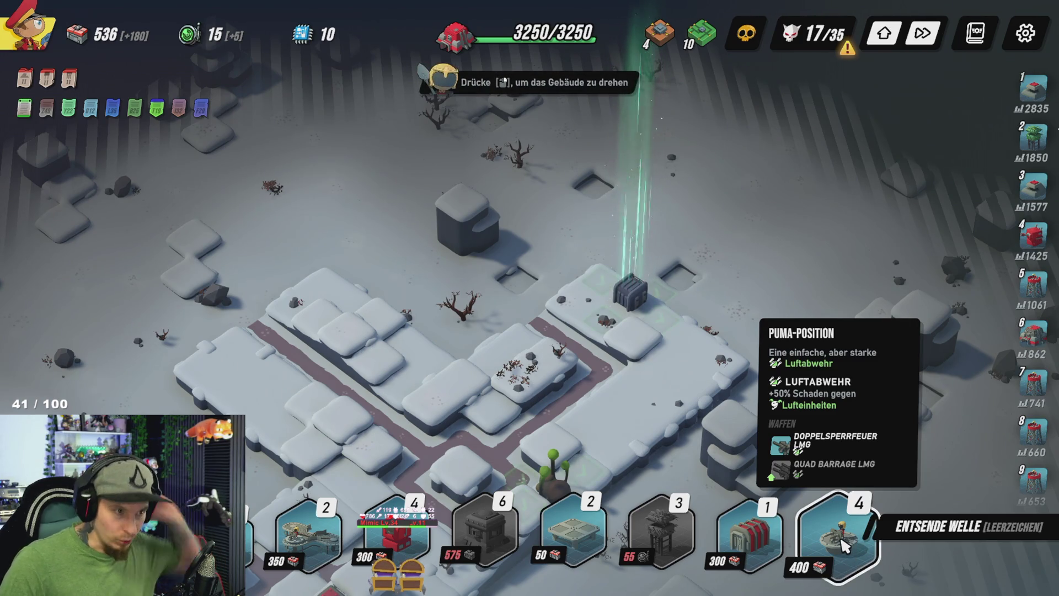
Step: Build a Plattform with a Puma-Position beside the Munitionslager, activating its +5% damage bonus
{"action": "left_click", "coordinate": [659, 42]}
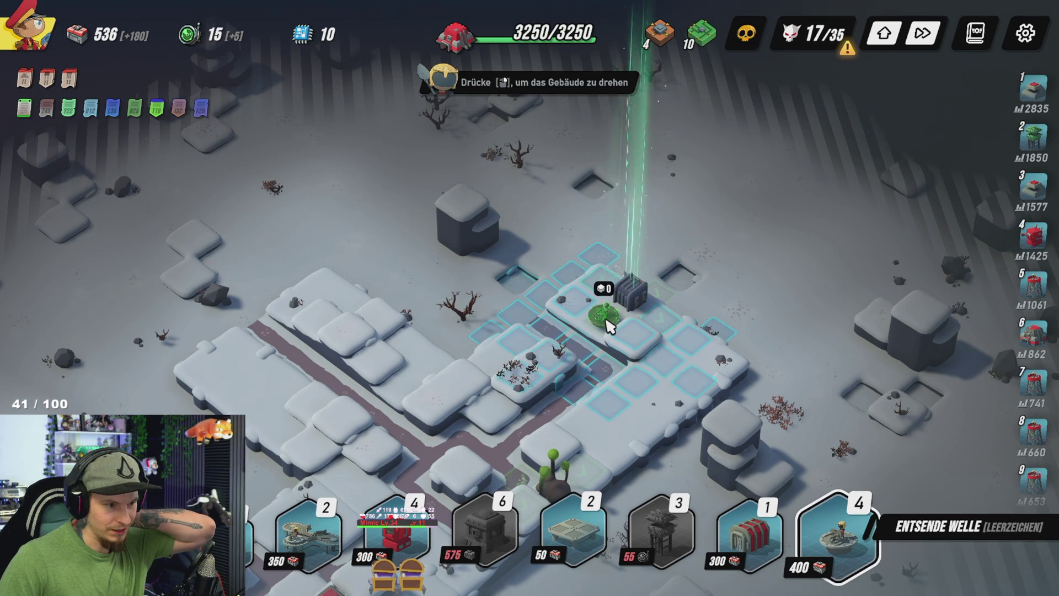
{"action": "left_click", "coordinate": [576, 546]}
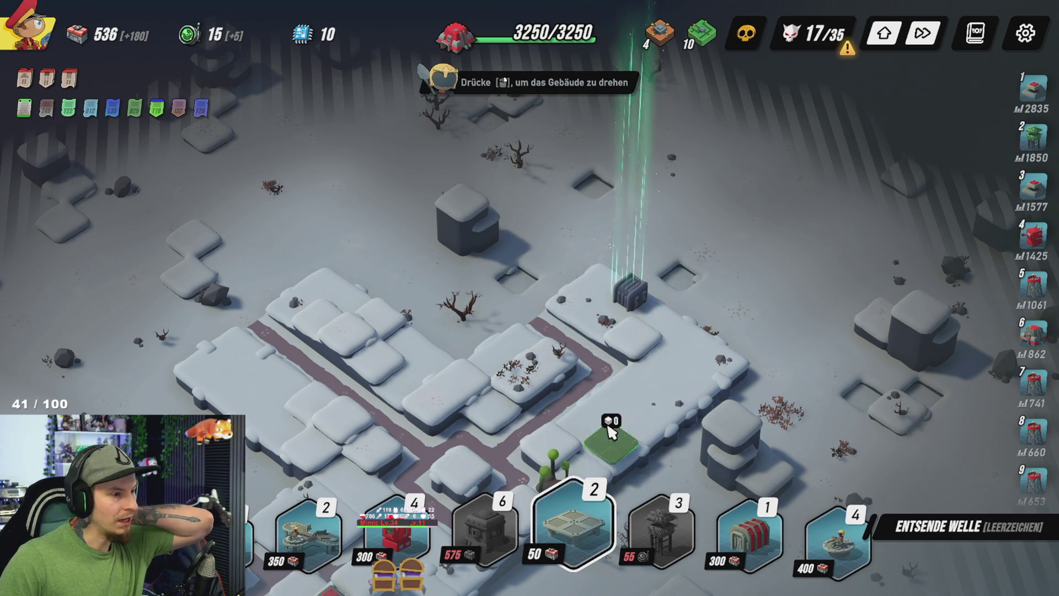
{"action": "left_click", "coordinate": [605, 320]}
{"action": "left_click", "coordinate": [838, 538]}
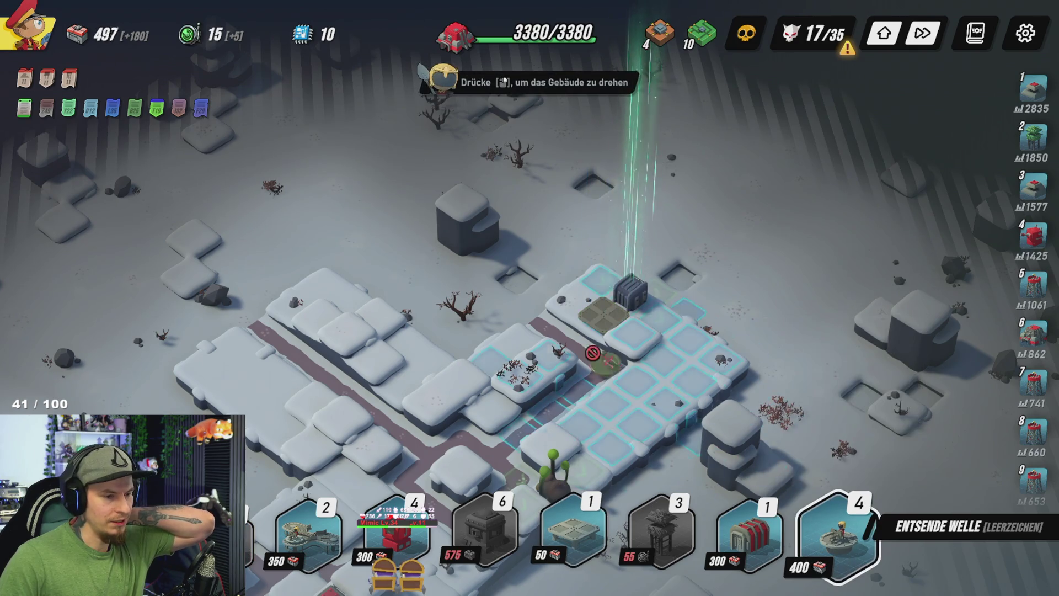
{"action": "left_click", "coordinate": [606, 320]}
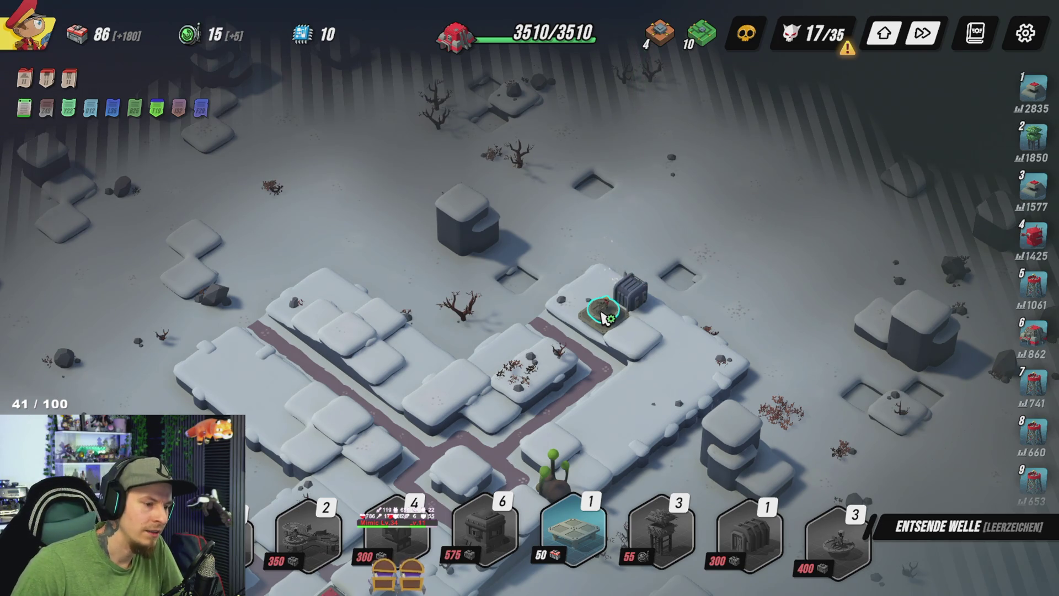
{"action": "left_click", "coordinate": [605, 319]}
{"action": "key", "text": "Escape"}
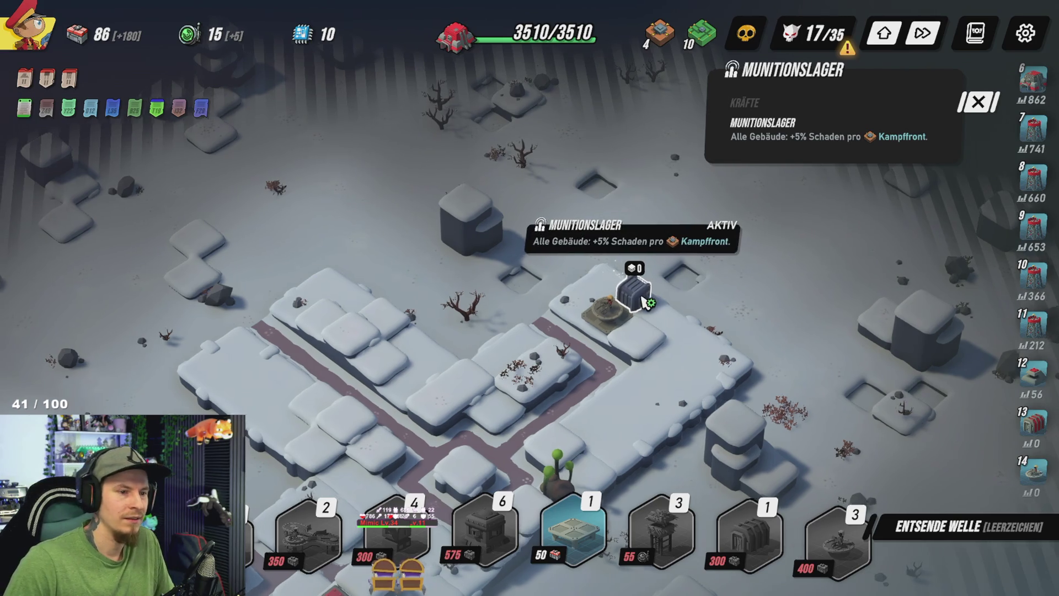
{"action": "key", "text": "a"}
{"action": "key", "text": "s"}
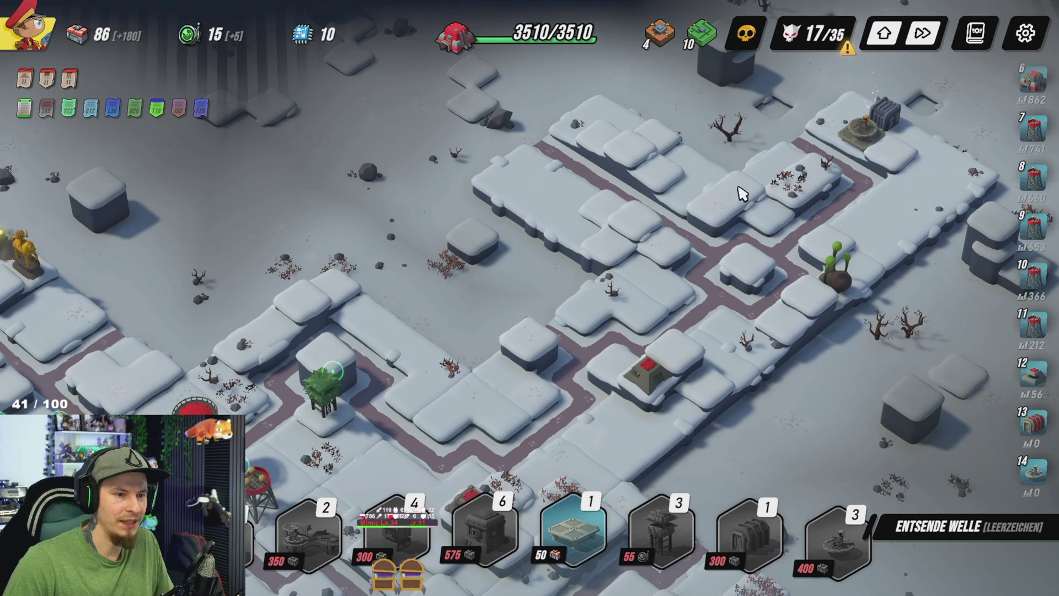
{"action": "left_click", "coordinate": [882, 116]}
Step: Send wave 17 and look over the bunker's upgrade options
{"action": "key", "text": "a"}
{"action": "key", "text": "s"}
{"action": "key", "text": "a"}
{"action": "key", "text": "s"}
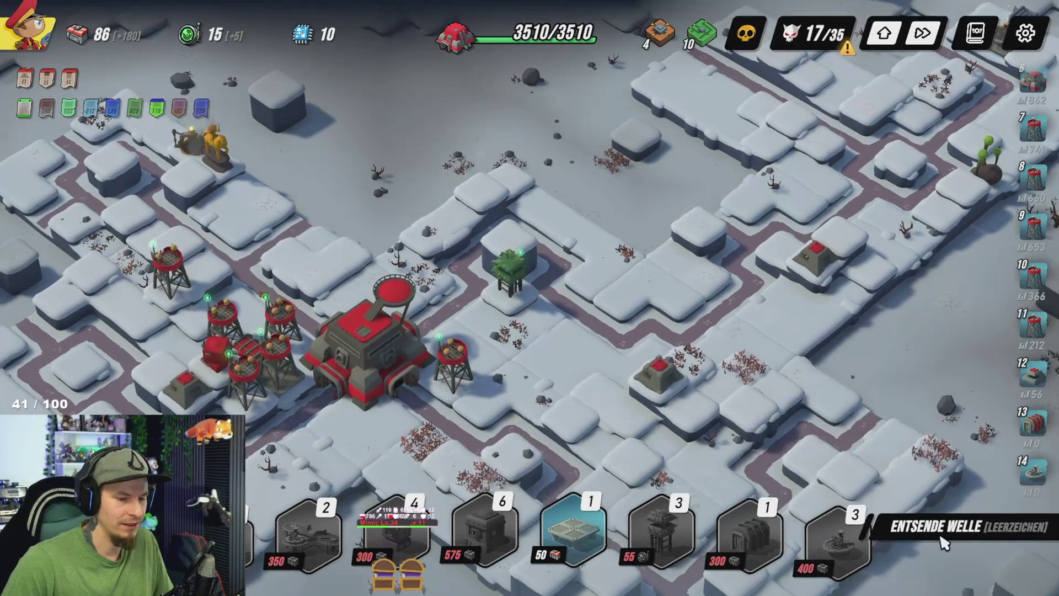
{"action": "key", "text": "a"}
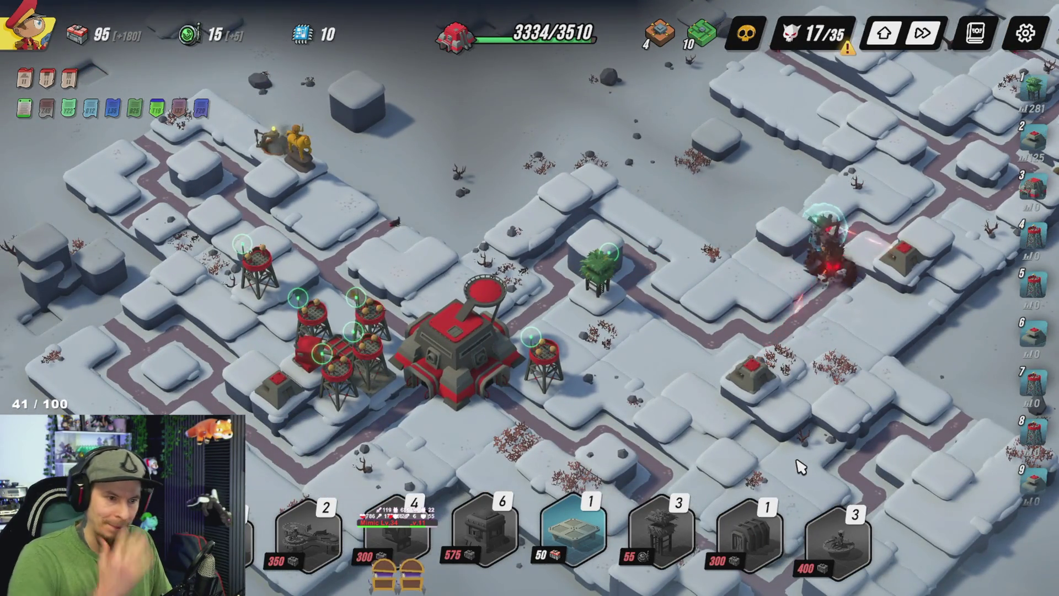
{"action": "key", "text": "a"}
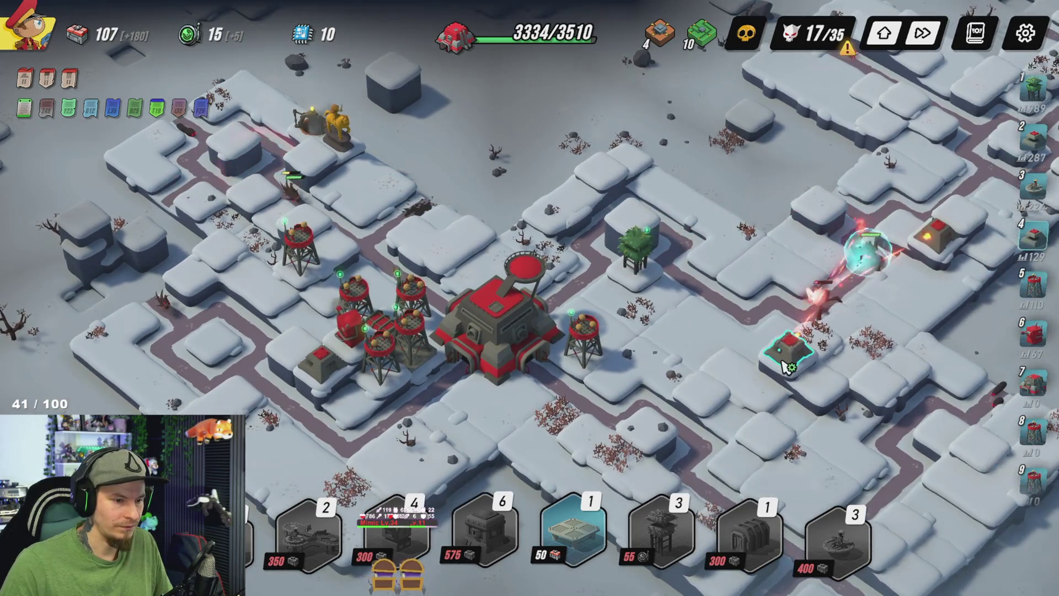
{"action": "left_click", "coordinate": [788, 347]}
{"action": "left_click", "coordinate": [675, 294]}
Step: Review the Mirador and Stabiler Bunker upgrades while wave 17 is fought
{"action": "key", "text": "s"}
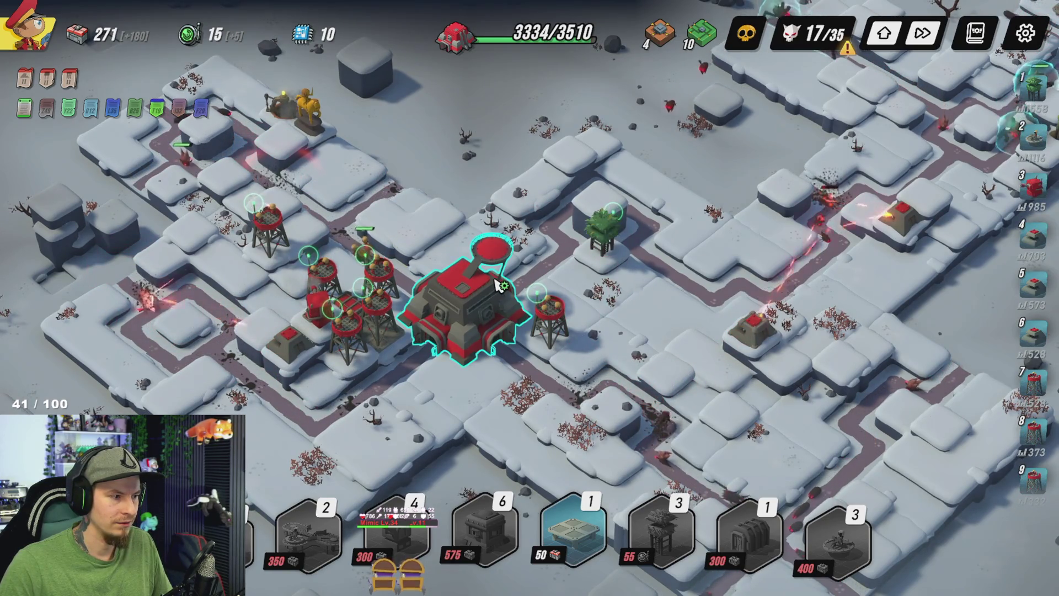
{"action": "key", "text": "d"}
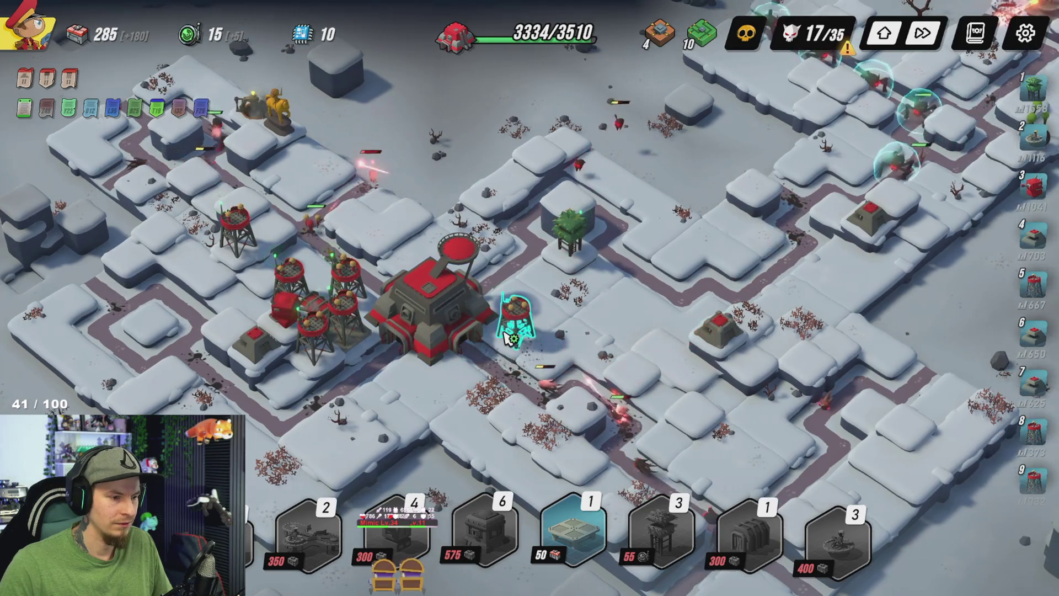
{"action": "left_click", "coordinate": [511, 338]}
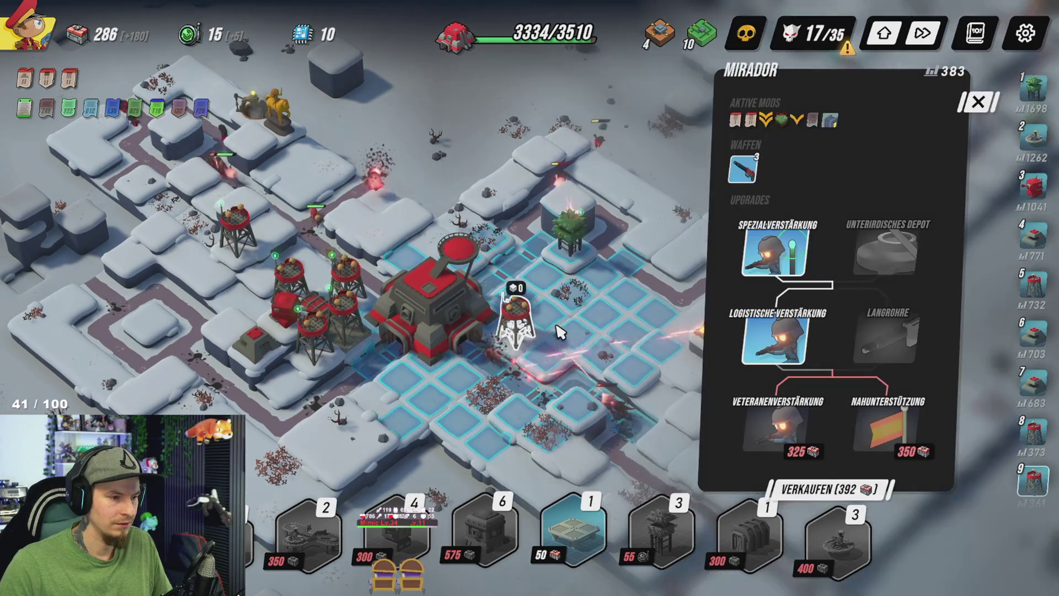
{"action": "key", "text": "Escape"}
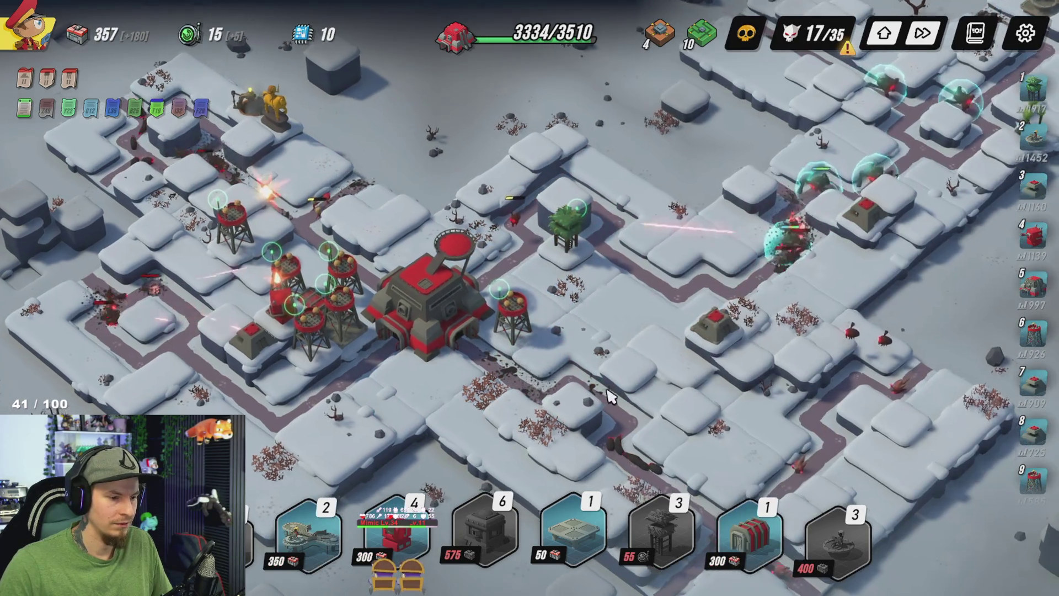
{"action": "key", "text": "d"}
{"action": "left_click", "coordinate": [512, 182]}
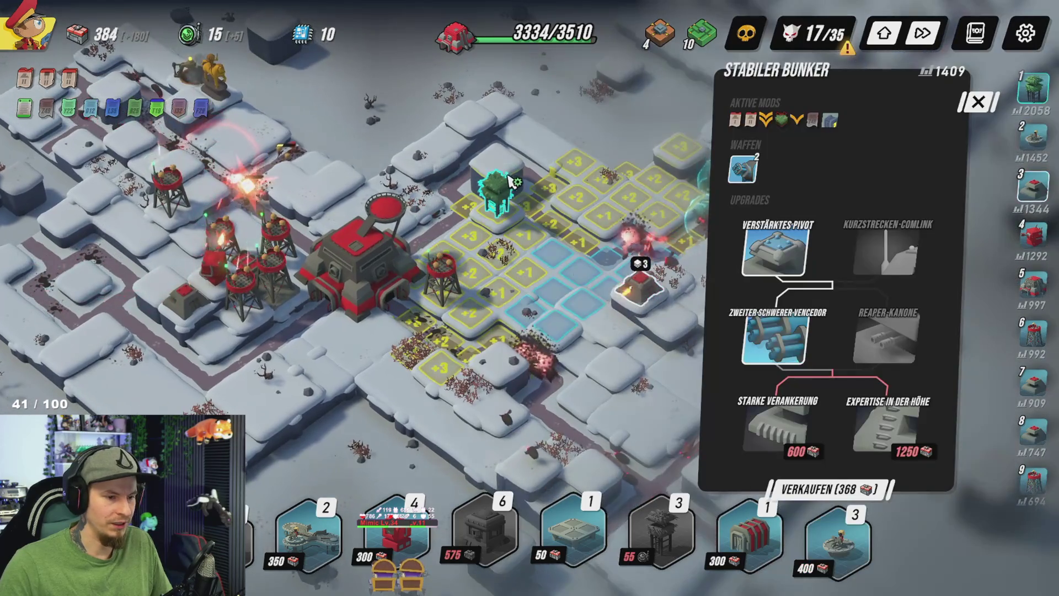
{"action": "key", "text": "Escape"}
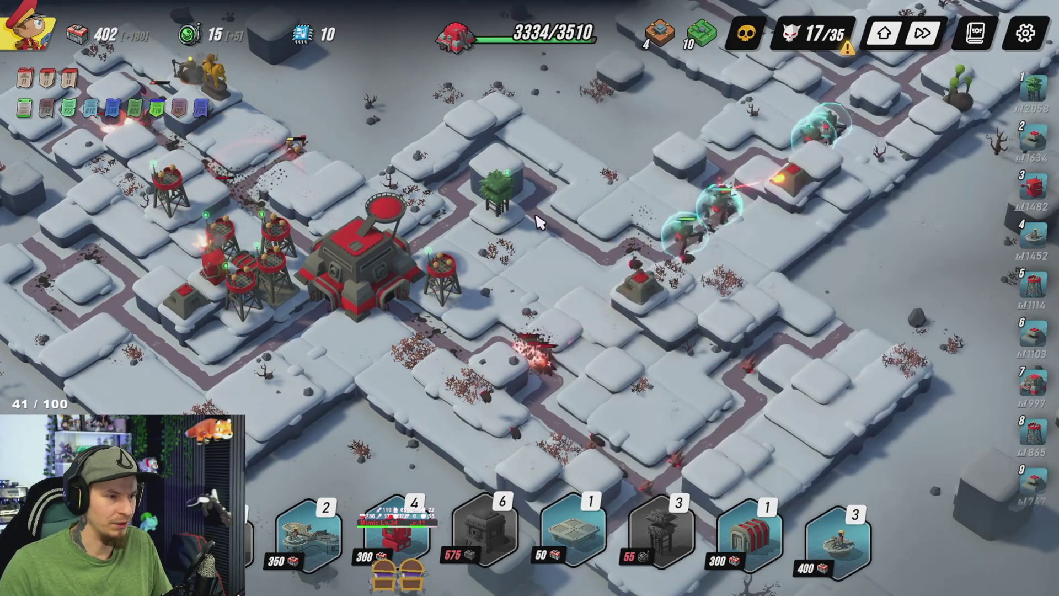
{"action": "left_click", "coordinate": [637, 292]}
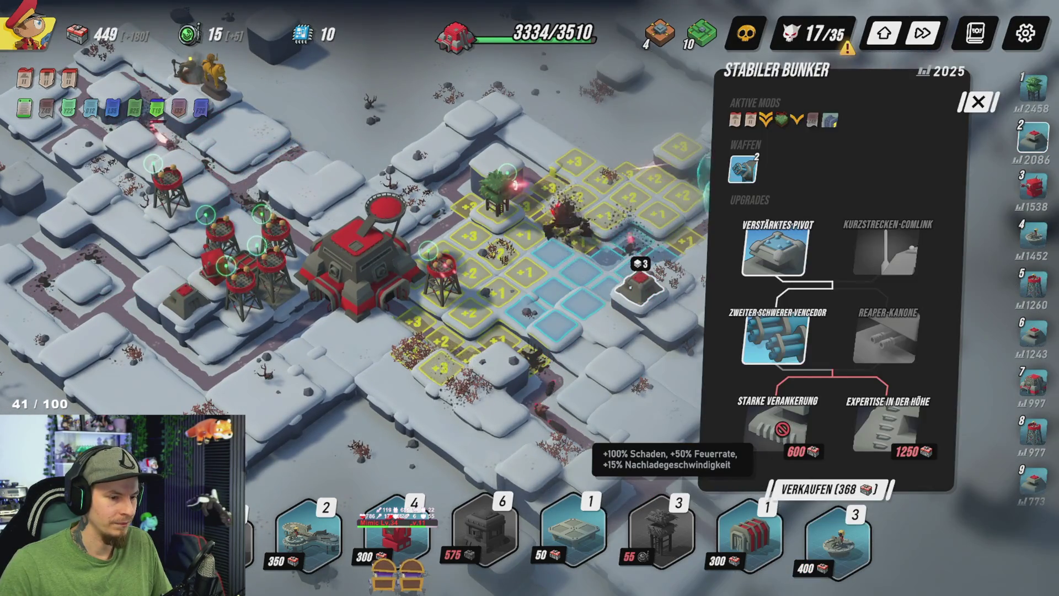
{"action": "mouse_move", "coordinate": [885, 429]}
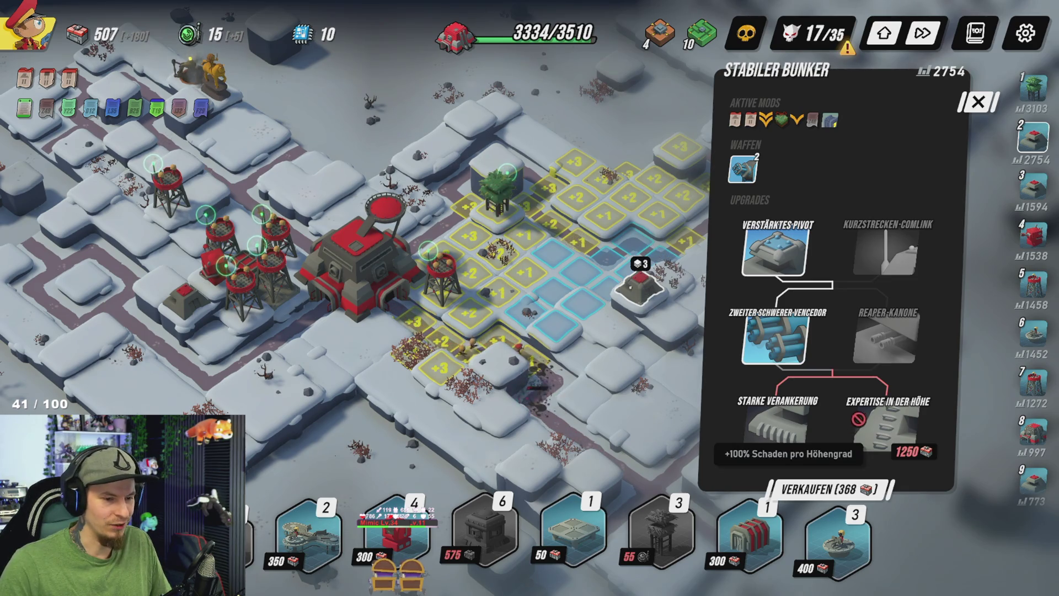
{"action": "mouse_move", "coordinate": [817, 438]}
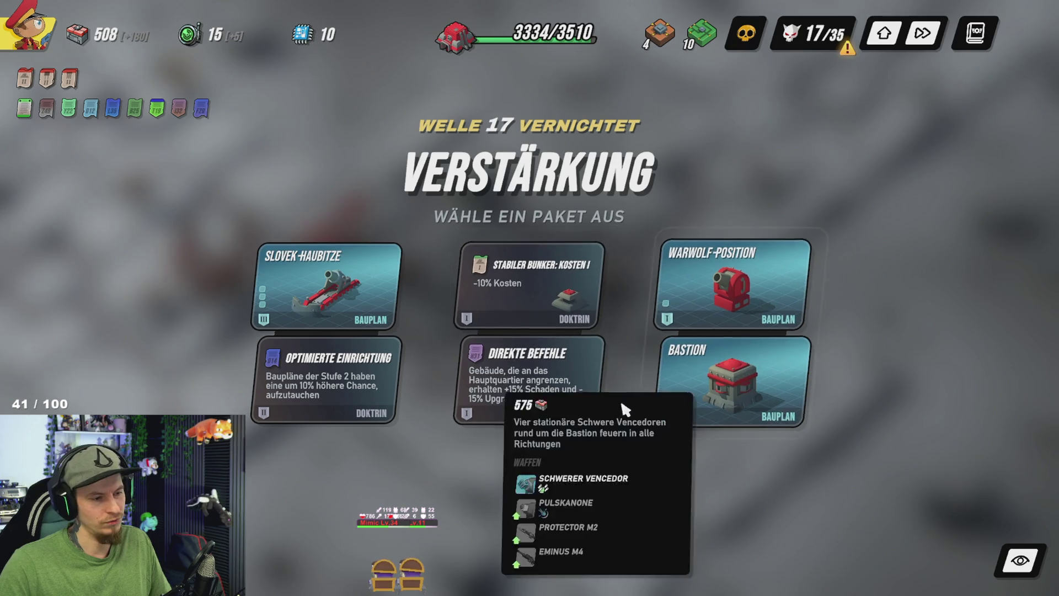
Step: Take the Direkte Befehle package and check the Mirador and Stabiler Bunker upgrades
{"action": "left_click", "coordinate": [548, 396]}
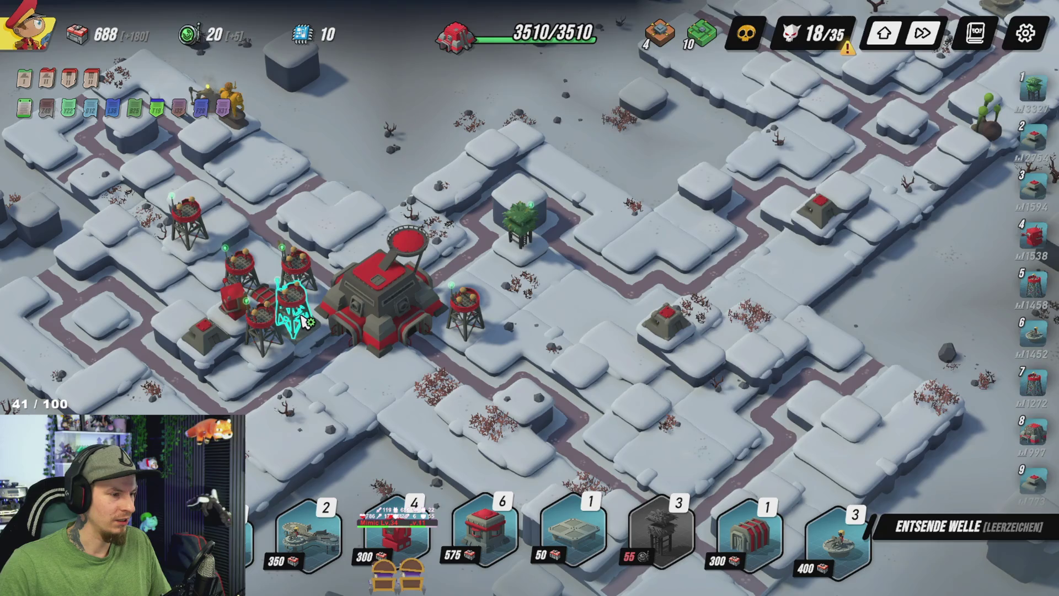
{"action": "left_click", "coordinate": [304, 322]}
{"action": "key", "text": "Escape"}
{"action": "left_click", "coordinate": [464, 308]}
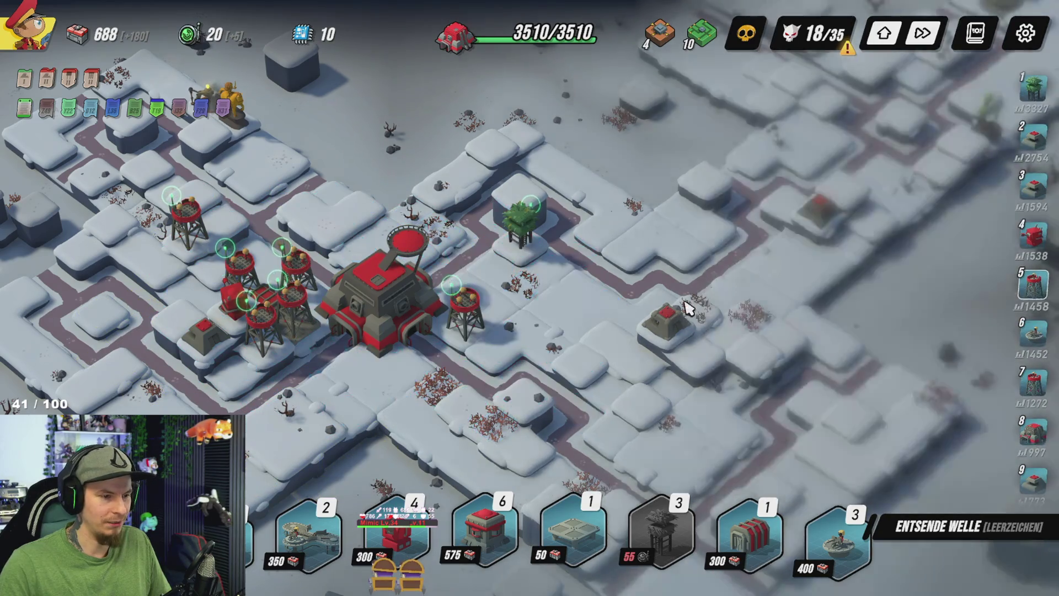
{"action": "left_click", "coordinate": [685, 306]}
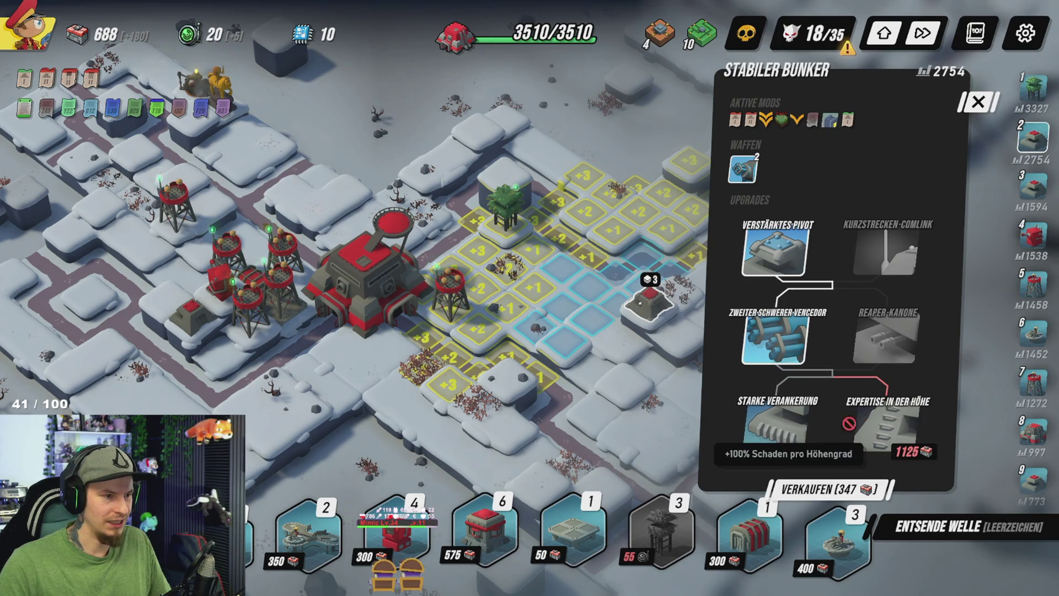
{"action": "left_click", "coordinate": [563, 417]}
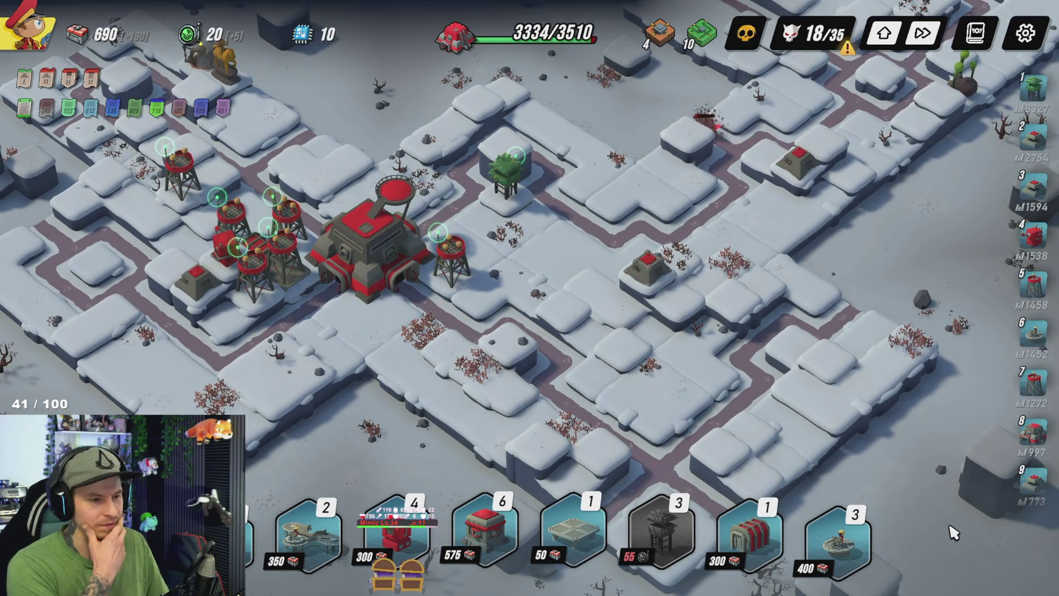
Step: Inspect the Spähversteck and Mirador upgrade panels while wave 18 finishes
{"action": "key", "text": "w"}
{"action": "key", "text": "a"}
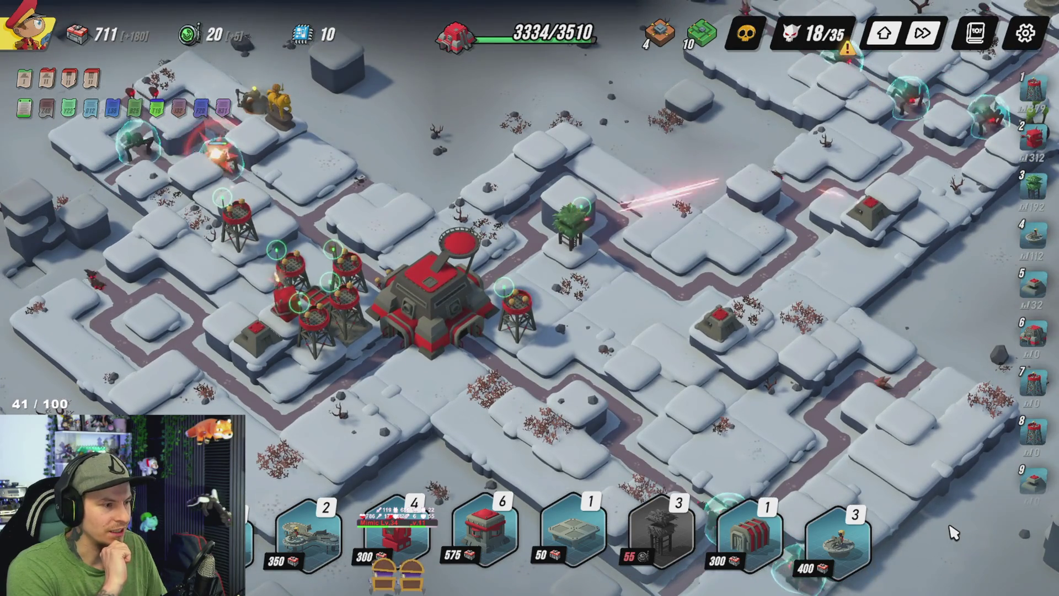
{"action": "key", "text": "s"}
{"action": "key", "text": "d"}
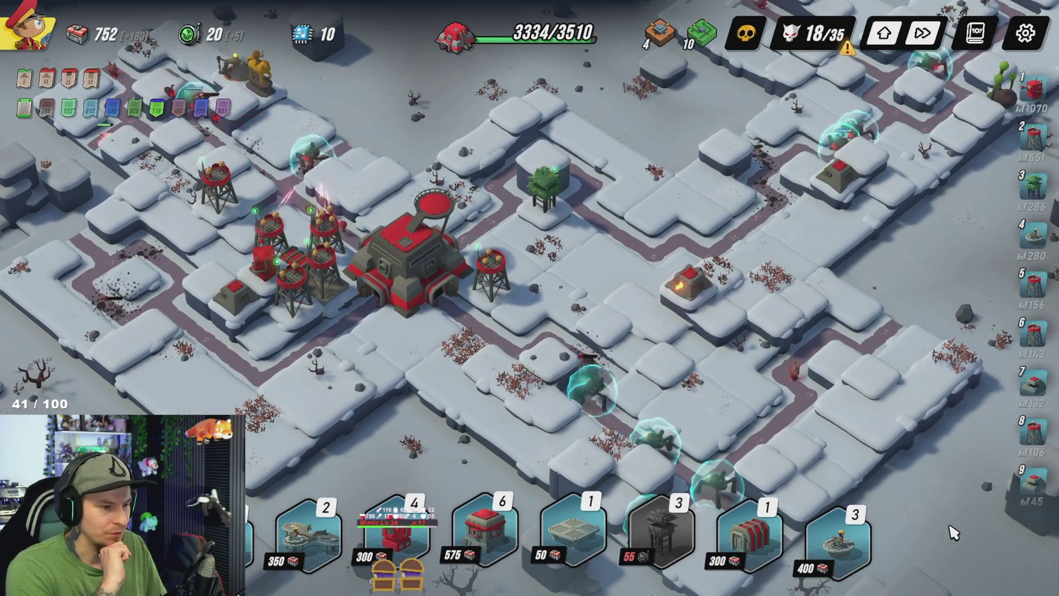
{"action": "left_click", "coordinate": [546, 194]}
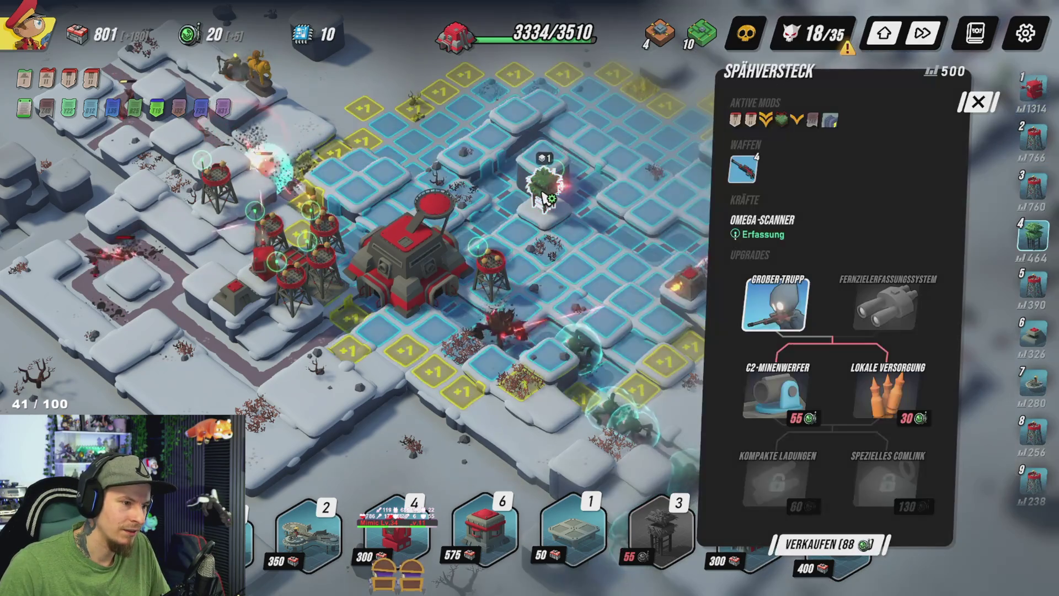
{"action": "left_click", "coordinate": [619, 118]}
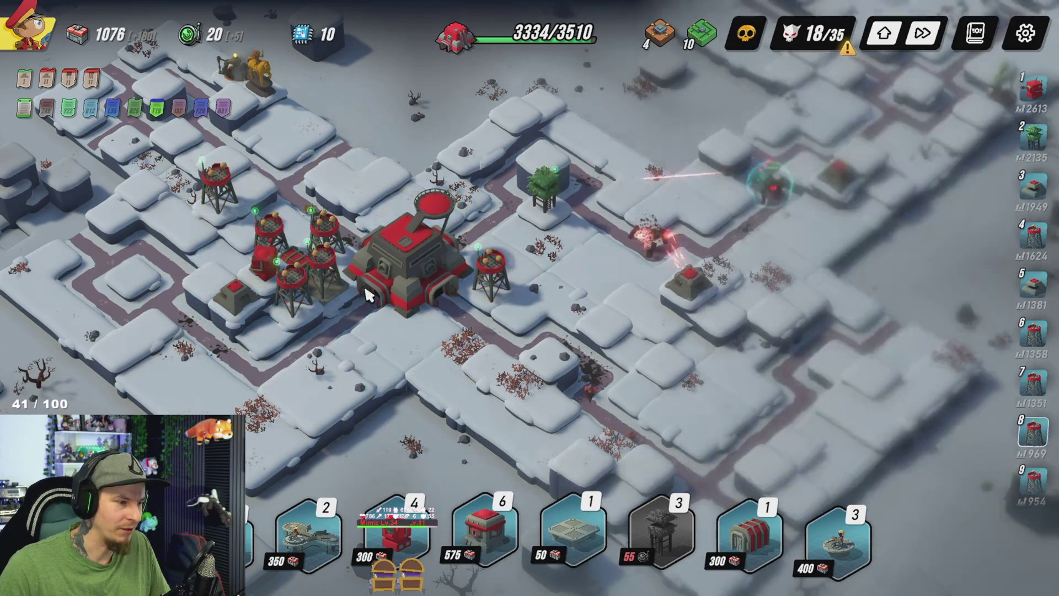
{"action": "left_click", "coordinate": [324, 235]}
{"action": "left_click", "coordinate": [301, 313]}
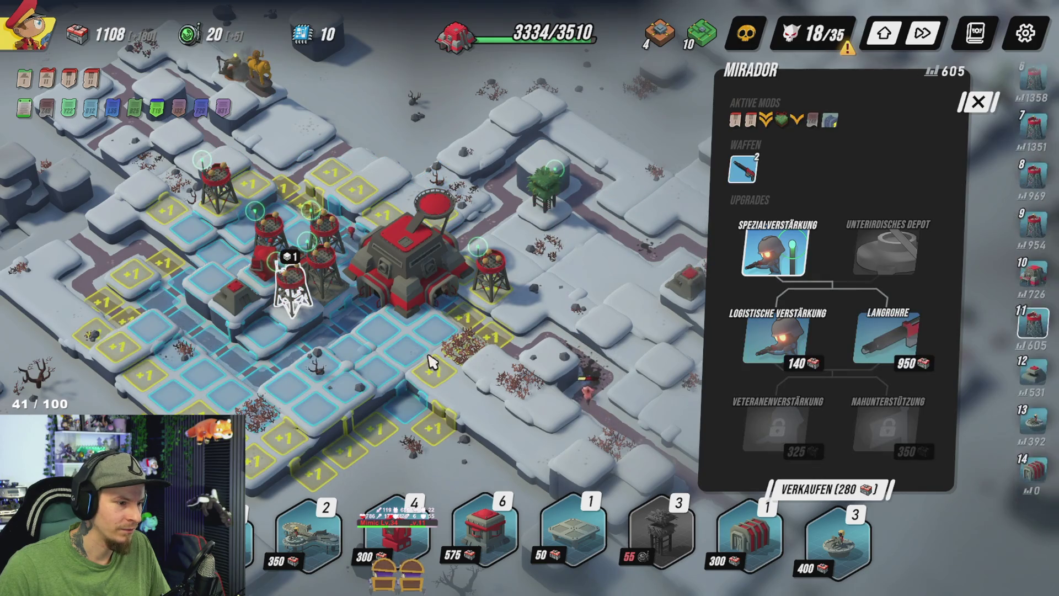
{"action": "left_click", "coordinate": [495, 425]}
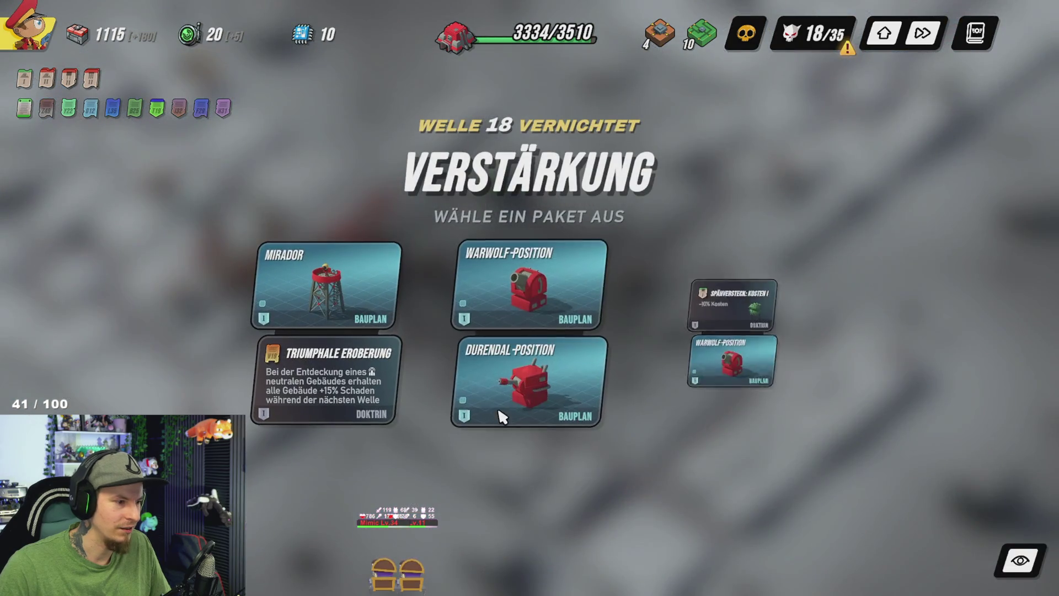
Step: Take the Mirador and Triumphale Eroberung package and place the new snowy zone
{"action": "mouse_move", "coordinate": [469, 412]}
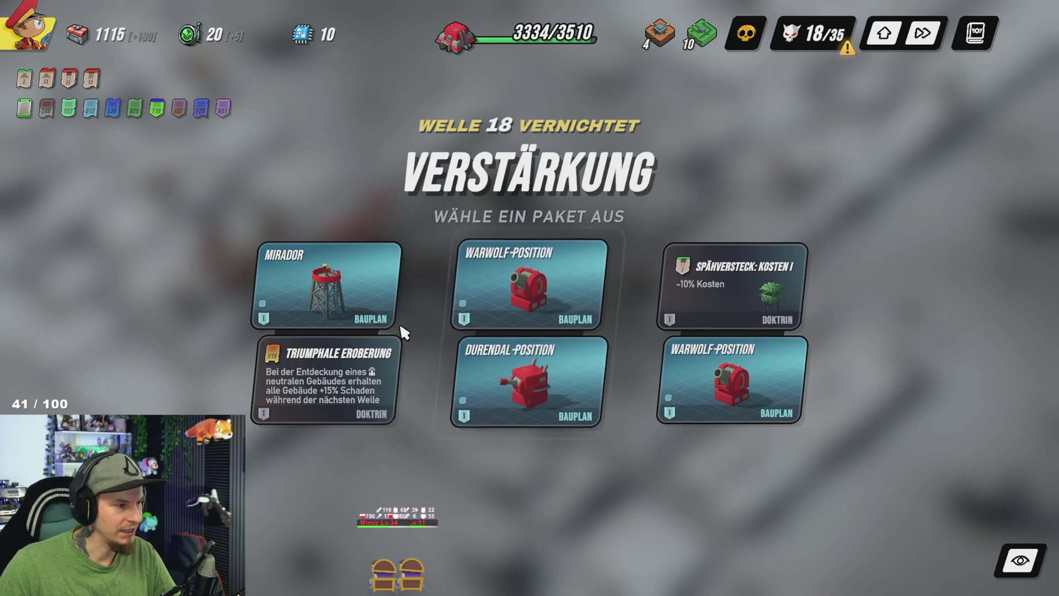
{"action": "mouse_move", "coordinate": [760, 381]}
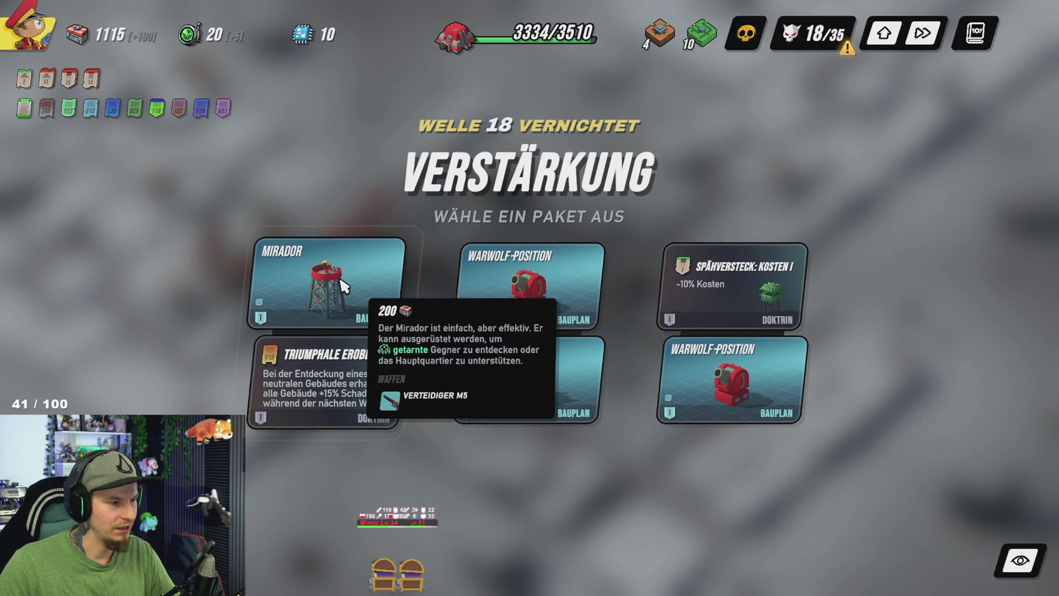
{"action": "left_click", "coordinate": [343, 303]}
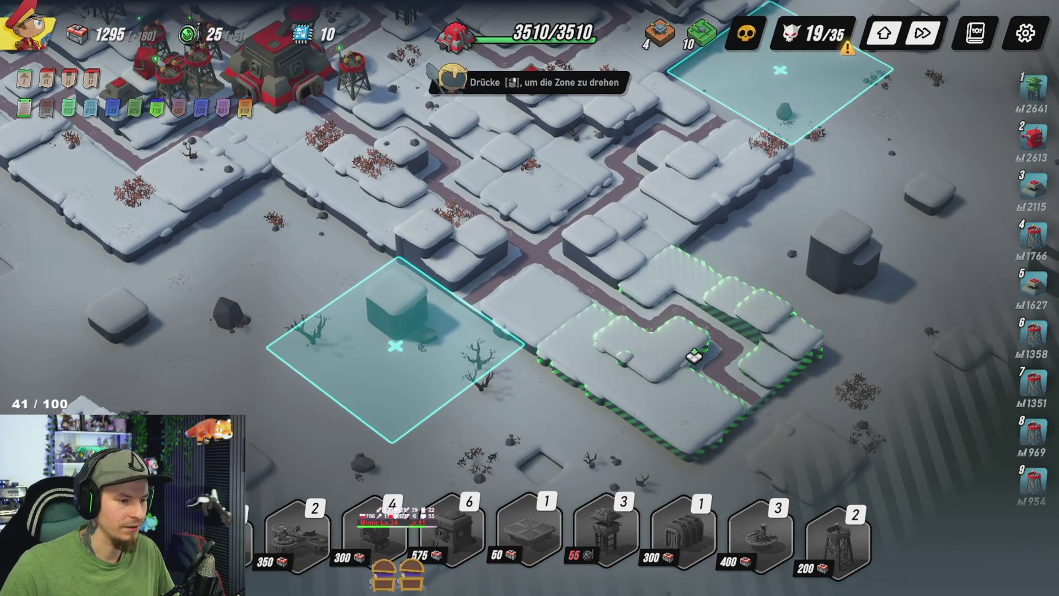
{"action": "left_click", "coordinate": [696, 354]}
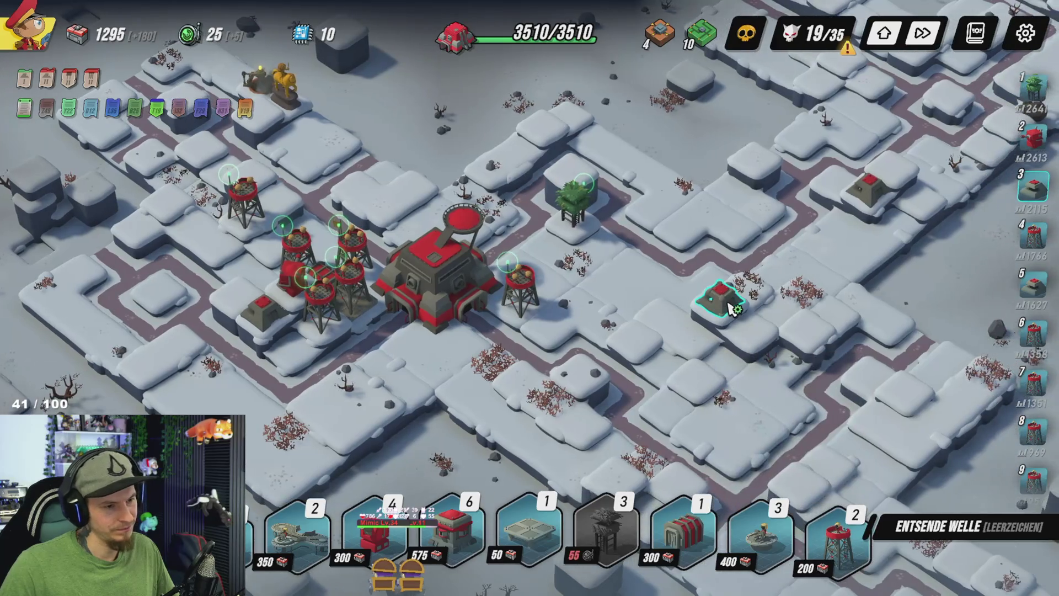
Step: Buy Expertise in der Höhe for the Stabiler Bunker
{"action": "left_click", "coordinate": [723, 300]}
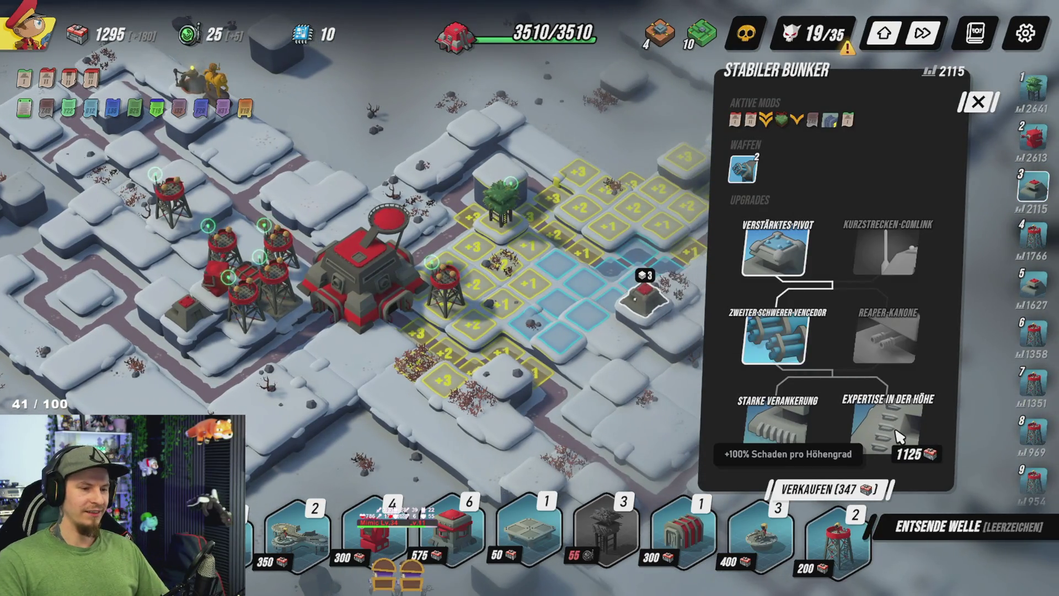
{"action": "left_click", "coordinate": [898, 436]}
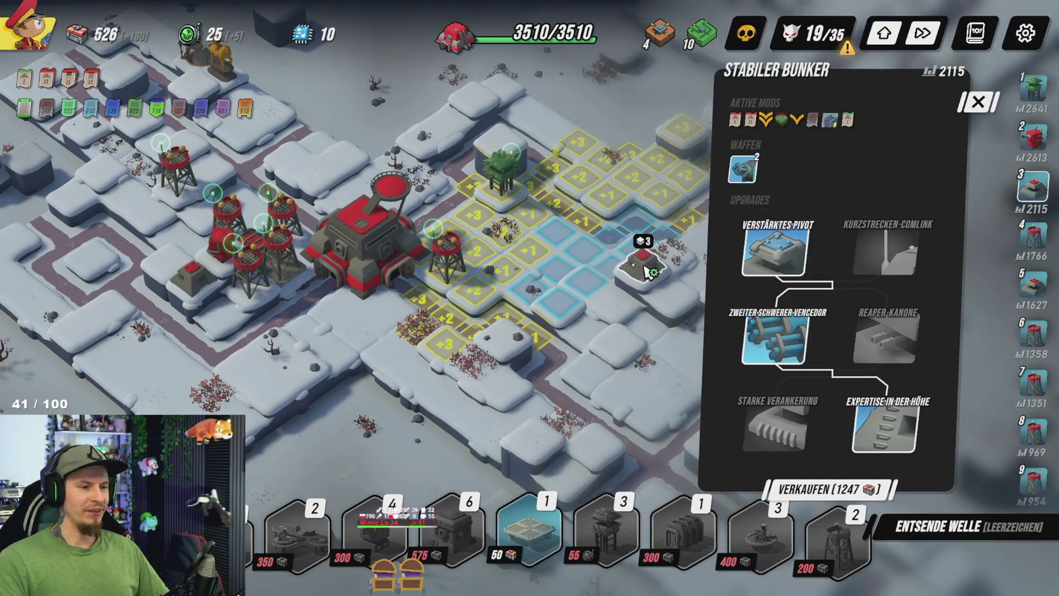
{"action": "left_click", "coordinate": [614, 292]}
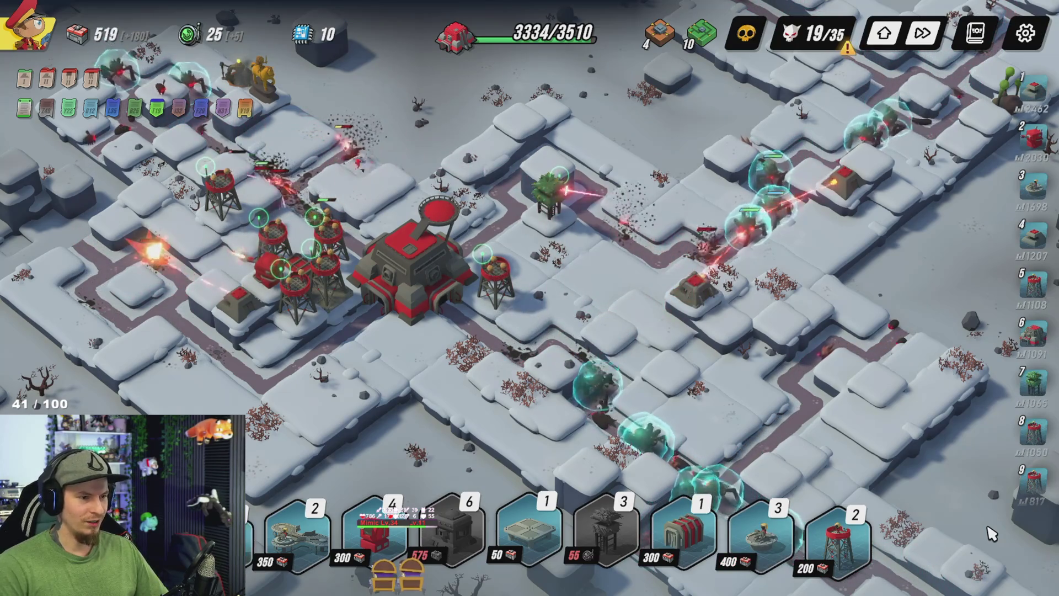
Step: Place a Bastion south-east of the HQ by the path and buy its Expertise in der Höhe
{"action": "key", "text": "s"}
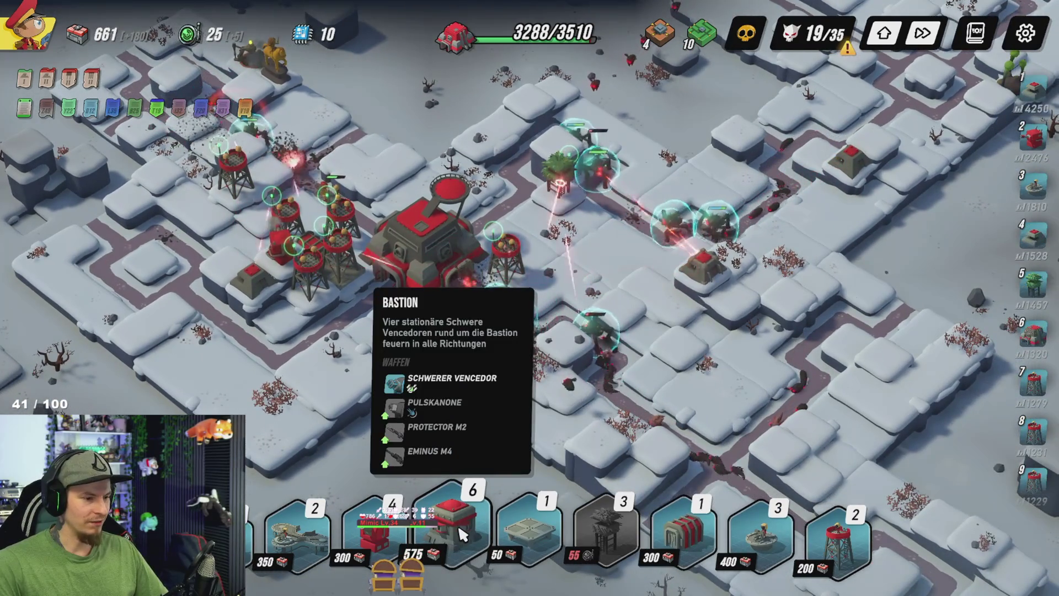
{"action": "left_click", "coordinate": [452, 530]}
{"action": "left_click", "coordinate": [571, 343]}
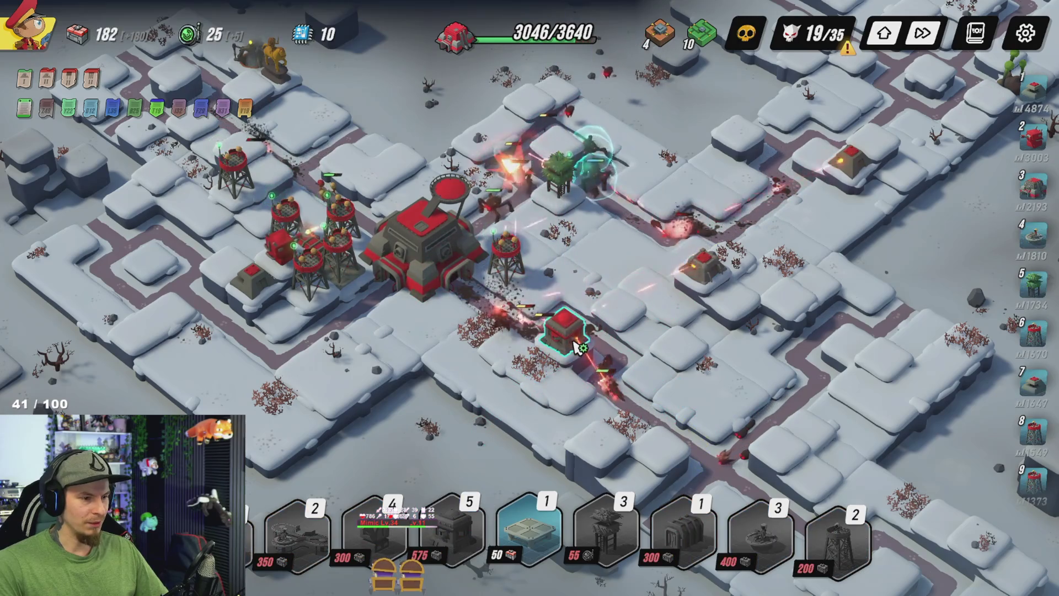
{"action": "left_click", "coordinate": [579, 348]}
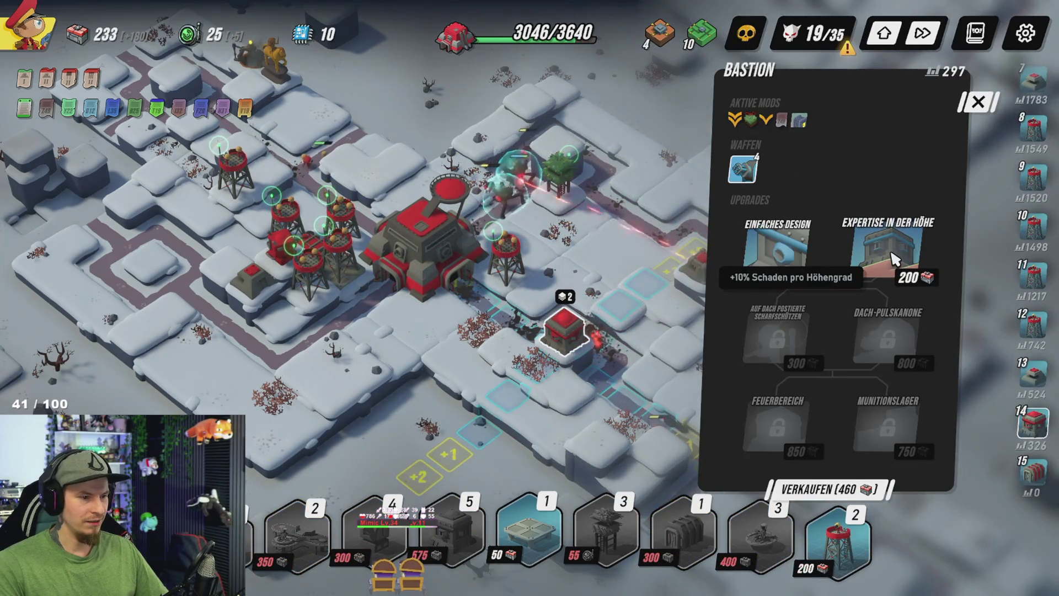
{"action": "left_click", "coordinate": [894, 258]}
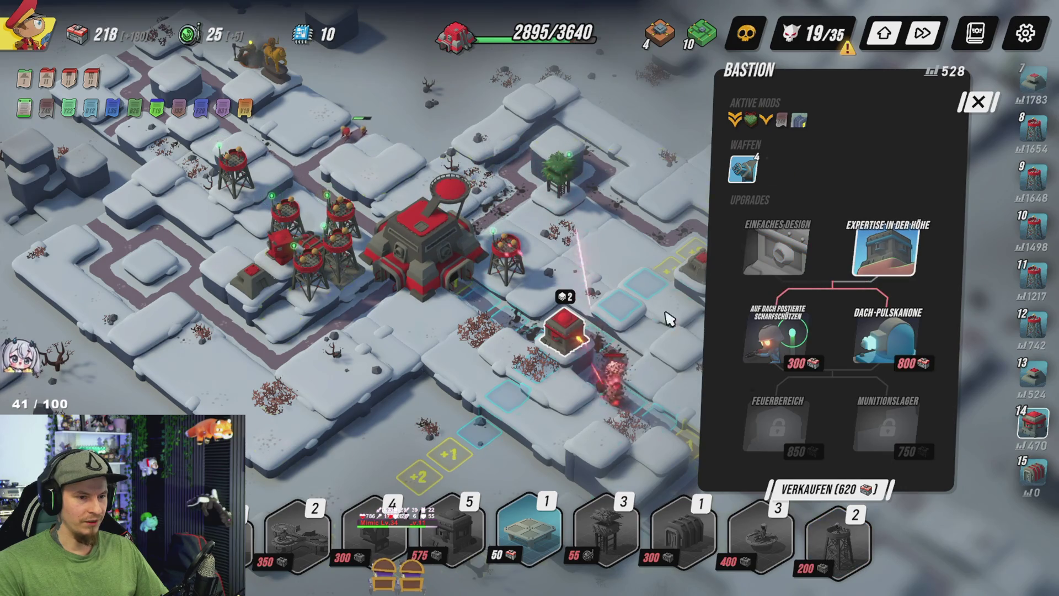
{"action": "left_click", "coordinate": [701, 323]}
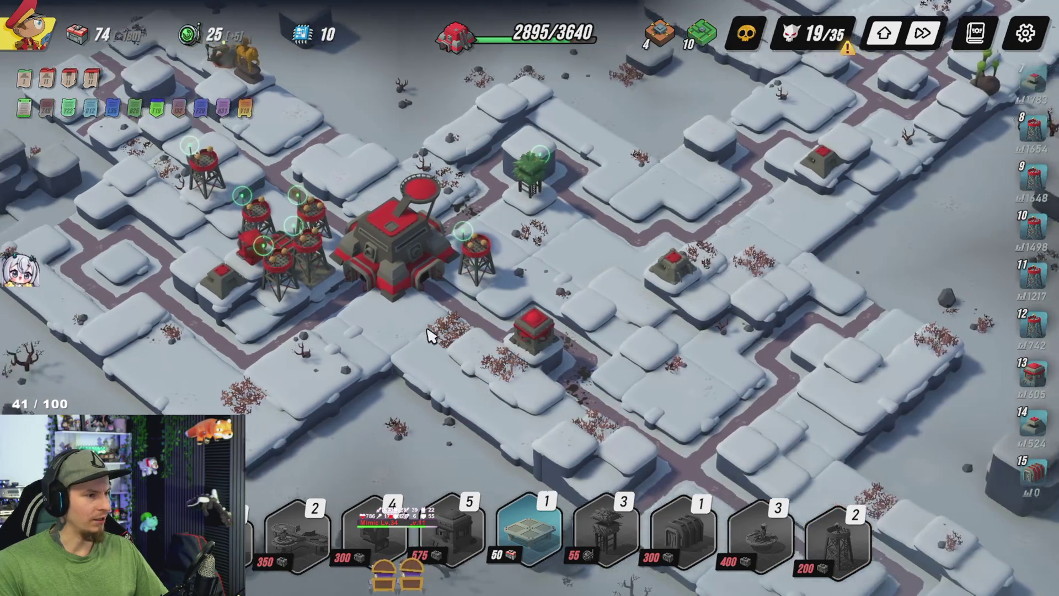
{"action": "scroll", "coordinate": [436, 331], "scroll_direction": "up", "scroll_amount": 2}
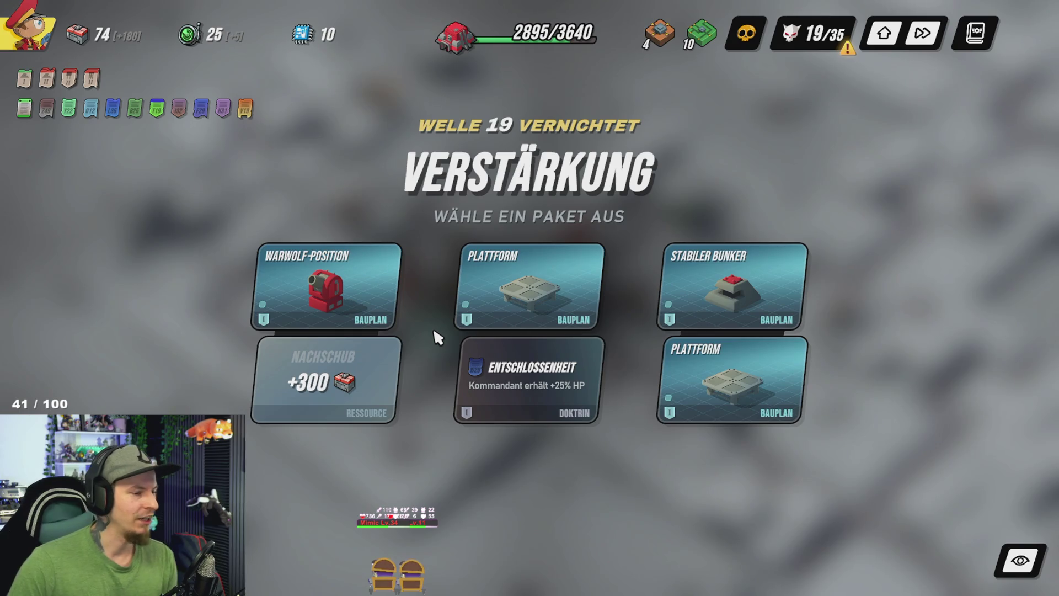
Step: Take the Warwolf-Position and +300 supply package
{"action": "left_click", "coordinate": [327, 387]}
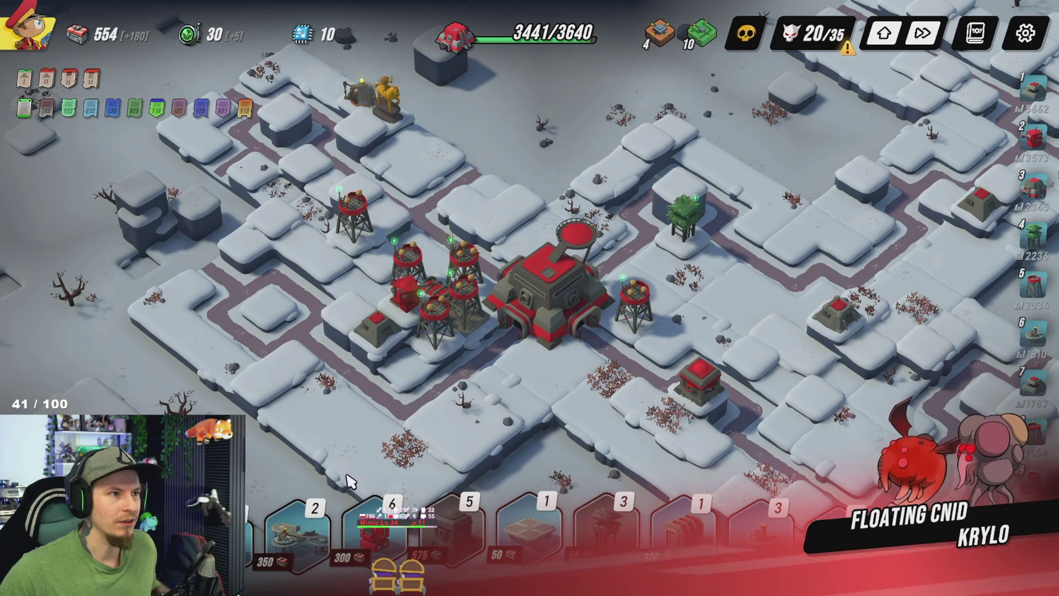
{"action": "key", "text": "s"}
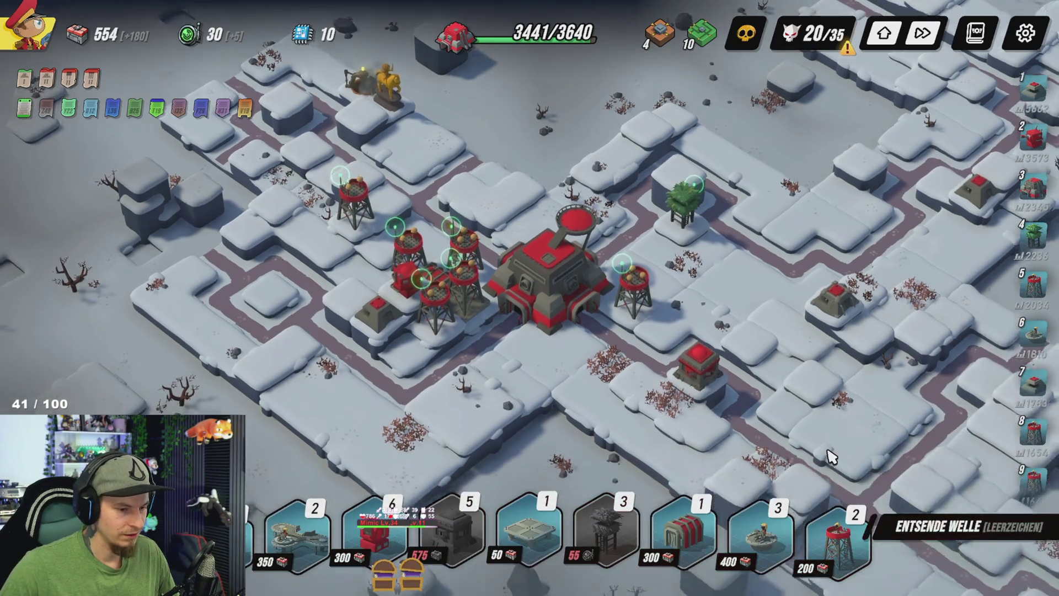
{"action": "mouse_move", "coordinate": [836, 544]}
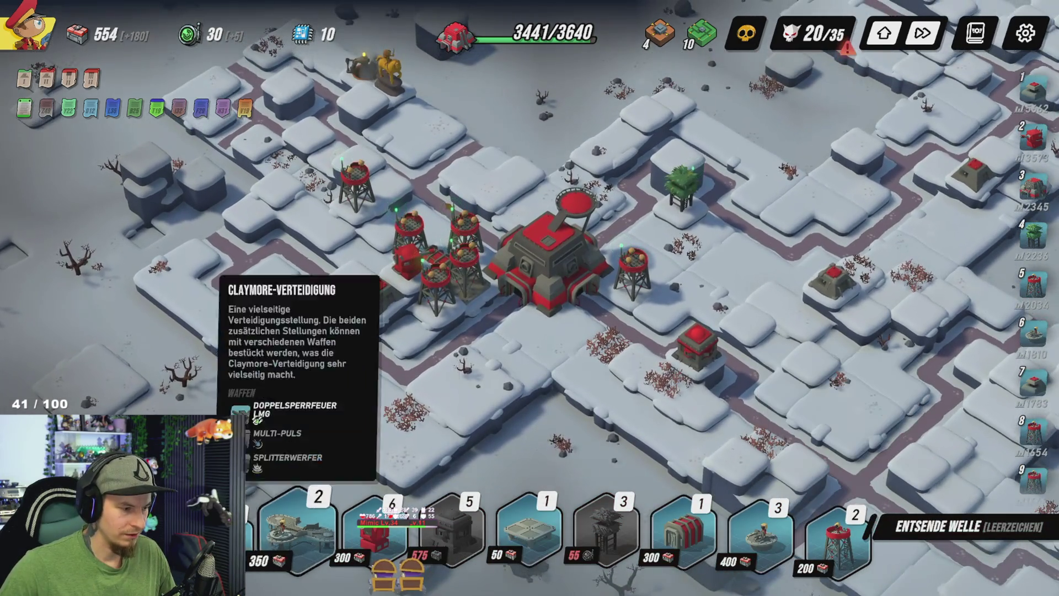
{"action": "key", "text": "w"}
{"action": "key", "text": "d"}
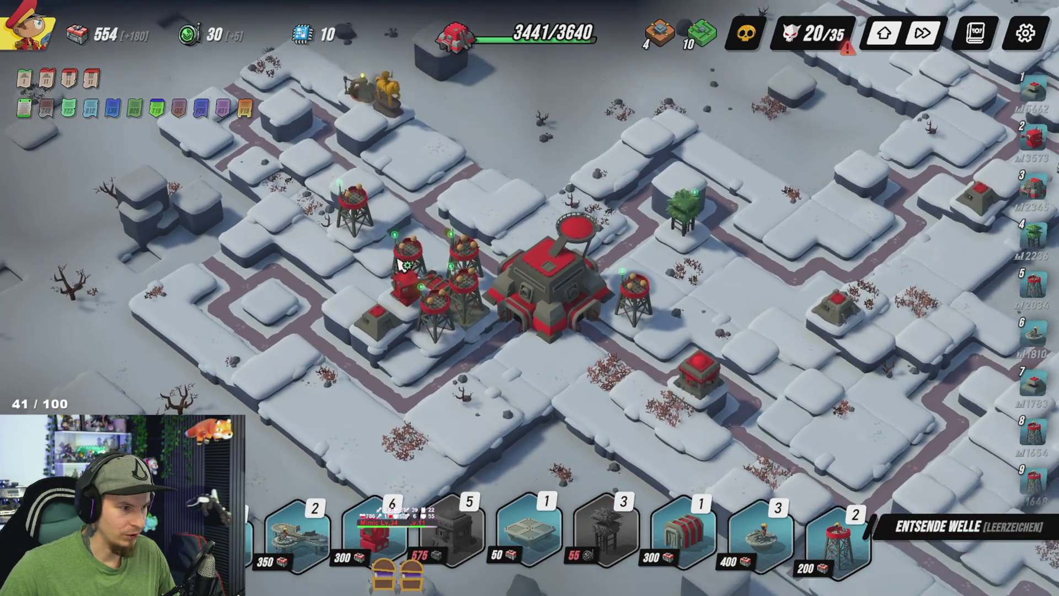
{"action": "key", "text": "a"}
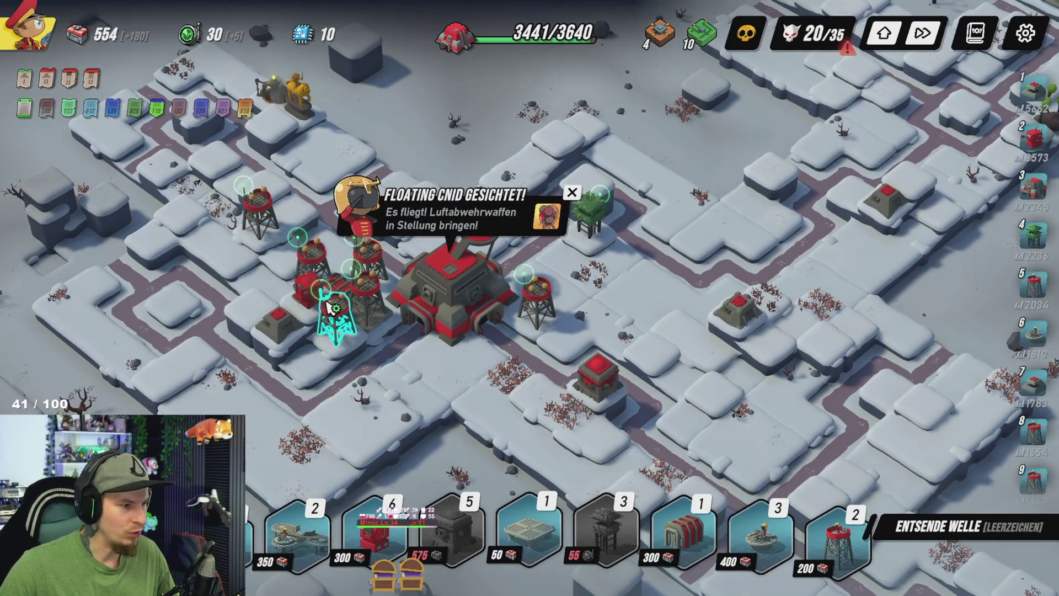
Step: Buy Auf Dach postierte Scharfschützen for the Bastion
{"action": "left_click", "coordinate": [309, 300]}
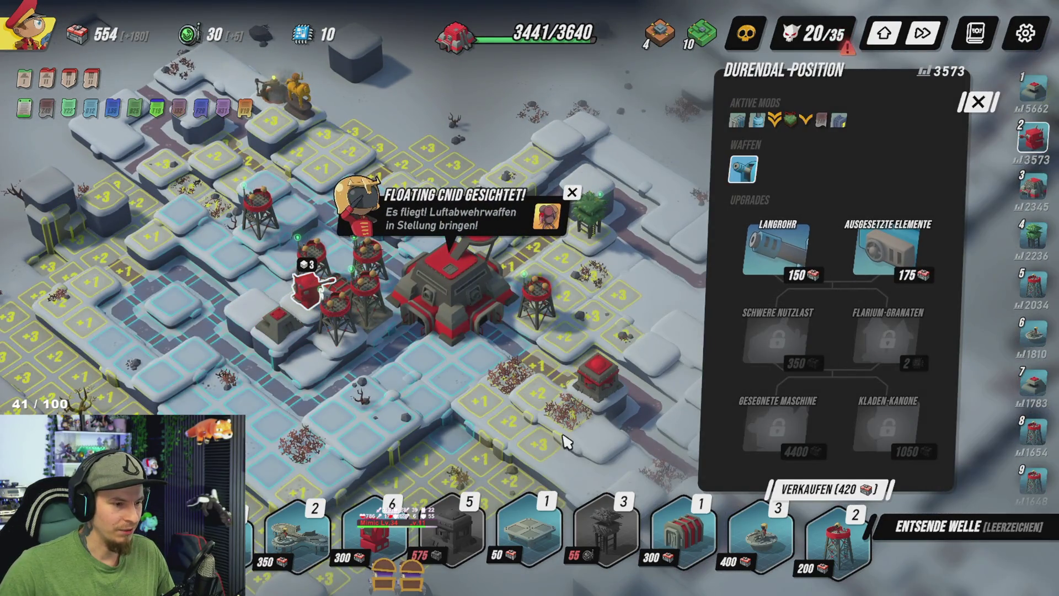
{"action": "key", "text": "d"}
{"action": "left_click", "coordinate": [539, 387]}
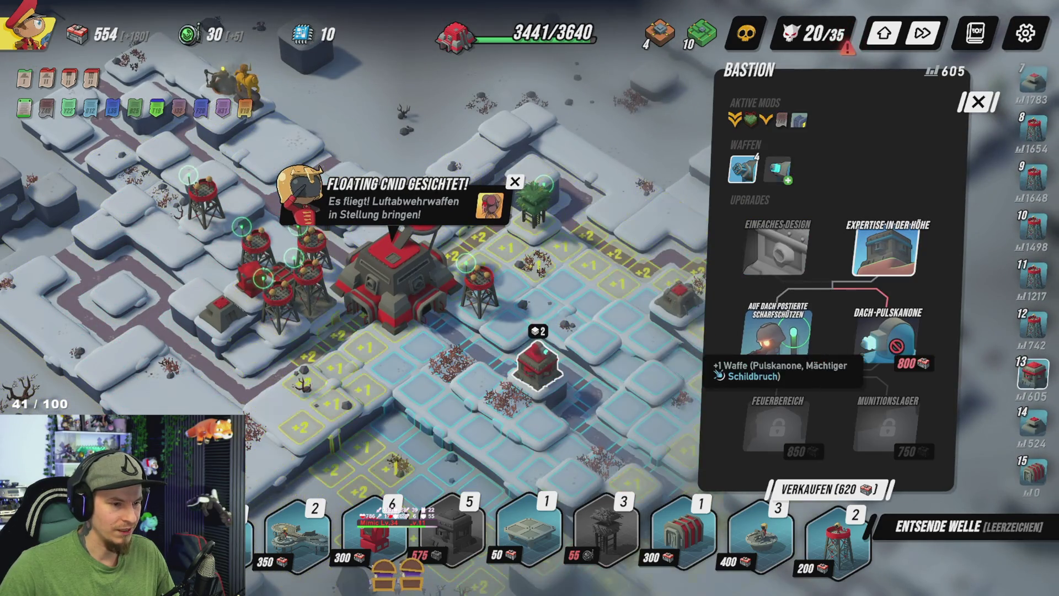
{"action": "left_click", "coordinate": [788, 351]}
Step: Send wave 20 and follow the fight until it is destroyed
{"action": "left_click", "coordinate": [944, 526]}
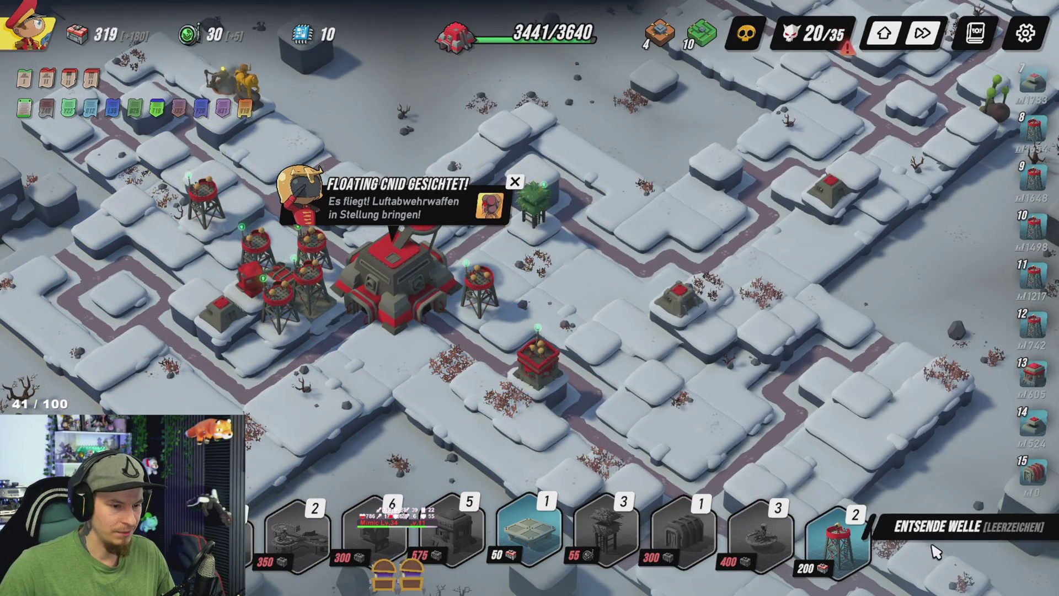
{"action": "key", "text": "s"}
{"action": "key", "text": "a"}
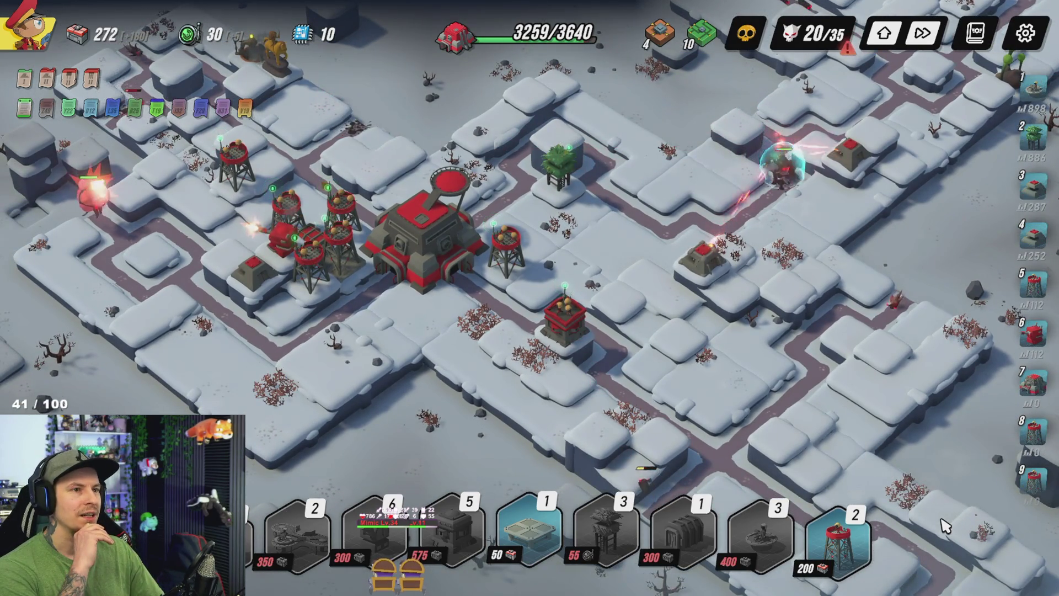
{"action": "key", "text": "w"}
{"action": "key", "text": "a"}
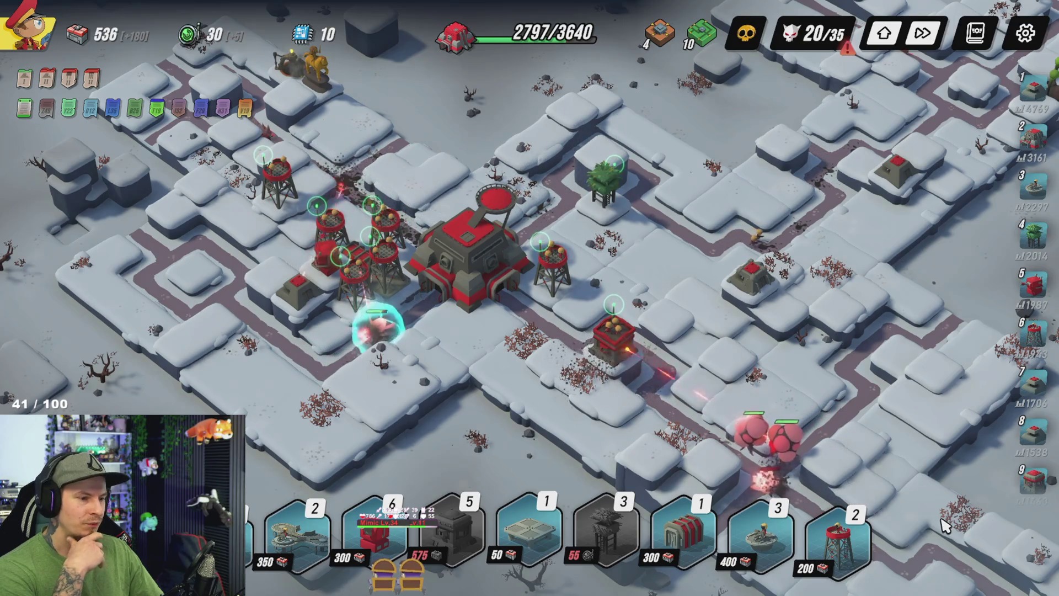
{"action": "key", "text": "w"}
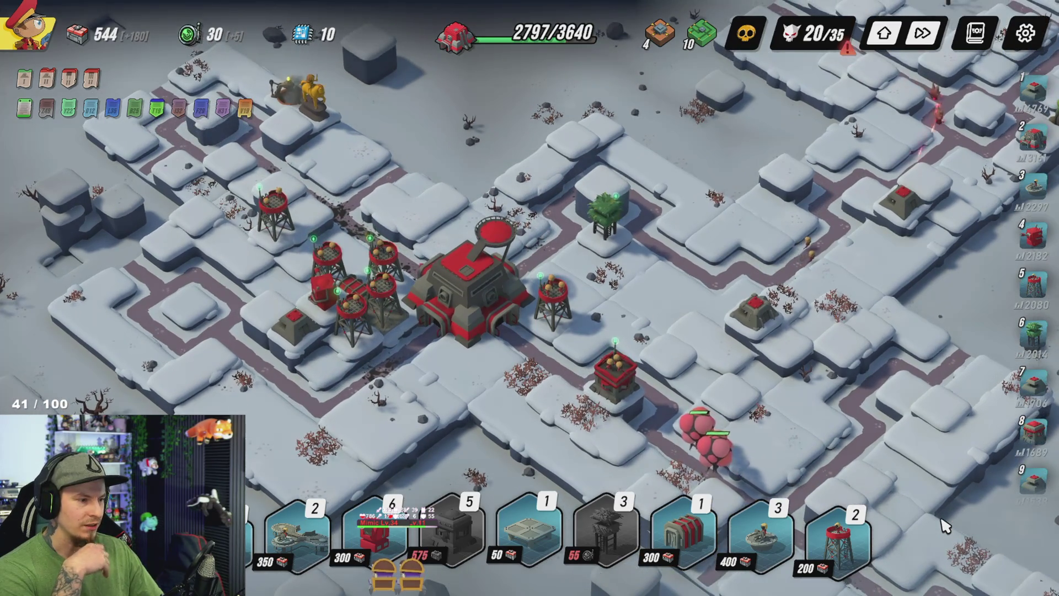
{"action": "key", "text": "s"}
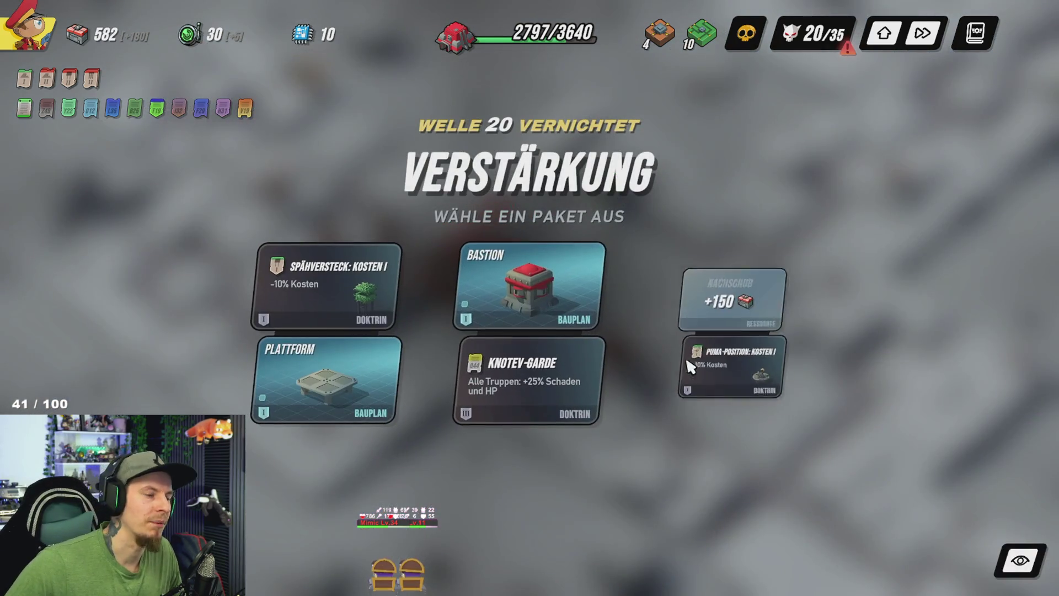
Step: Choose the +150 supply and Puma-Position discount package
{"action": "mouse_move", "coordinate": [547, 297]}
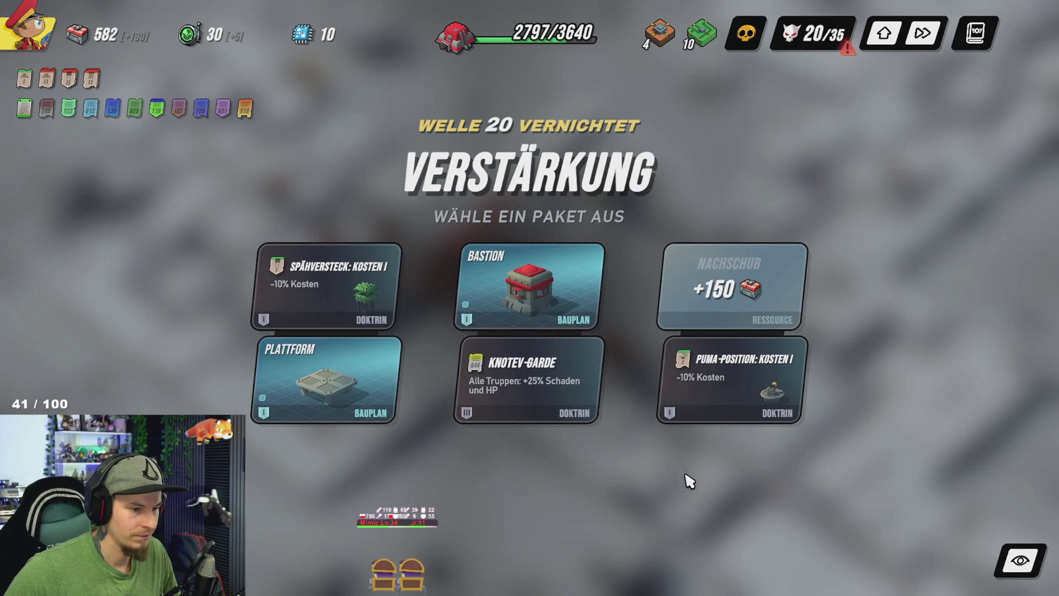
{"action": "mouse_move", "coordinate": [762, 316]}
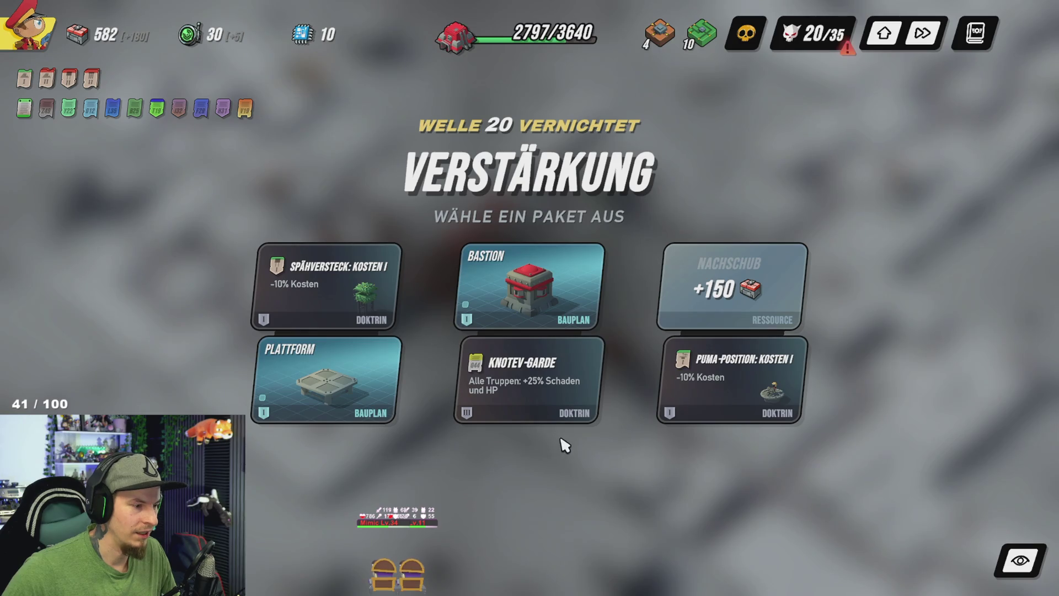
{"action": "left_click", "coordinate": [767, 313]}
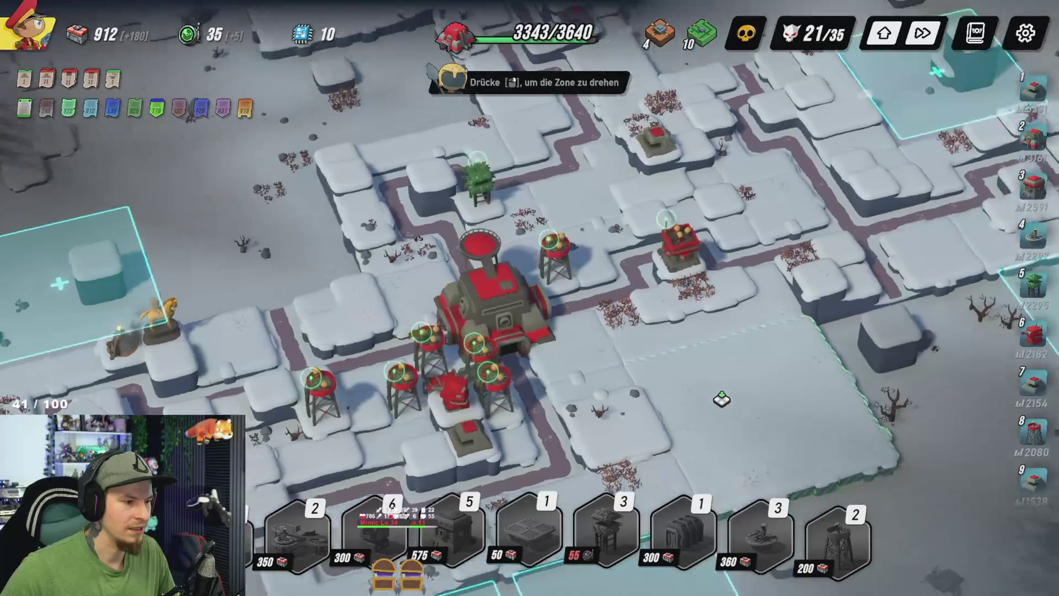
Step: Place the new snowy zone with its inactive Proto-Geschützturm south-west of the HQ
{"action": "scroll", "coordinate": [722, 399], "scroll_direction": "up", "scroll_amount": 5}
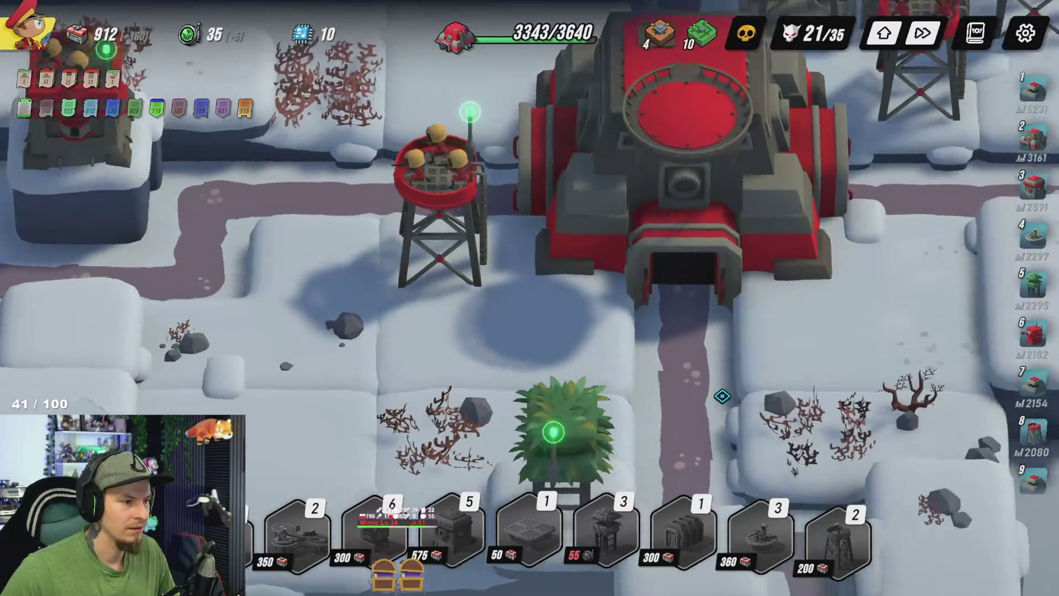
{"action": "scroll", "coordinate": [721, 396], "scroll_direction": "down", "scroll_amount": 10}
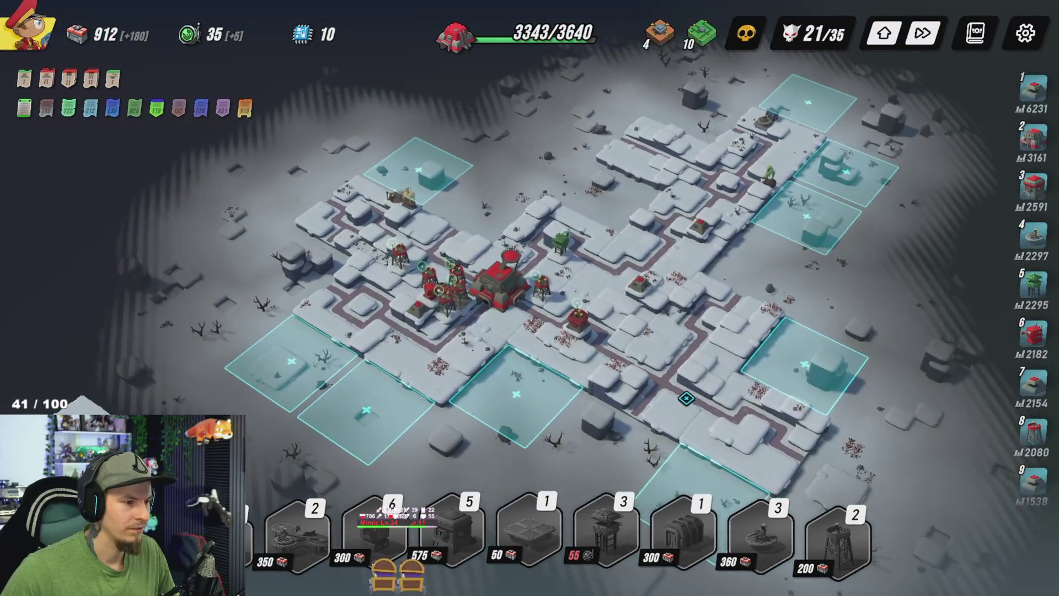
{"action": "scroll", "coordinate": [686, 398], "scroll_direction": "up", "scroll_amount": 3}
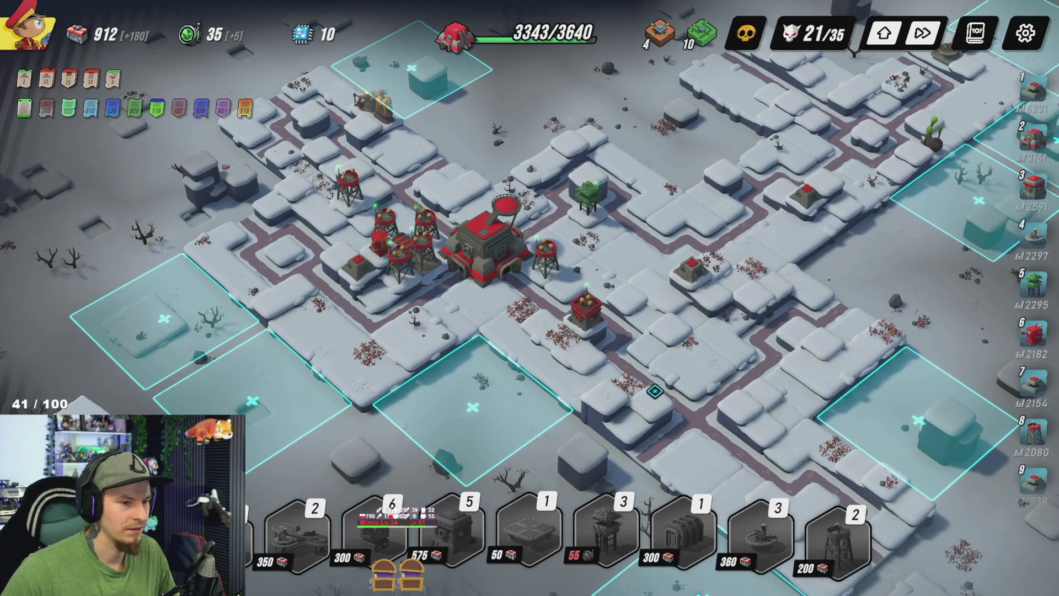
{"action": "key", "text": "s"}
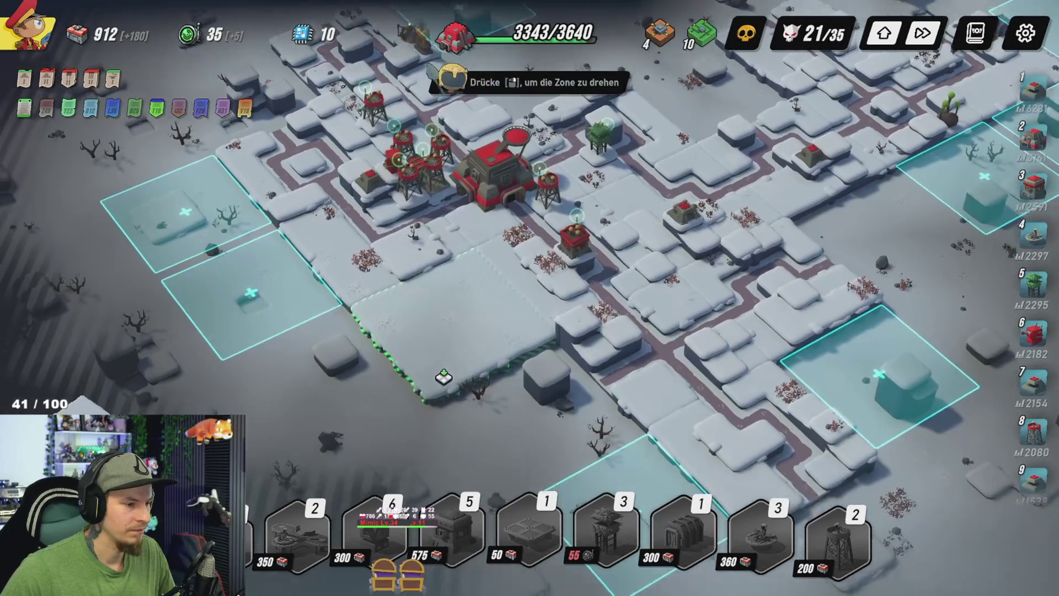
{"action": "key", "text": "Escape"}
{"action": "key", "text": "w"}
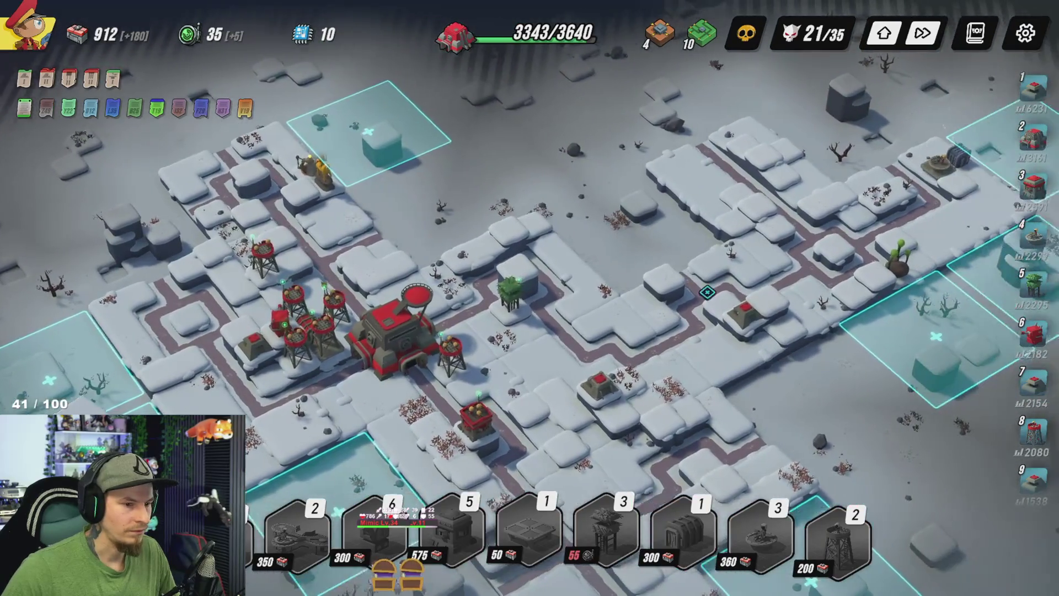
{"action": "key", "text": "s"}
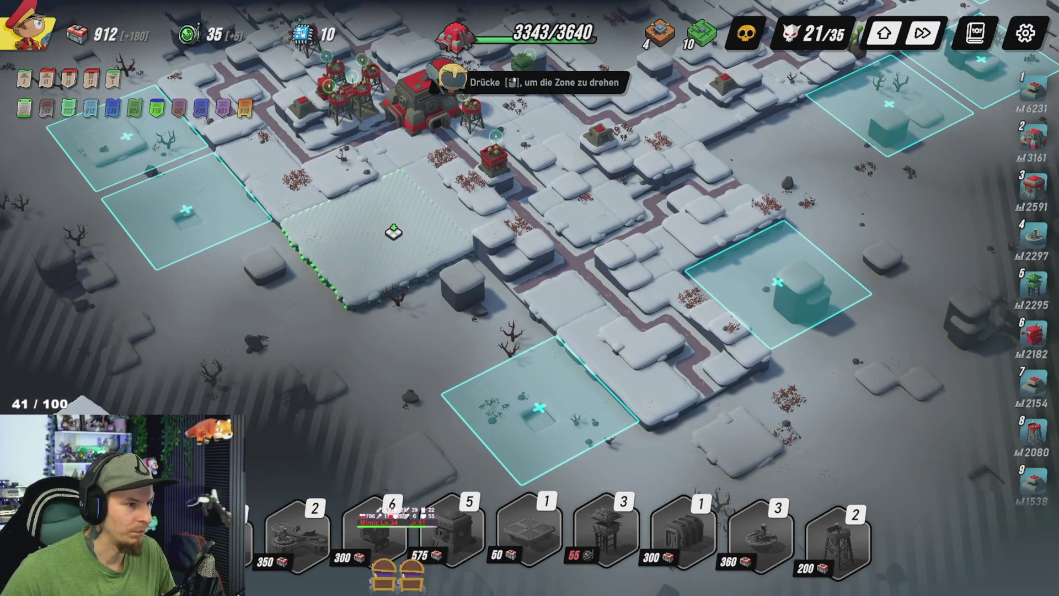
{"action": "left_click", "coordinate": [393, 232]}
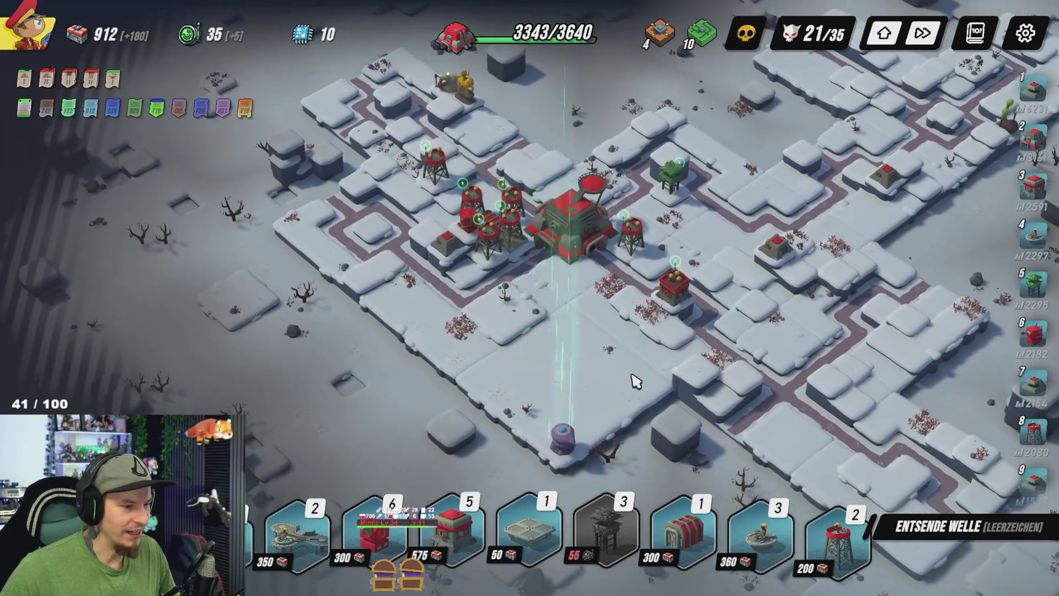
{"action": "mouse_move", "coordinate": [563, 444]}
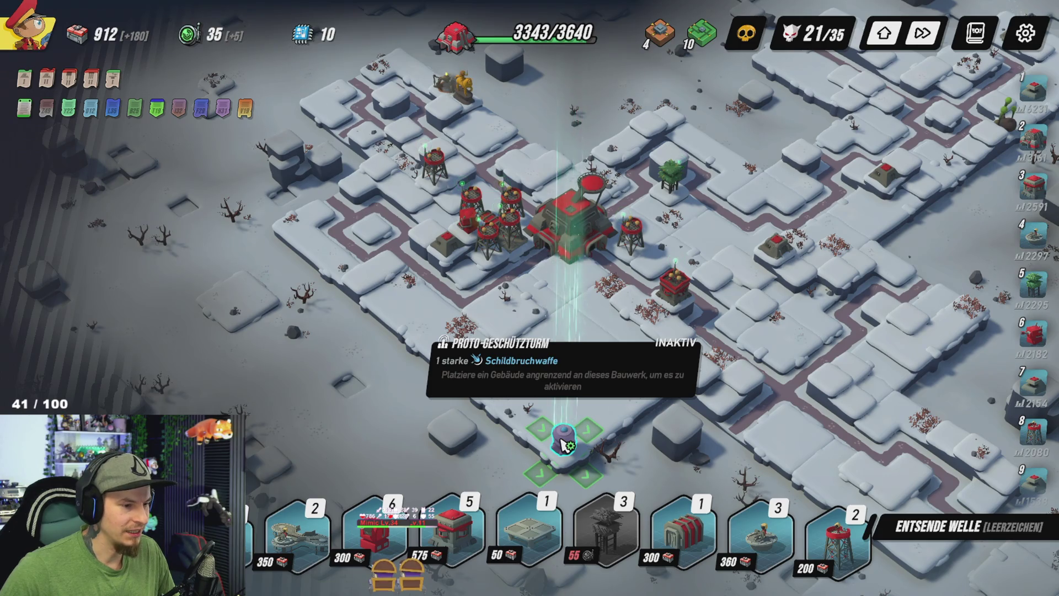
{"action": "left_click_drag", "start_coordinate": [564, 444], "coordinate": [505, 402]}
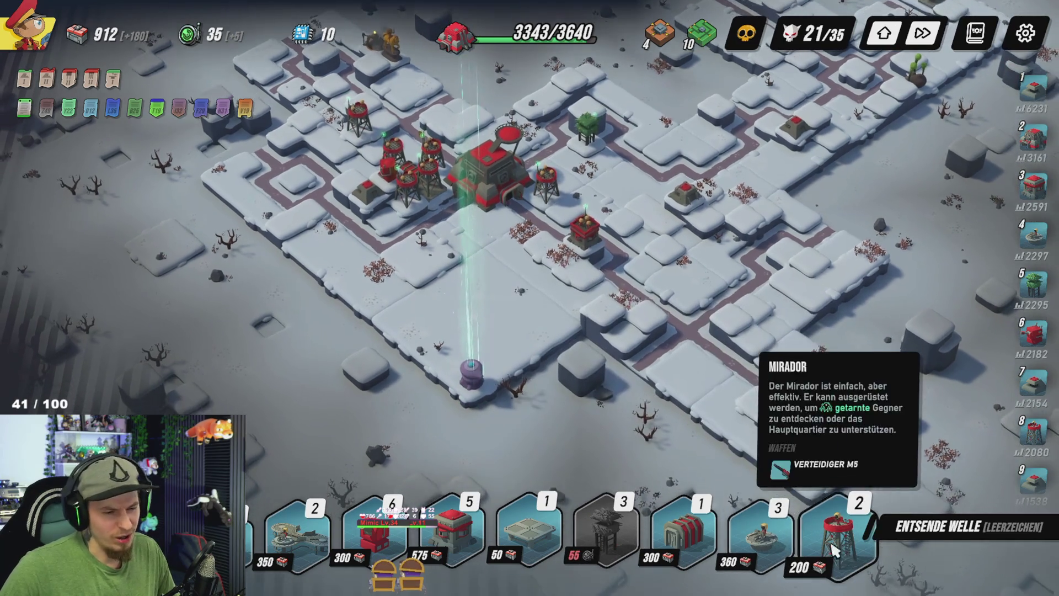
Step: Try the Mirador and Plattform build cards, then bring up the Durendal tower's upgrade panel
{"action": "left_click", "coordinate": [835, 543]}
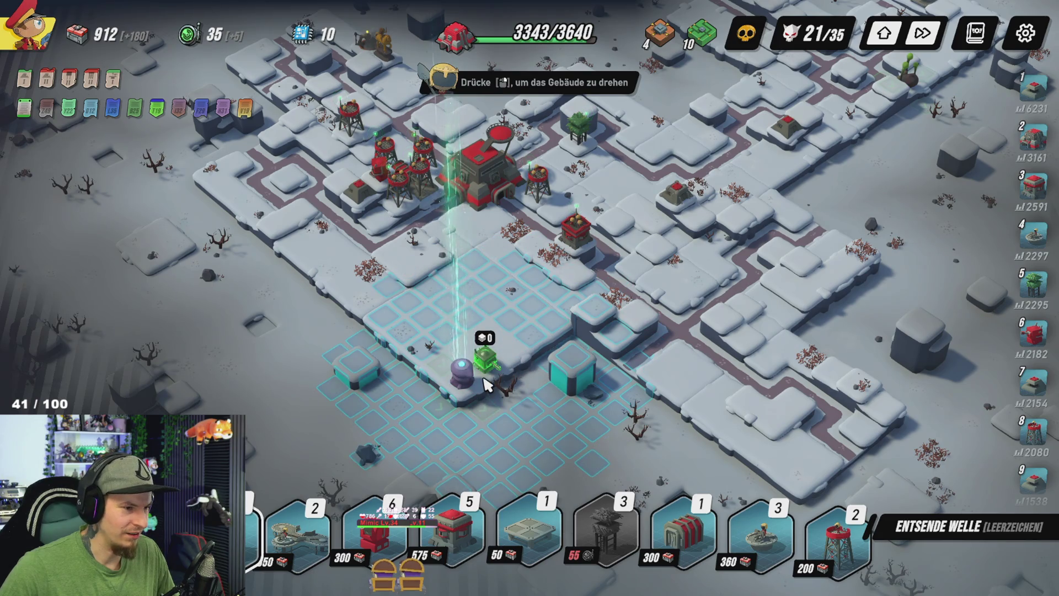
{"action": "left_click", "coordinate": [522, 523]}
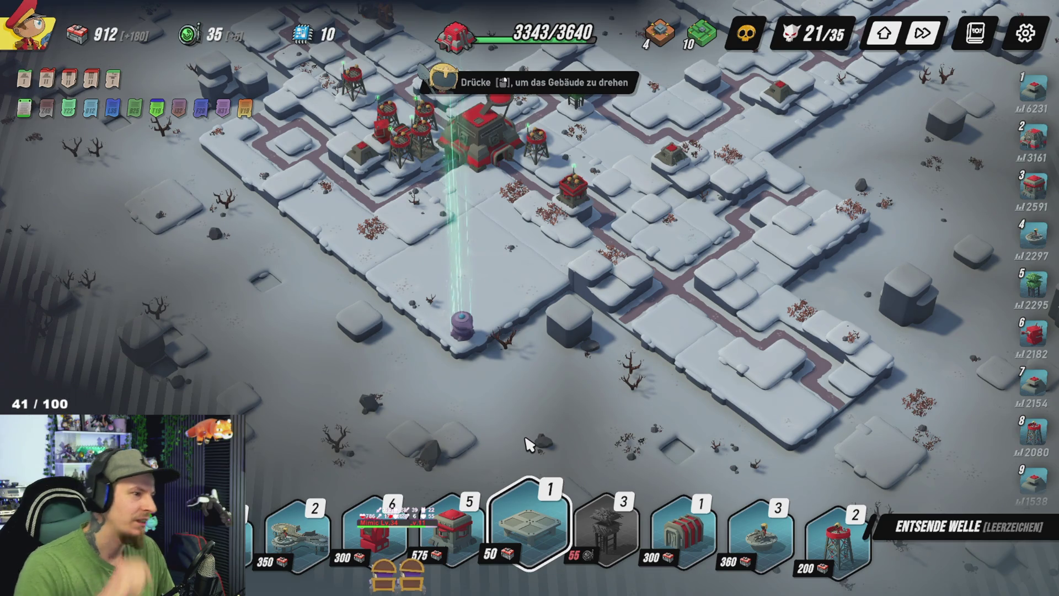
{"action": "key", "text": "d"}
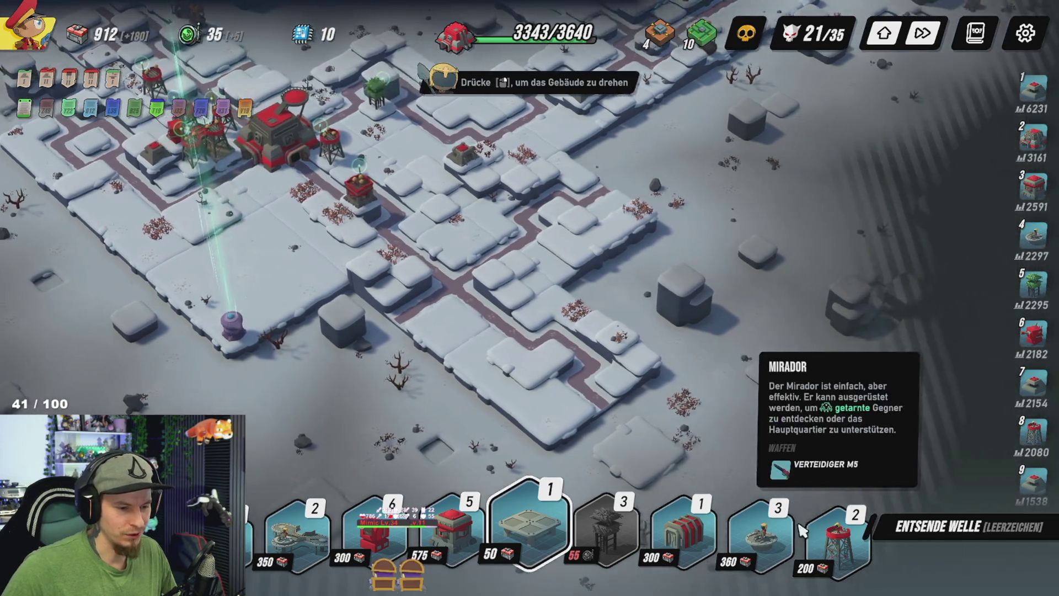
{"action": "left_click", "coordinate": [802, 529]}
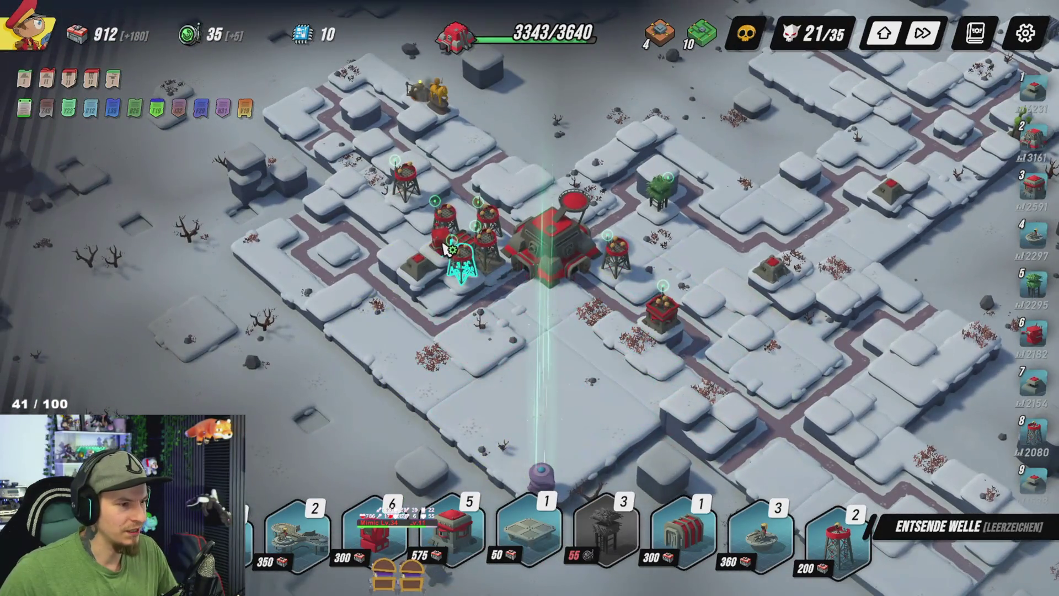
{"action": "left_click", "coordinate": [436, 284]}
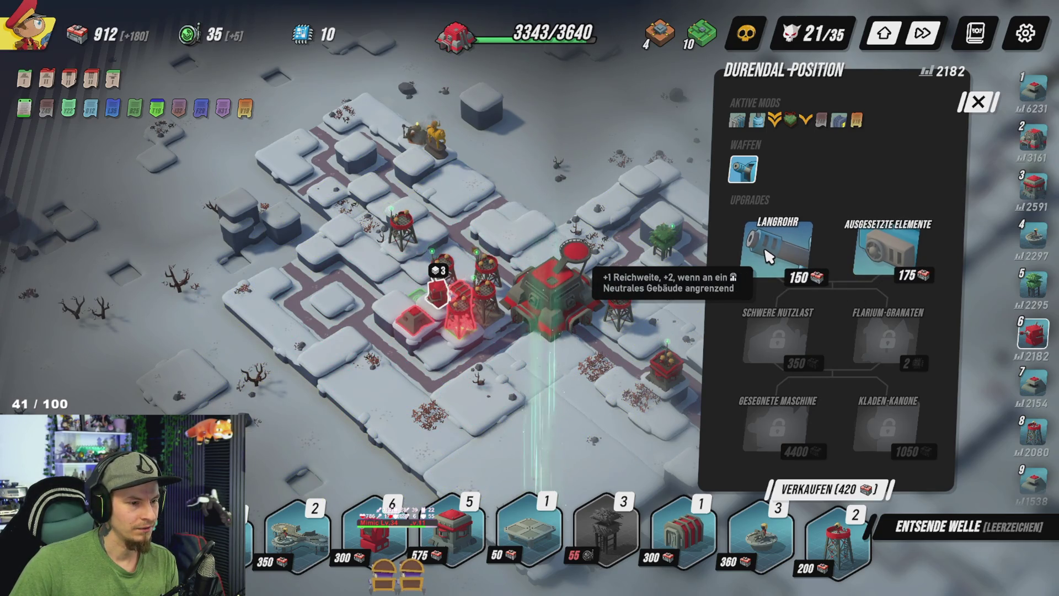
Step: Buy Ausgesetzte Elemente and Flarium-Granaten for the Durendal and close its panel
{"action": "left_click", "coordinate": [897, 267]}
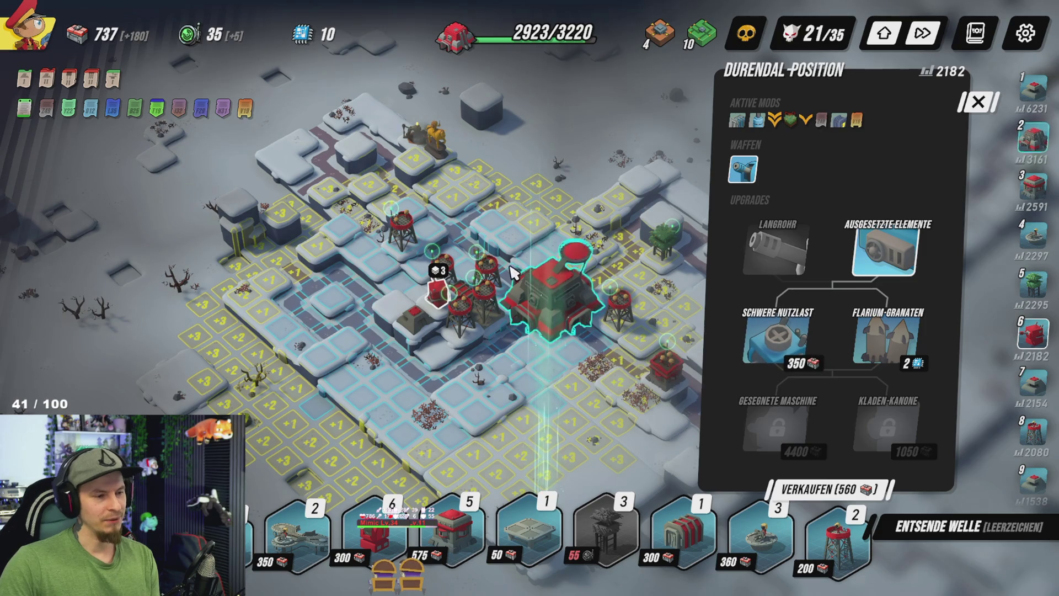
{"action": "left_click", "coordinate": [888, 348]}
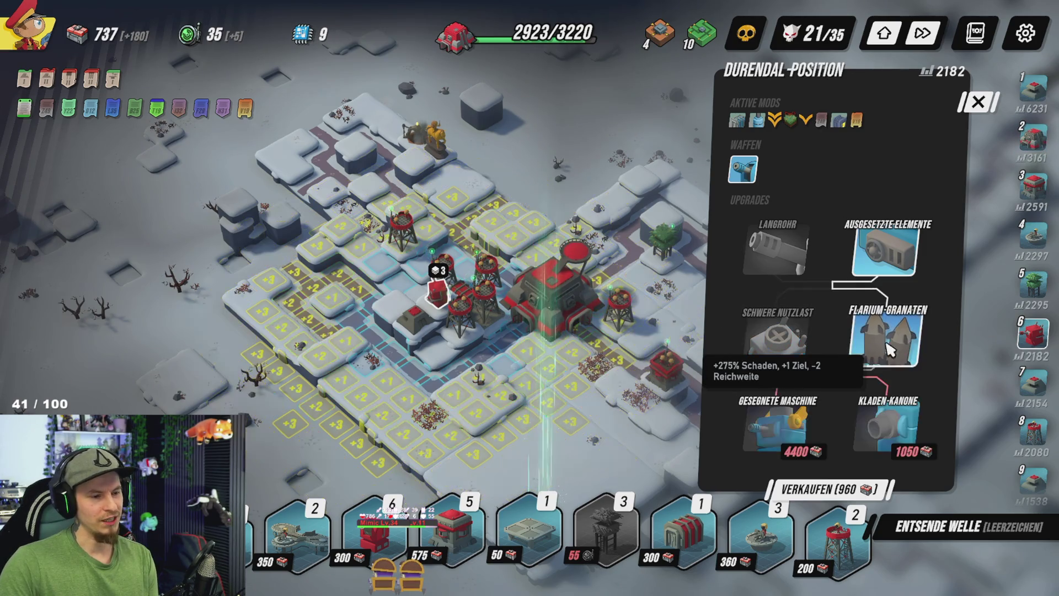
{"action": "key", "text": "d"}
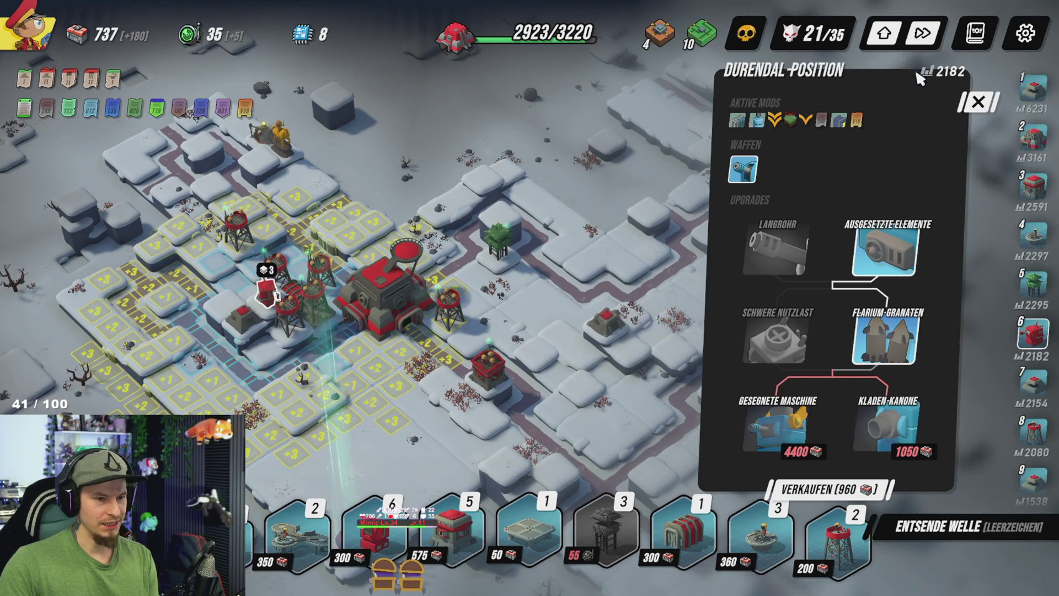
{"action": "left_click", "coordinate": [567, 146]}
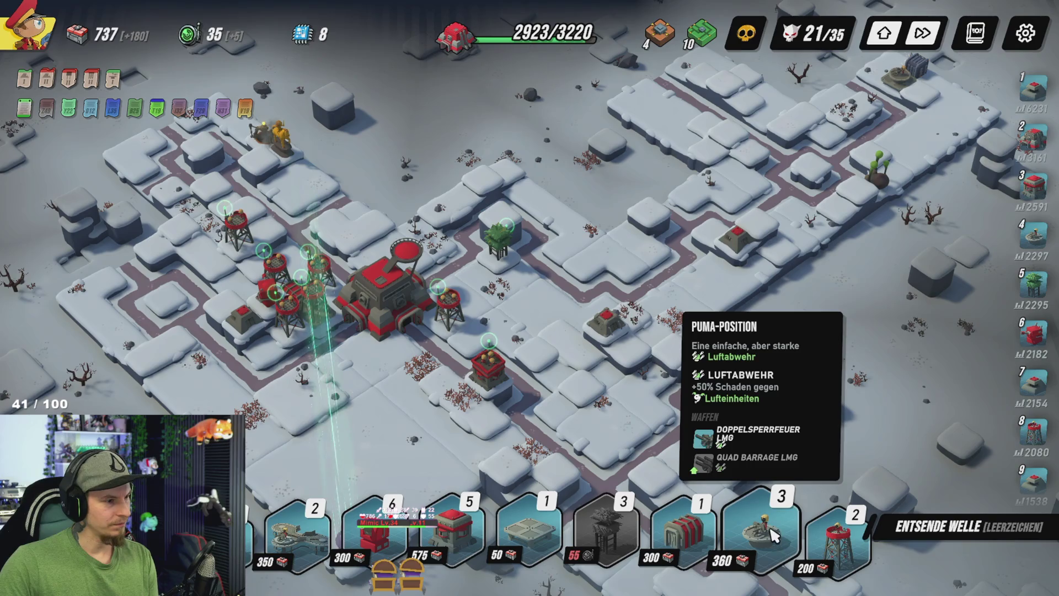
Step: Upgrade the Munitionsdepot with Sammelbereich III and Sammelbereich IV
{"action": "left_click", "coordinate": [297, 294]}
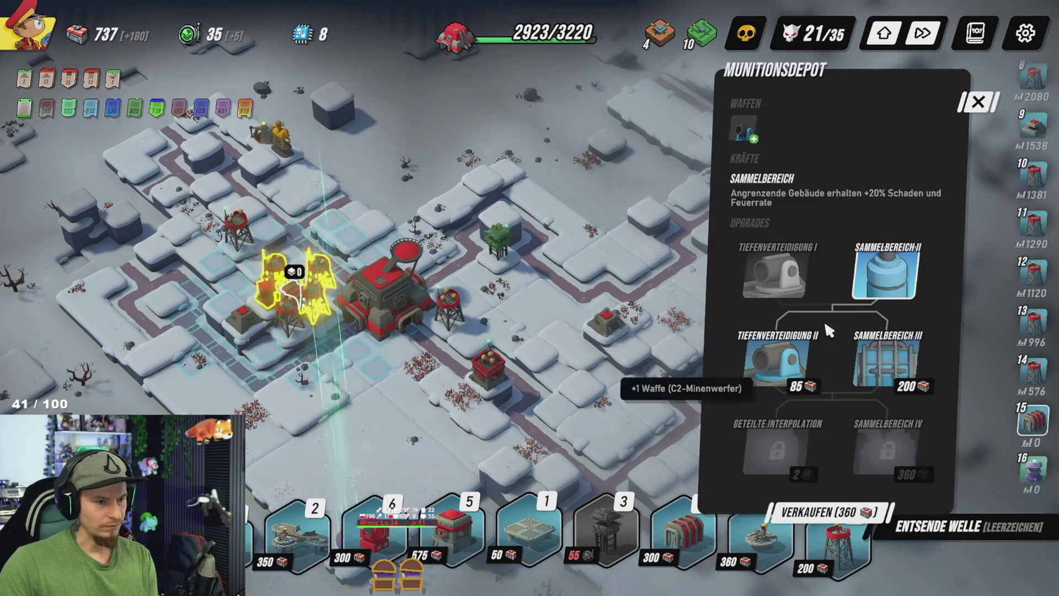
{"action": "left_click", "coordinate": [897, 377]}
{"action": "right_click", "coordinate": [901, 452]}
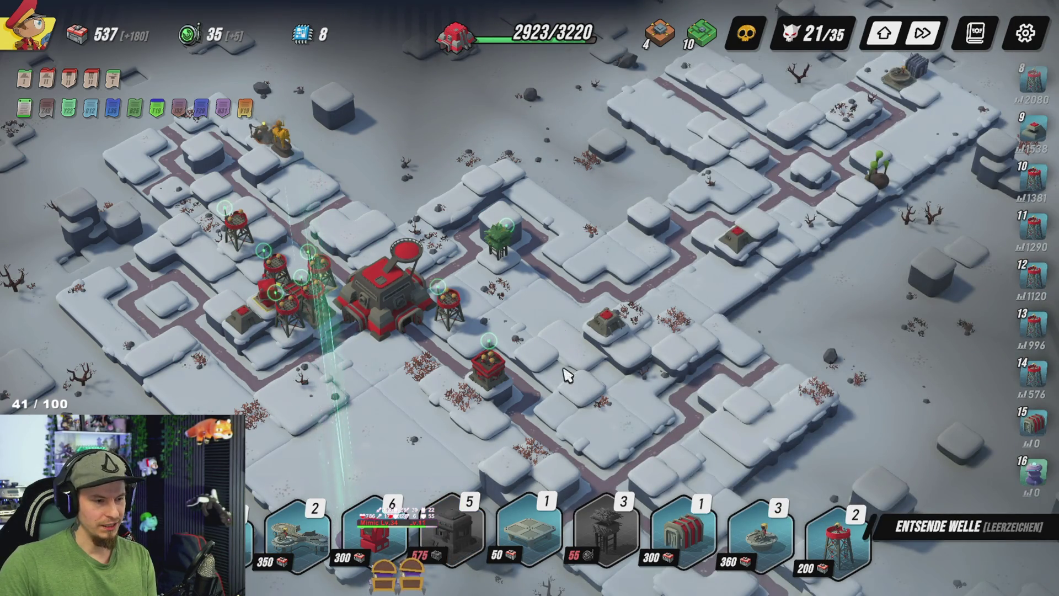
{"action": "left_click", "coordinate": [296, 290]}
{"action": "right_click", "coordinate": [300, 295]}
{"action": "left_click", "coordinate": [298, 291]}
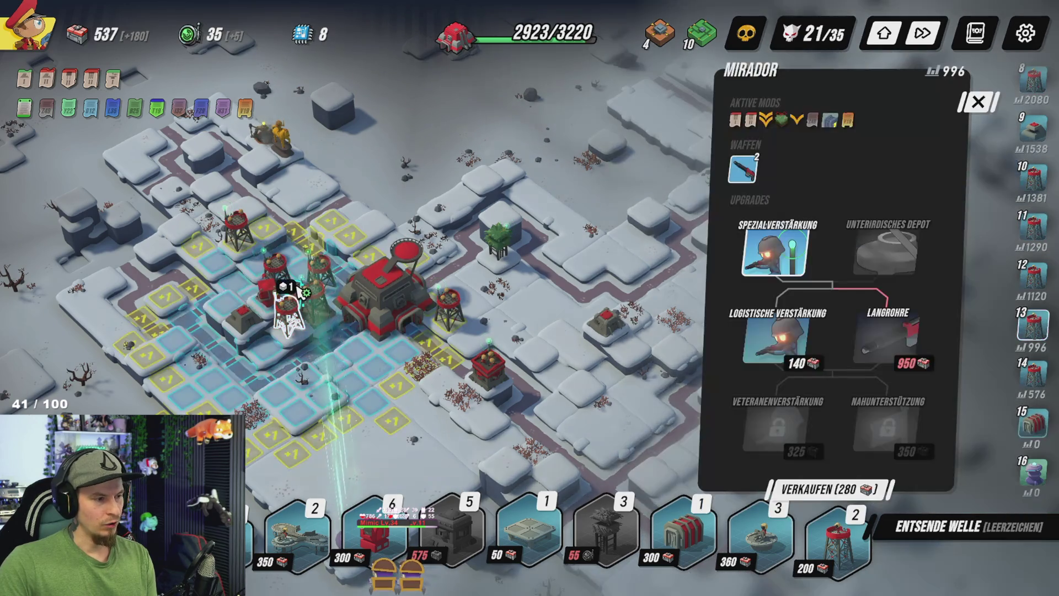
{"action": "left_click", "coordinate": [298, 289]}
{"action": "left_click", "coordinate": [902, 458]}
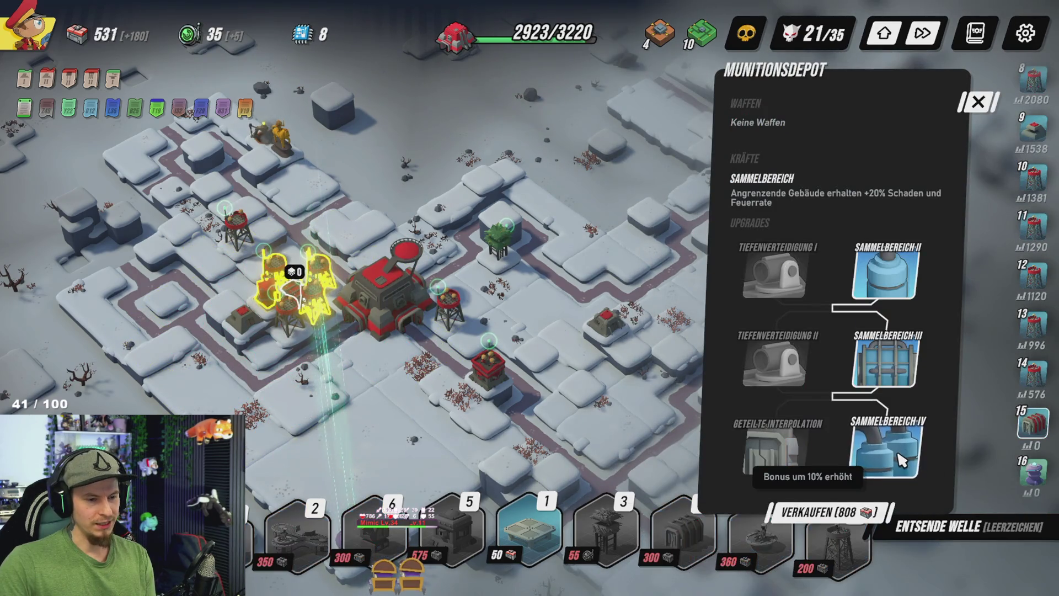
{"action": "right_click", "coordinate": [927, 488]}
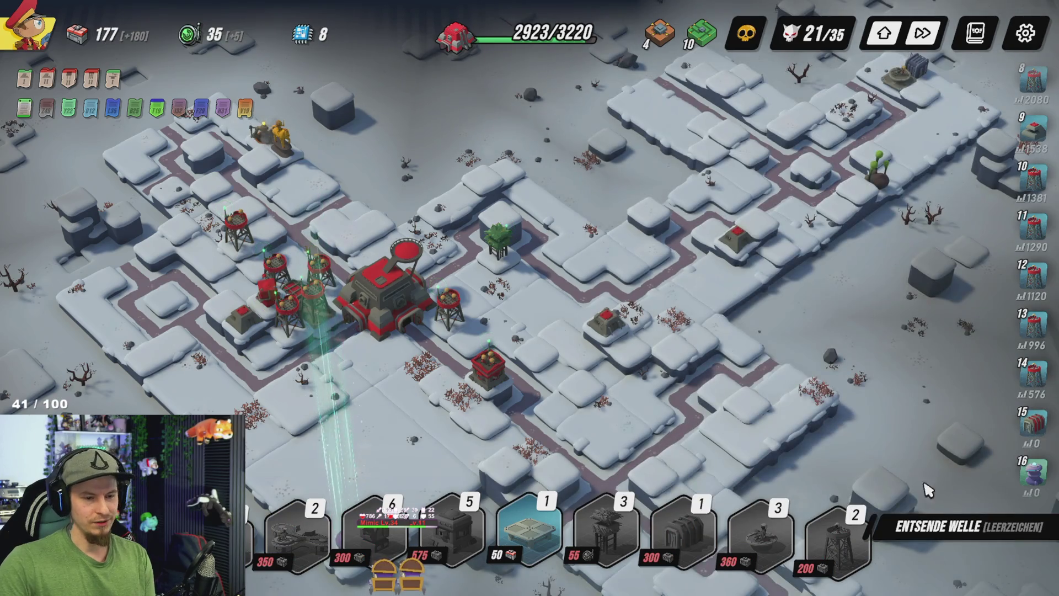
Step: Send wave 21, follow the fight across the base, then take the Stabiler Bunker reward
{"action": "left_click", "coordinate": [937, 534]}
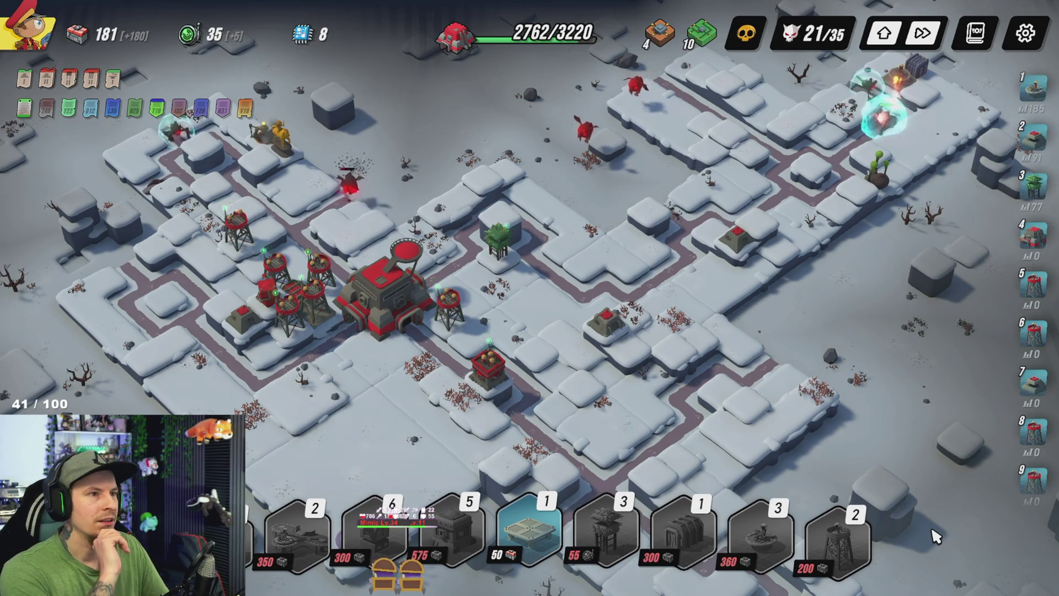
{"action": "key", "text": "s"}
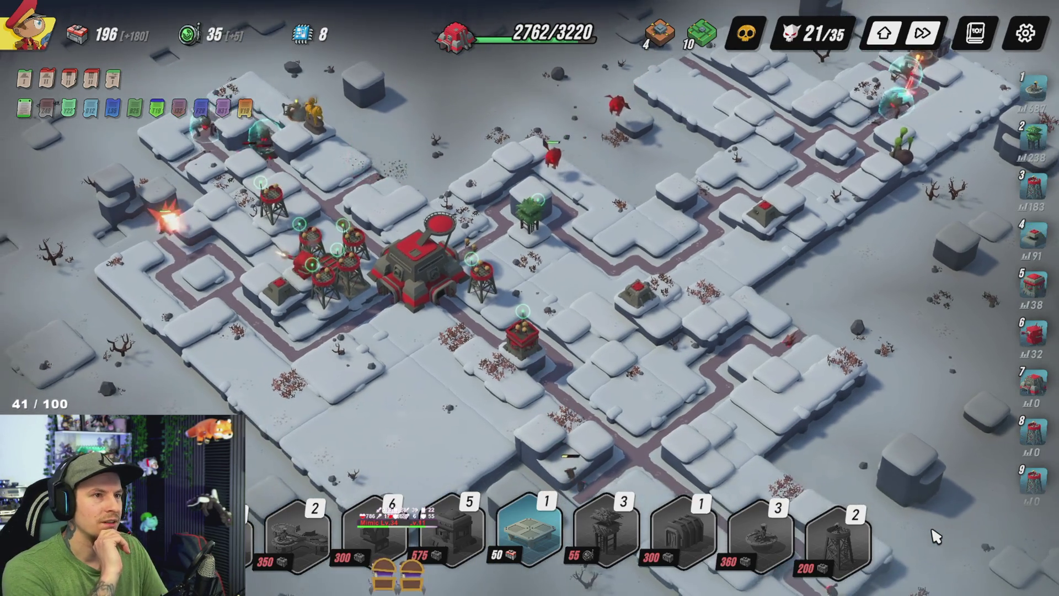
{"action": "key", "text": "s"}
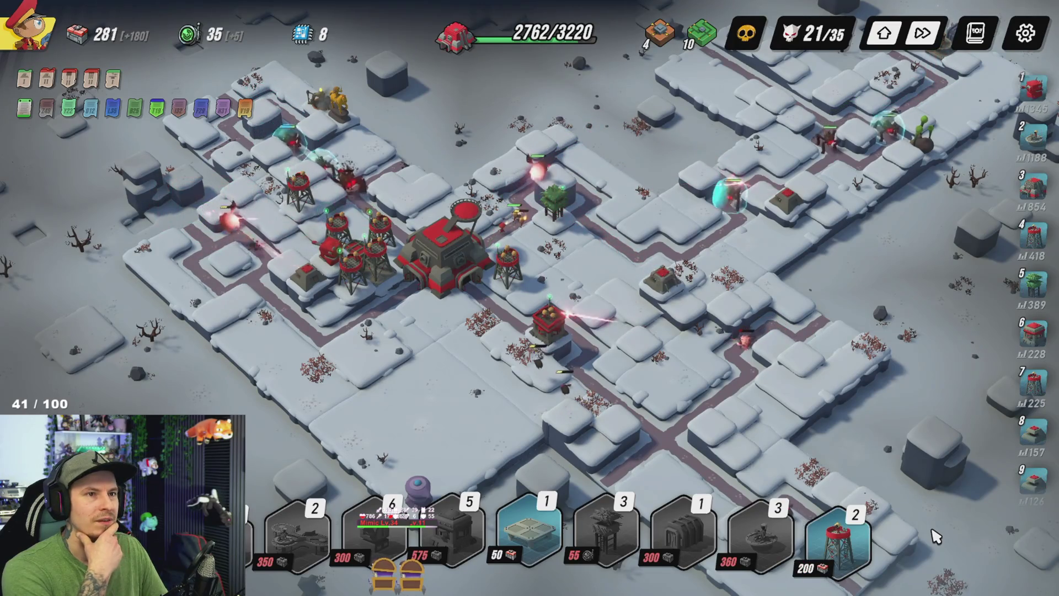
{"action": "key", "text": "s"}
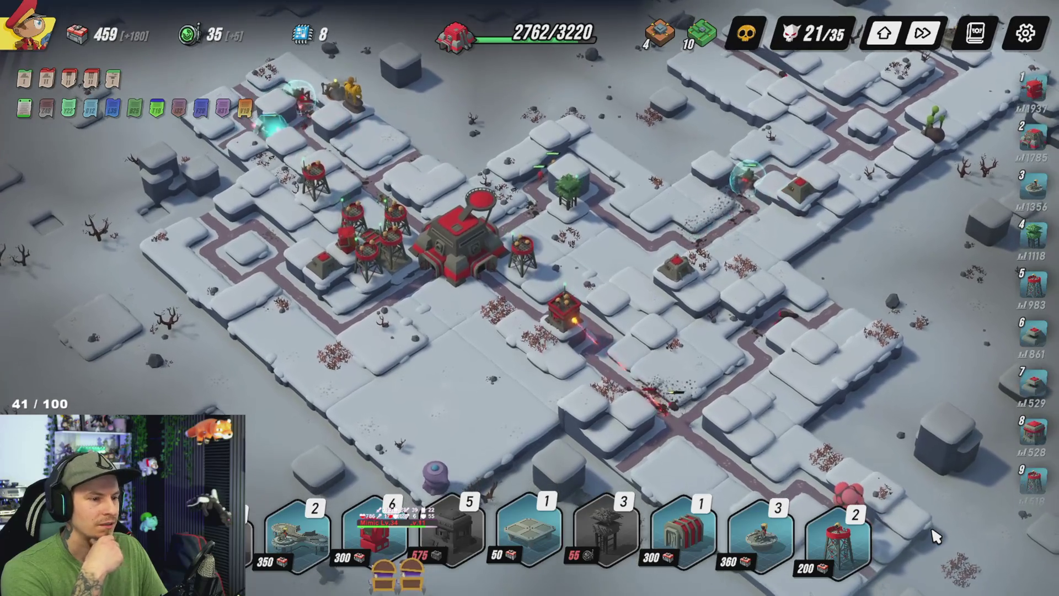
{"action": "key", "text": "w"}
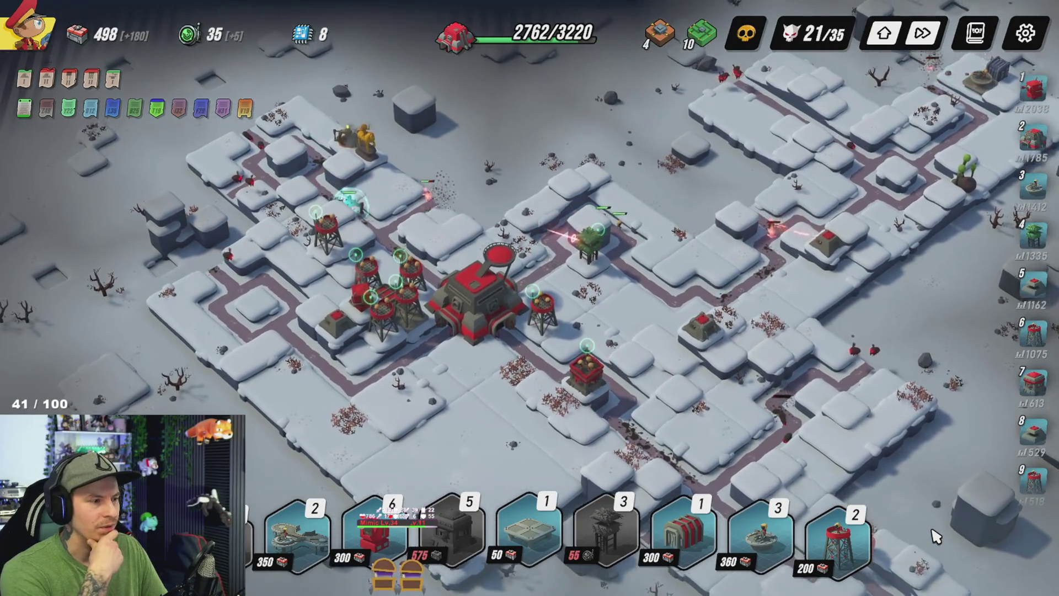
{"action": "key", "text": "s"}
{"action": "key", "text": "d"}
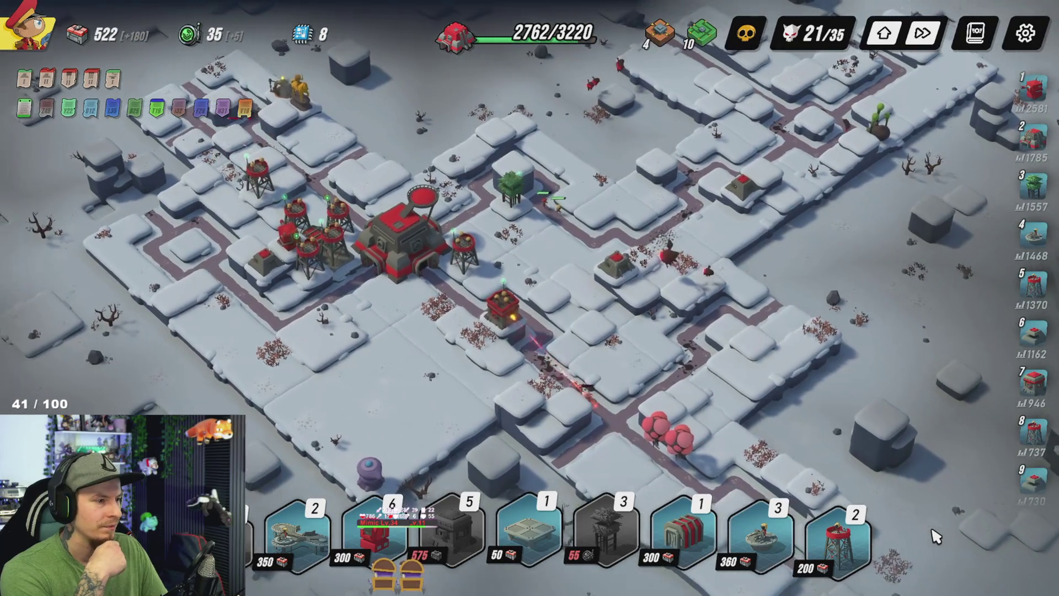
{"action": "key", "text": "w"}
{"action": "key", "text": "a"}
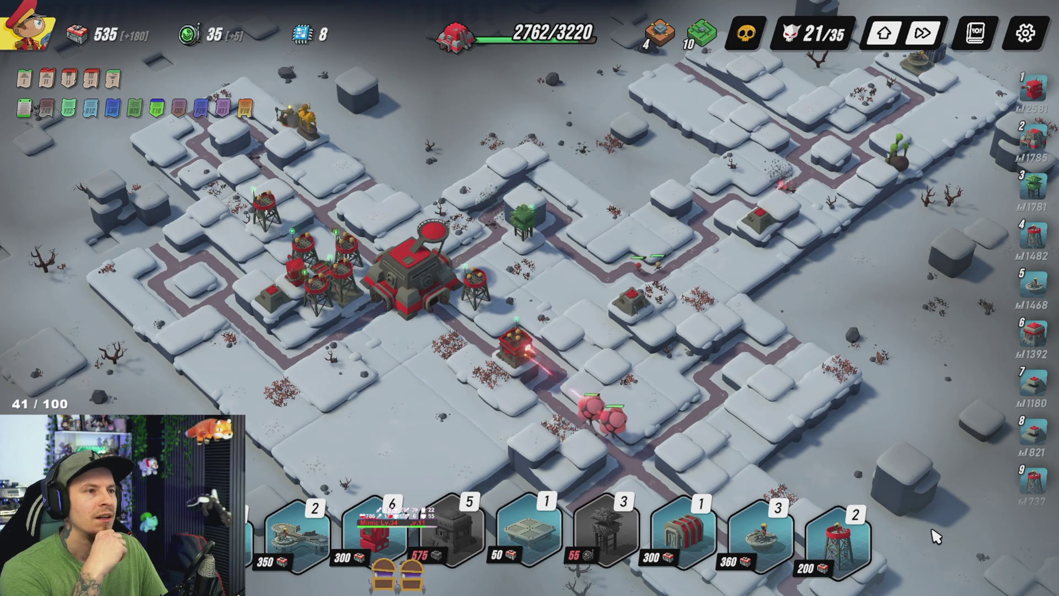
{"action": "key", "text": "s"}
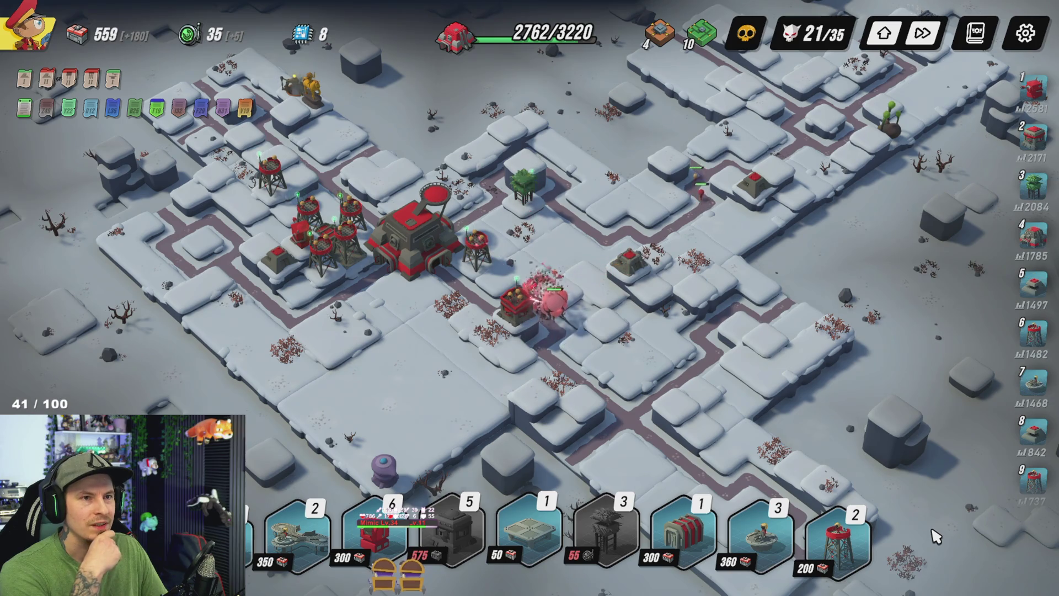
{"action": "key", "text": "w"}
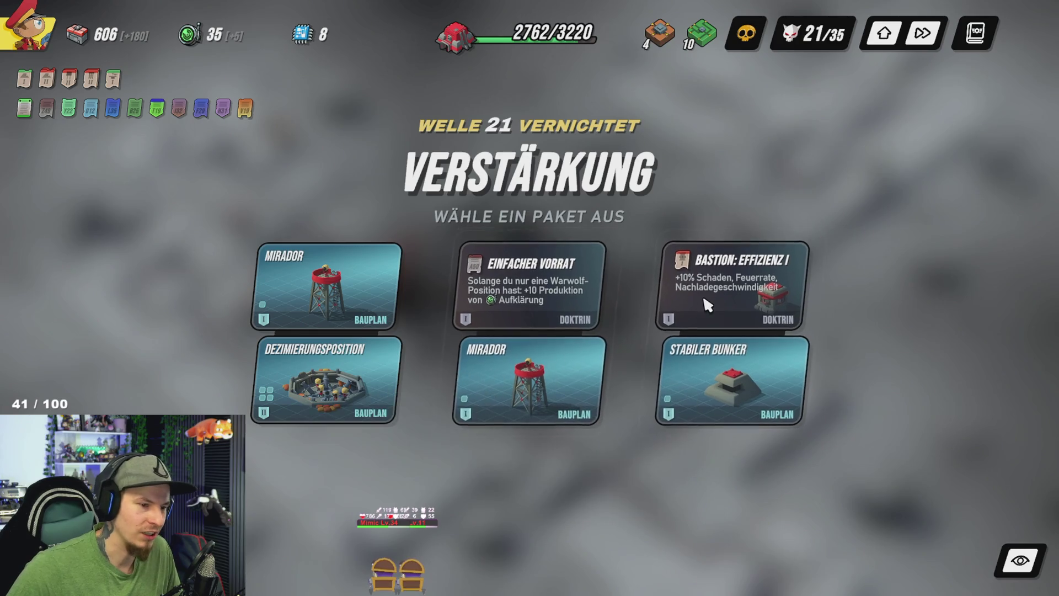
{"action": "mouse_move", "coordinate": [717, 351]}
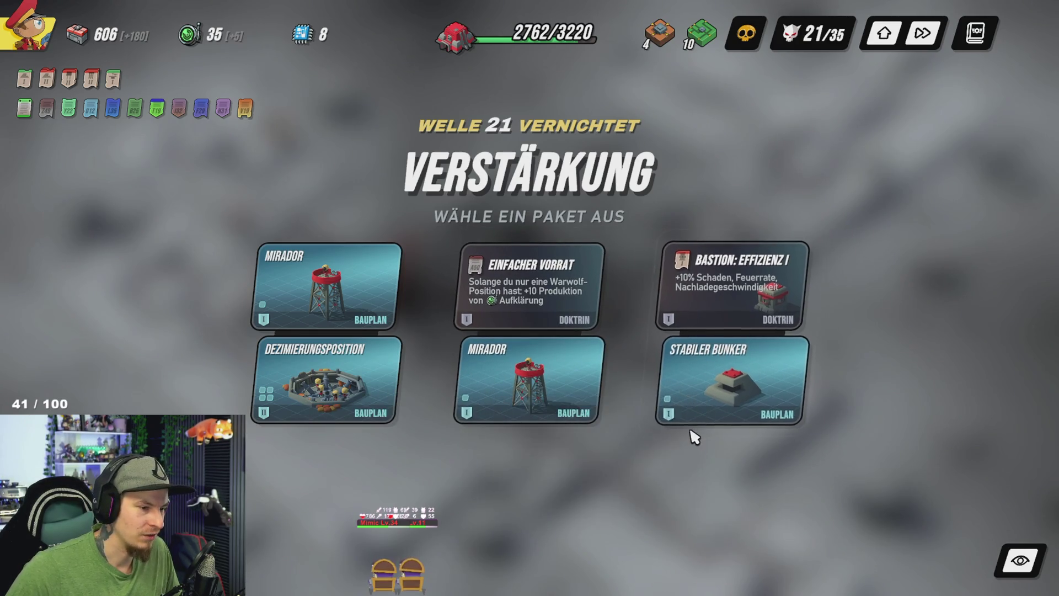
{"action": "left_click", "coordinate": [758, 400]}
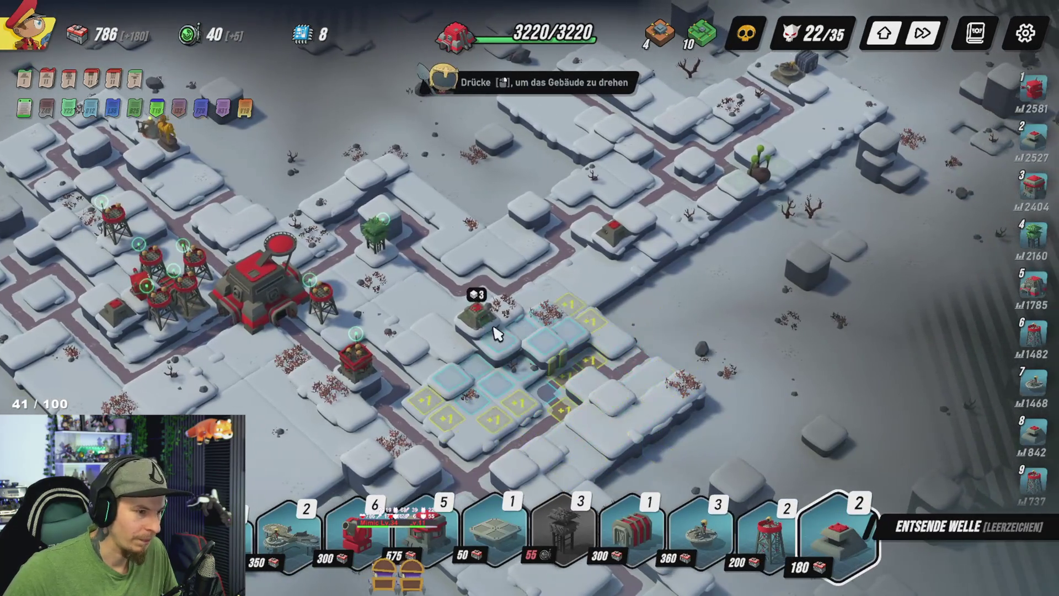
Step: Try positioning a bunker near the central bunker, rotating it, then cancel the placement
{"action": "left_click", "coordinate": [497, 331]}
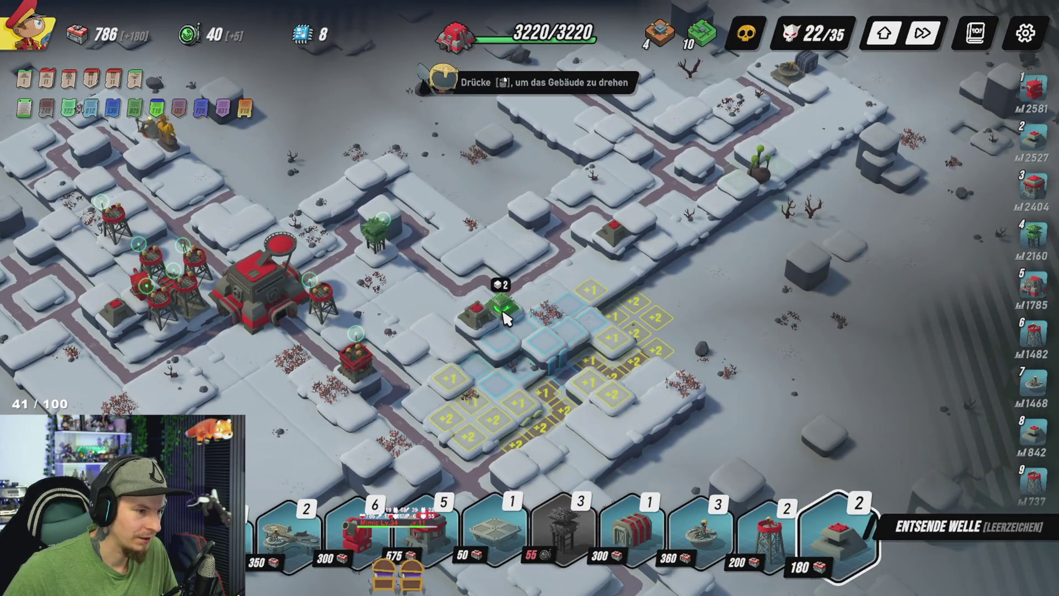
{"action": "key", "text": "e"}
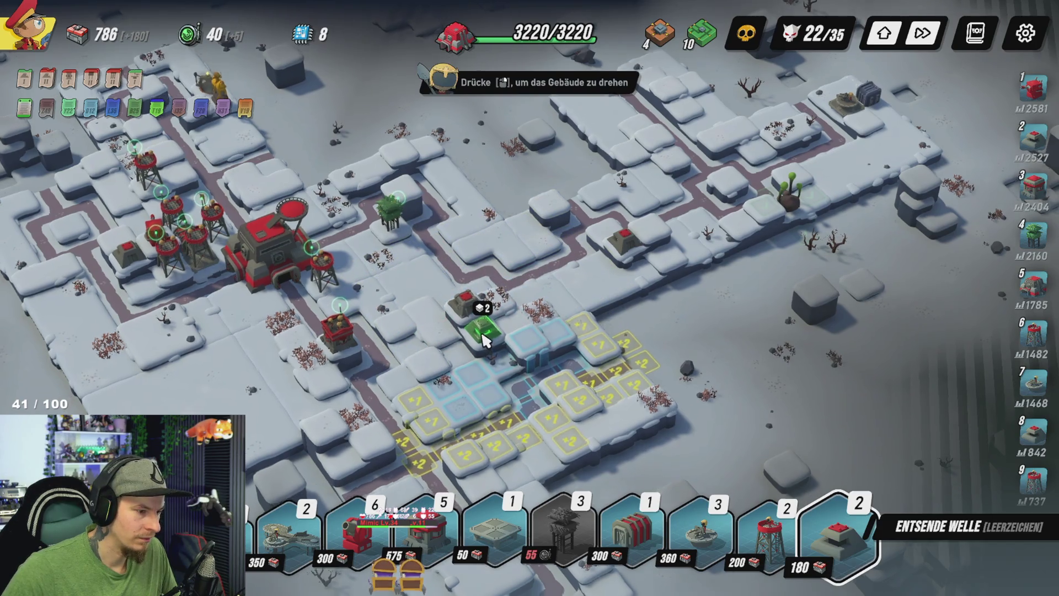
{"action": "key", "text": "a"}
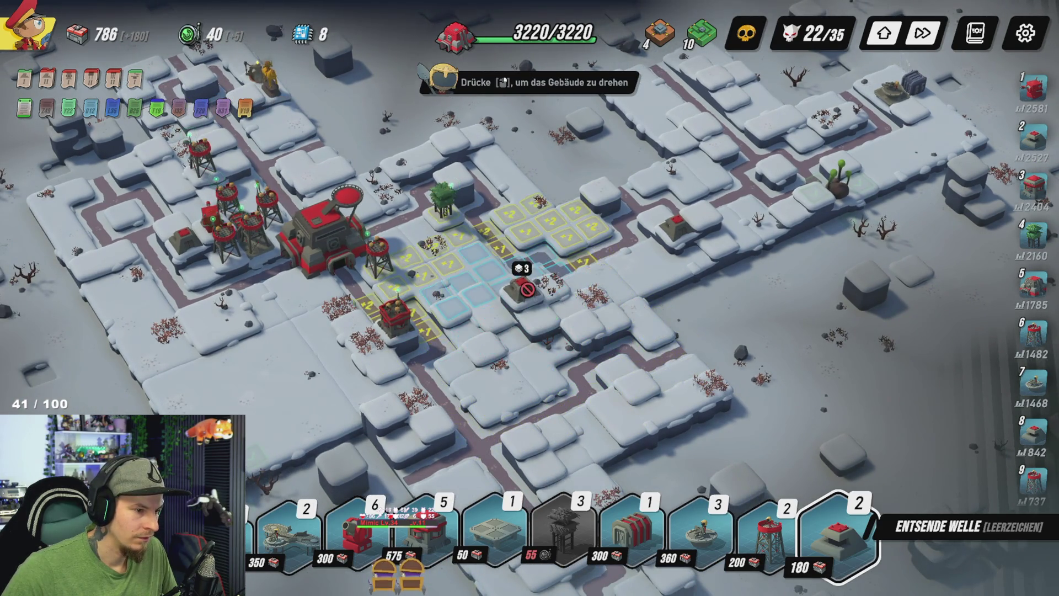
{"action": "right_click", "coordinate": [548, 323]}
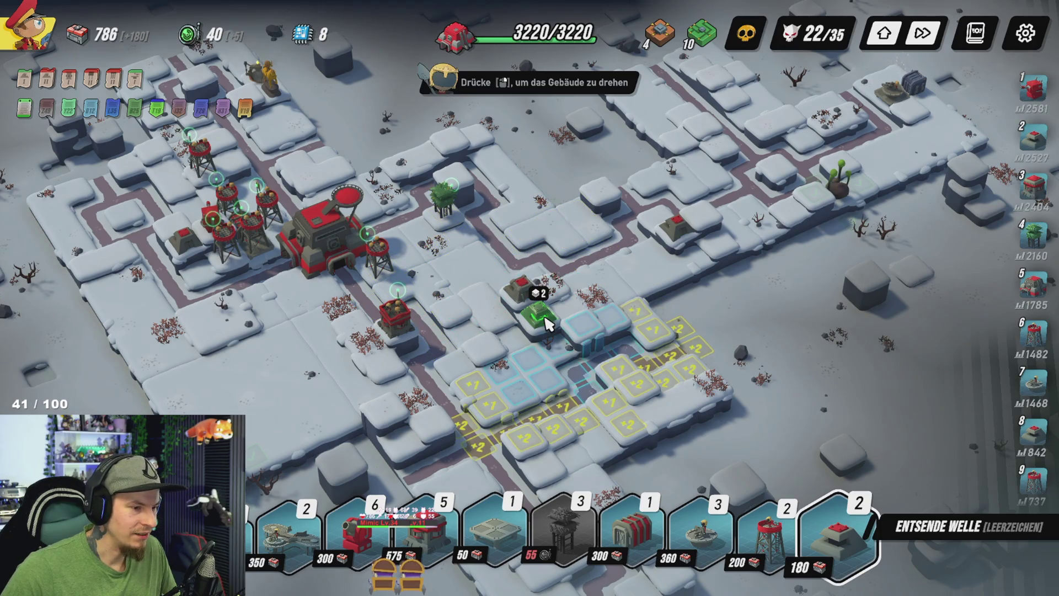
{"action": "right_click", "coordinate": [548, 322]}
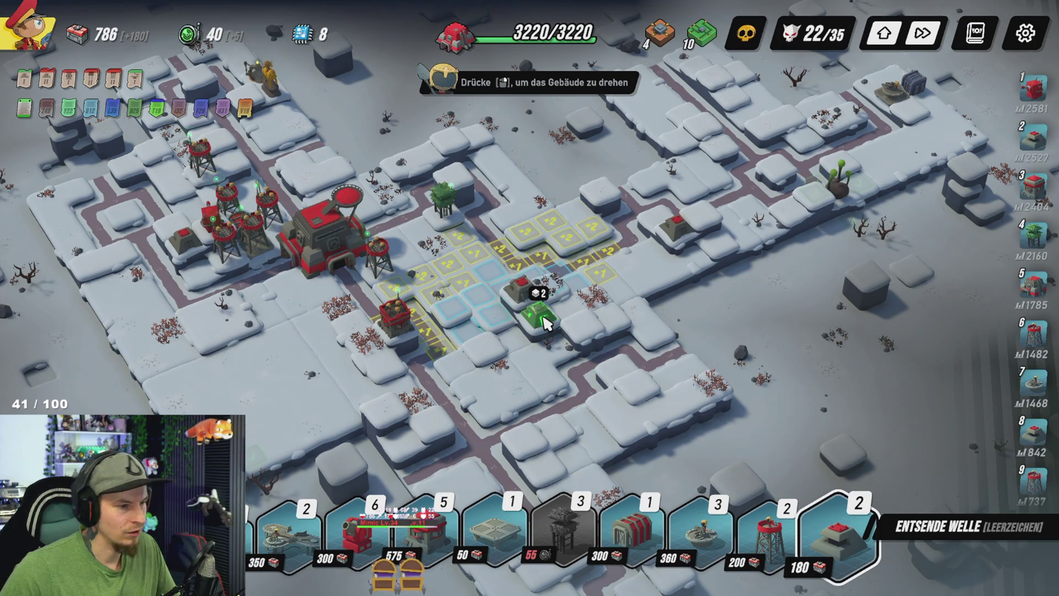
{"action": "key", "text": "Escape"}
Step: Build a Plattform beside the central bunker and place a Stabiler Bunker next to it
{"action": "left_click", "coordinate": [503, 496]}
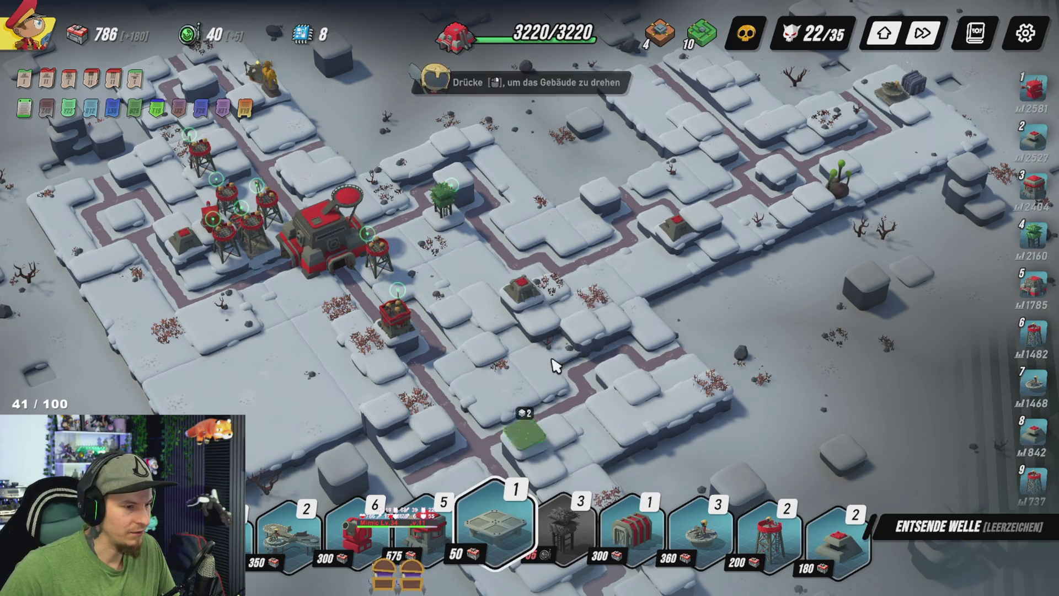
{"action": "left_click", "coordinate": [544, 326]}
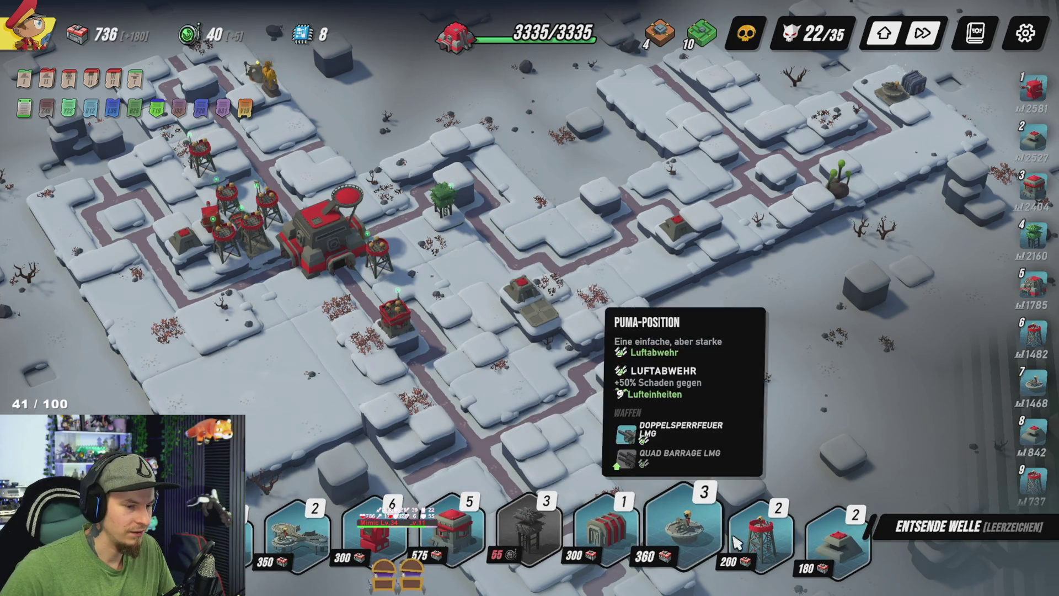
{"action": "left_click", "coordinate": [836, 538]}
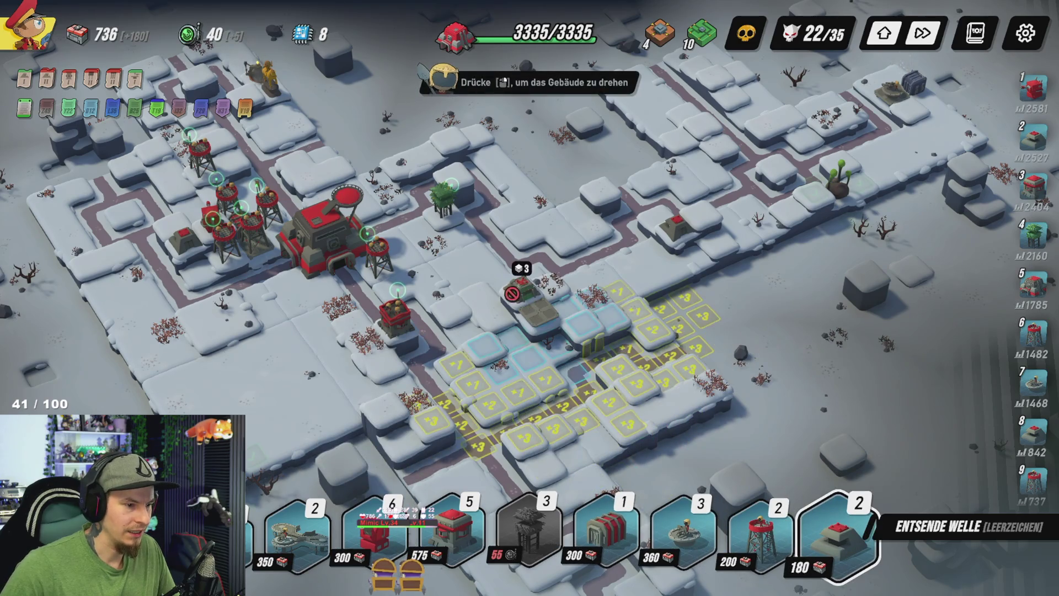
{"action": "left_click", "coordinate": [547, 315]}
{"action": "left_click", "coordinate": [538, 309]}
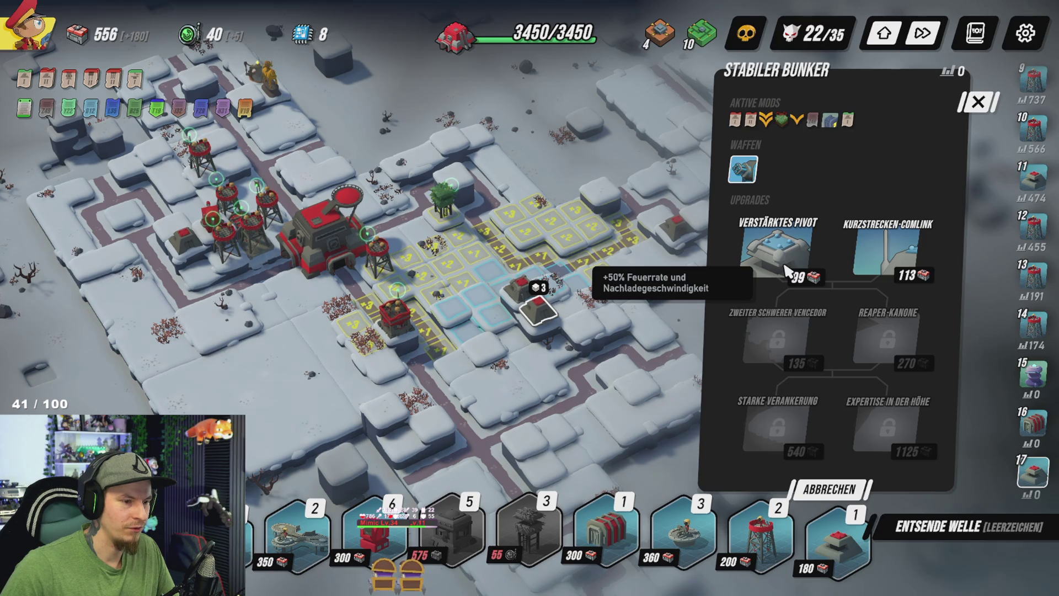
Step: Buy Kurzstrecken-Comlink and Zweiter Schwerer Vencedor for the new Stabiler Bunker
{"action": "left_click", "coordinate": [886, 263]}
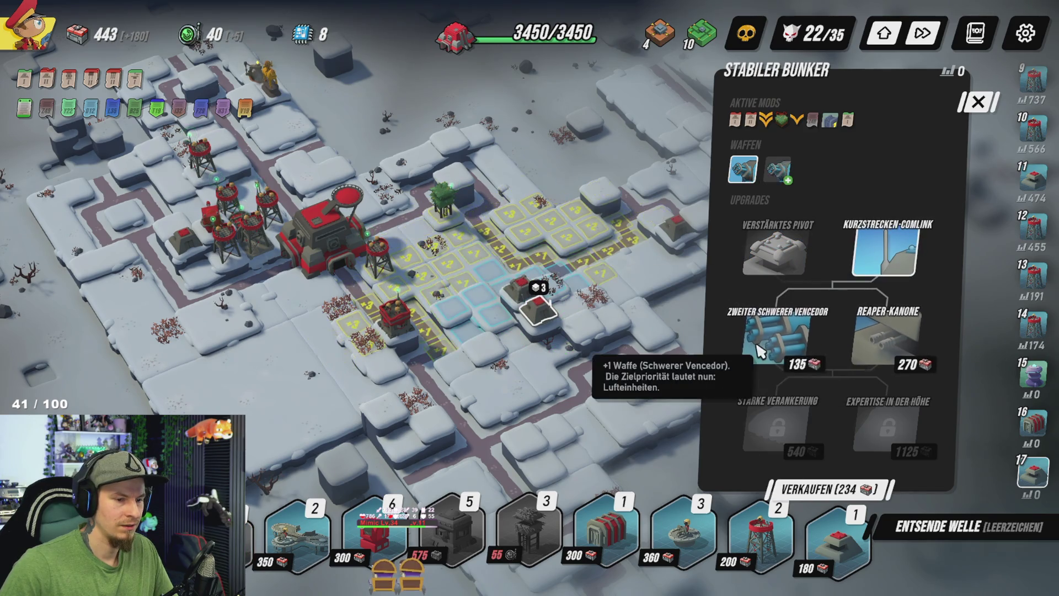
{"action": "left_click", "coordinate": [784, 341]}
{"action": "left_click", "coordinate": [836, 543]}
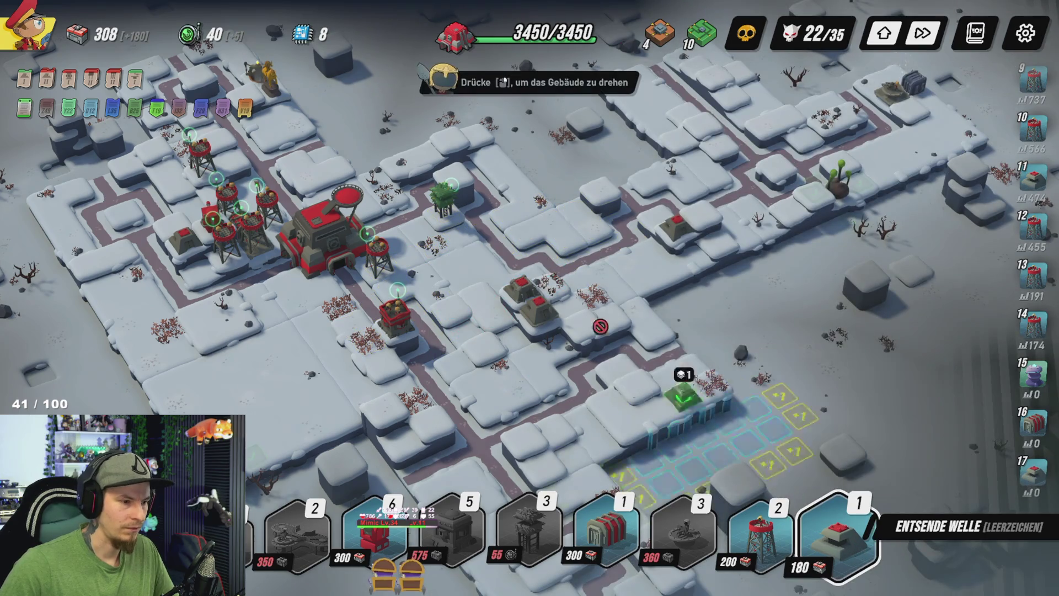
Step: Rotate a Stabiler Bunker to face upper right, place it in the cluster, and send the wave
{"action": "right_click", "coordinate": [566, 318]}
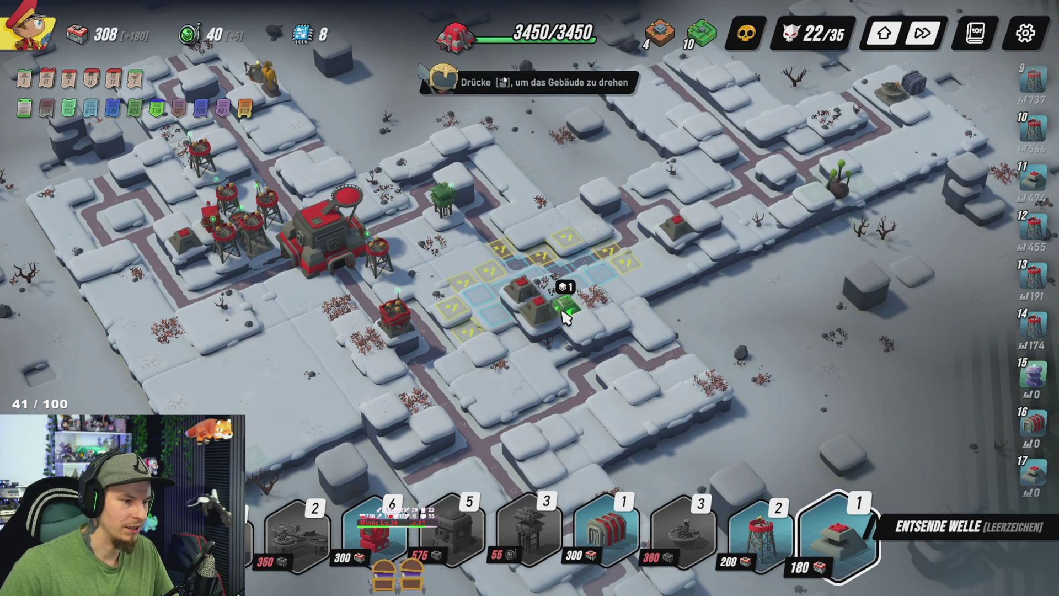
{"action": "right_click", "coordinate": [568, 314]}
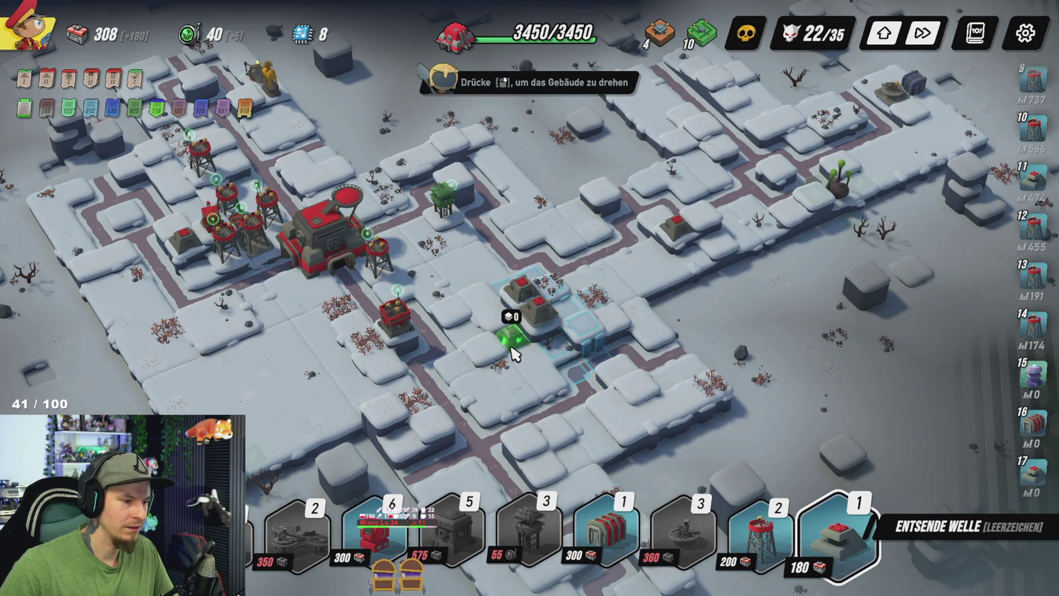
{"action": "right_click", "coordinate": [569, 304]}
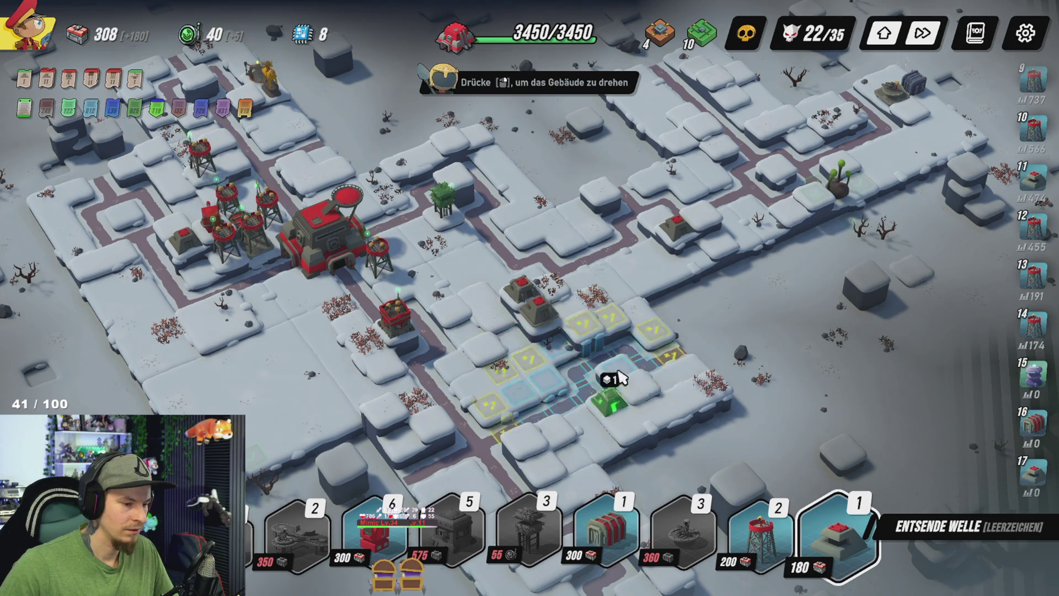
{"action": "left_click", "coordinate": [573, 314]}
{"action": "left_click", "coordinate": [927, 526]}
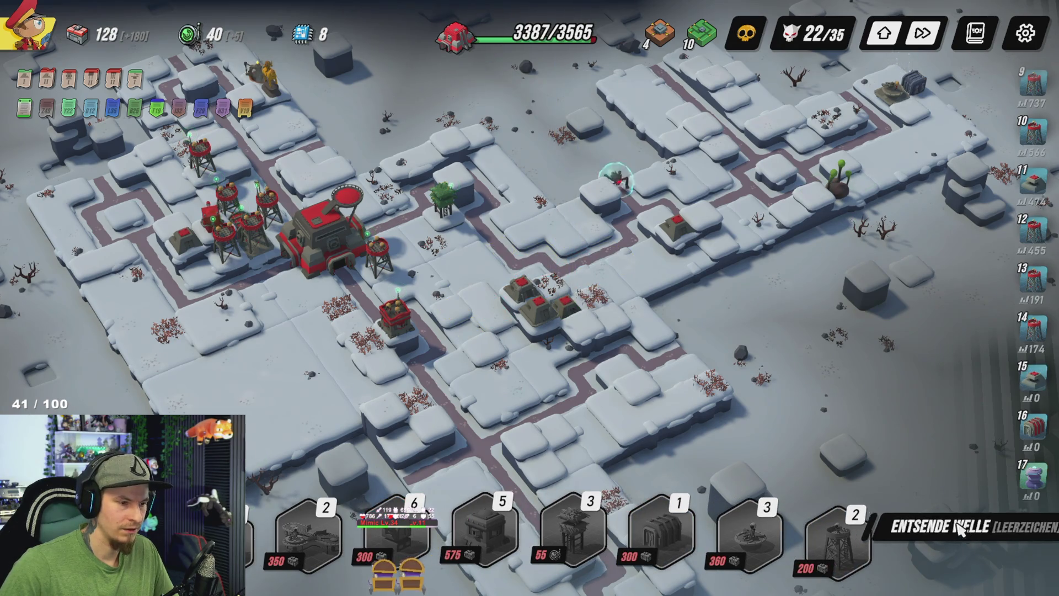
{"action": "key", "text": "a"}
{"action": "scroll", "coordinate": [893, 483], "scroll_direction": "up", "scroll_amount": 2}
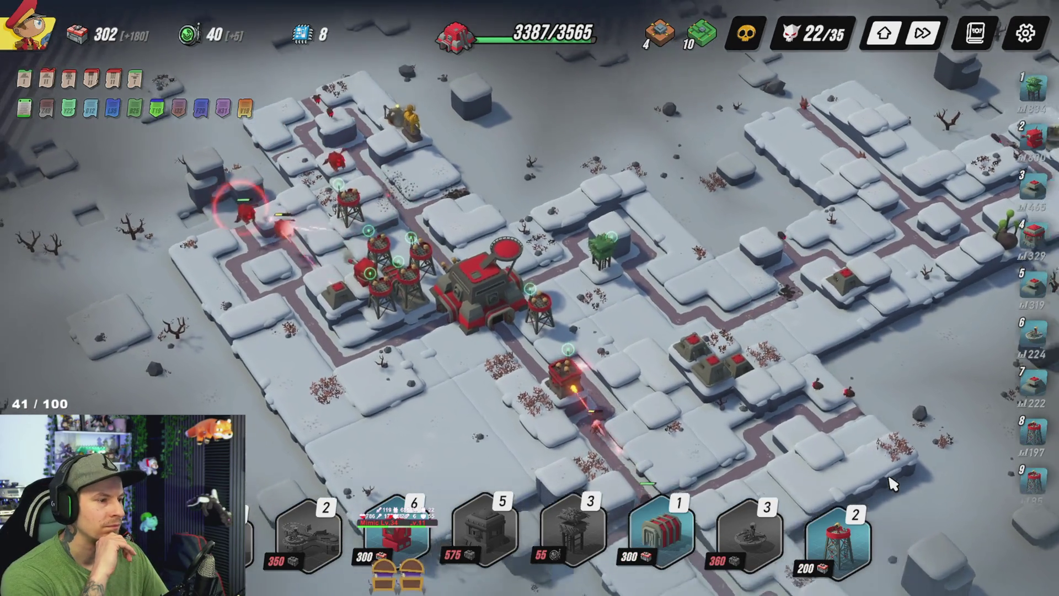
{"action": "key", "text": "a"}
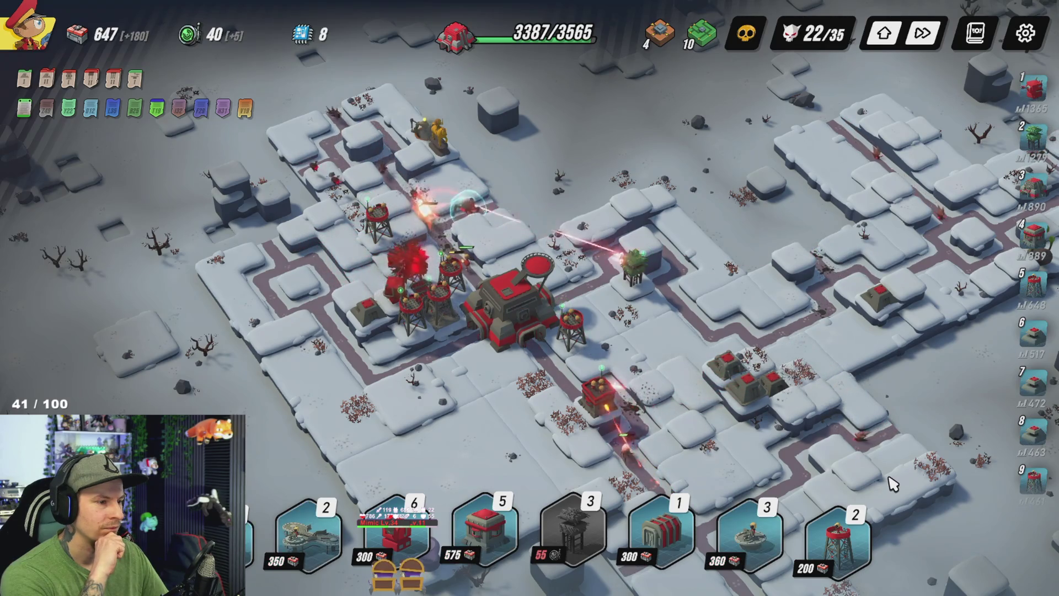
{"action": "key", "text": "w"}
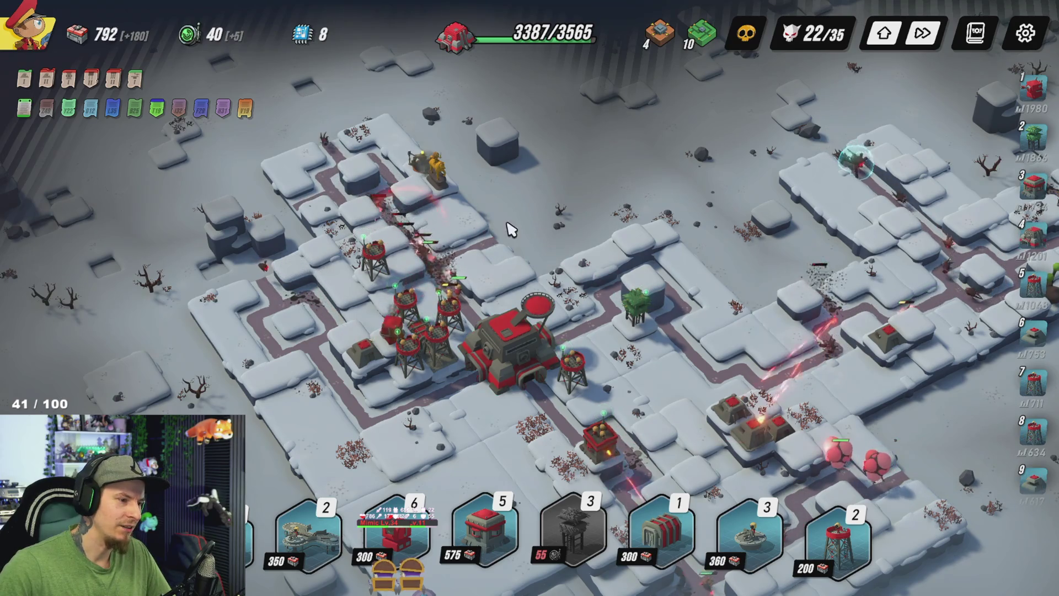
{"action": "key", "text": "s"}
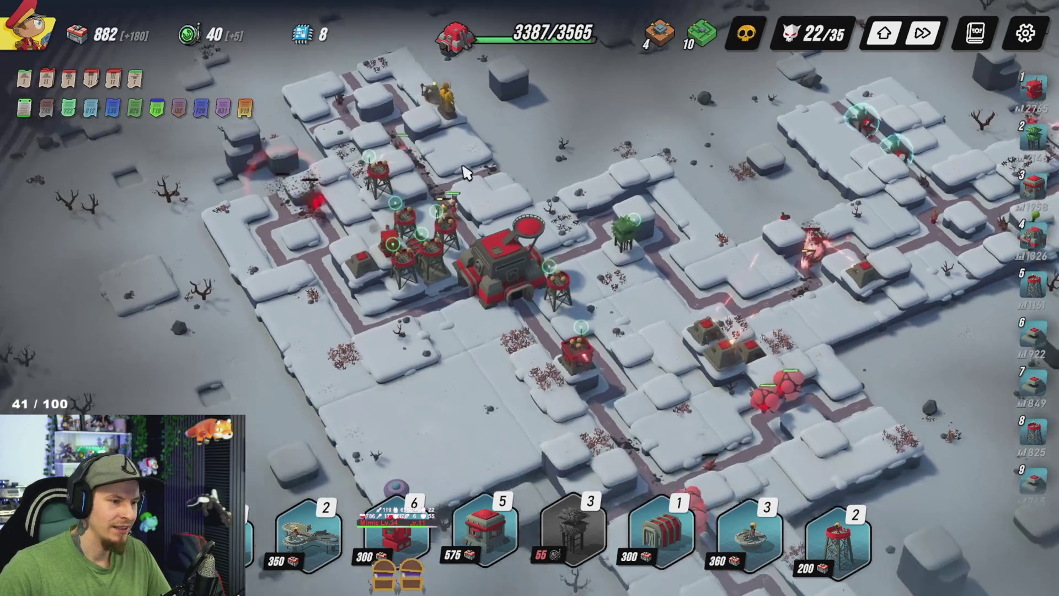
{"action": "key", "text": "s"}
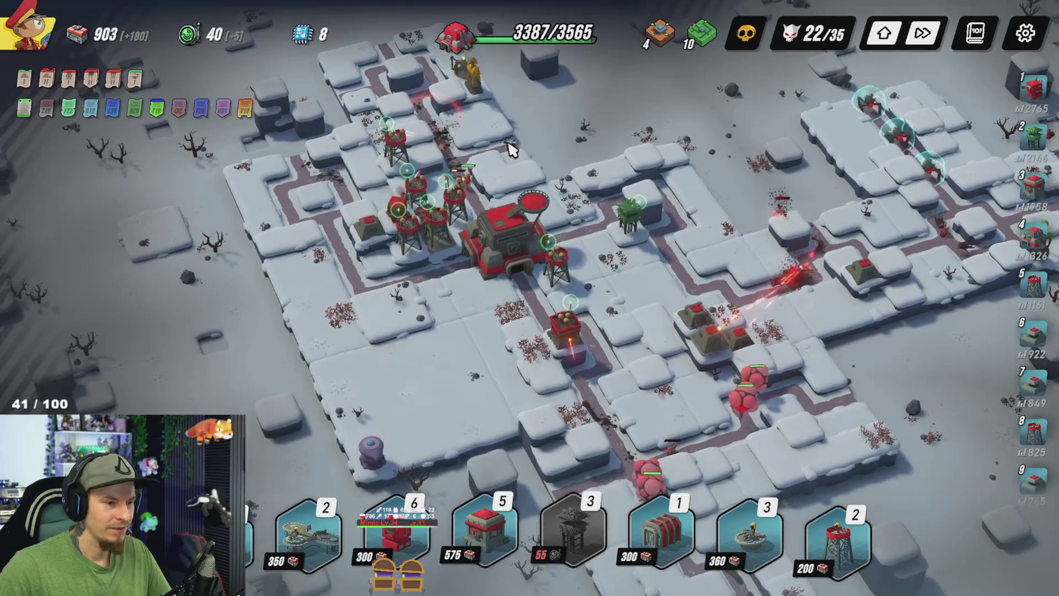
{"action": "key", "text": "w"}
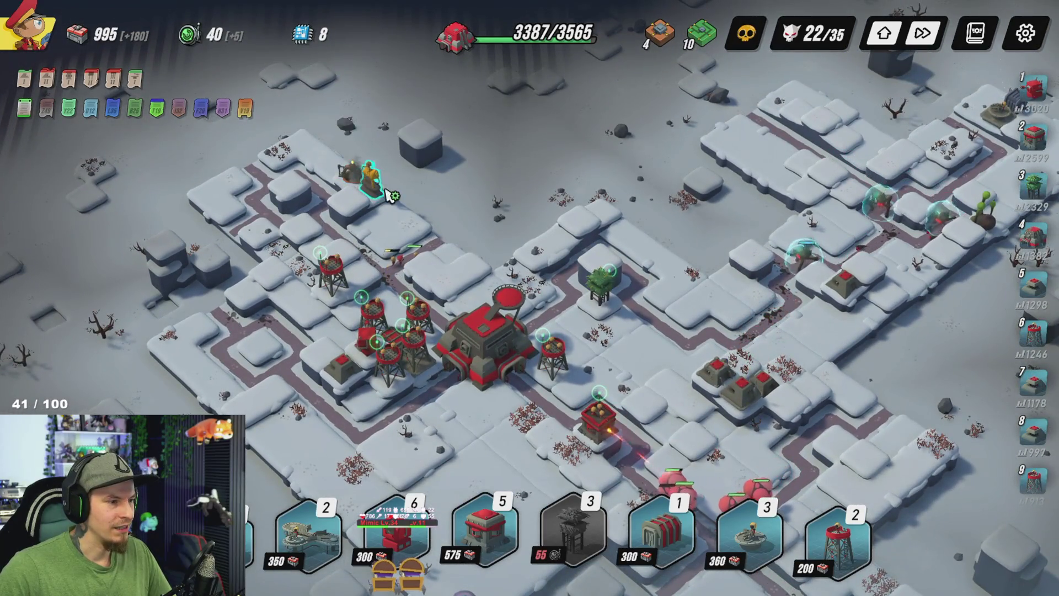
{"action": "key", "text": "s"}
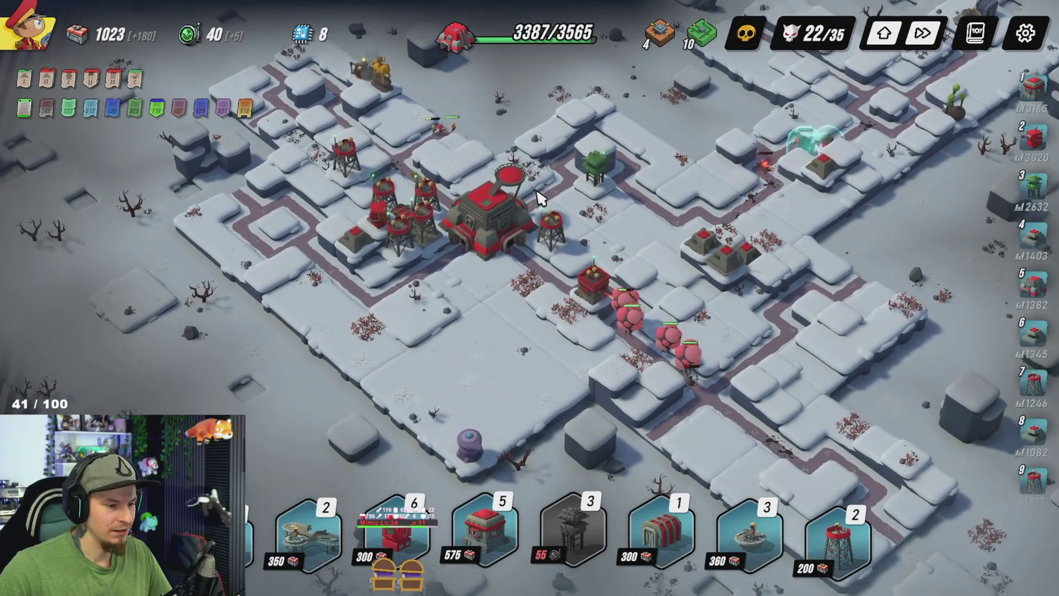
{"action": "key", "text": "w"}
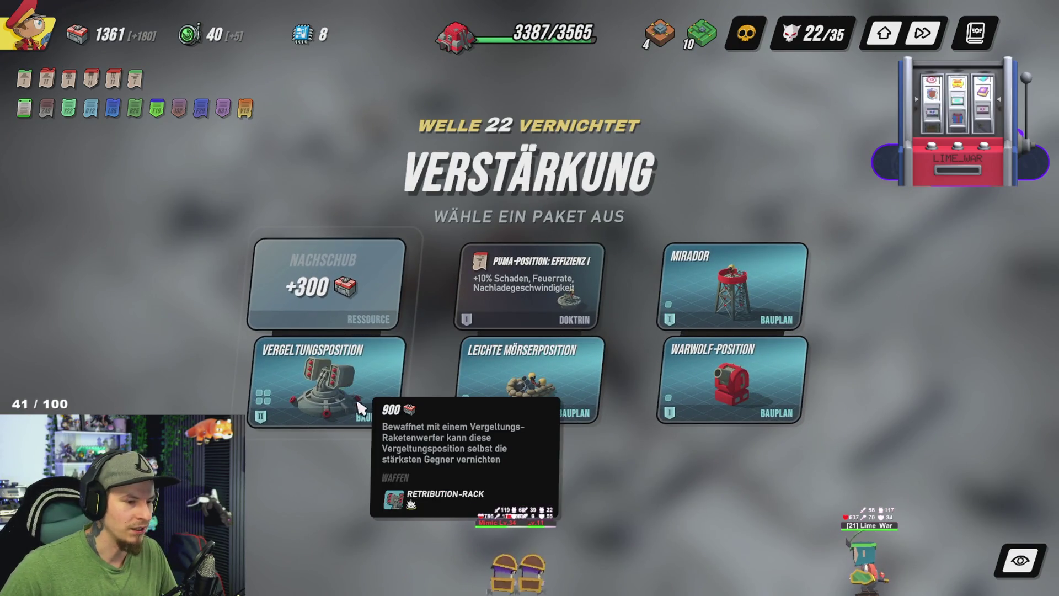
Step: Take the left package with +300 Nachschub and the Vergeltungsposition
{"action": "mouse_move", "coordinate": [369, 381]}
{"action": "left_click", "coordinate": [348, 301]}
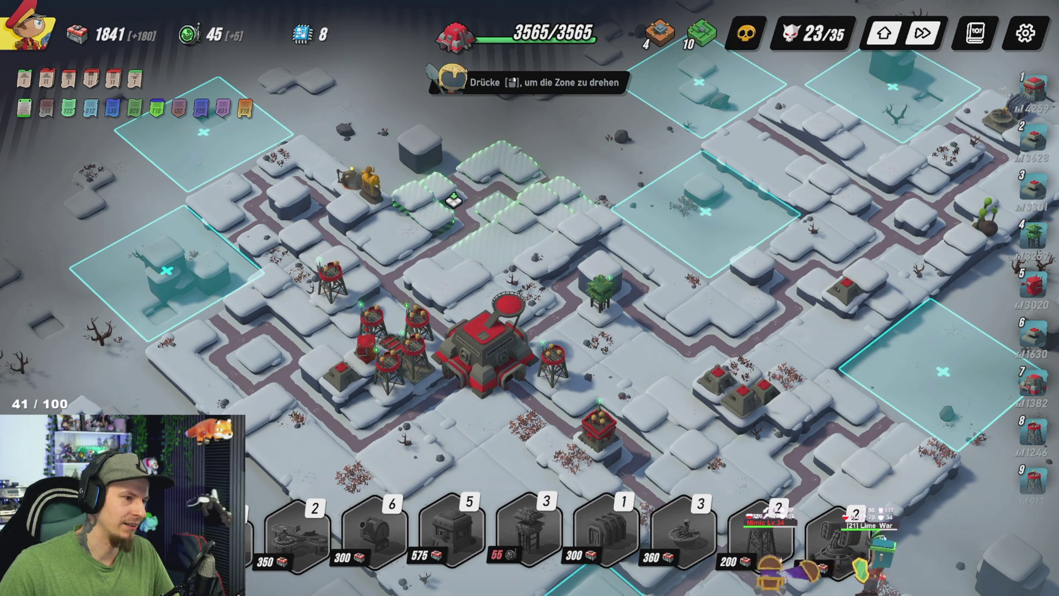
Step: Place the ground zone north of the HQ, try and cancel the Vergeltungsposition turret, then open Durendal upgrades
{"action": "left_click", "coordinate": [453, 201]}
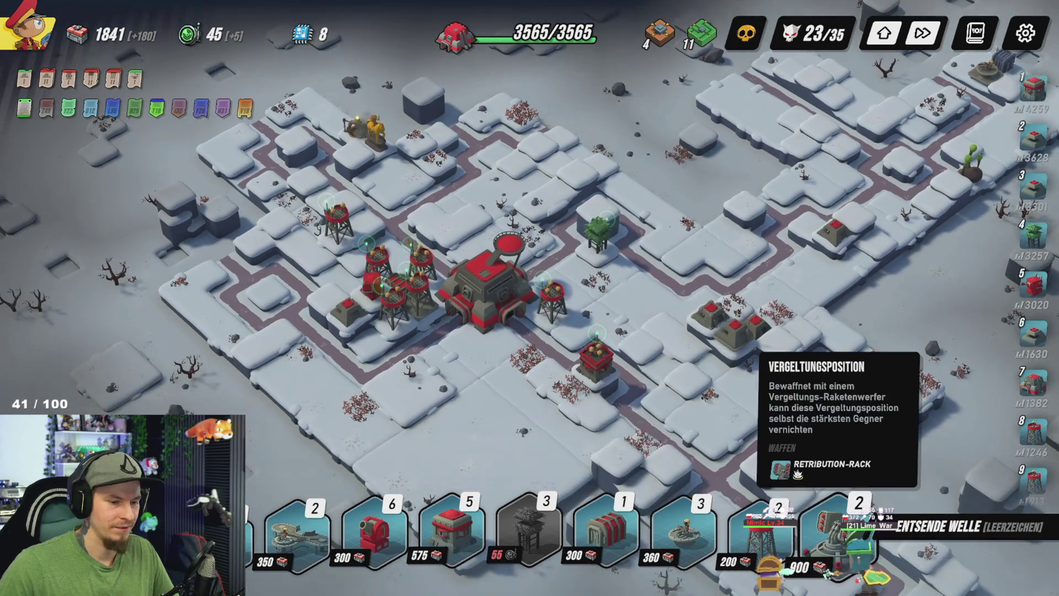
{"action": "left_click", "coordinate": [835, 529]}
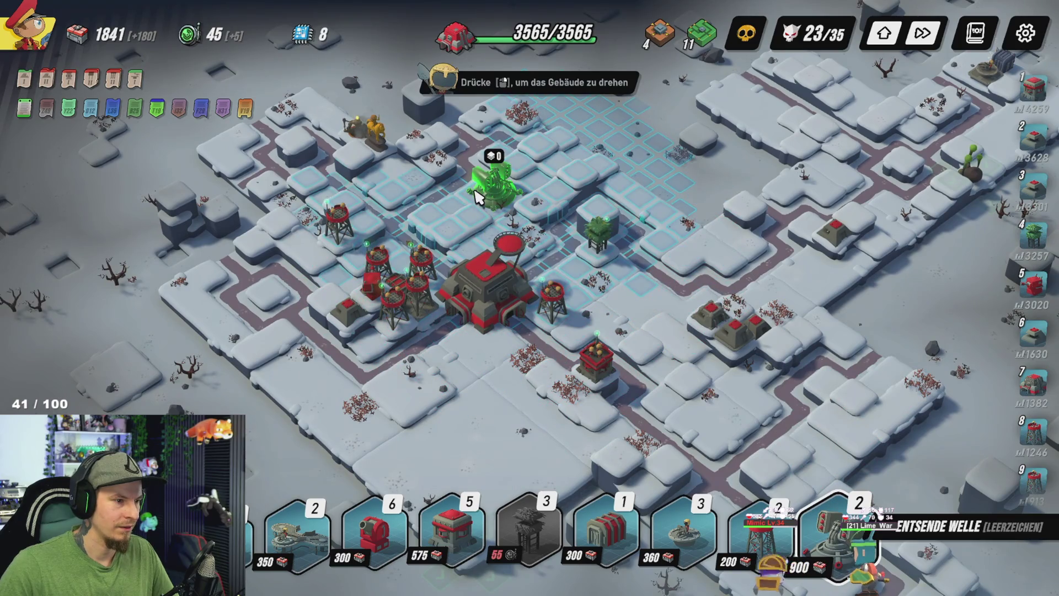
{"action": "right_click", "coordinate": [480, 196]}
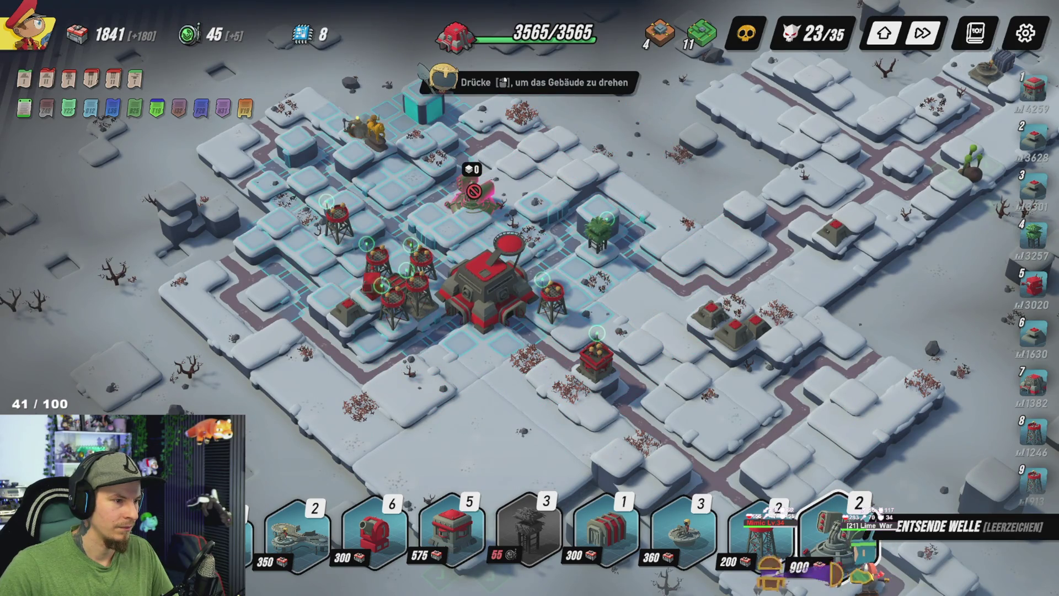
{"action": "right_click", "coordinate": [488, 193]}
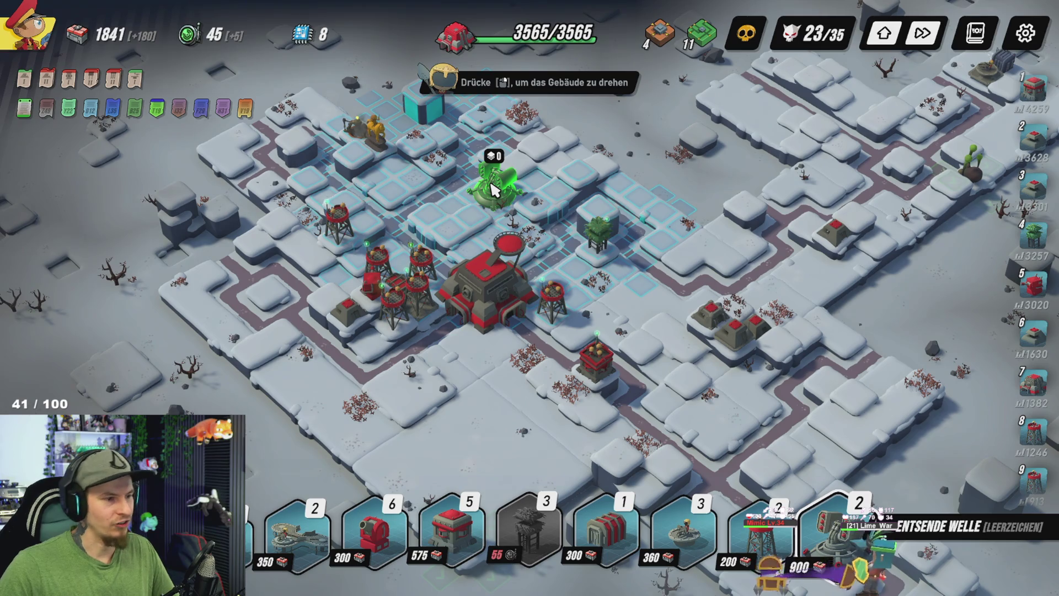
{"action": "key", "text": "Escape"}
{"action": "left_click", "coordinate": [376, 292]}
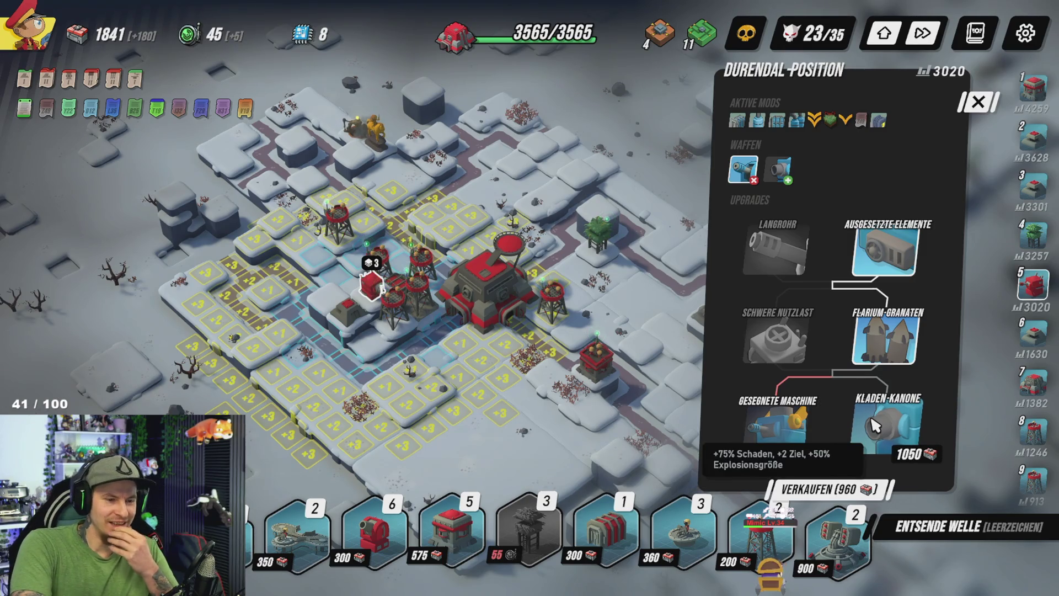
Step: Buy the 1050 Kladen-Kanone upgrade for the Durendal-Position and close its panel
{"action": "left_click", "coordinate": [909, 429]}
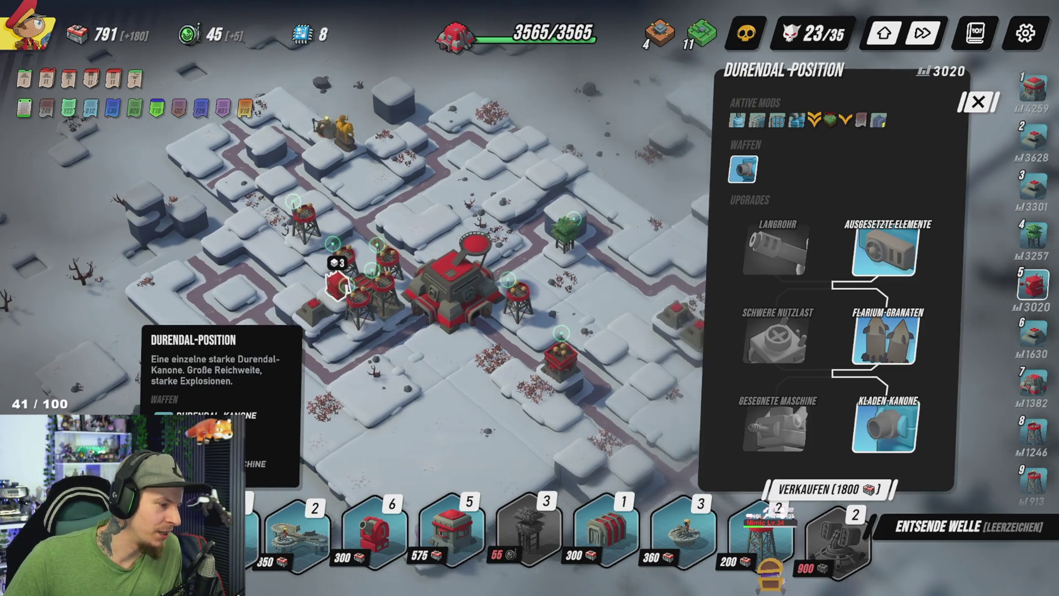
{"action": "left_click", "coordinate": [298, 530]}
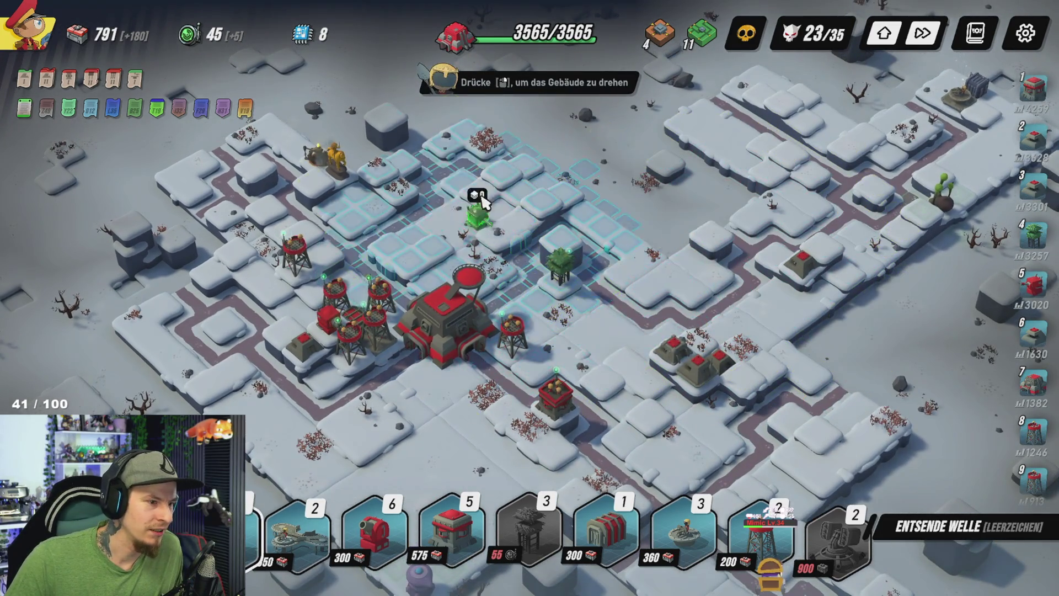
Step: Scout the base by panning around, cancelling the pending building placement
{"action": "key", "text": "w"}
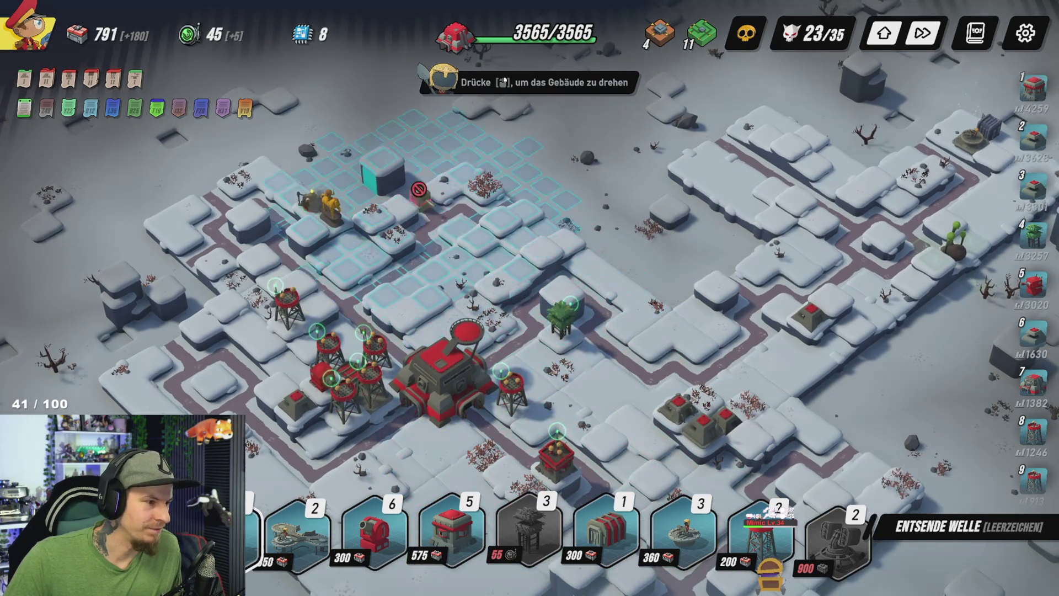
{"action": "key", "text": "s"}
{"action": "key", "text": "d"}
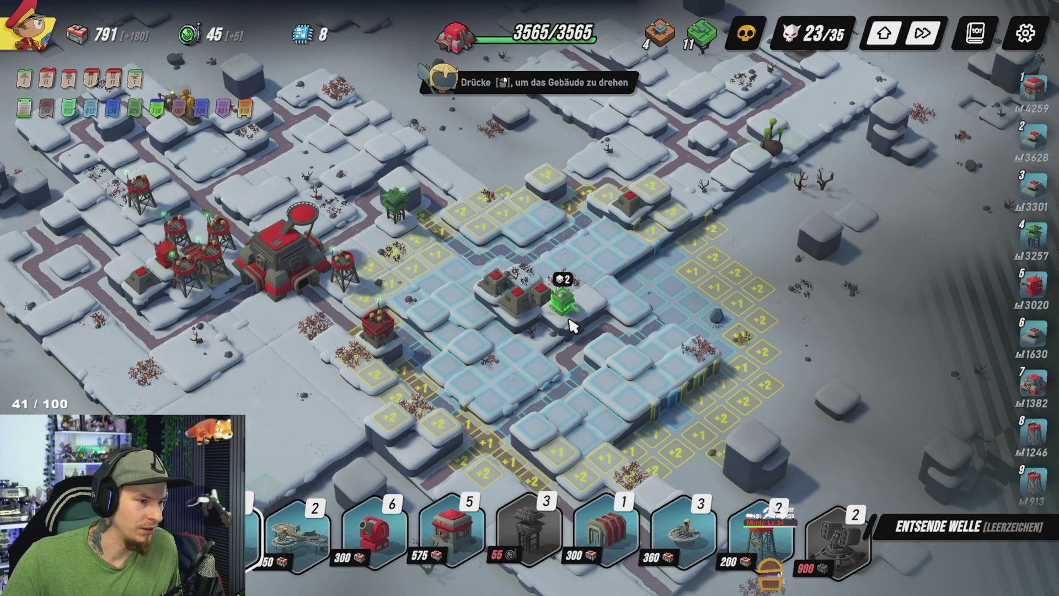
{"action": "key", "text": "Escape"}
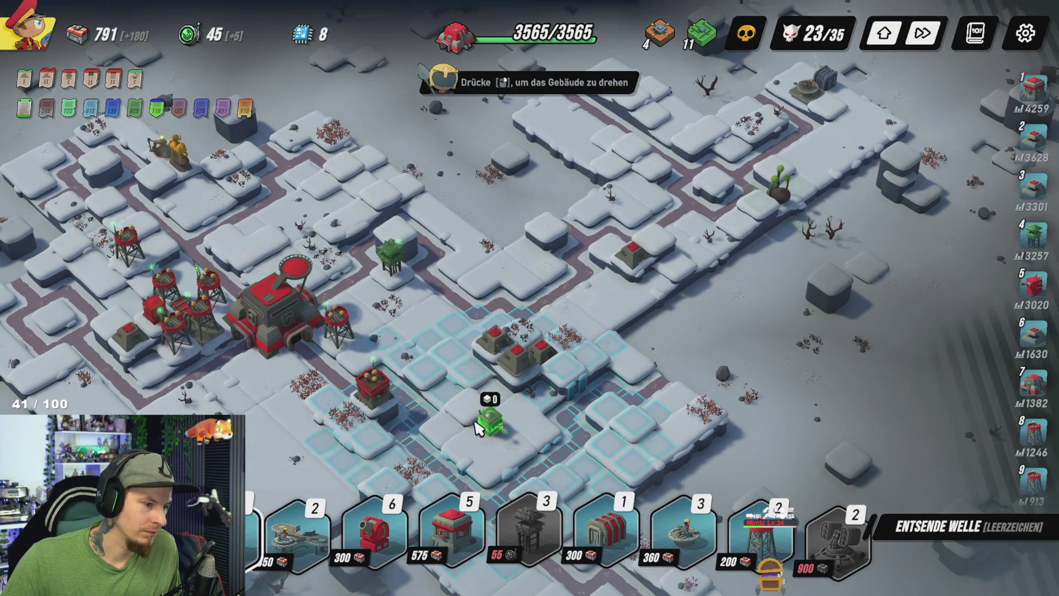
{"action": "key", "text": "w"}
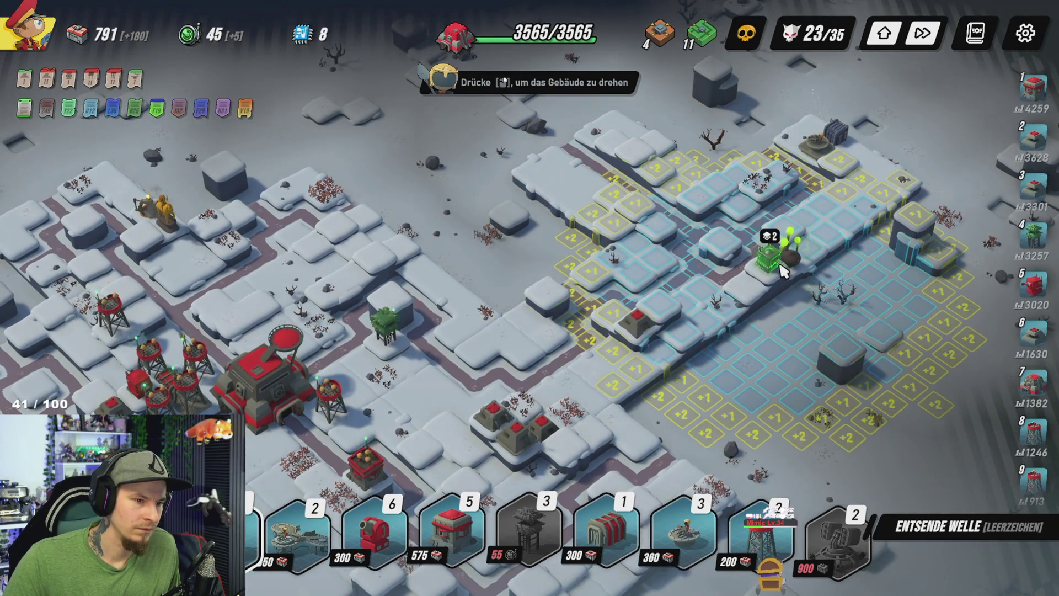
{"action": "key", "text": "Escape"}
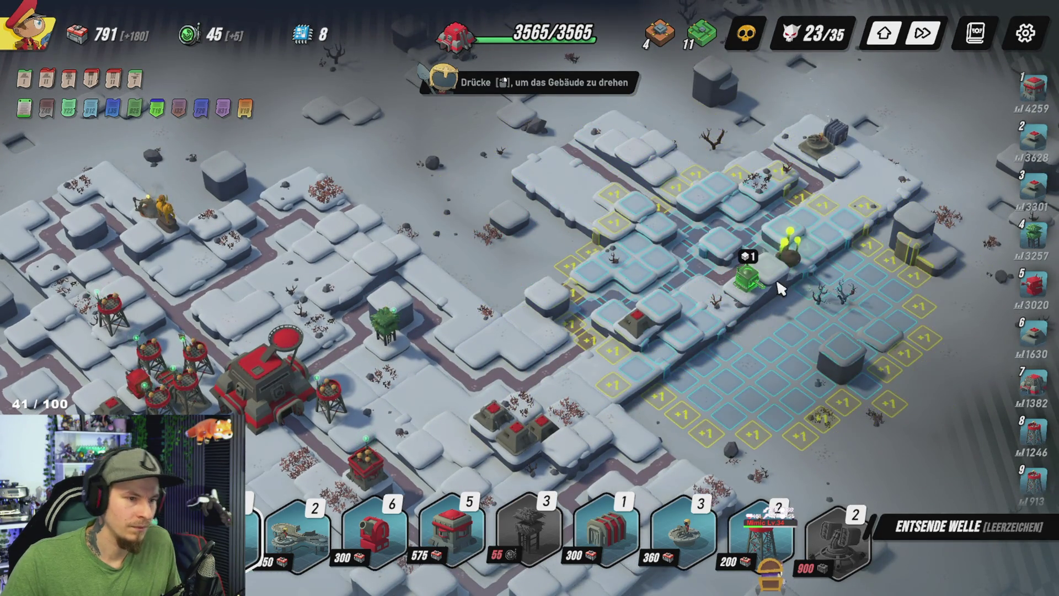
{"action": "mouse_move", "coordinate": [794, 259]}
{"action": "key", "text": "d"}
{"action": "key", "text": "w"}
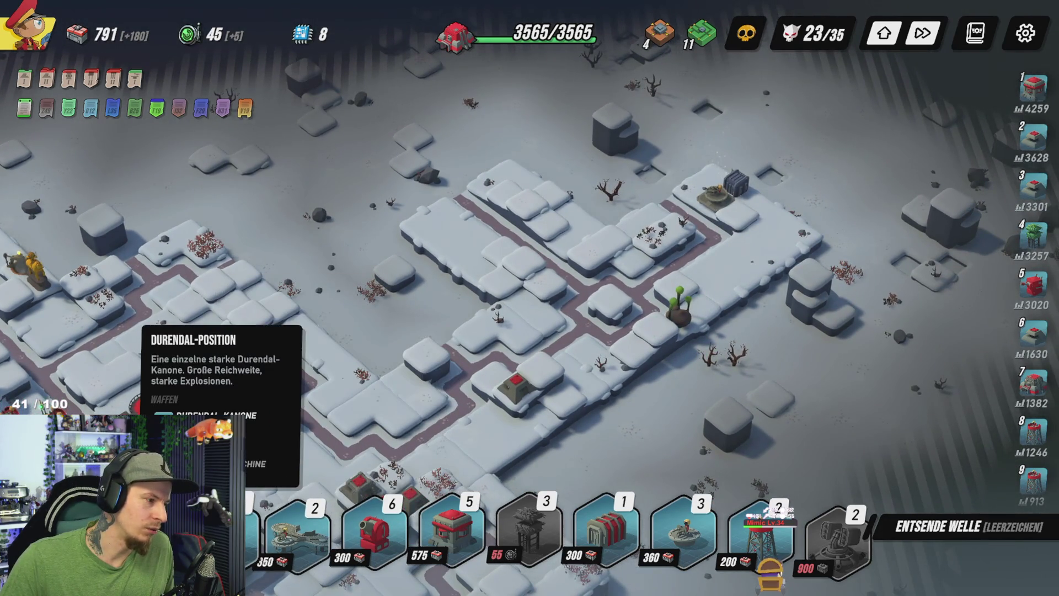
Step: Pick a defensive building, pan around the HQ looking for a spot, then cancel its placement
{"action": "left_click", "coordinate": [226, 530]}
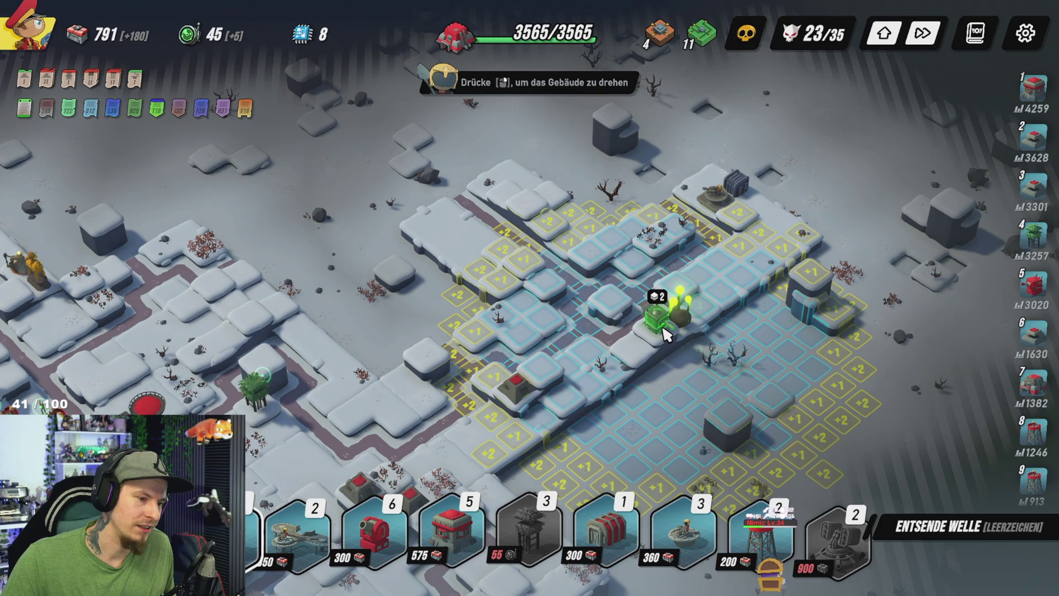
{"action": "key", "text": "s"}
{"action": "key", "text": "a"}
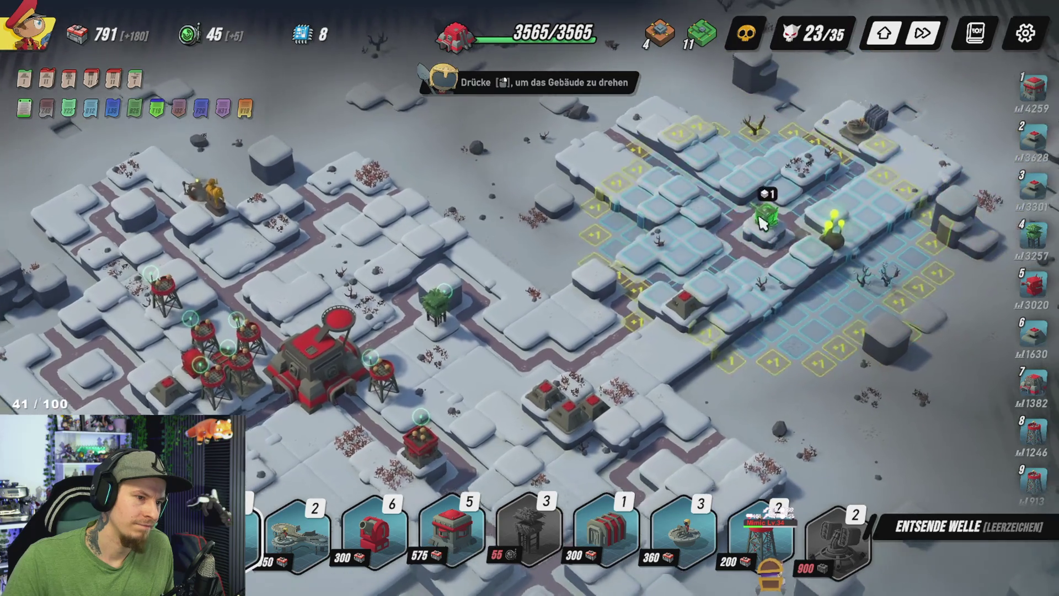
{"action": "key", "text": "a"}
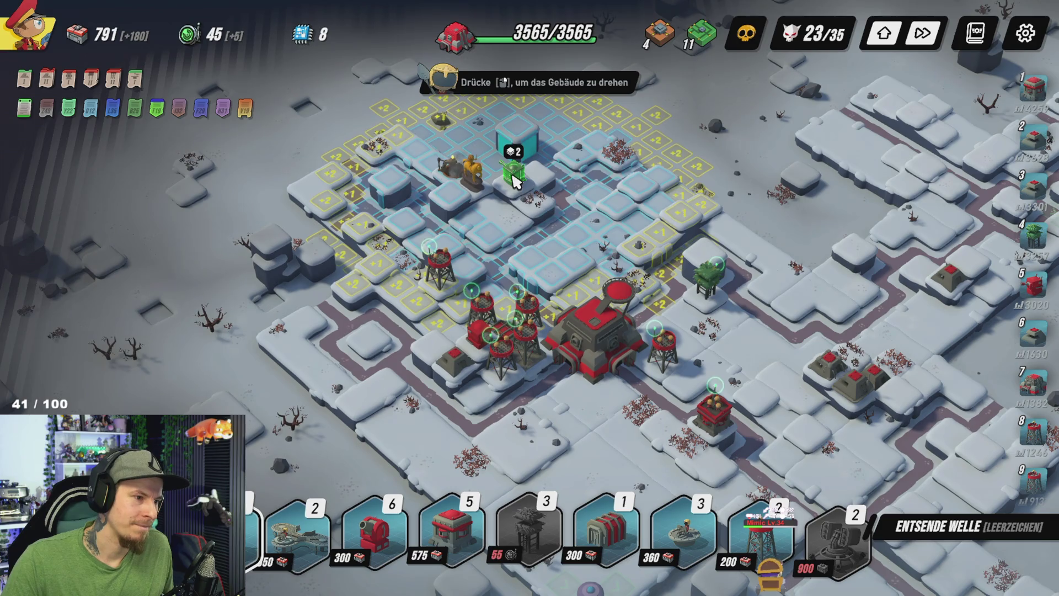
{"action": "key", "text": "s"}
{"action": "key", "text": "d"}
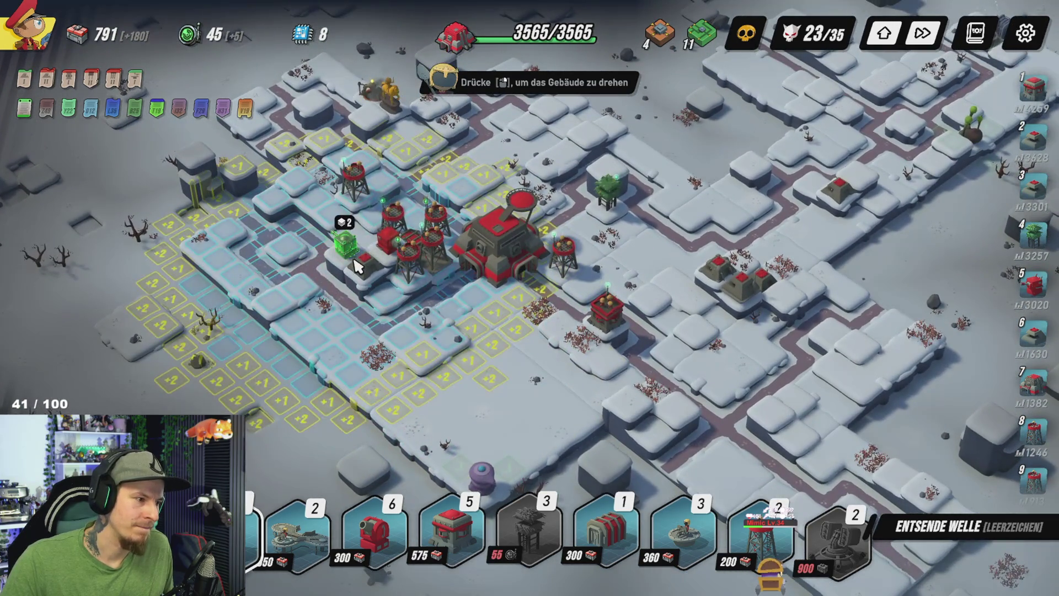
{"action": "key", "text": "d"}
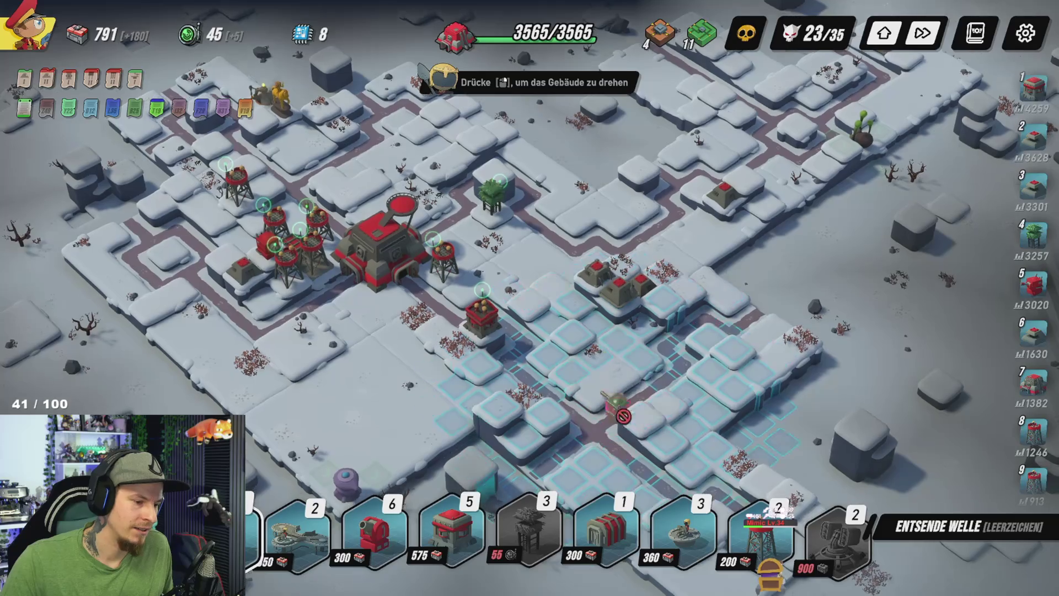
{"action": "right_click", "coordinate": [617, 400]}
{"action": "key", "text": "s"}
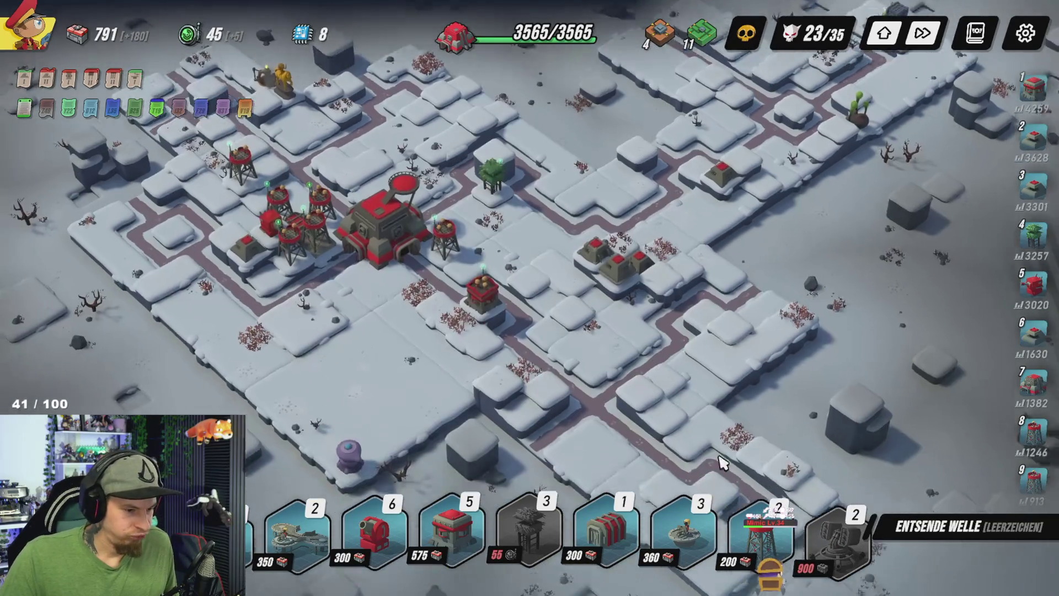
{"action": "key", "text": "s"}
{"action": "key", "text": "w"}
{"action": "key", "text": "a"}
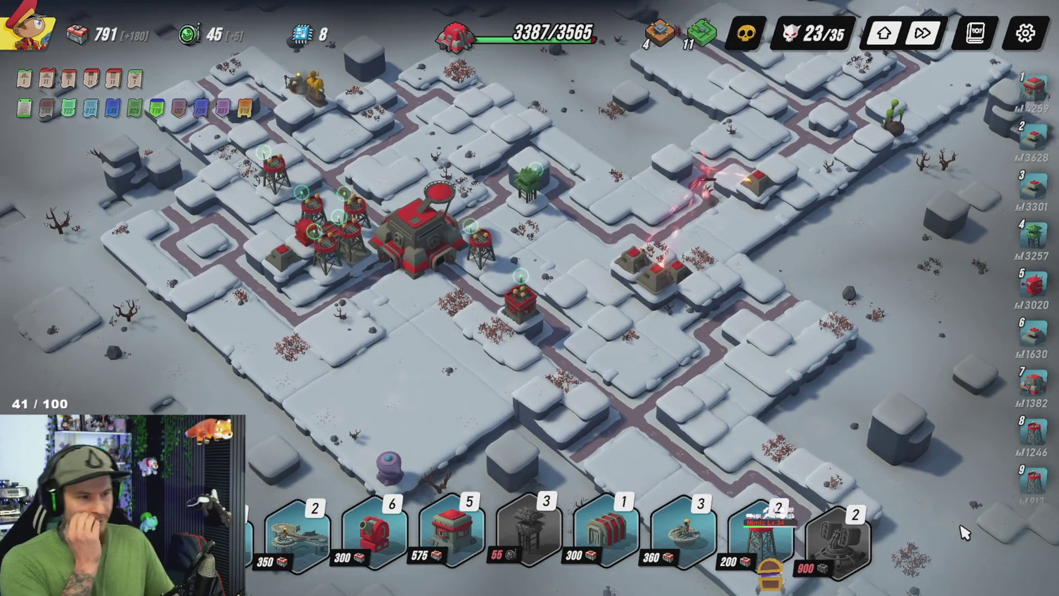
{"action": "key", "text": "a"}
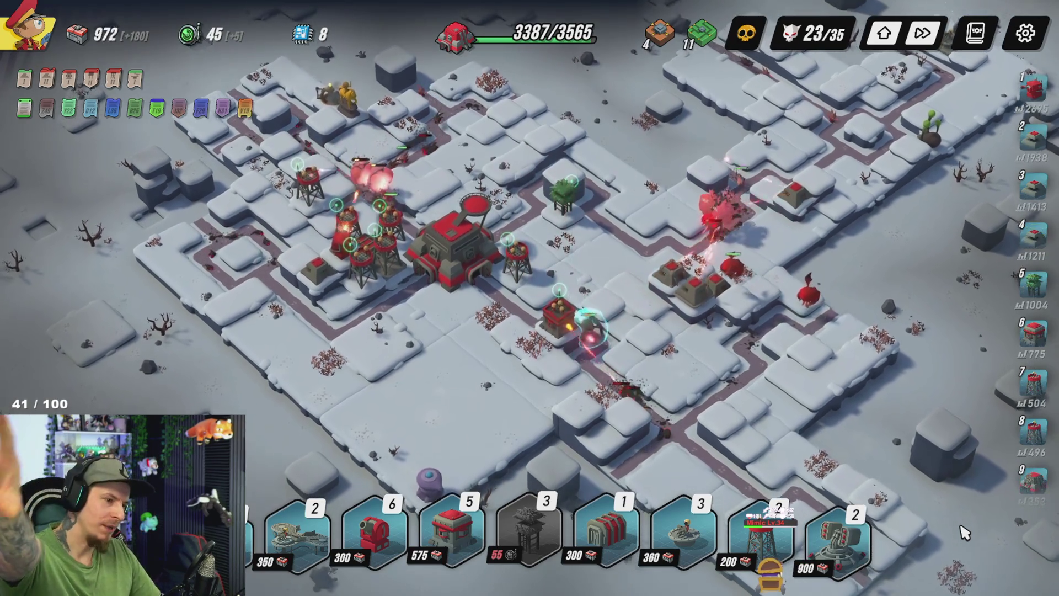
{"action": "key", "text": "w"}
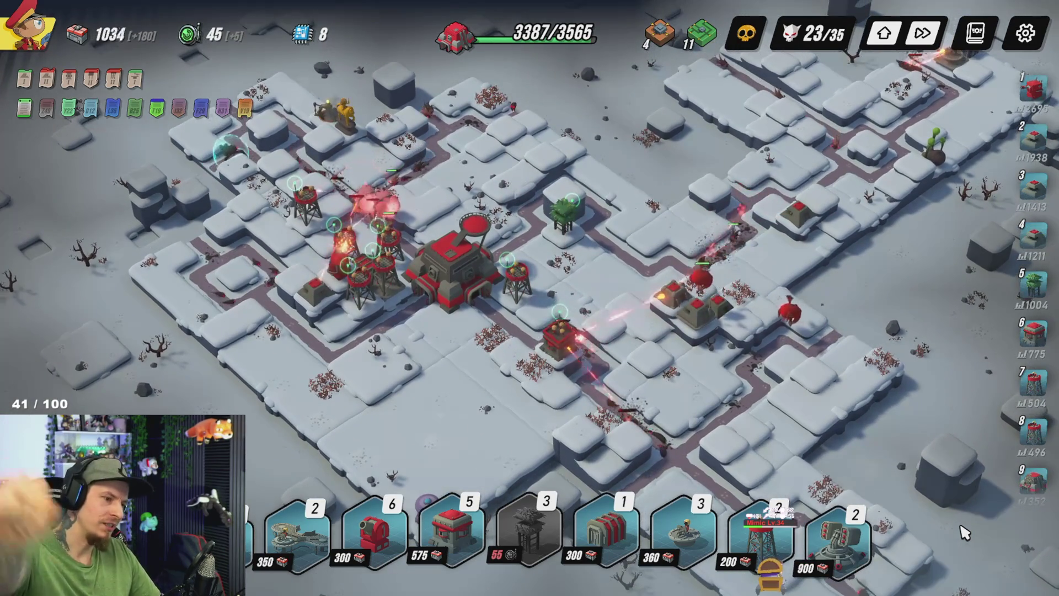
{"action": "left_click", "coordinate": [564, 347]}
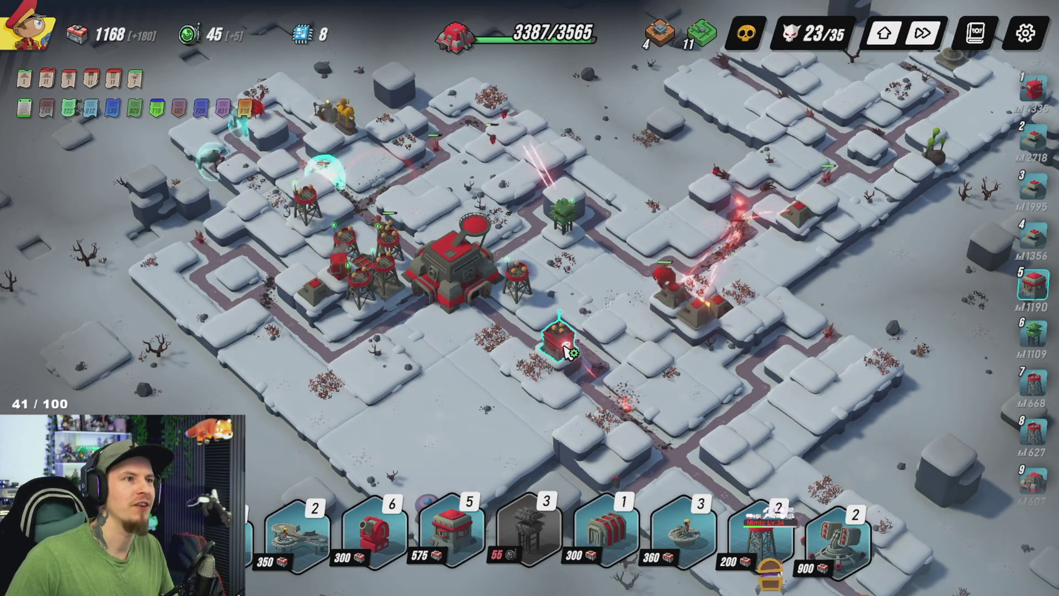
{"action": "left_click", "coordinate": [562, 345]}
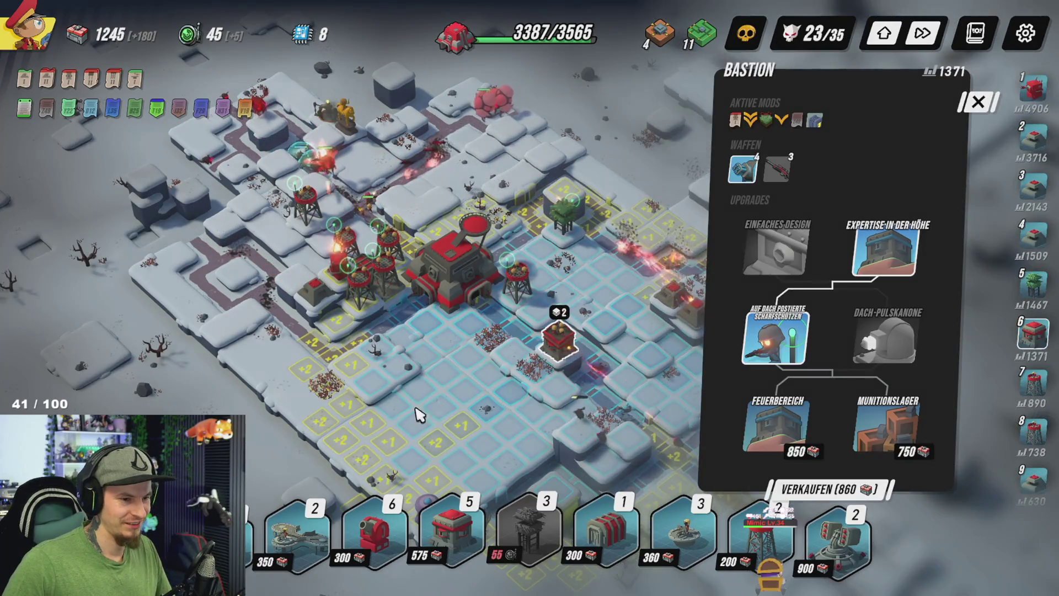
{"action": "key", "text": "Escape"}
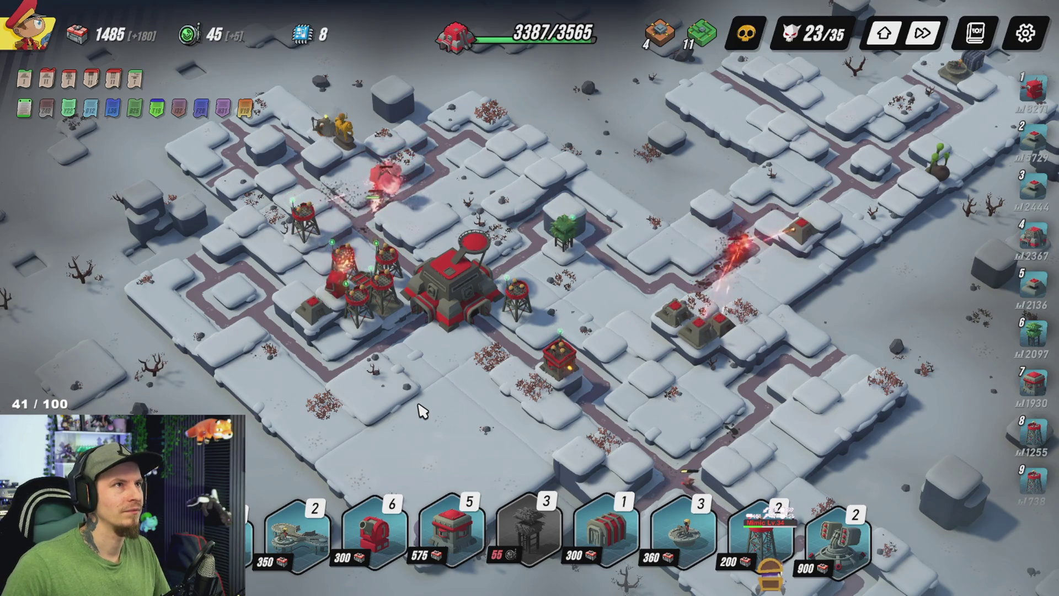
{"action": "scroll", "coordinate": [662, 469], "scroll_direction": "down", "scroll_amount": 1}
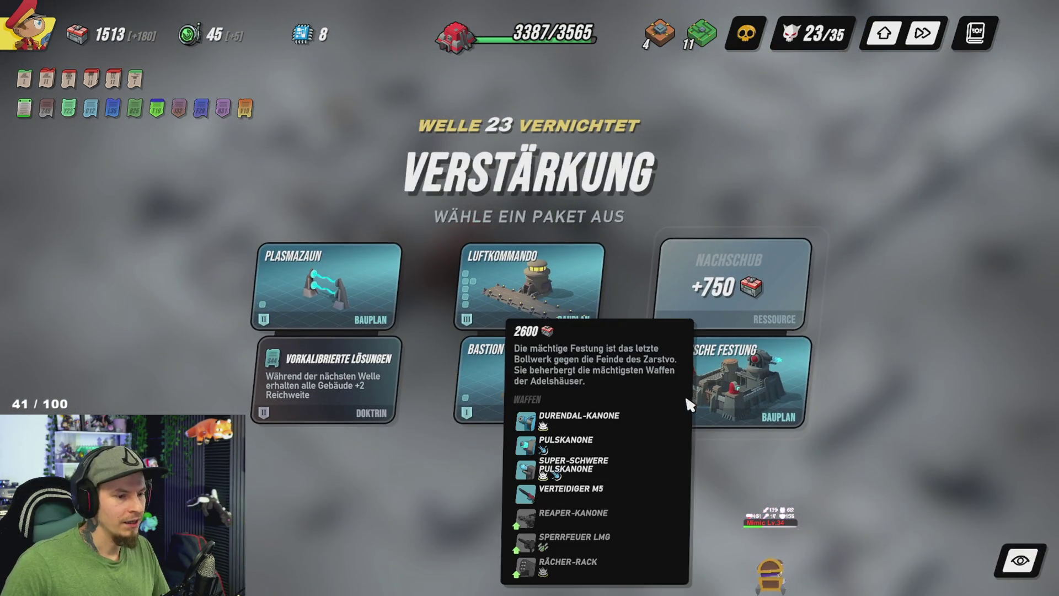
Step: Choose the Taktische Festung blueprint with +750 Nachschub as the wave 23 reinforcement
{"action": "mouse_move", "coordinate": [742, 406]}
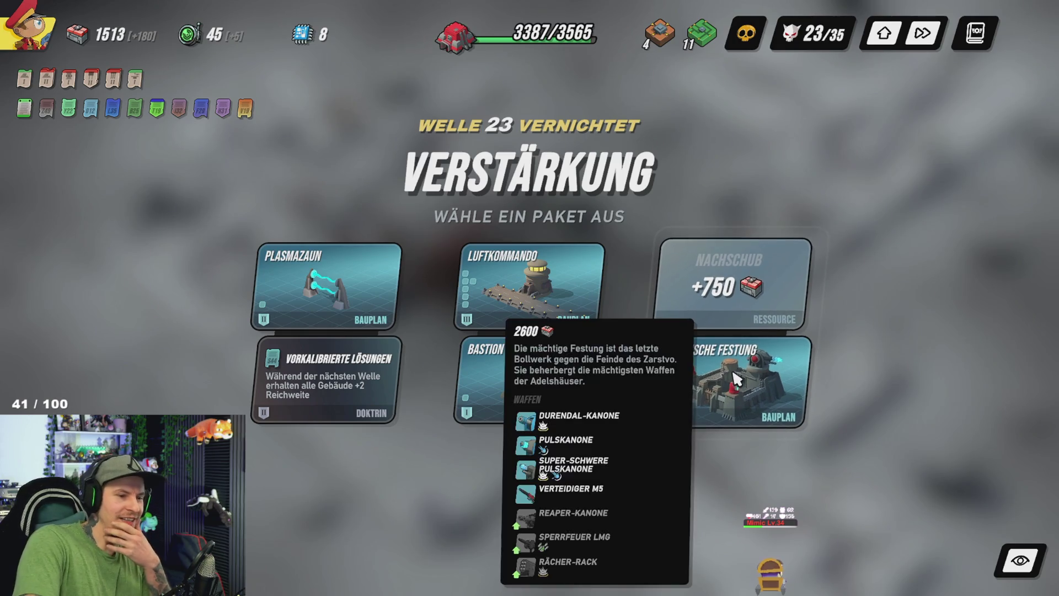
{"action": "left_click", "coordinate": [735, 369]}
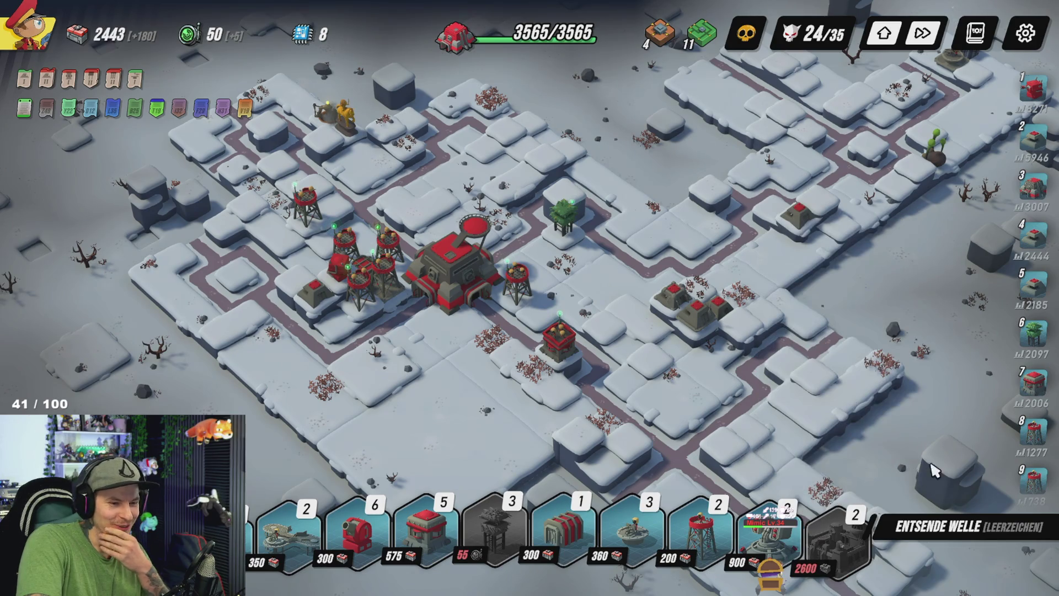
Step: Send wave 24 and build a 2600-cost Taktische Festung just east of the HQ
{"action": "left_click", "coordinate": [964, 537]}
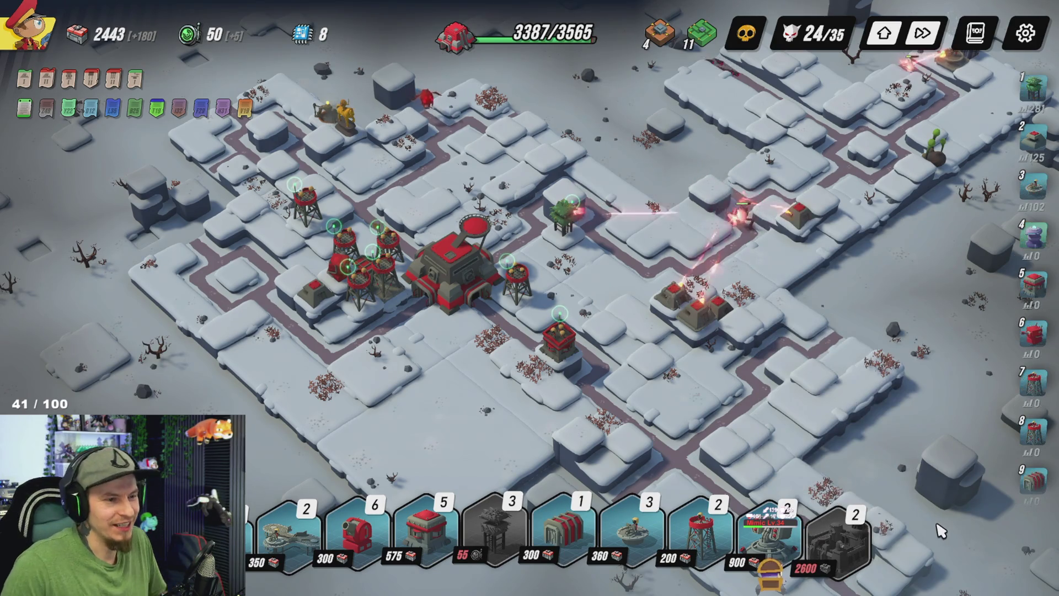
{"action": "mouse_move", "coordinate": [842, 543]}
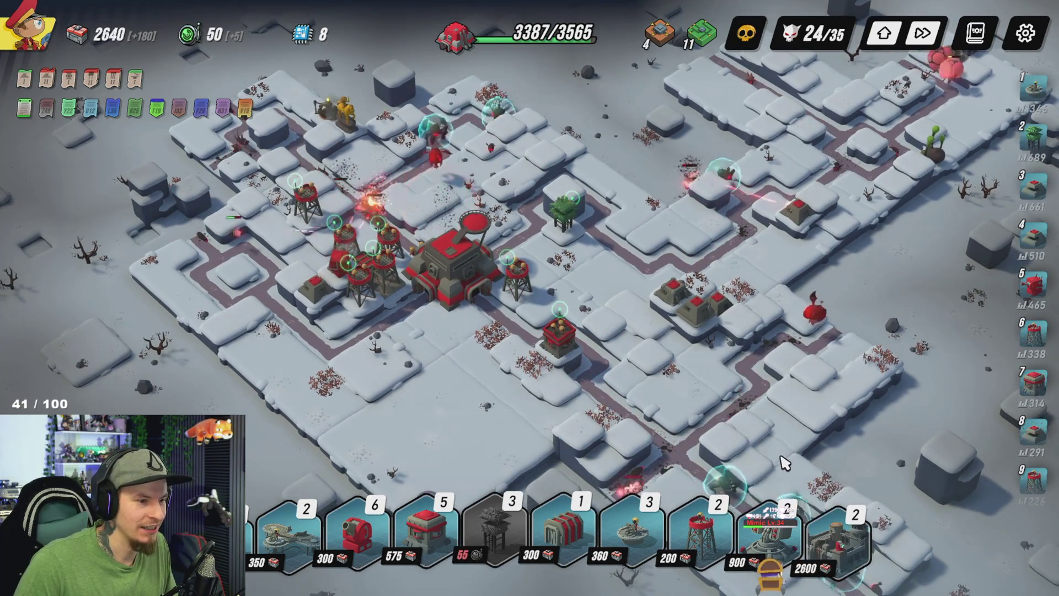
{"action": "key", "text": "d"}
{"action": "key", "text": "w"}
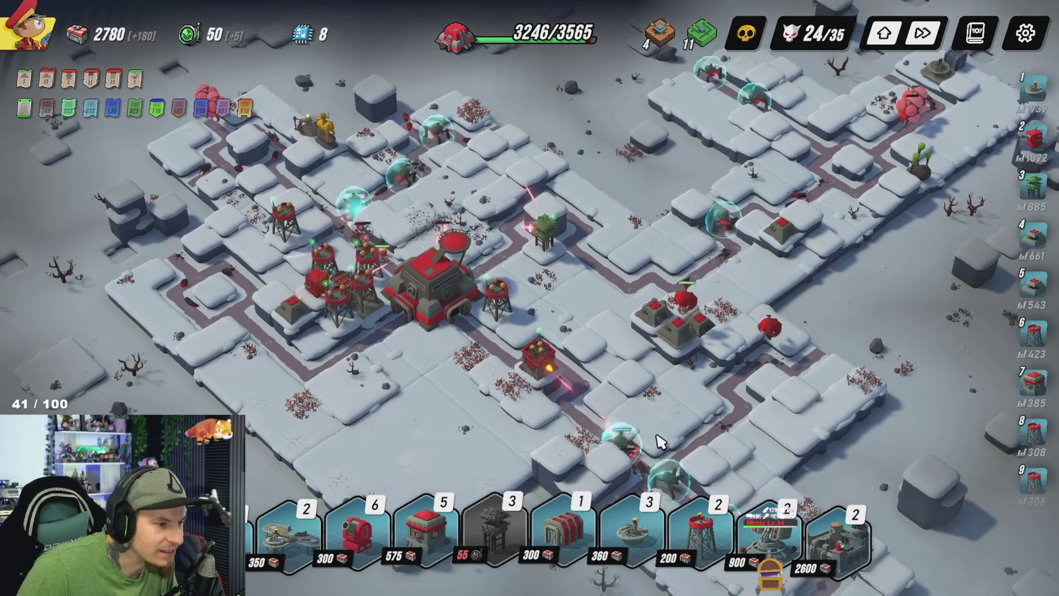
{"action": "key", "text": "a"}
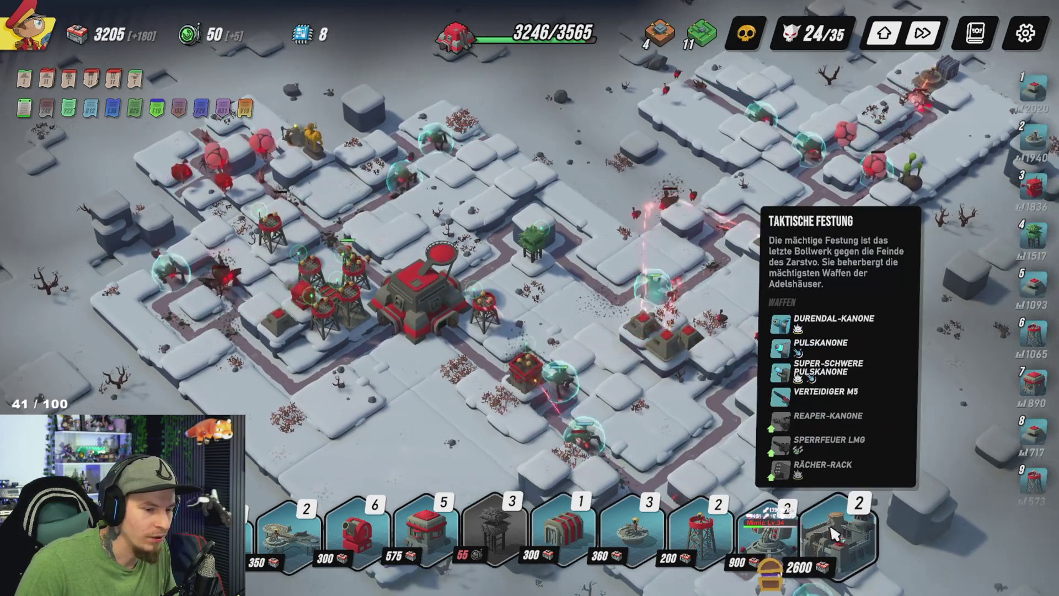
{"action": "left_click", "coordinate": [839, 536]}
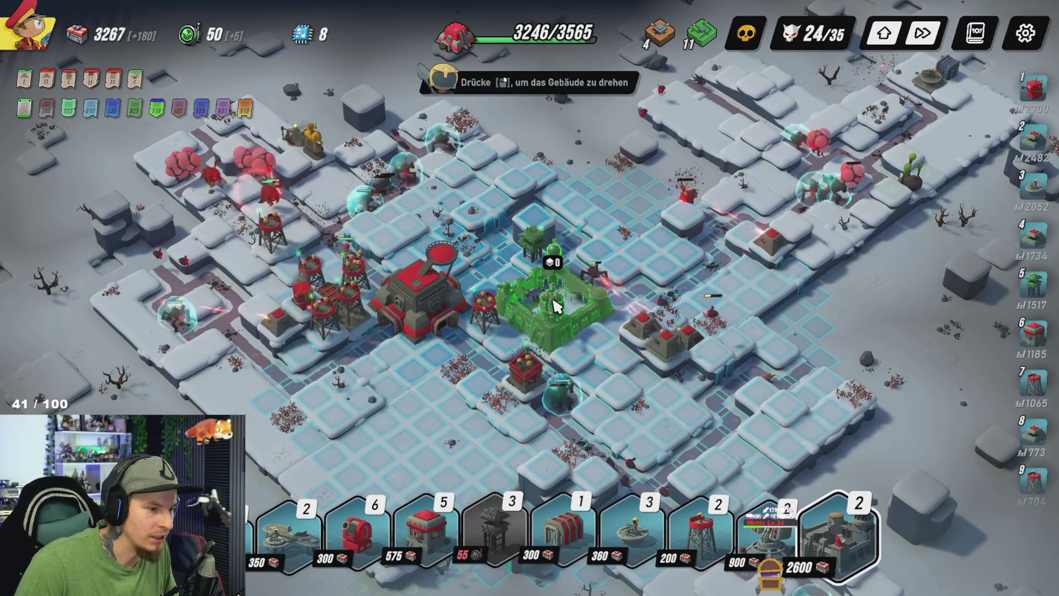
{"action": "left_click", "coordinate": [554, 306]}
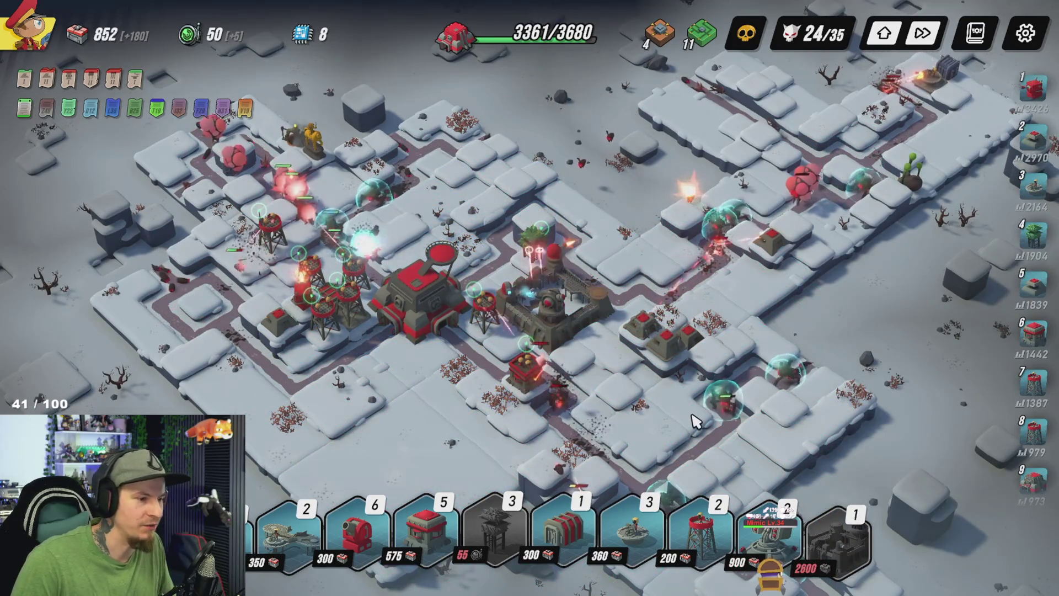
{"action": "key", "text": "s"}
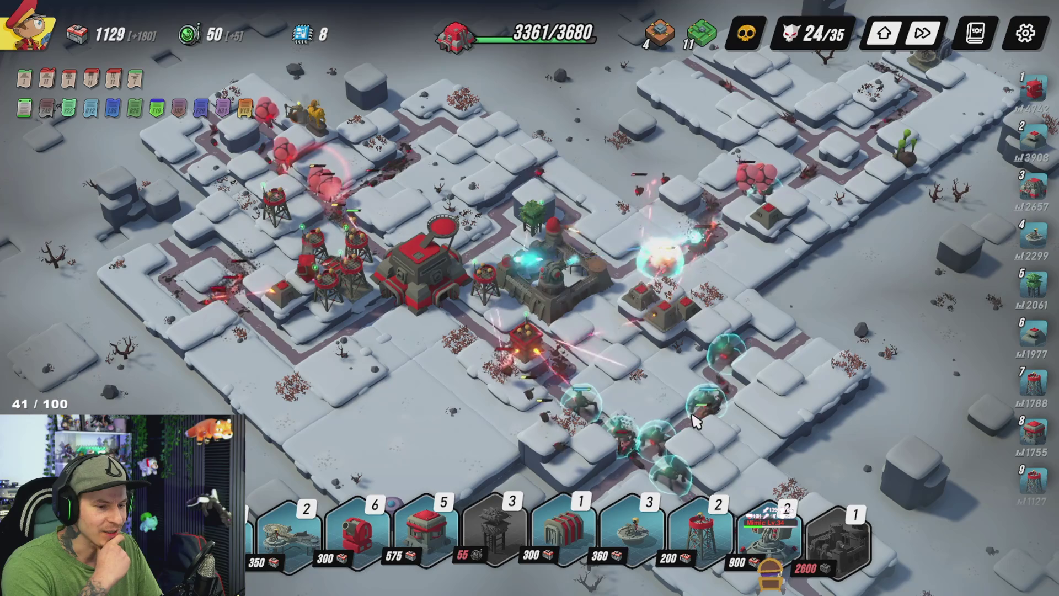
{"action": "mouse_move", "coordinate": [837, 554]}
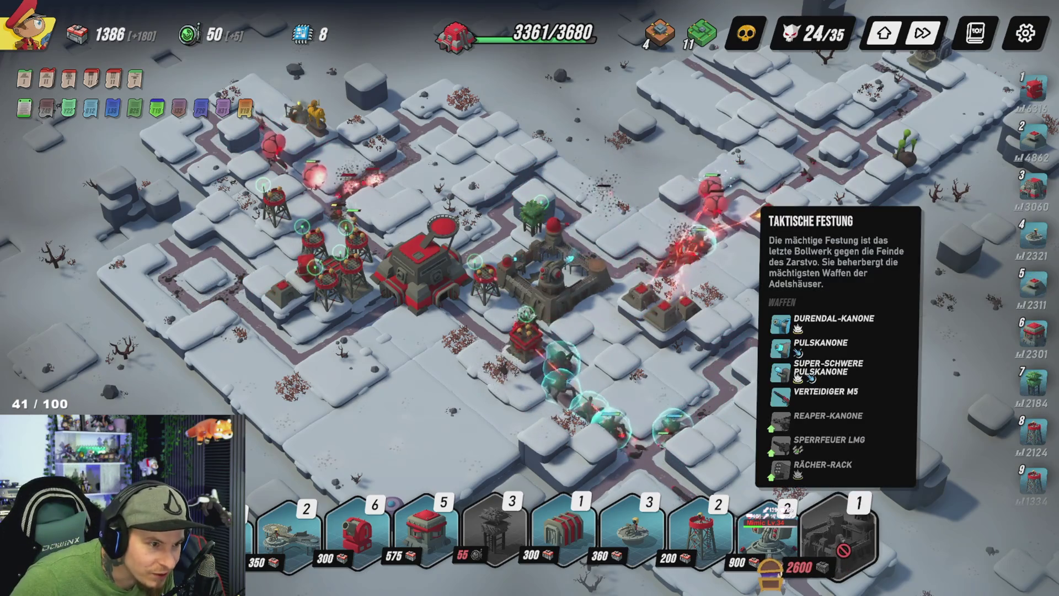